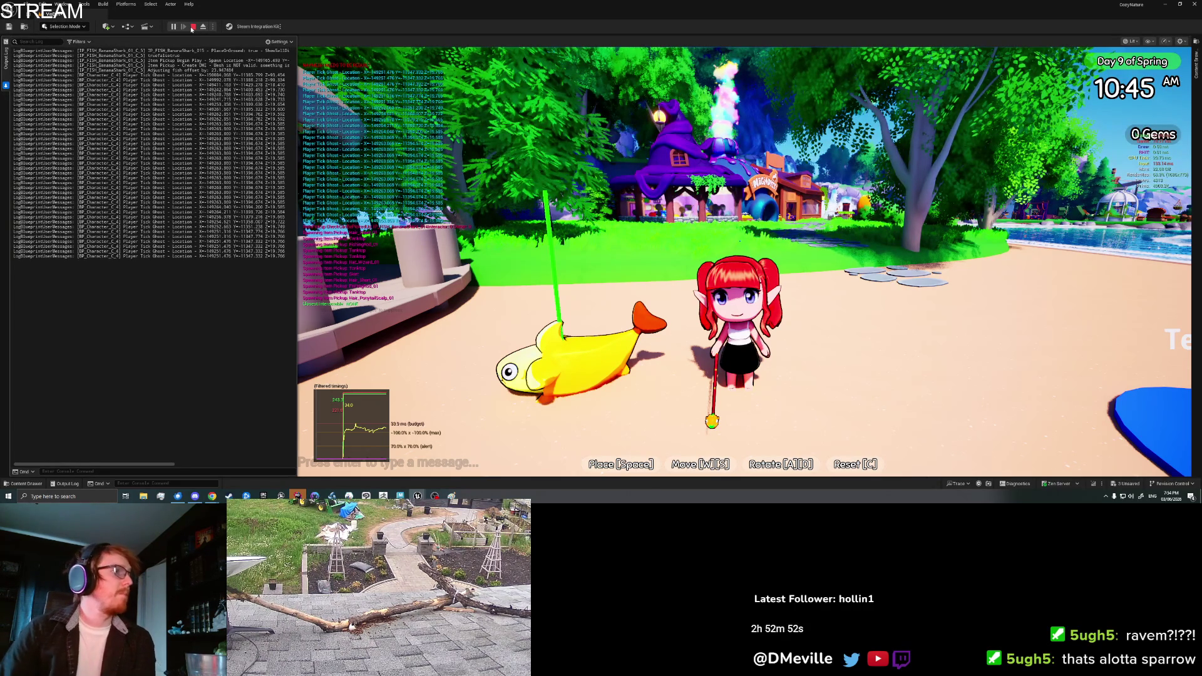
- Switch to Rider and relaunch the Unreal Editor from its run configuration, stopping the play test
{"action": "key", "text": "alt+Tab"}
{"action": "key", "text": "alt+Tab"}
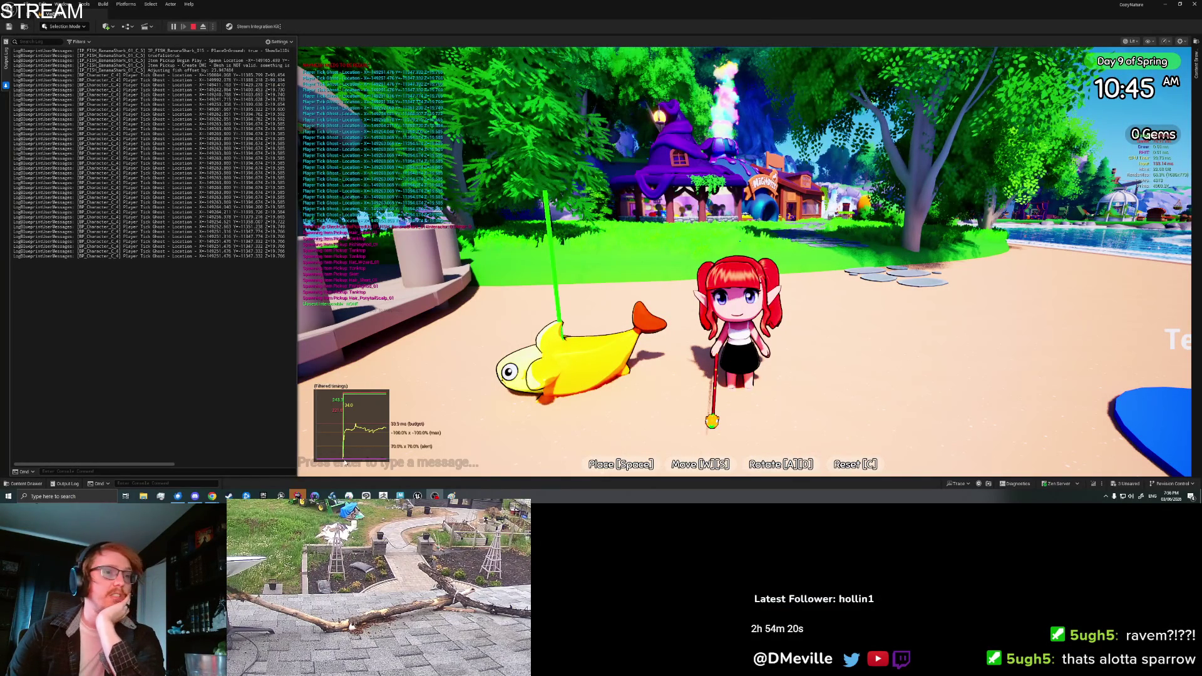
{"action": "left_click", "coordinate": [298, 496]}
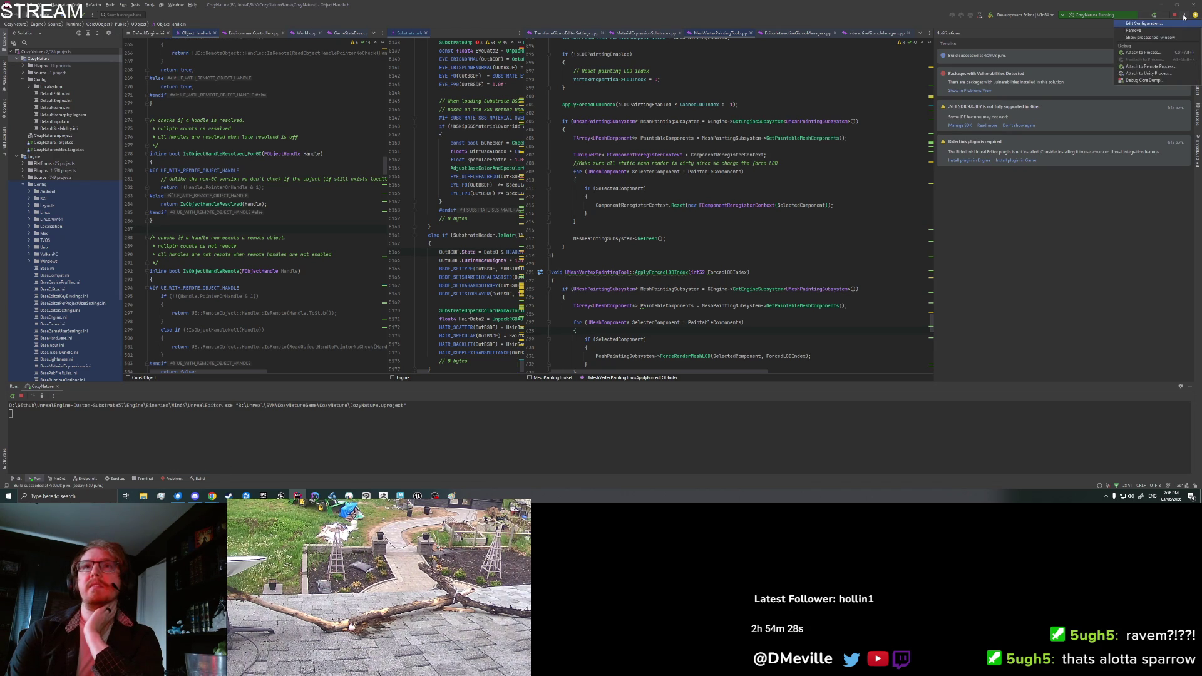
{"action": "left_click", "coordinate": [416, 495]}
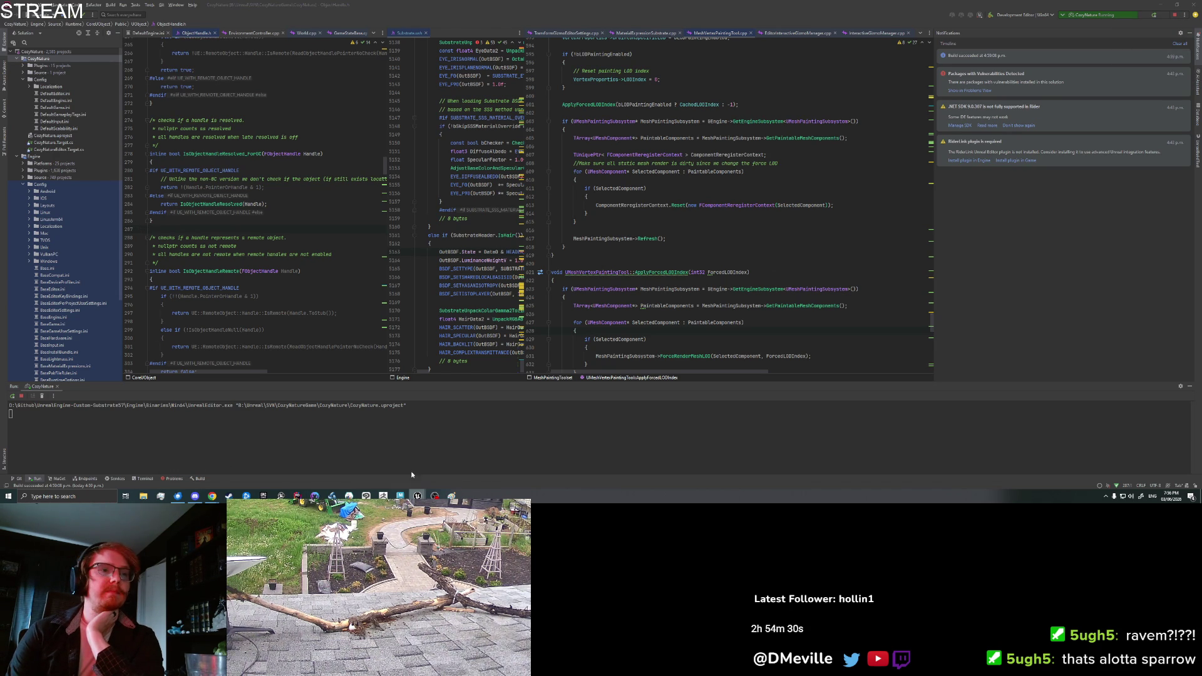
{"action": "left_click", "coordinate": [1152, 14]}
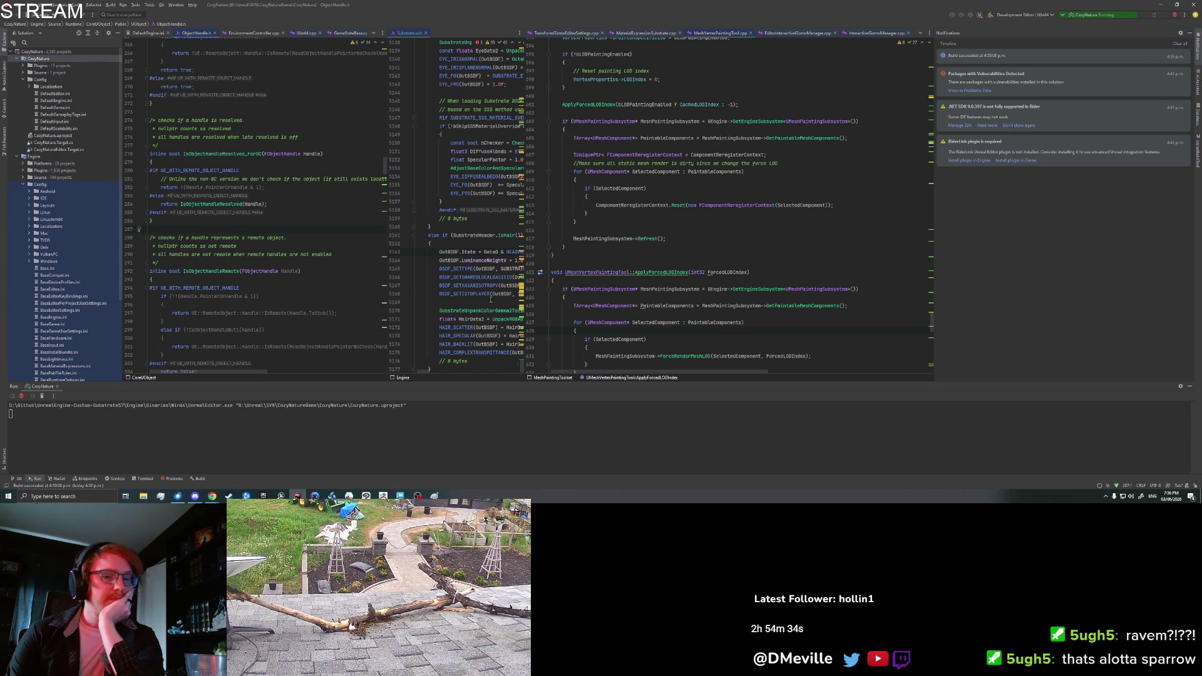
{"action": "mouse_move", "coordinate": [485, 294]}
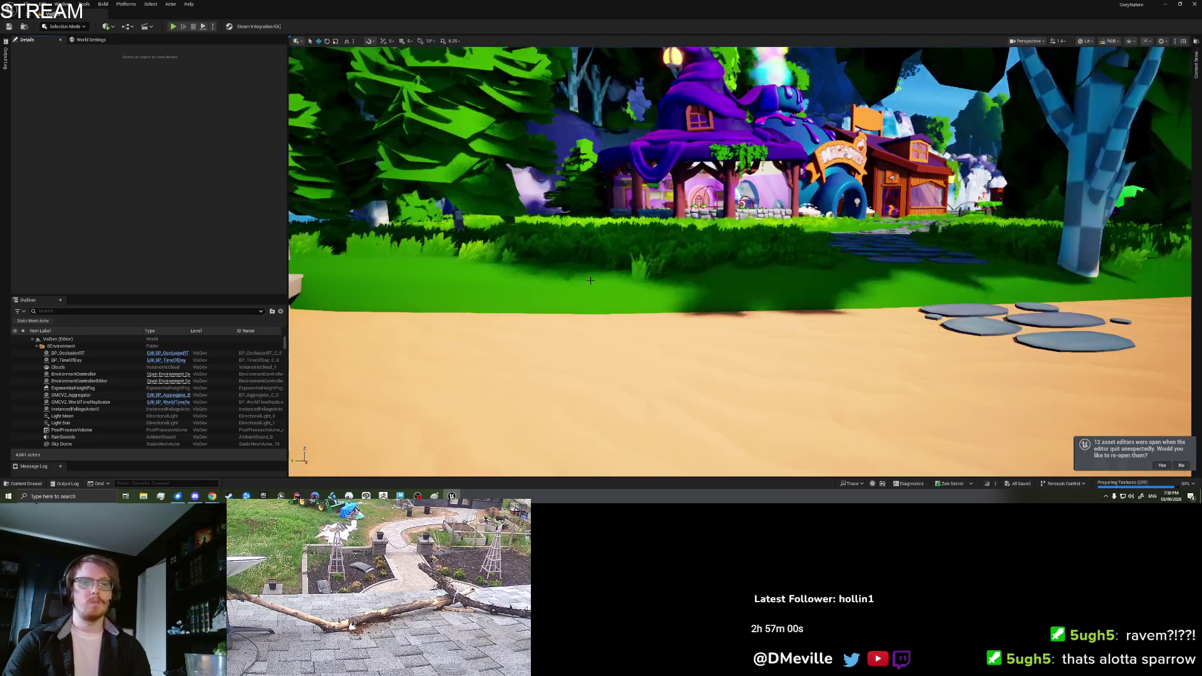
- Search 'B_Char' in the Content Drawer and open BP_Character at its item-placement logic
{"action": "mouse_move", "coordinate": [590, 280]}
{"action": "left_mouse_down"}
{"action": "mouse_move", "coordinate": [539, 280]}
{"action": "mouse_move", "coordinate": [538, 359]}
{"action": "left_mouse_up"}
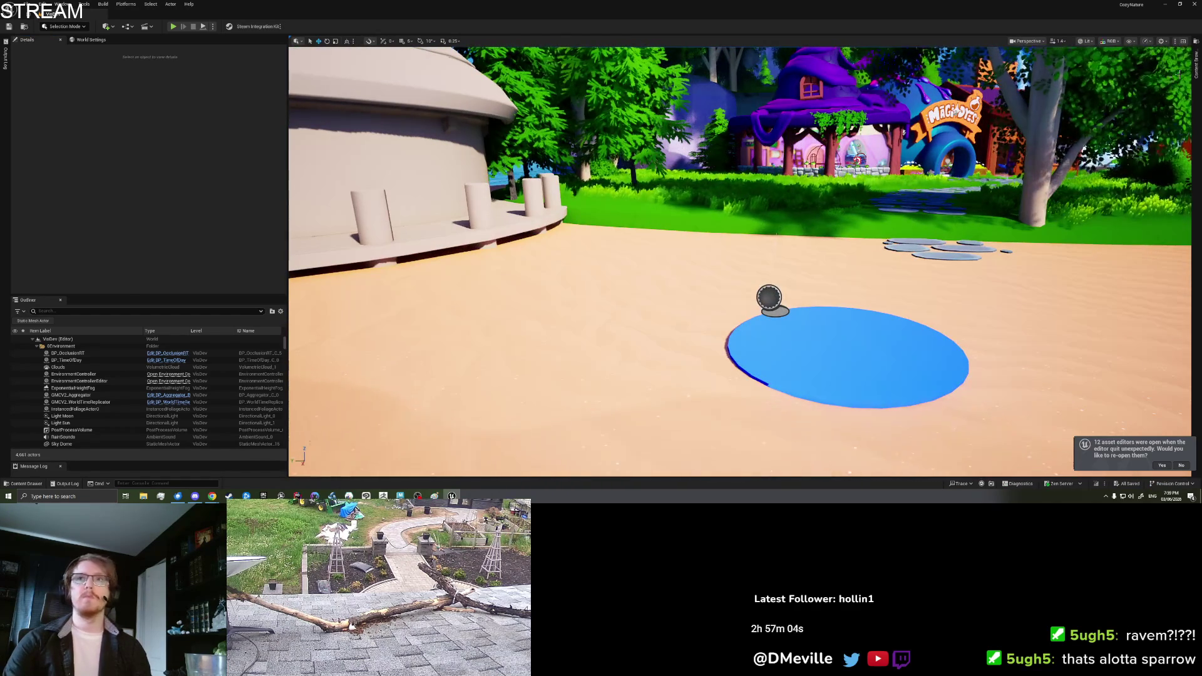
{"action": "key", "text": "ctrl+space"}
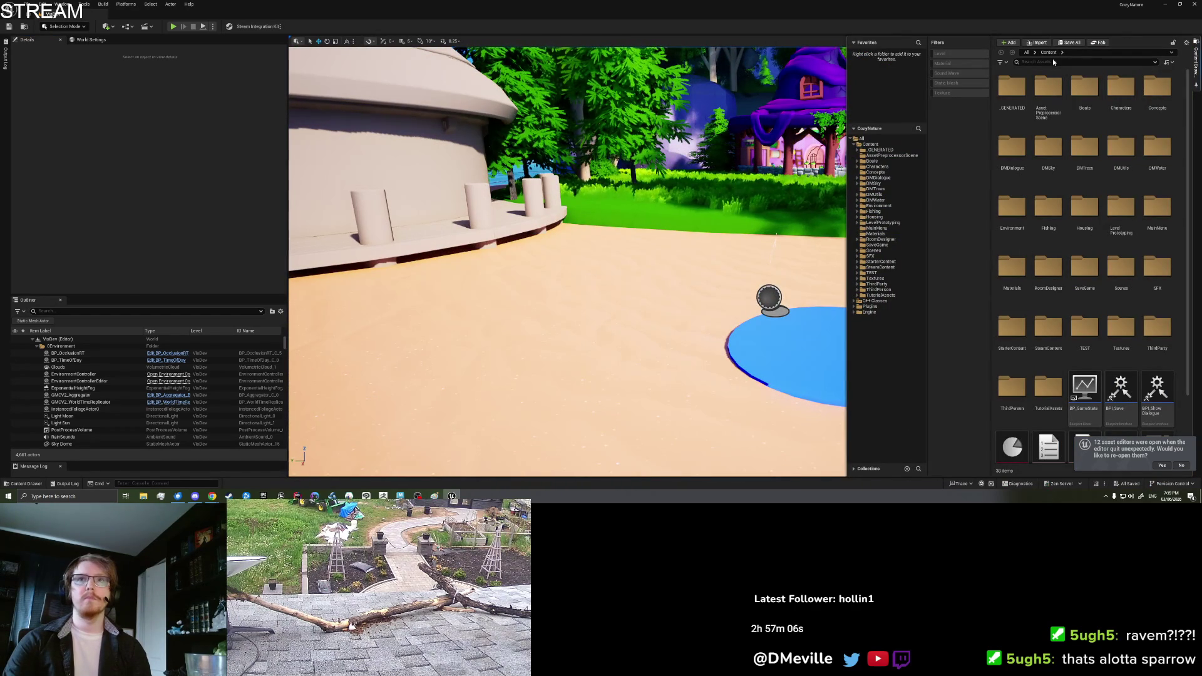
{"action": "type", "text": "B("}
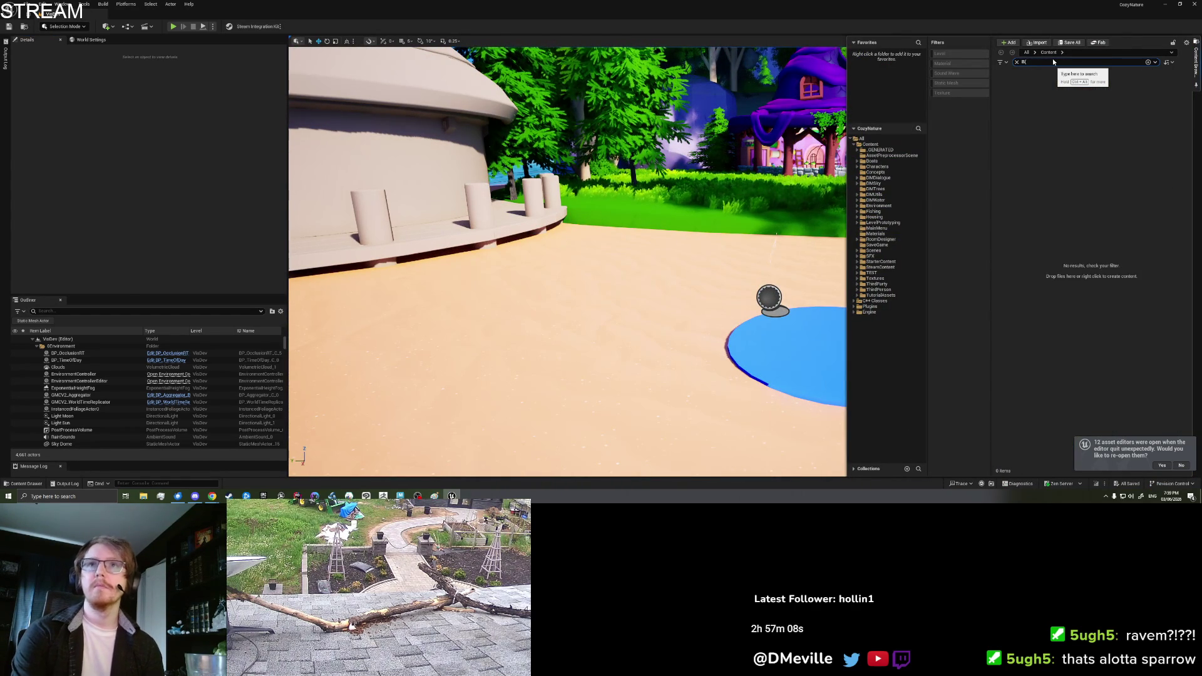
{"action": "type", "text": "_Char"}
{"action": "left_click", "coordinate": [1084, 91]}
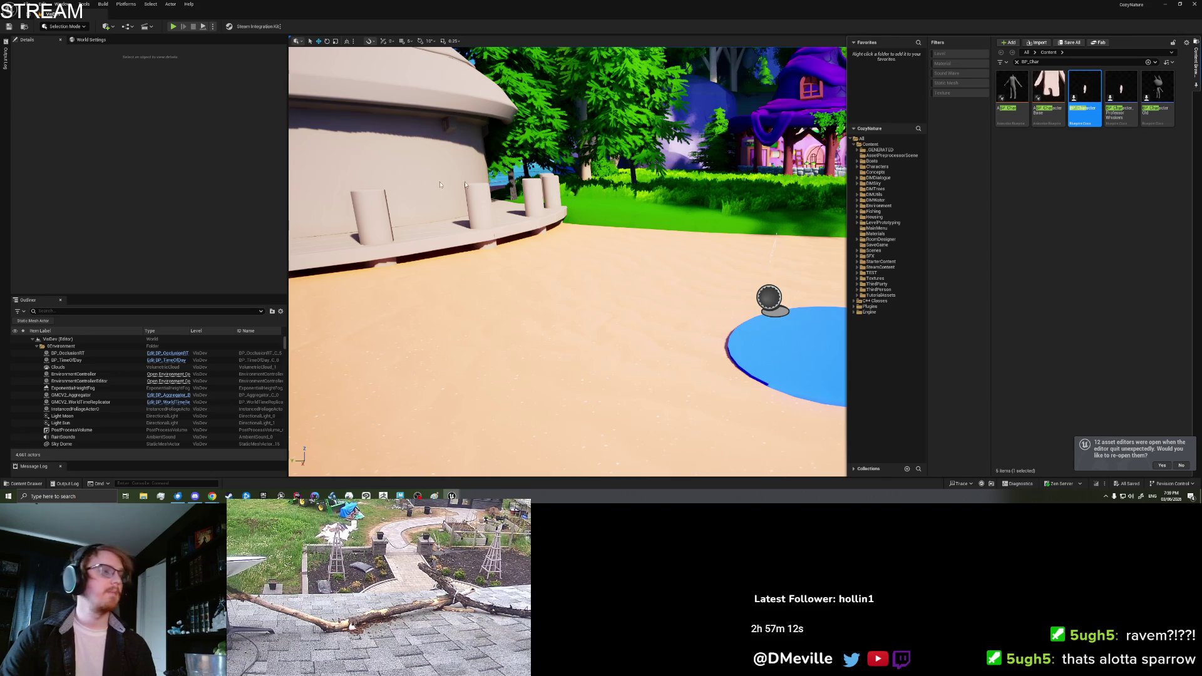
{"action": "double_click", "coordinate": [1084, 91]}
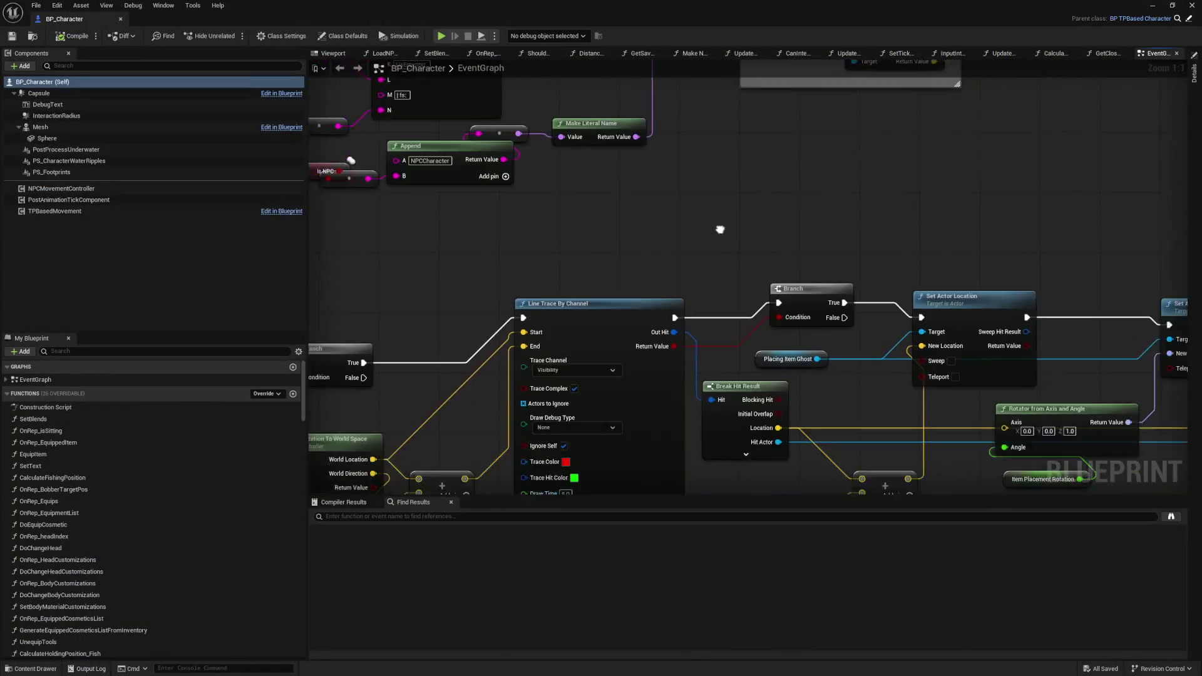
{"action": "mouse_move", "coordinate": [719, 229]}
{"action": "left_mouse_down"}
{"action": "mouse_move", "coordinate": [776, 87]}
{"action": "mouse_move", "coordinate": [975, 121]}
{"action": "mouse_move", "coordinate": [454, 140]}
{"action": "mouse_move", "coordinate": [467, 482]}
{"action": "mouse_move", "coordinate": [513, 546]}
{"action": "left_mouse_up"}
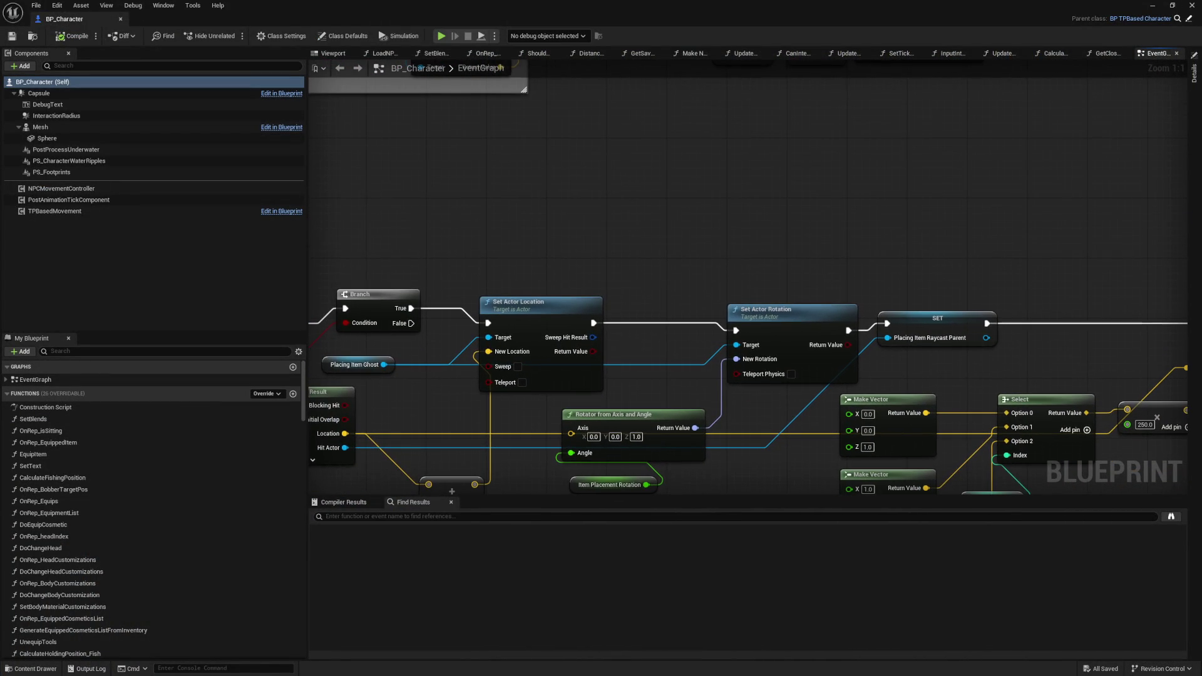
- Add a DMUtils Print String labelled 'Player - Placing Ghost - Location -' above Set Actor Location
{"action": "right_click", "coordinate": [650, 166]}
{"action": "type", "text": "p"}
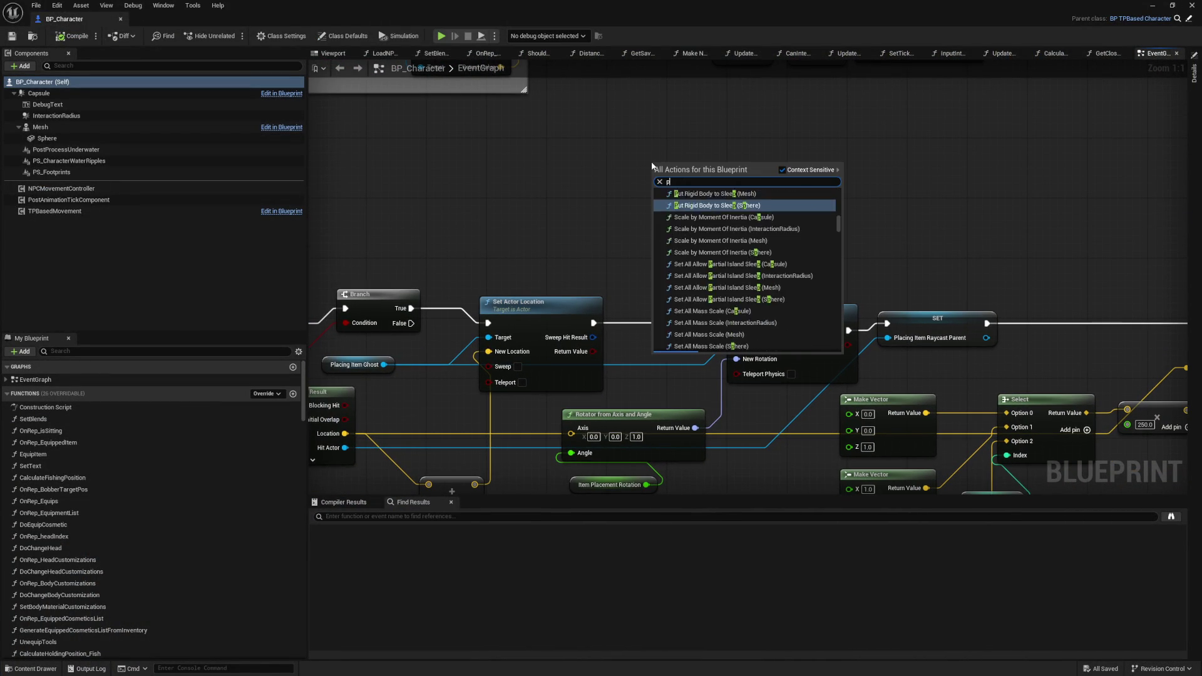
{"action": "type", "text": "rintstring"}
{"action": "key", "text": "Return"}
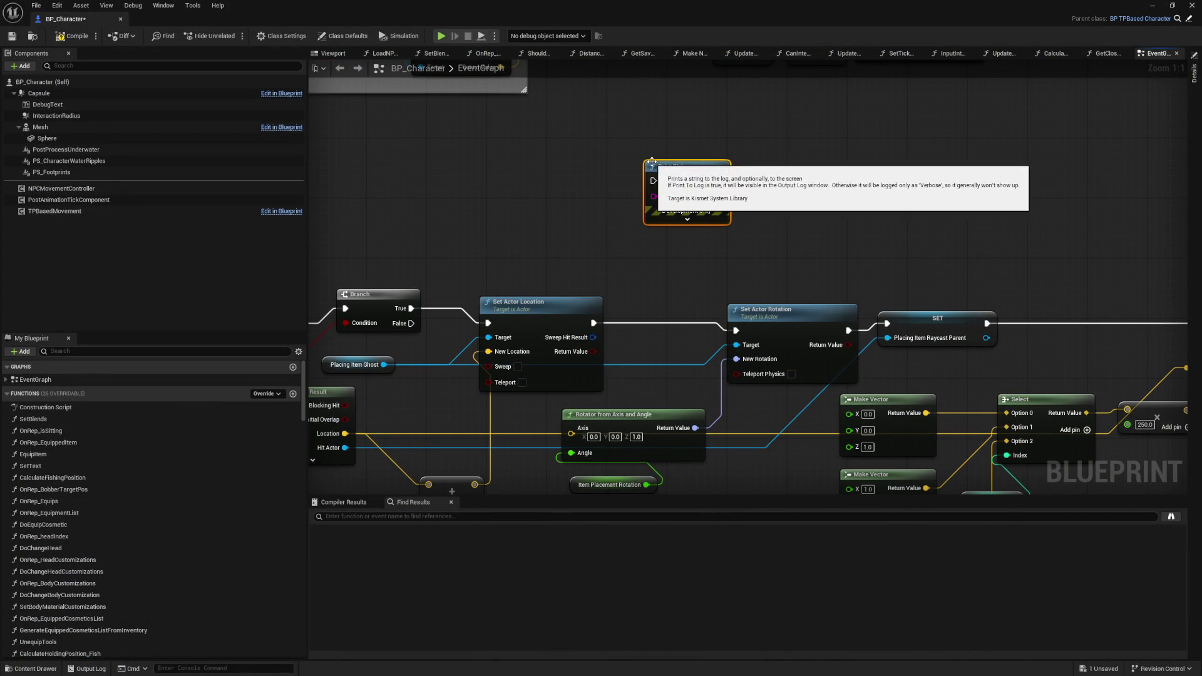
{"action": "key", "text": "Delete"}
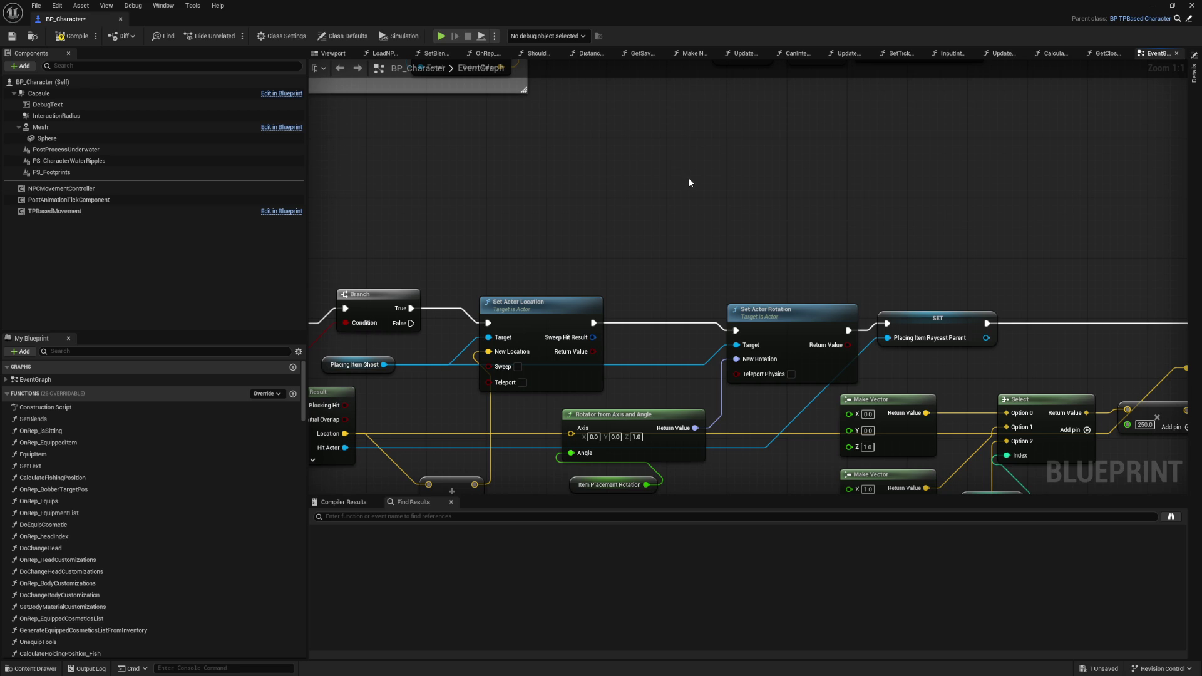
{"action": "right_click", "coordinate": [688, 178]}
{"action": "type", "text": "print string"}
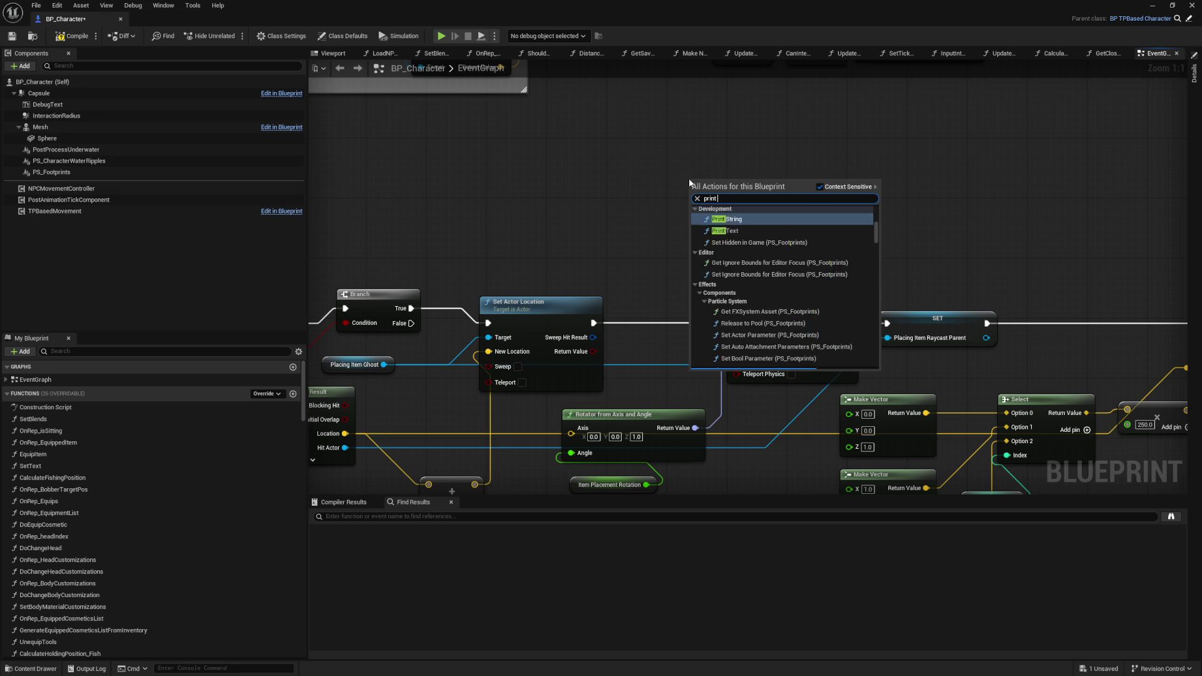
{"action": "left_click", "coordinate": [733, 221]}
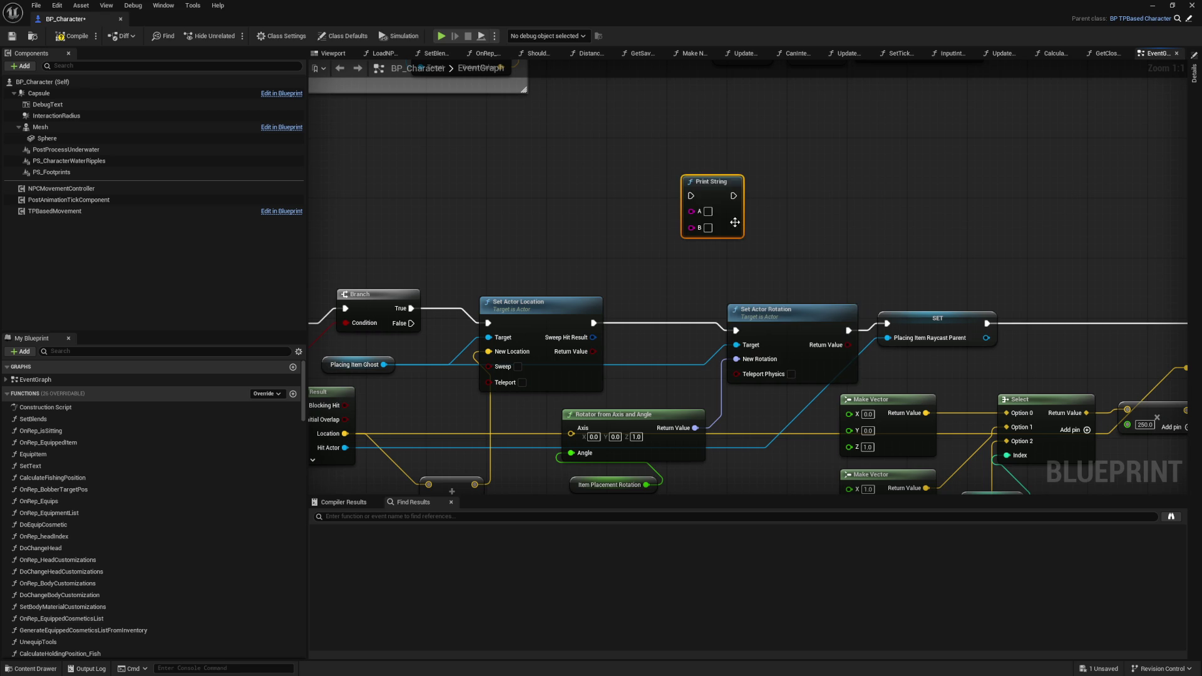
{"action": "left_click_drag", "start_coordinate": [700, 183], "coordinate": [647, 175]}
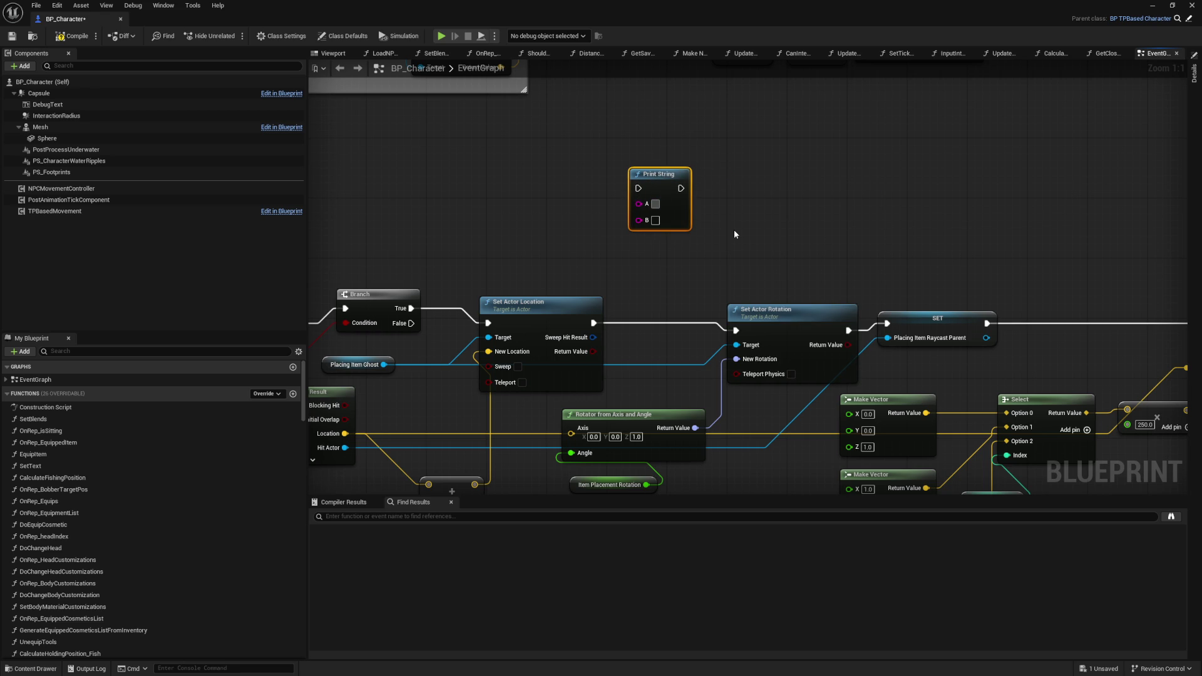
{"action": "type", "text": "Player - "}
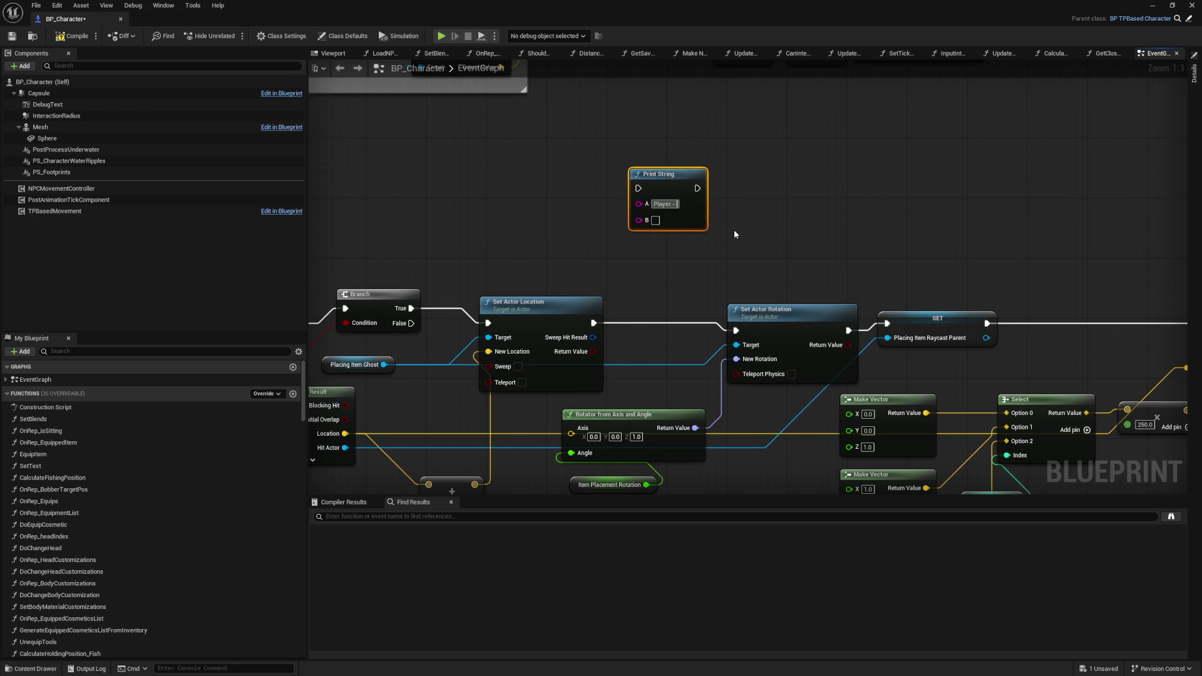
{"action": "type", "text": "Placing"}
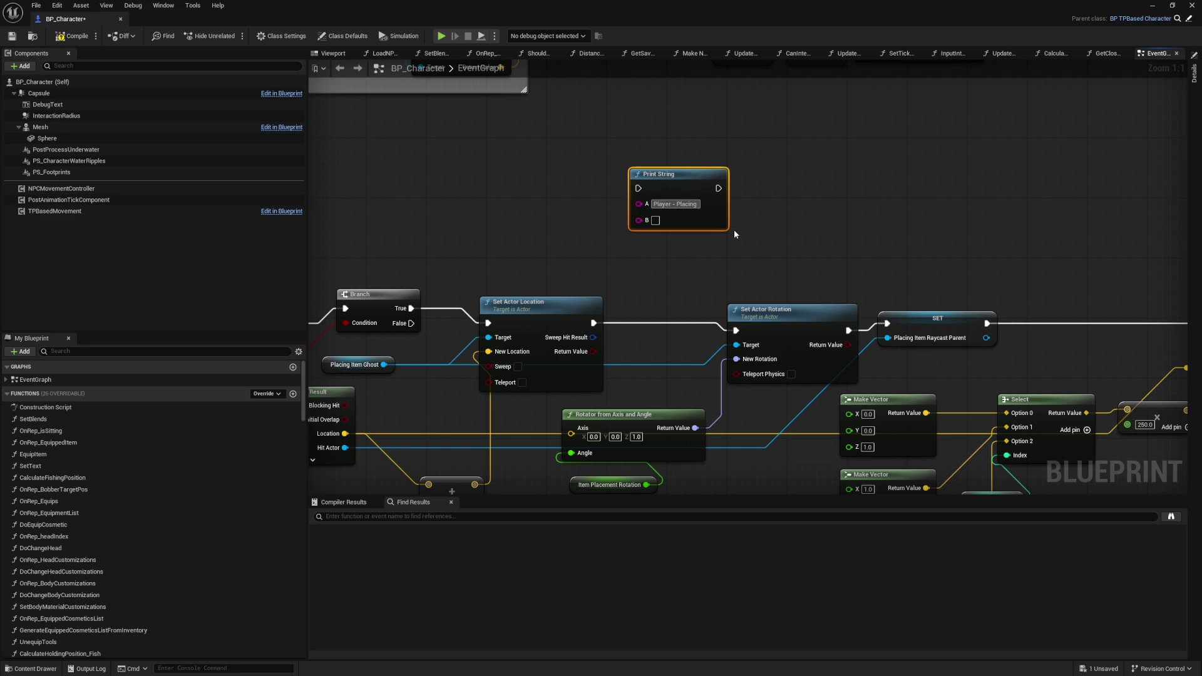
{"action": "type", "text": " Ghost - Location -"}
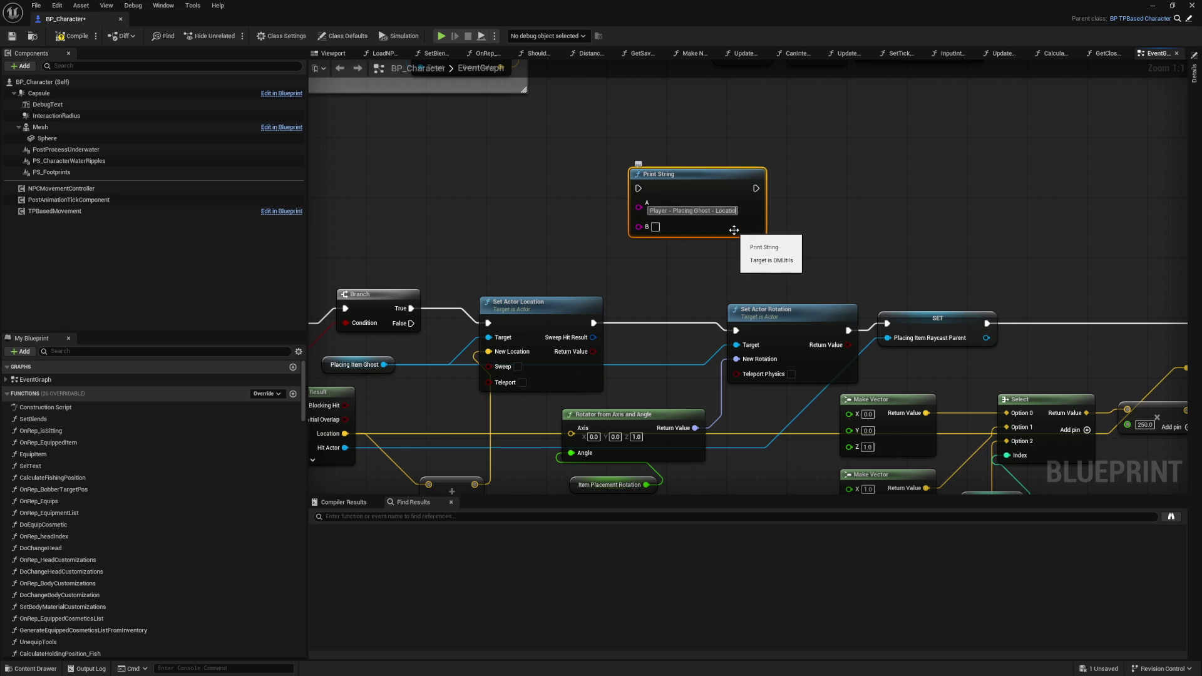
{"action": "key", "text": "Return"}
{"action": "left_click_drag", "start_coordinate": [477, 455], "coordinate": [594, 370]}
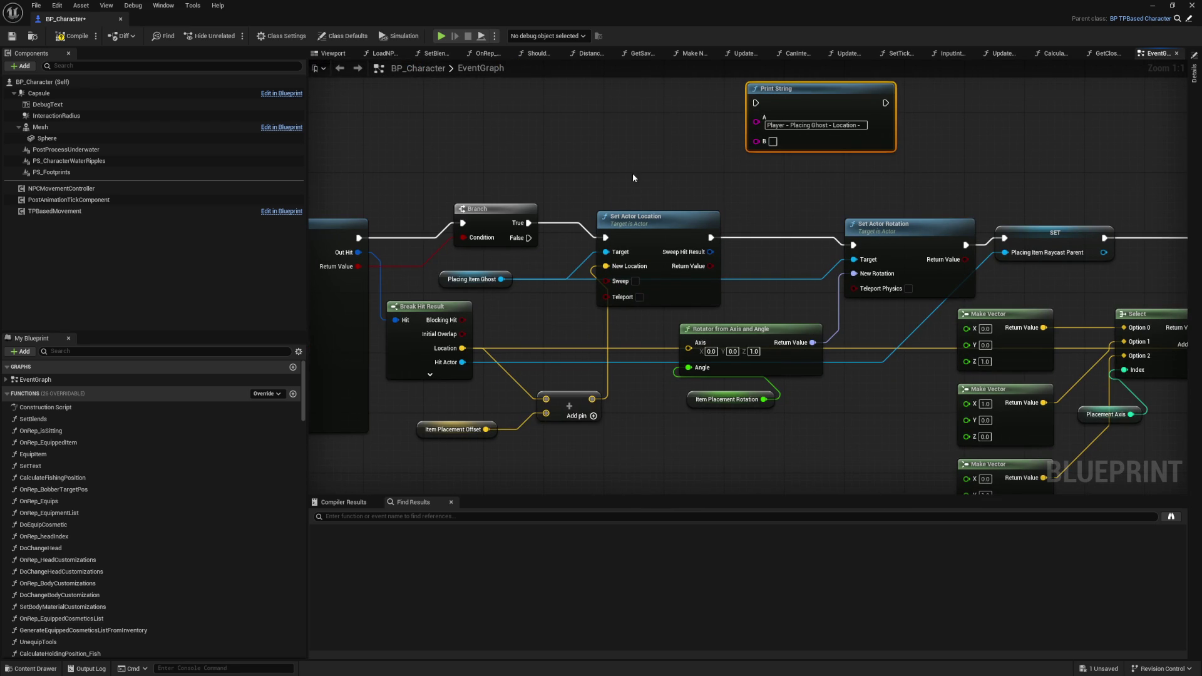
- Feed the Add node's summed location, converted to text, into Print String's B pin
{"action": "left_click_drag", "start_coordinate": [632, 174], "coordinate": [756, 175]}
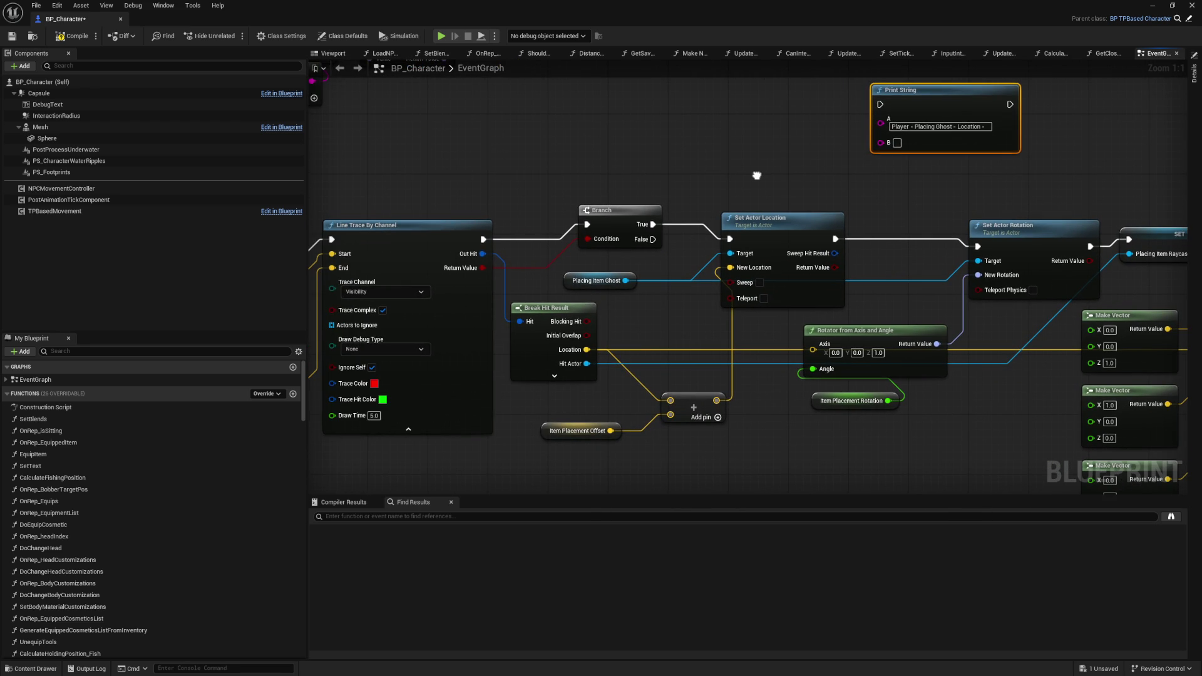
{"action": "left_click_drag", "start_coordinate": [756, 175], "coordinate": [692, 228]}
{"action": "mouse_move", "coordinate": [858, 205]}
{"action": "left_mouse_down"}
{"action": "mouse_move", "coordinate": [813, 216]}
{"action": "mouse_move", "coordinate": [806, 199]}
{"action": "left_mouse_up"}
{"action": "left_click", "coordinate": [719, 223]}
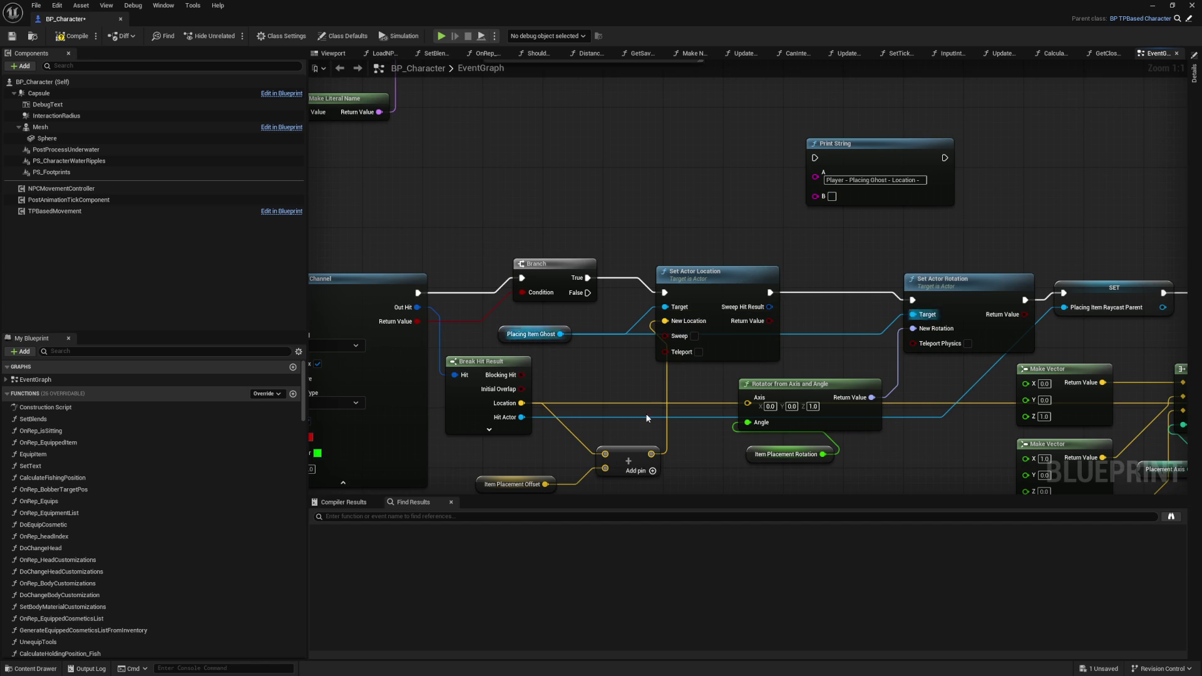
{"action": "mouse_move", "coordinate": [626, 460]}
{"action": "left_mouse_down"}
{"action": "mouse_move", "coordinate": [619, 454]}
{"action": "mouse_move", "coordinate": [815, 196]}
{"action": "left_mouse_up"}
{"action": "mouse_move", "coordinate": [776, 270]}
{"action": "left_mouse_down"}
{"action": "mouse_move", "coordinate": [815, 195]}
{"action": "mouse_move", "coordinate": [815, 158]}
{"action": "left_mouse_up"}
- Wire Print String into the execution flow between Set Actor Location and Set Actor Rotation
{"action": "left_click_drag", "start_coordinate": [944, 158], "coordinate": [915, 292]}
{"action": "mouse_move", "coordinate": [945, 158]}
{"action": "left_mouse_down"}
{"action": "mouse_move", "coordinate": [901, 285]}
{"action": "mouse_move", "coordinate": [911, 300]}
{"action": "left_mouse_up"}
{"action": "left_click_drag", "start_coordinate": [869, 246], "coordinate": [873, 112]}
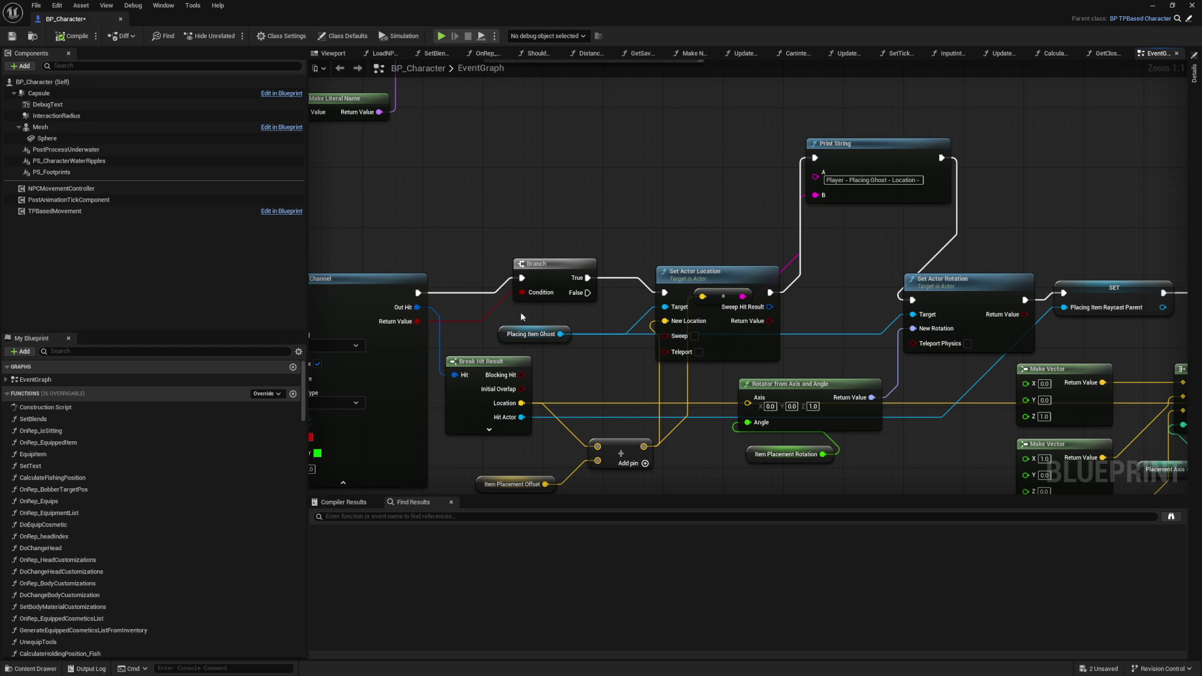
{"action": "right_click", "coordinate": [506, 336]}
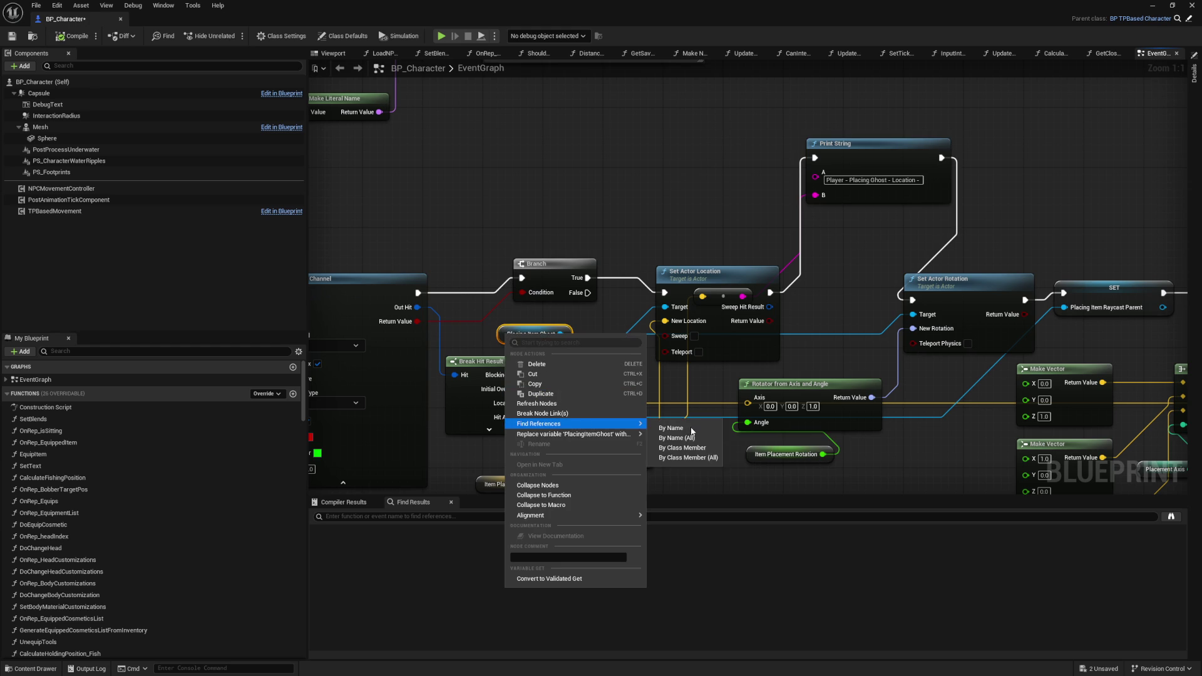
- Browse the Find in Blueprints results for Placing Item Ghost and jump to its ConfirmPlaceItem usage
{"action": "key", "text": "Escape"}
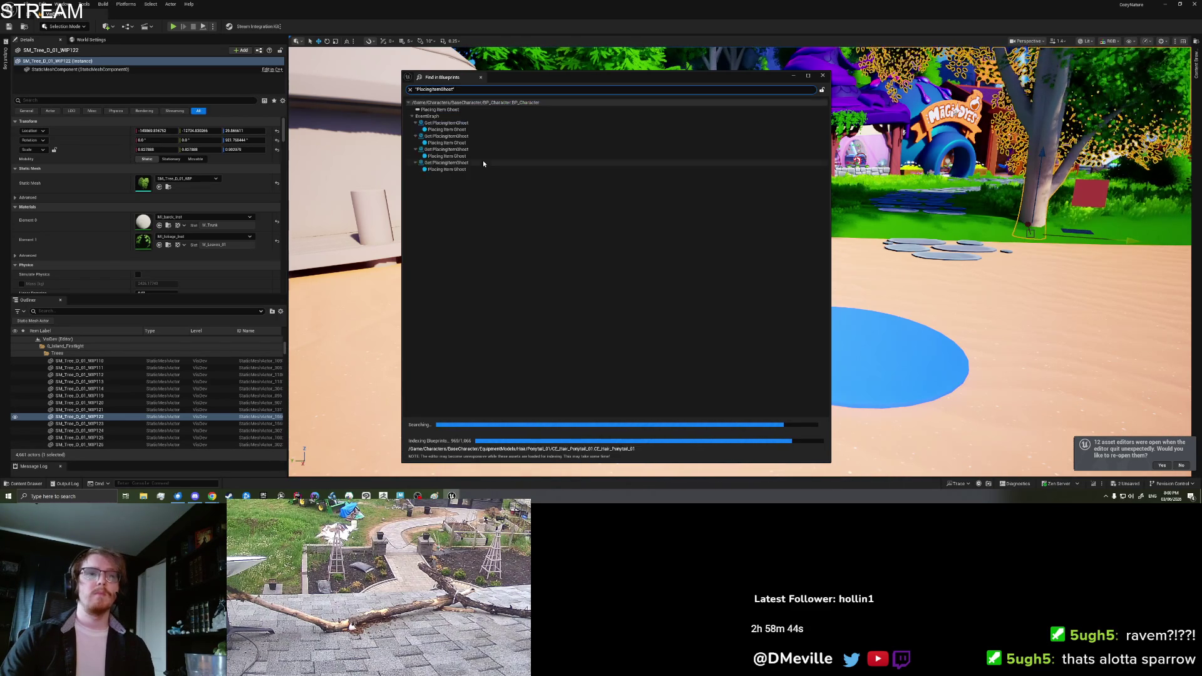
{"action": "left_click", "coordinate": [468, 124]}
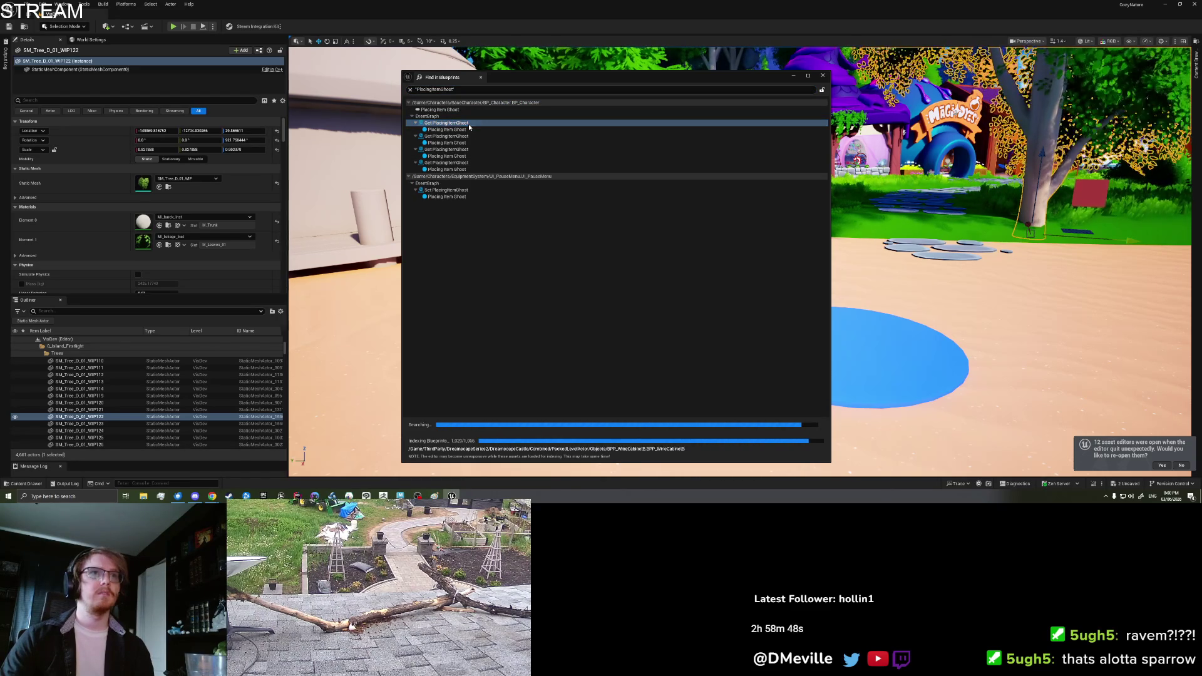
{"action": "left_click", "coordinate": [468, 136]}
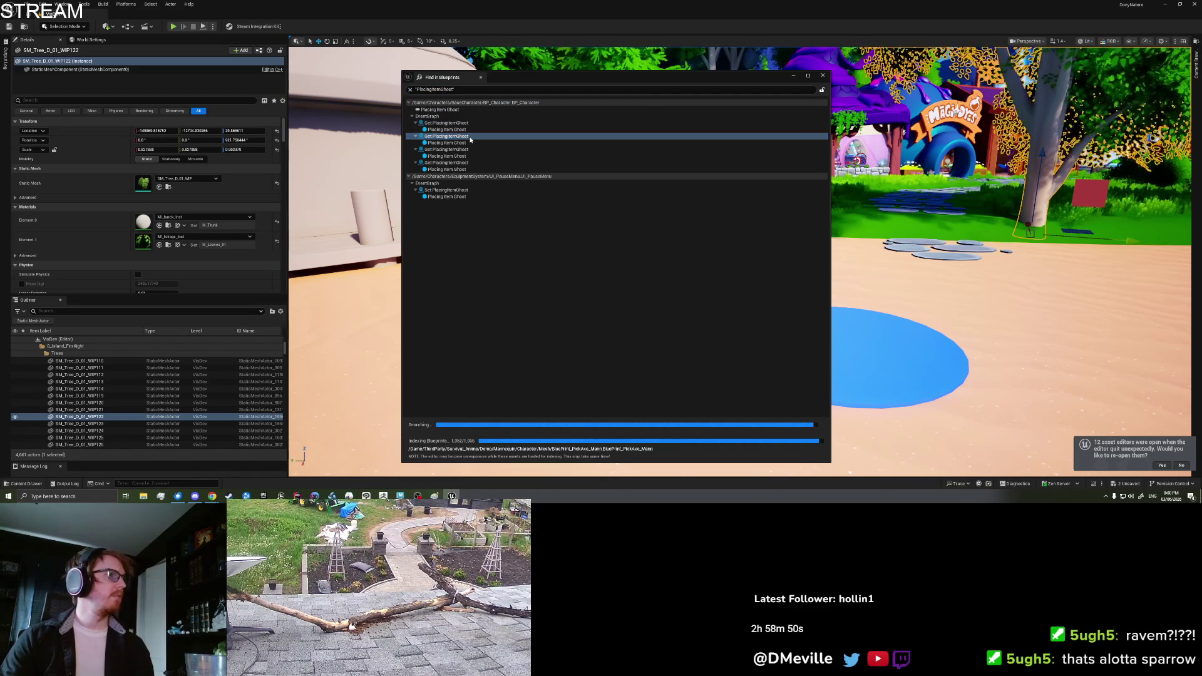
{"action": "mouse_move", "coordinate": [922, 310]}
{"action": "left_mouse_down"}
{"action": "mouse_move", "coordinate": [680, 349]}
{"action": "mouse_move", "coordinate": [612, 323]}
{"action": "mouse_move", "coordinate": [529, 338]}
{"action": "left_mouse_up"}
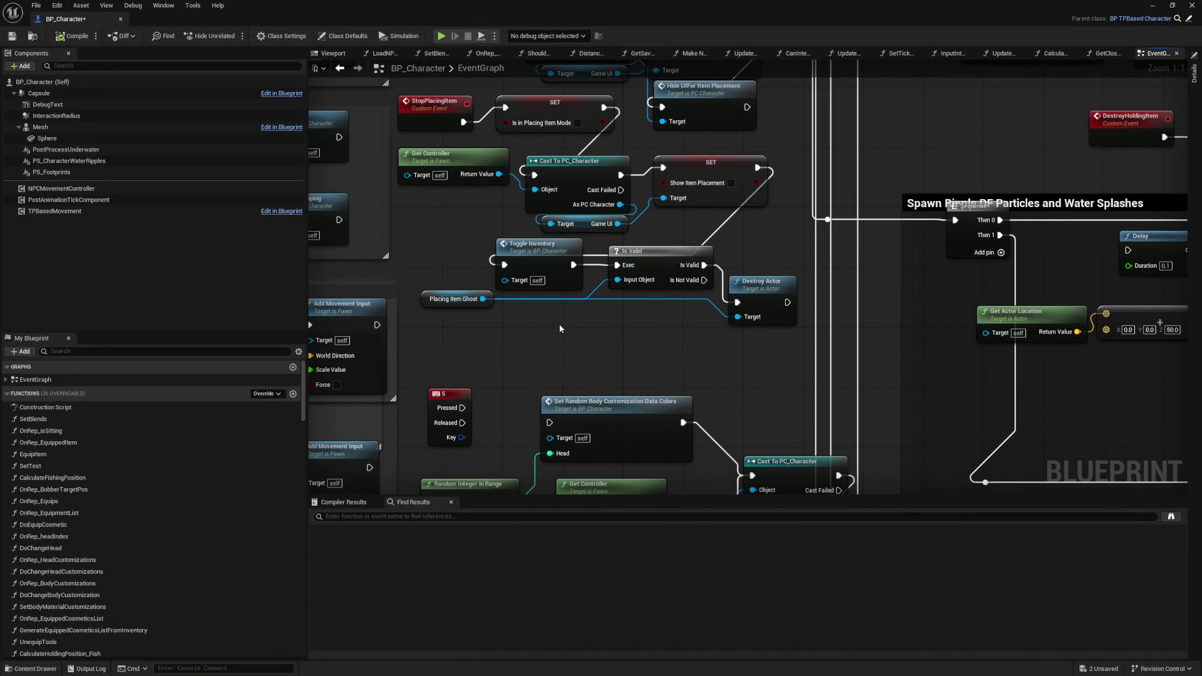
{"action": "key", "text": "ctrl+v"}
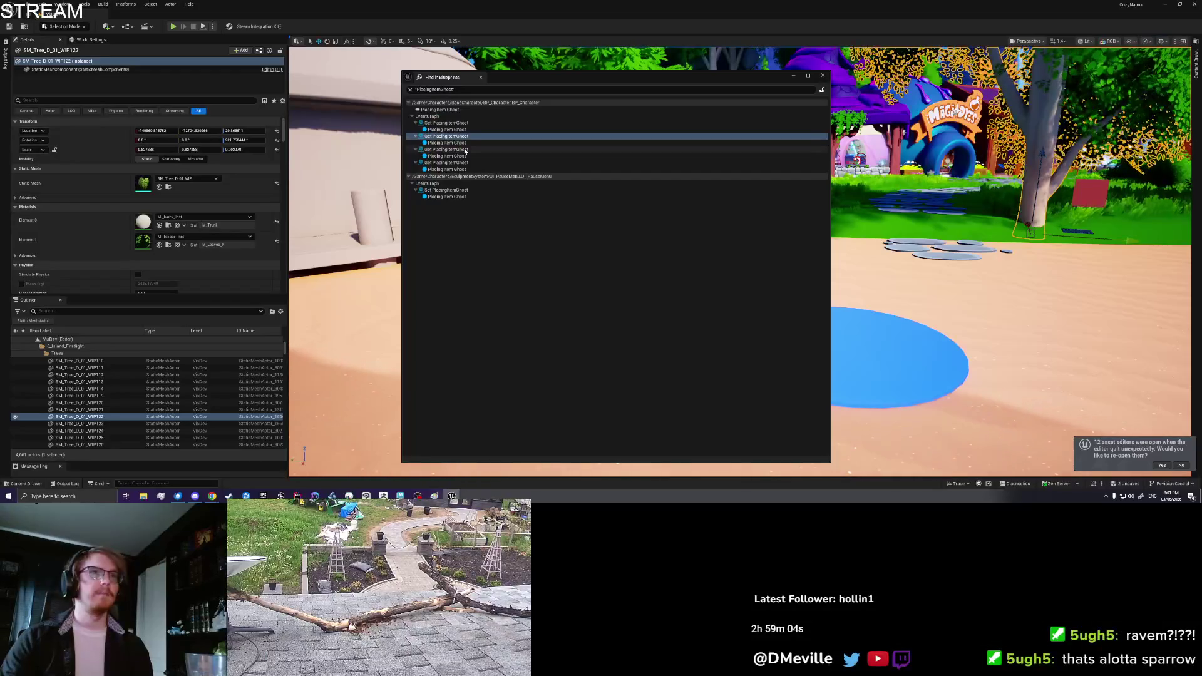
{"action": "left_click", "coordinate": [466, 150]}
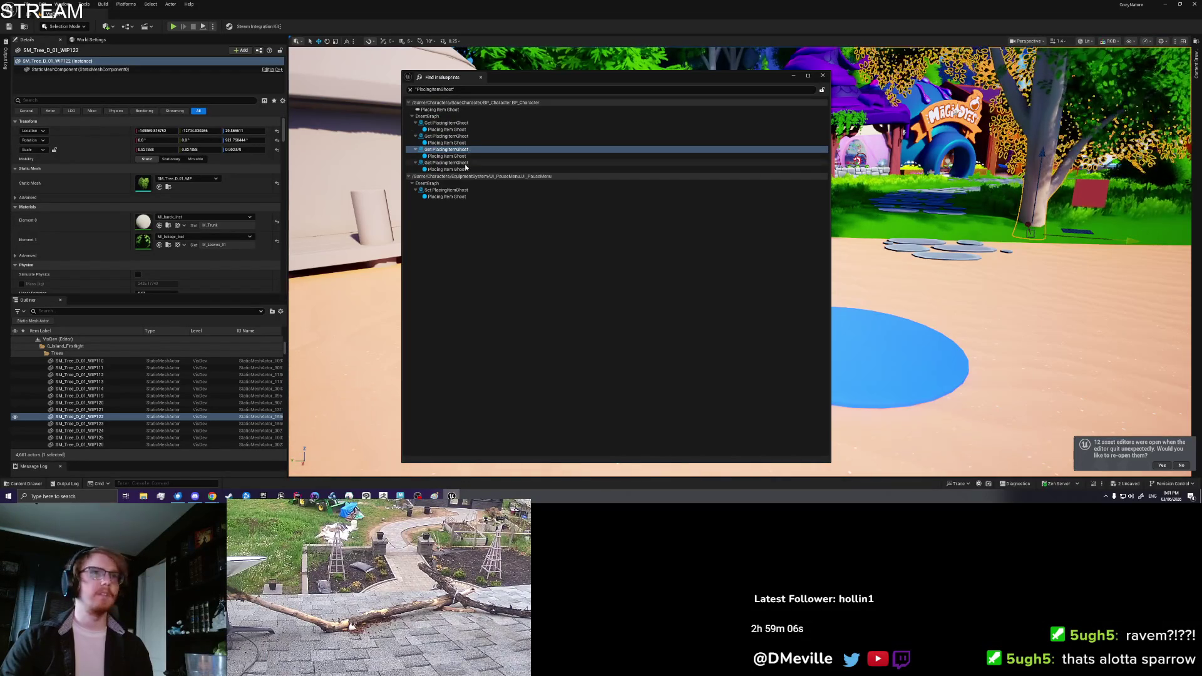
{"action": "double_click", "coordinate": [466, 169]}
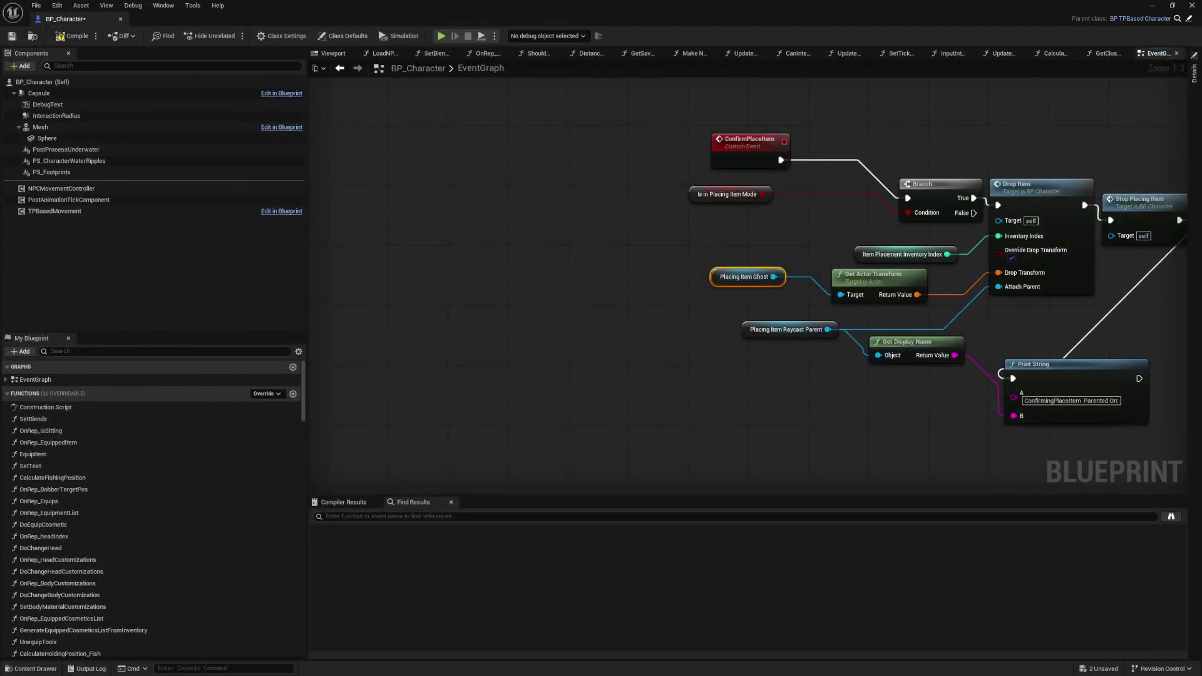
- Paste a Print String and wire it between Drop Item and Stop Placing Item
{"action": "left_click_drag", "start_coordinate": [1035, 142], "coordinate": [716, 113]}
{"action": "left_click_drag", "start_coordinate": [547, 361], "coordinate": [583, 298]}
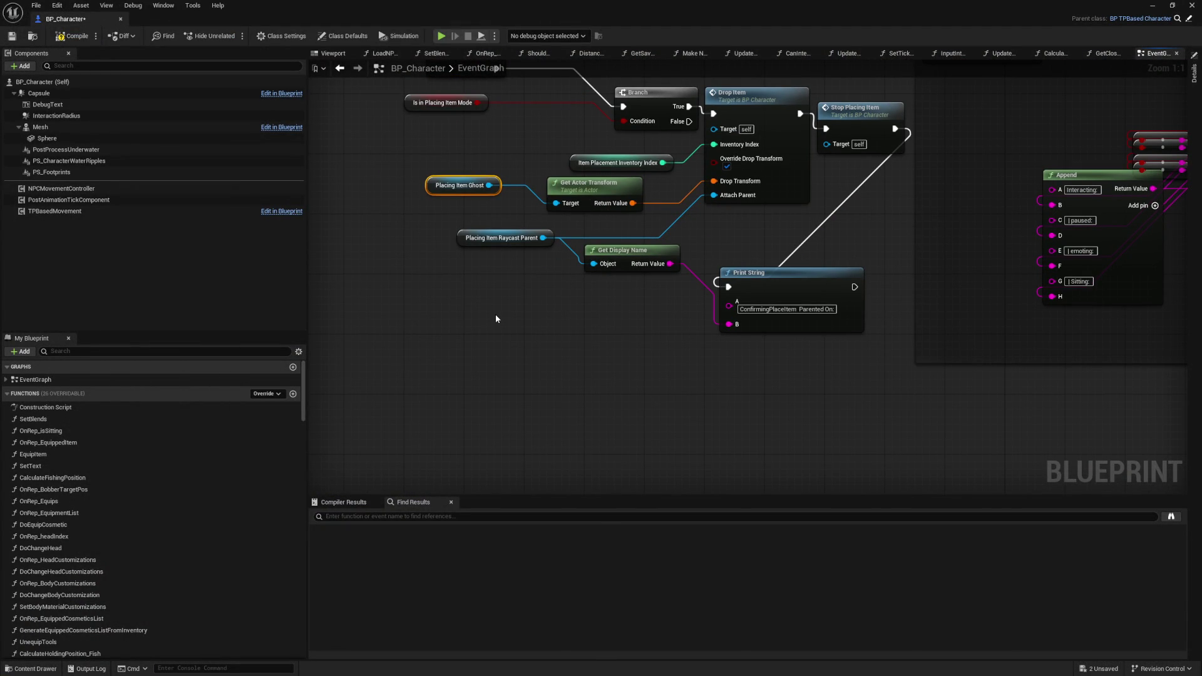
{"action": "key", "text": "ctrl+v"}
{"action": "left_click_drag", "start_coordinate": [800, 114], "coordinate": [555, 377]}
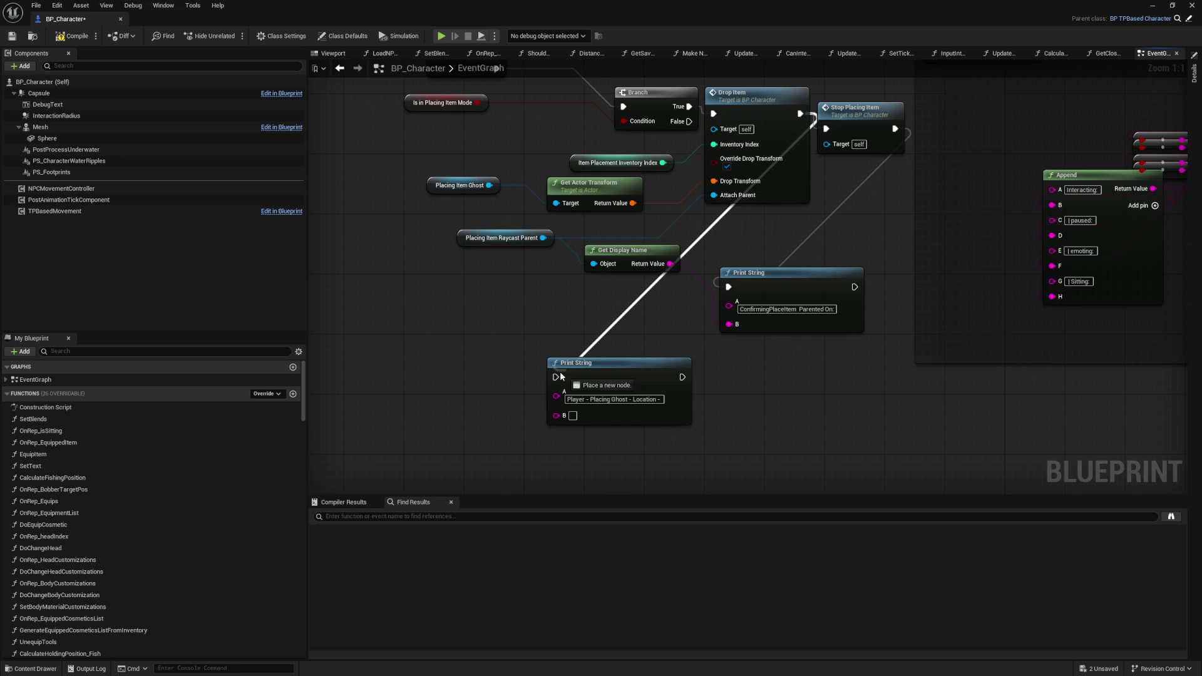
{"action": "left_click_drag", "start_coordinate": [682, 377], "coordinate": [826, 129]}
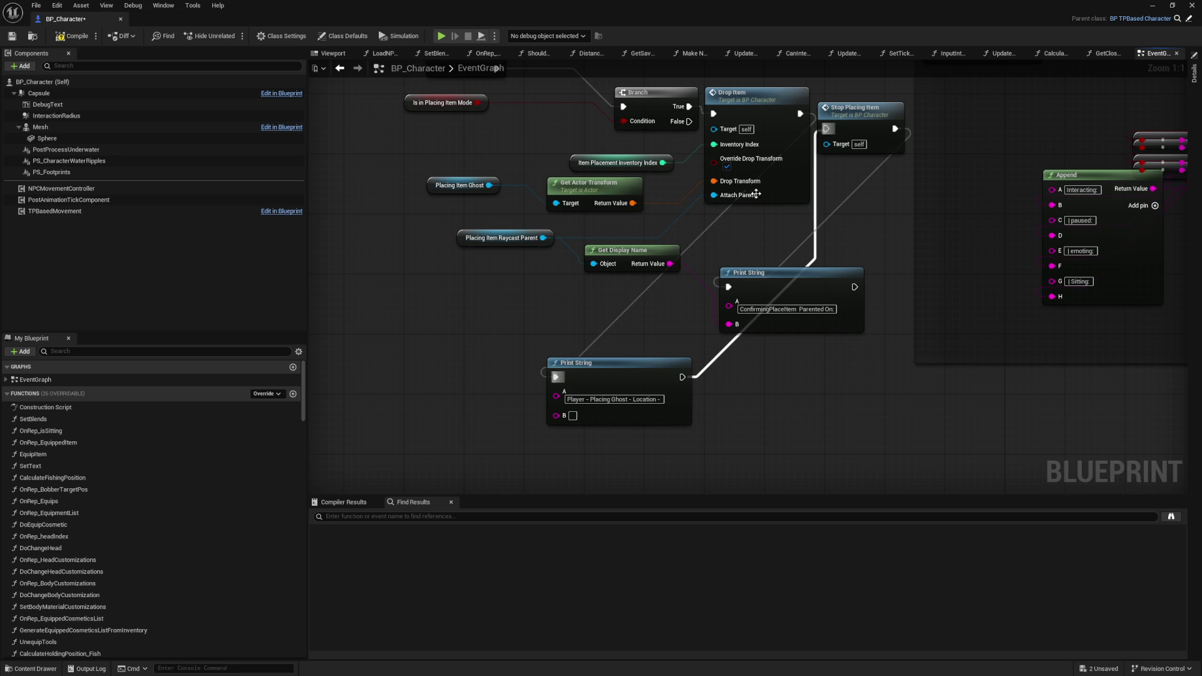
- Plug Placing Item Ghost's Get Actor Location into the Print String's B input
{"action": "mouse_move", "coordinate": [503, 202]}
{"action": "left_mouse_down"}
{"action": "mouse_move", "coordinate": [464, 332]}
{"action": "mouse_move", "coordinate": [410, 398]}
{"action": "left_mouse_up"}
{"action": "type", "text": "get ac"}
{"action": "type", "text": "loca"}
{"action": "key", "text": "Return"}
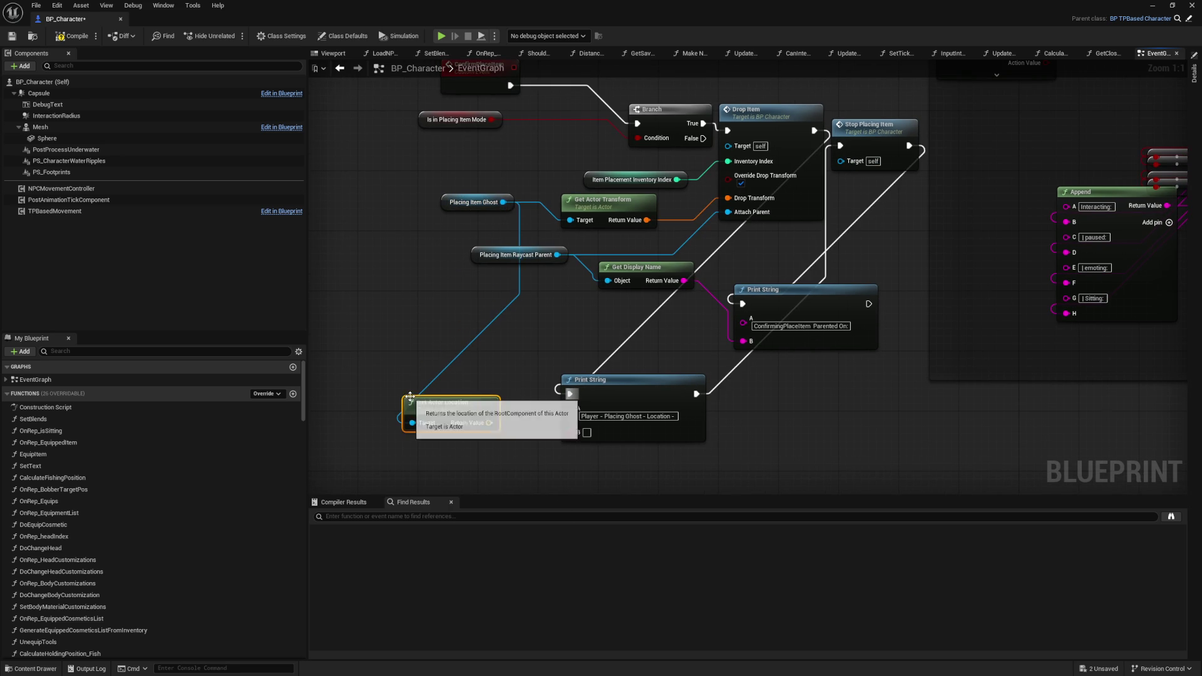
{"action": "left_click_drag", "start_coordinate": [489, 423], "coordinate": [582, 441]}
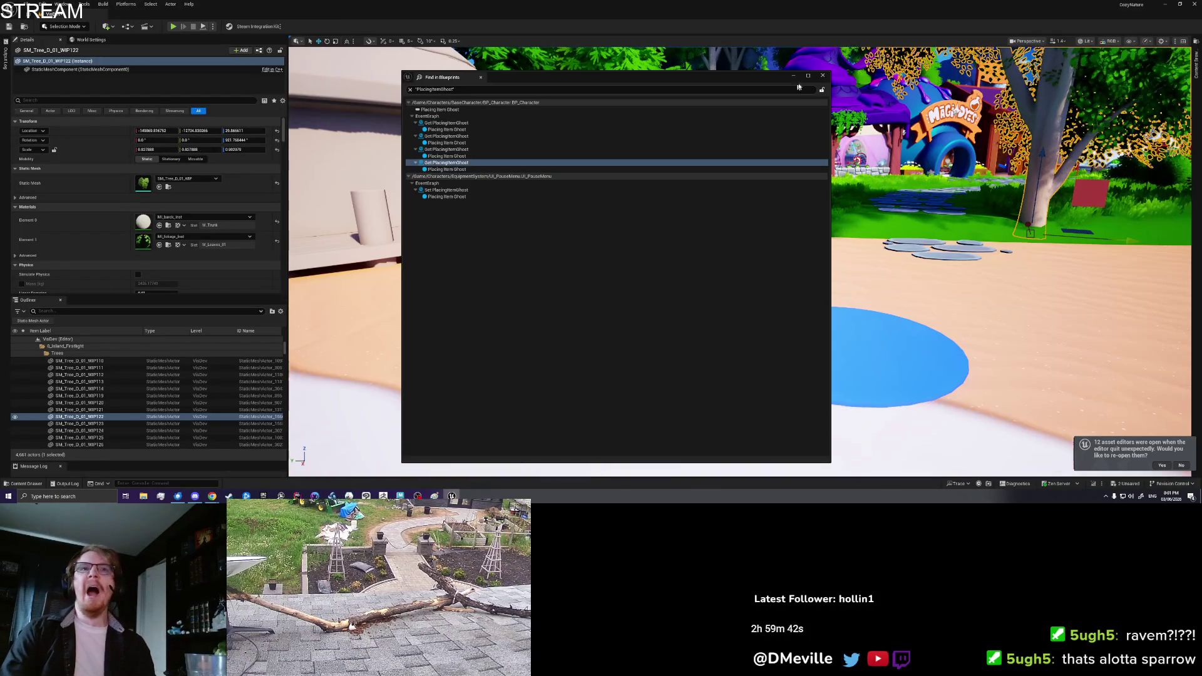
- Search 'Banana' in the Content Drawer and open IP_FISH_BananaShark_01
{"action": "key", "text": "ctrl+space"}
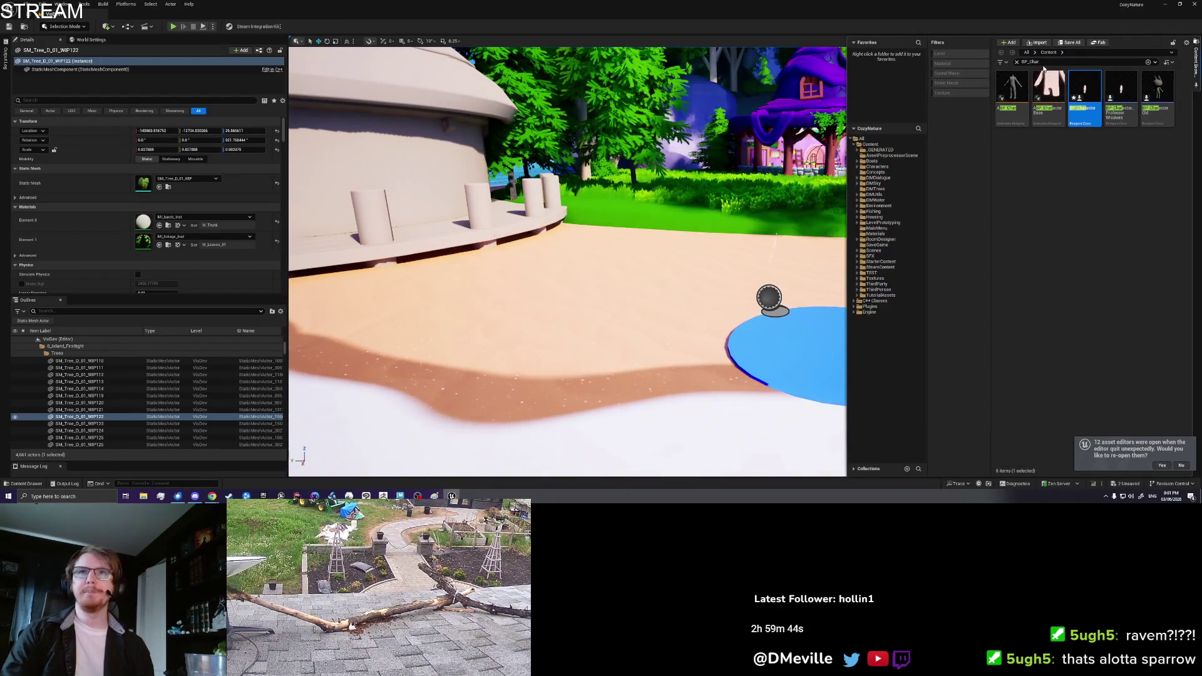
{"action": "double_click", "coordinate": [1043, 62]}
{"action": "type", "text": "Banana"}
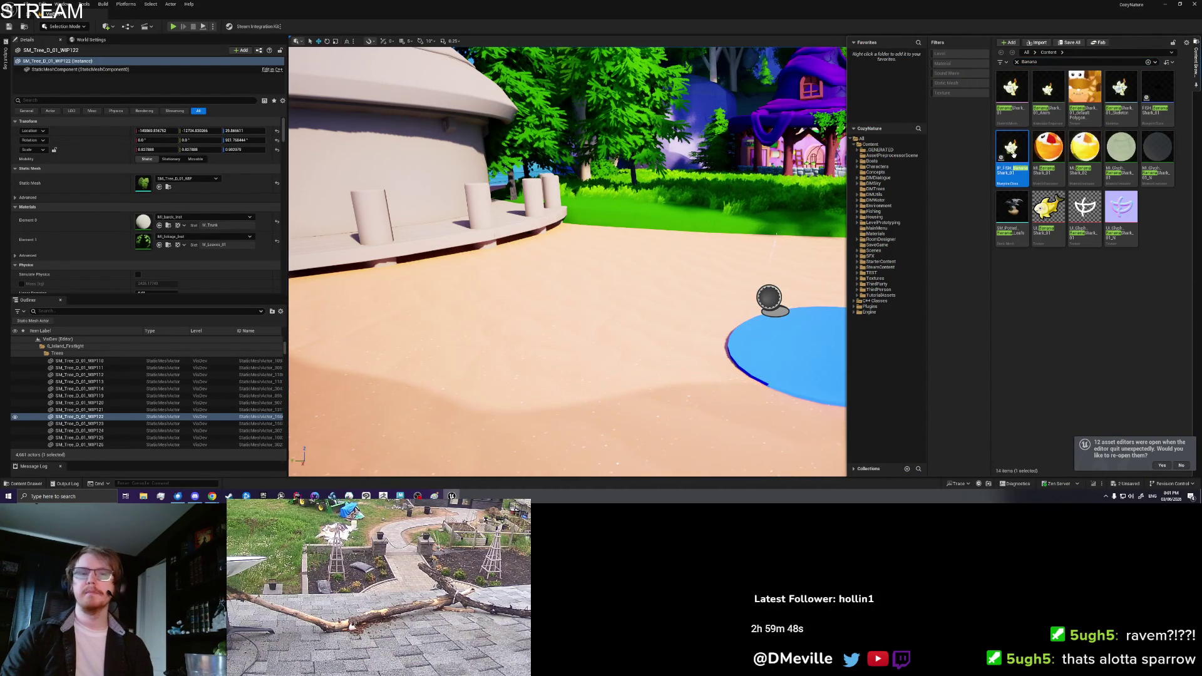
{"action": "left_click", "coordinate": [252, 159]}
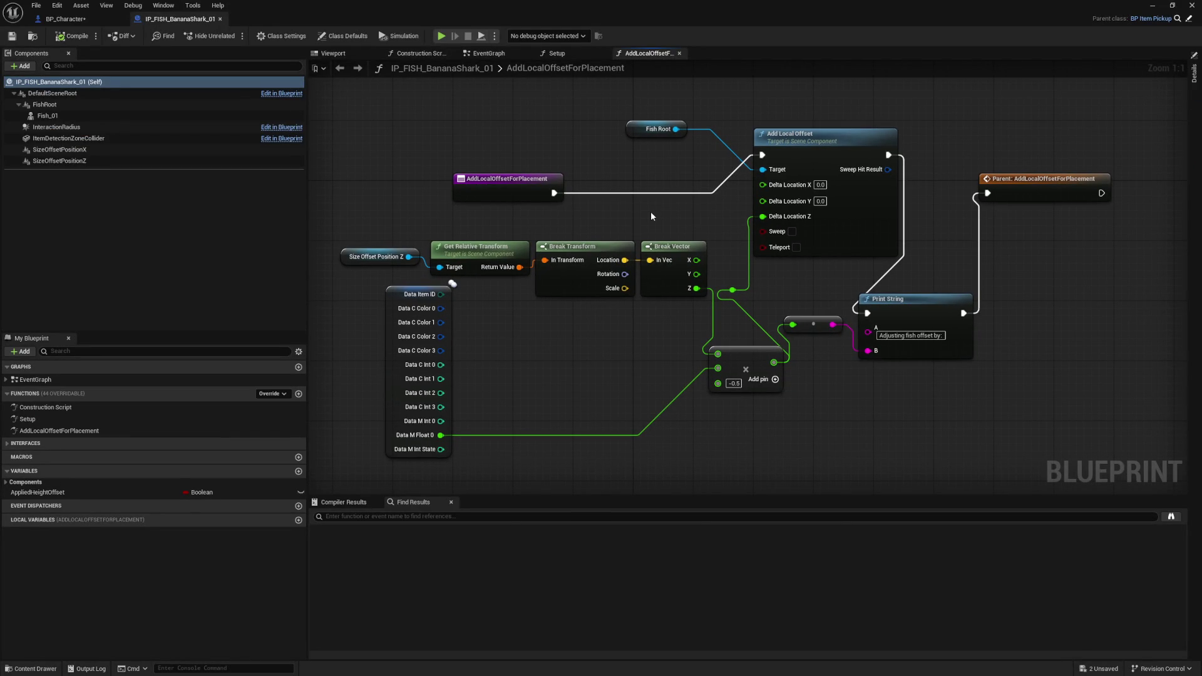
- Inspect the fish's Setup and AddLocalOffsetForPlacement functions, then return to its EventGraph
{"action": "left_click", "coordinate": [483, 55]}
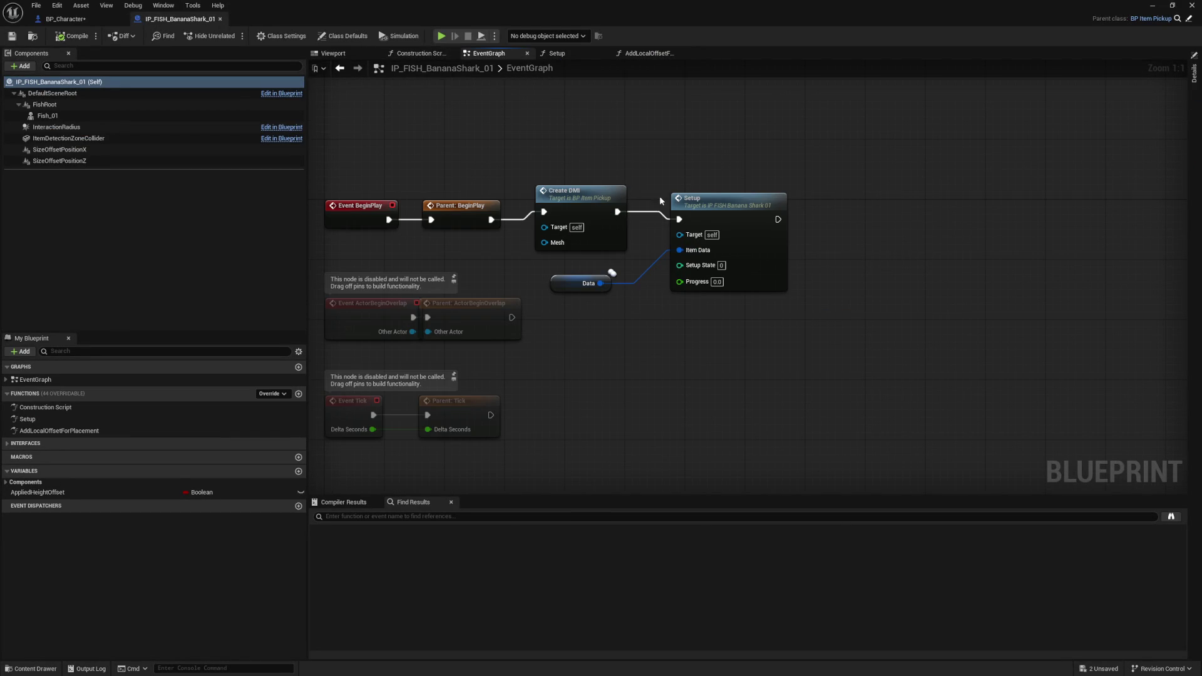
{"action": "double_click", "coordinate": [707, 198]}
{"action": "mouse_move", "coordinate": [848, 152]}
{"action": "left_mouse_down"}
{"action": "mouse_move", "coordinate": [841, 87]}
{"action": "mouse_move", "coordinate": [602, 204]}
{"action": "mouse_move", "coordinate": [638, 6]}
{"action": "mouse_move", "coordinate": [518, 117]}
{"action": "mouse_move", "coordinate": [434, 281]}
{"action": "mouse_move", "coordinate": [530, 330]}
{"action": "left_mouse_up"}
{"action": "double_click", "coordinate": [607, 146]}
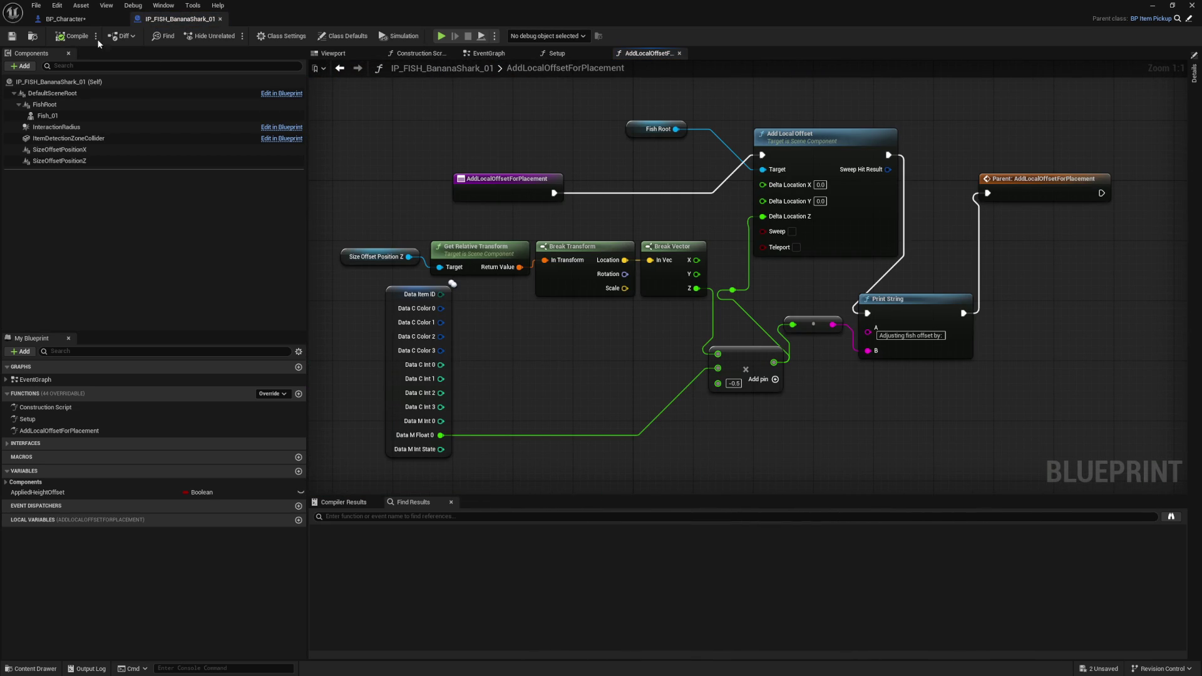
{"action": "left_click", "coordinate": [71, 20]}
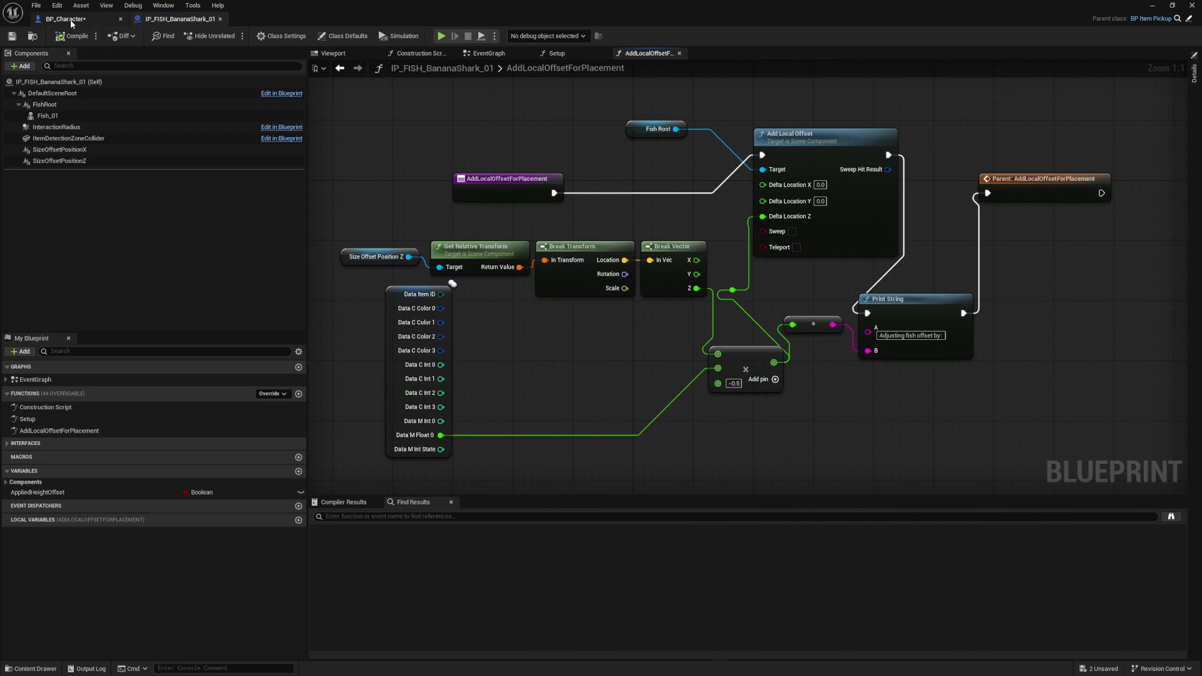
{"action": "left_click_drag", "start_coordinate": [420, 263], "coordinate": [407, 264]}
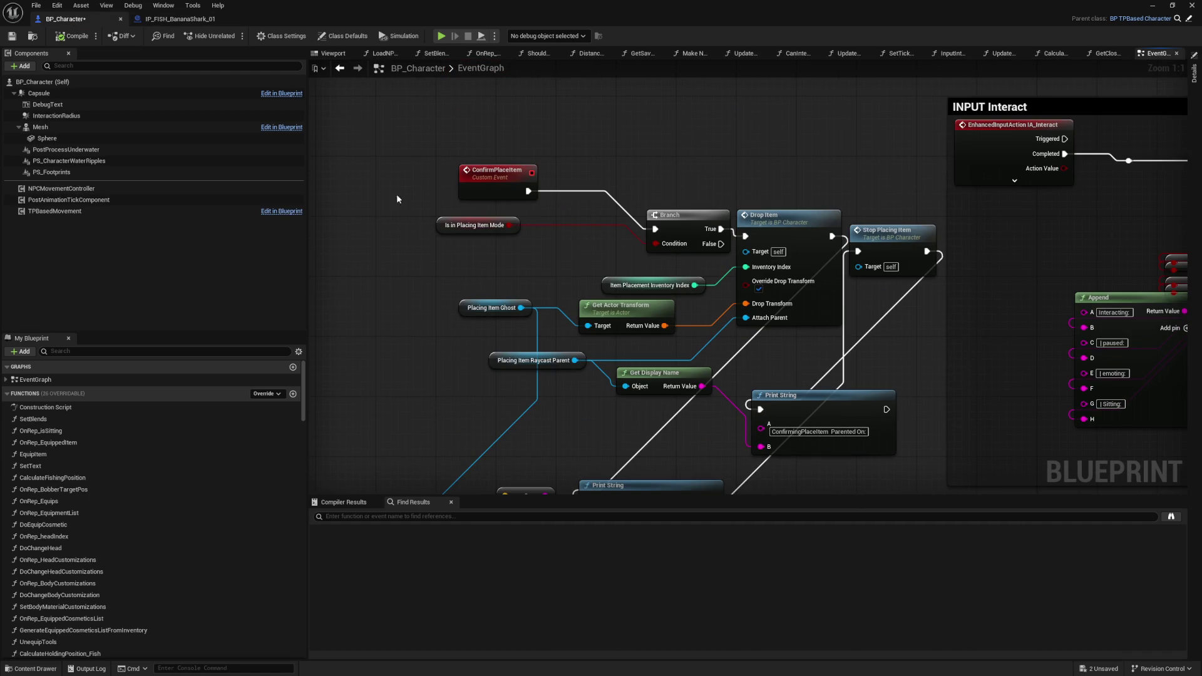
{"action": "left_click", "coordinate": [181, 19]}
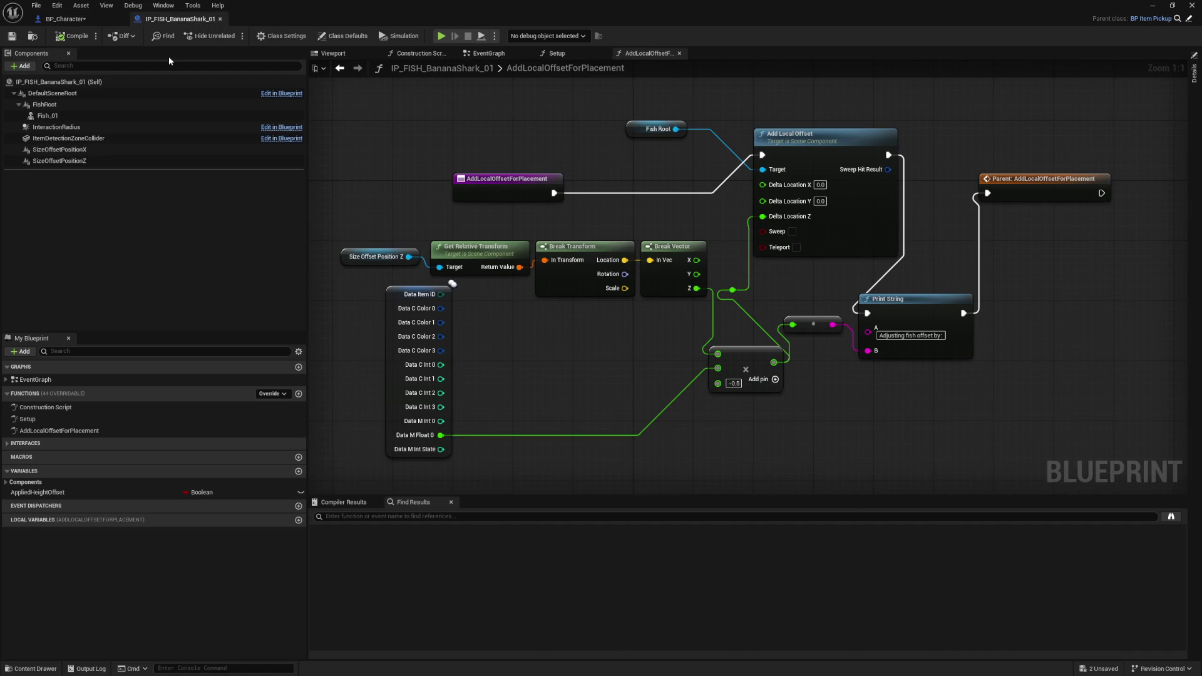
{"action": "double_click", "coordinate": [63, 418]}
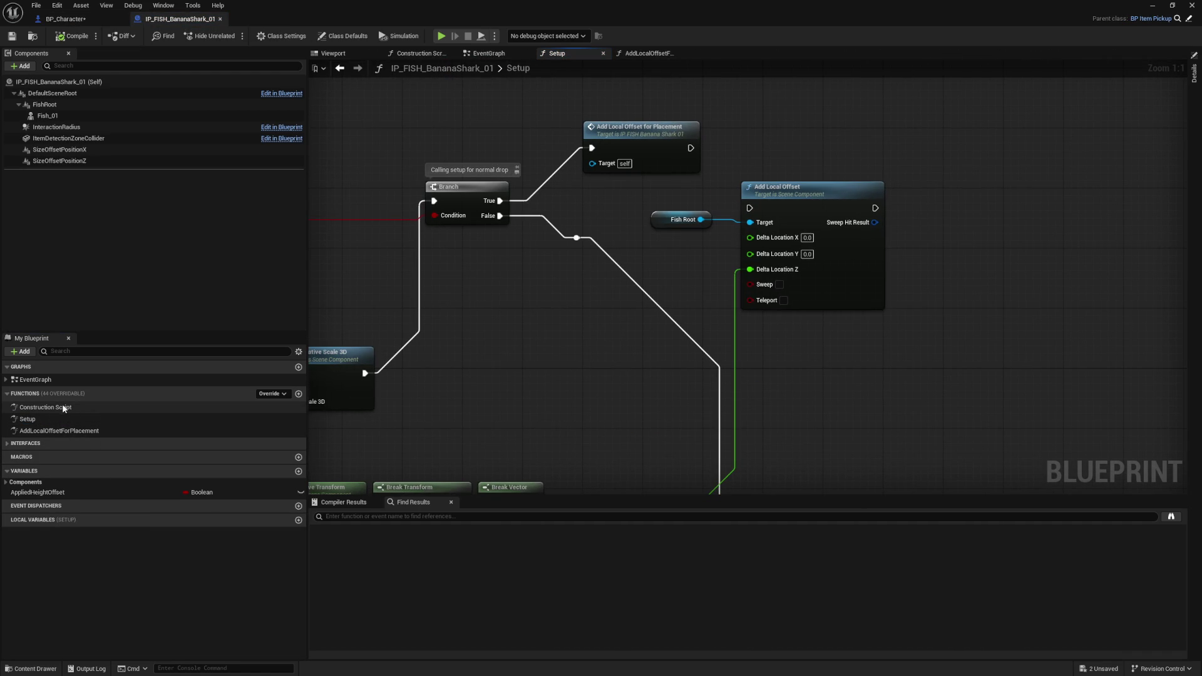
{"action": "double_click", "coordinate": [51, 380]}
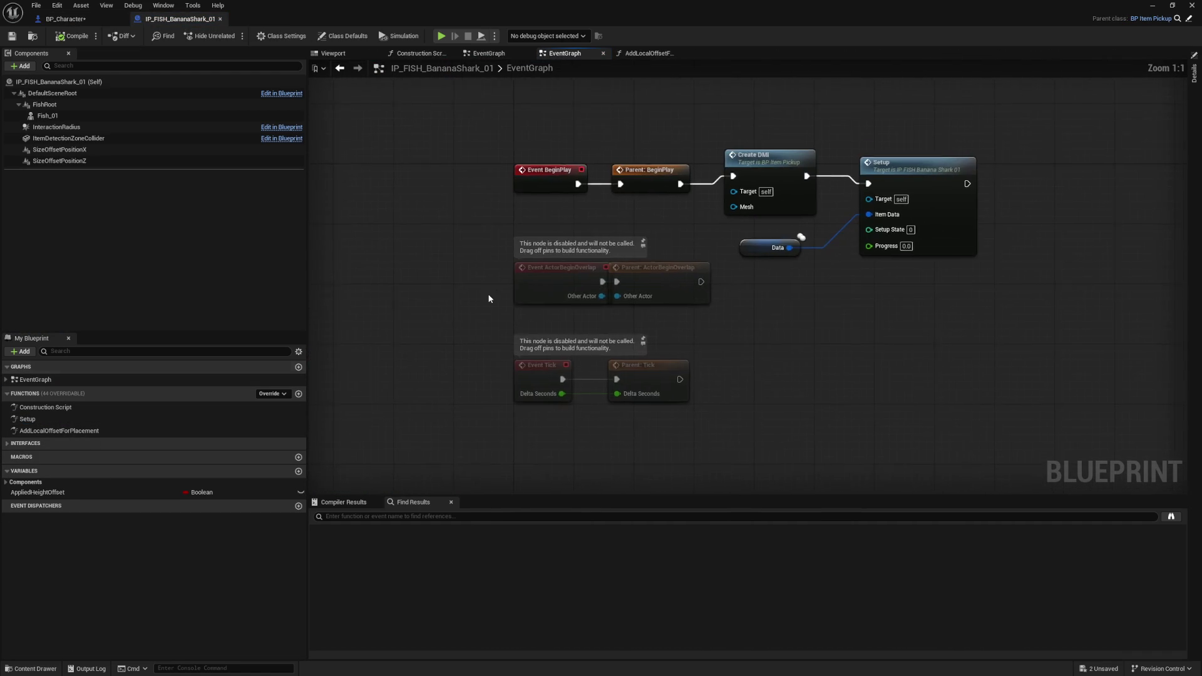
- Add a Print String labelled 'before setup' below the Setup call
{"action": "right_click", "coordinate": [807, 322]}
{"action": "type", "text": "print string"}
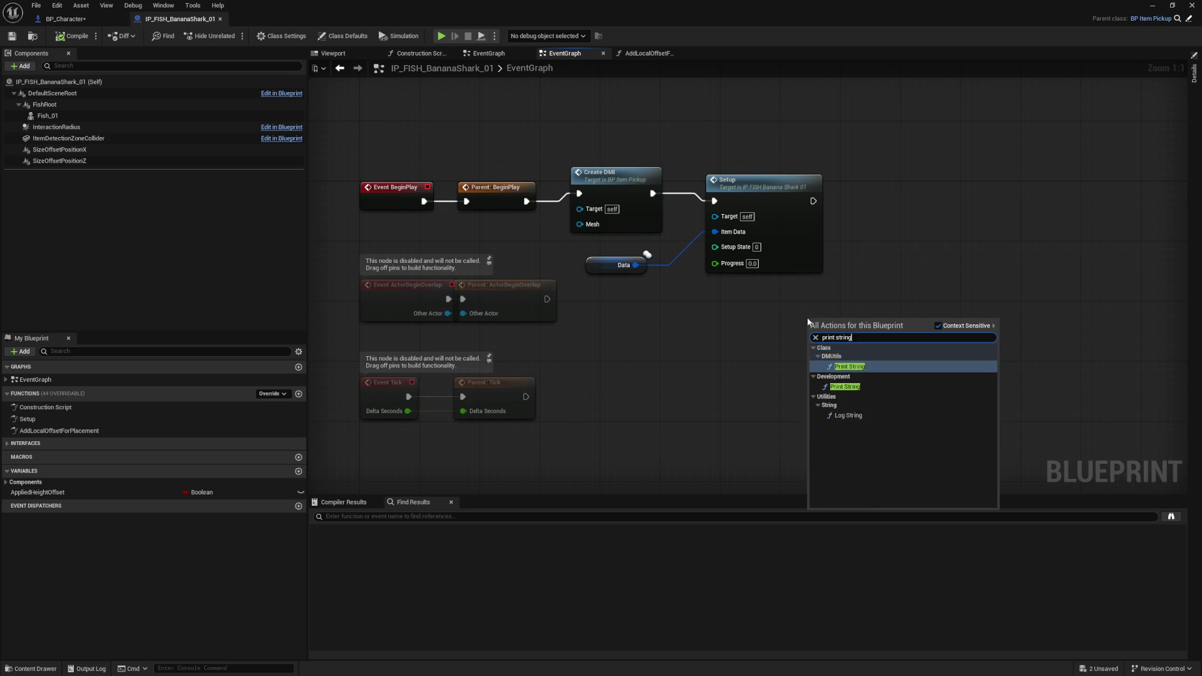
{"action": "key", "text": "Return"}
{"action": "left_click_drag", "start_coordinate": [822, 330], "coordinate": [870, 199]}
{"action": "type", "text": "Item Spa"}
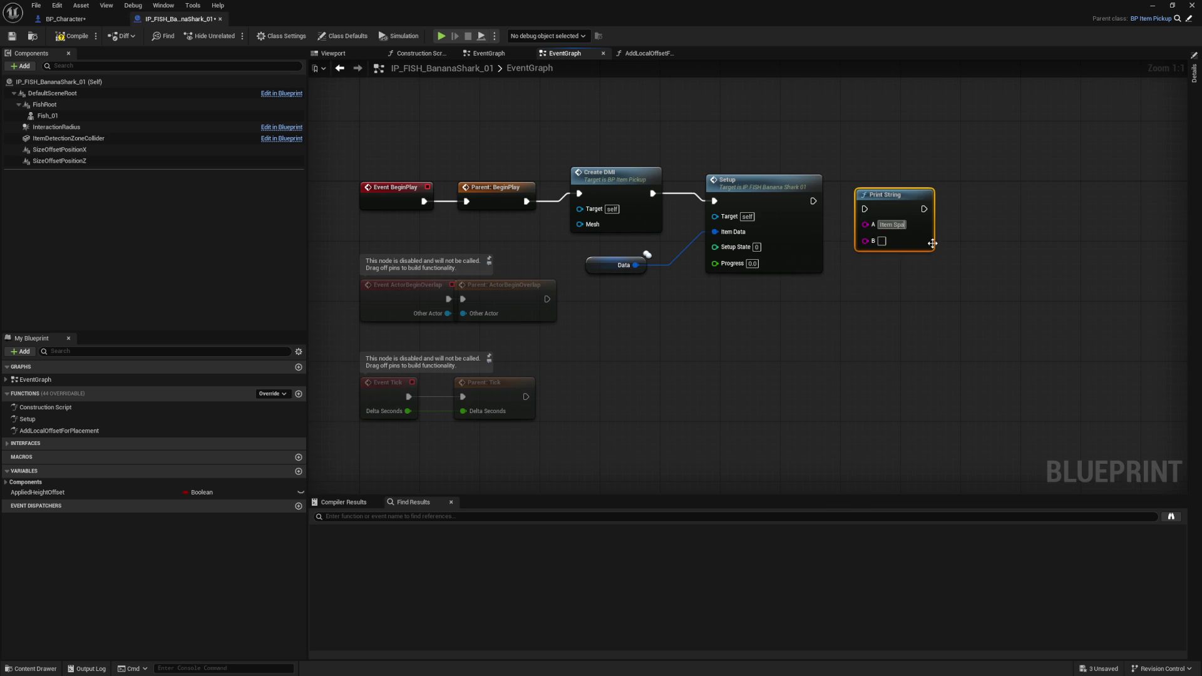
{"action": "type", "text": "wned Location at:"}
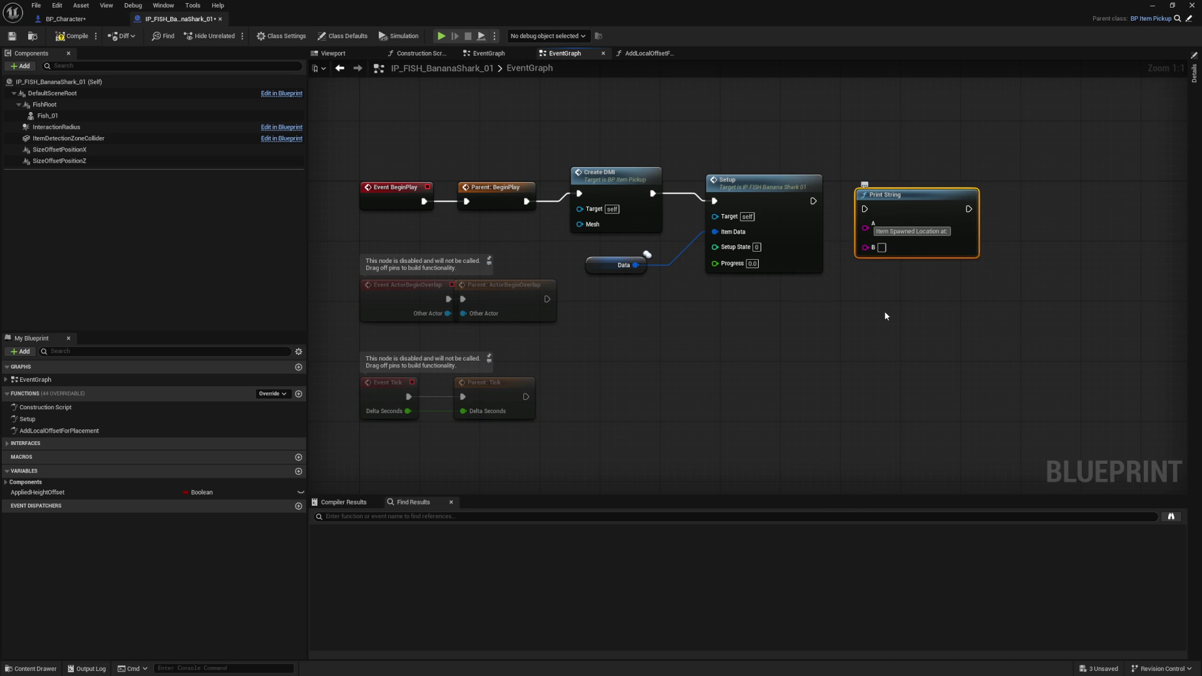
{"action": "left_click", "coordinate": [813, 317]}
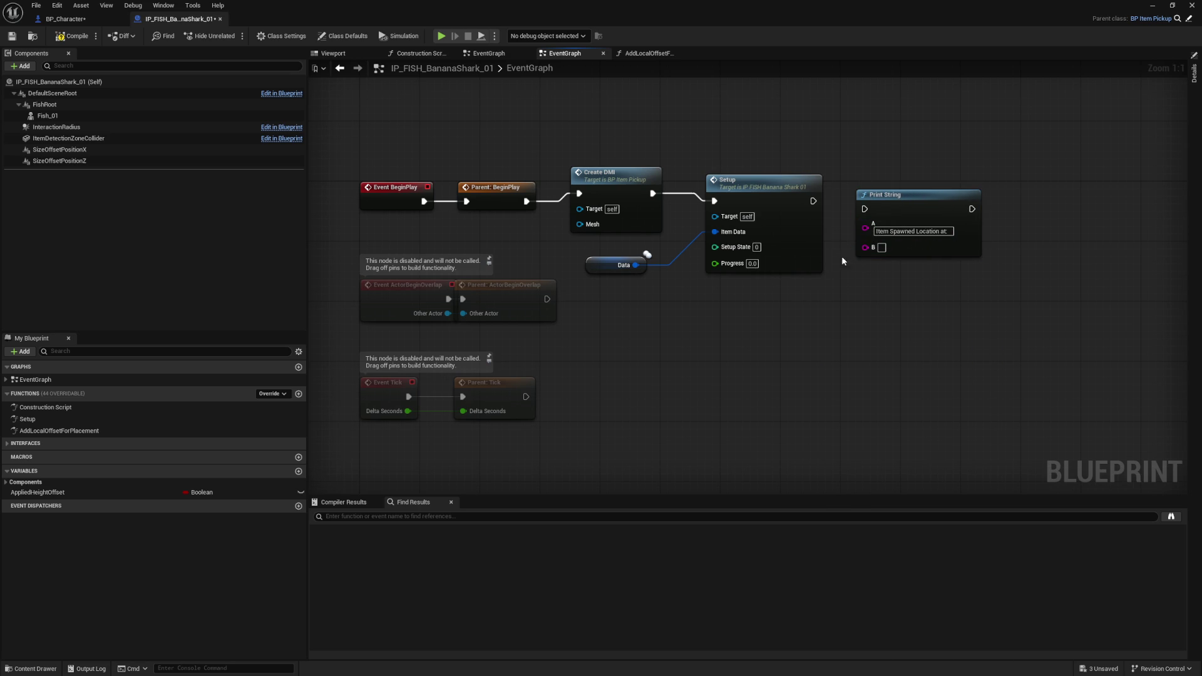
{"action": "mouse_move", "coordinate": [879, 195]}
{"action": "left_mouse_down"}
{"action": "mouse_move", "coordinate": [693, 294]}
{"action": "mouse_move", "coordinate": [698, 306]}
{"action": "left_mouse_up"}
{"action": "left_click", "coordinate": [742, 343]}
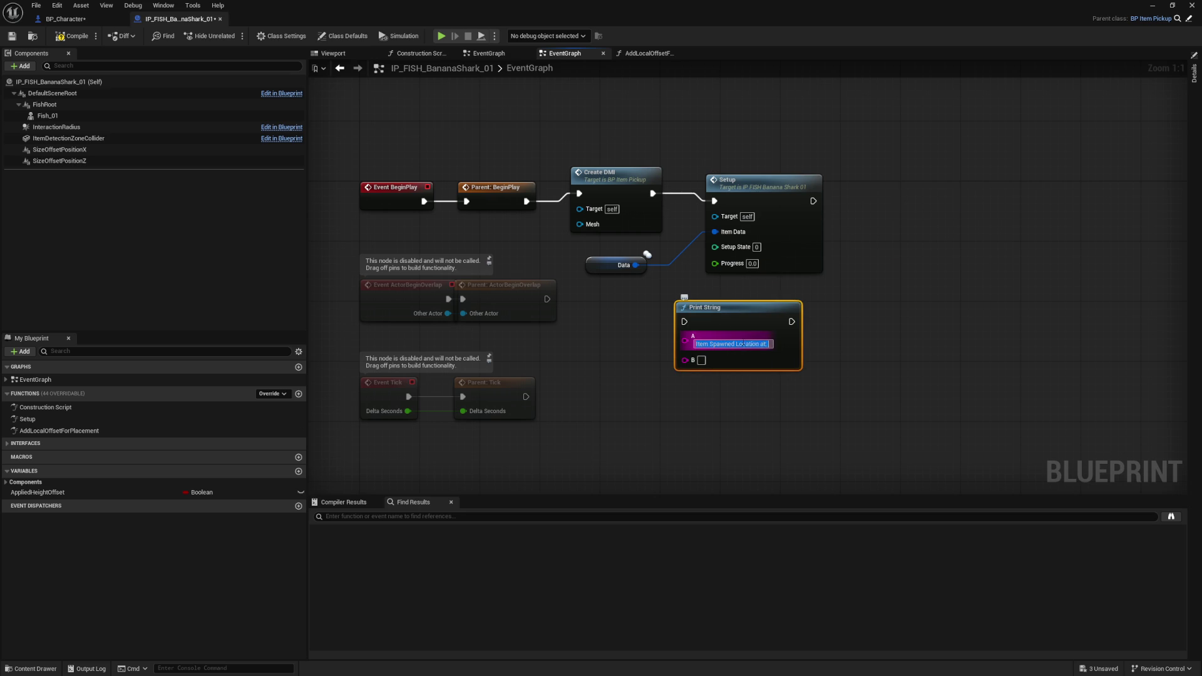
{"action": "type", "text": "before setup"}
{"action": "key", "text": "Return"}
- Feed a Get Actor Location node into the before-setup Print String's B input
{"action": "left_click", "coordinate": [695, 396]}
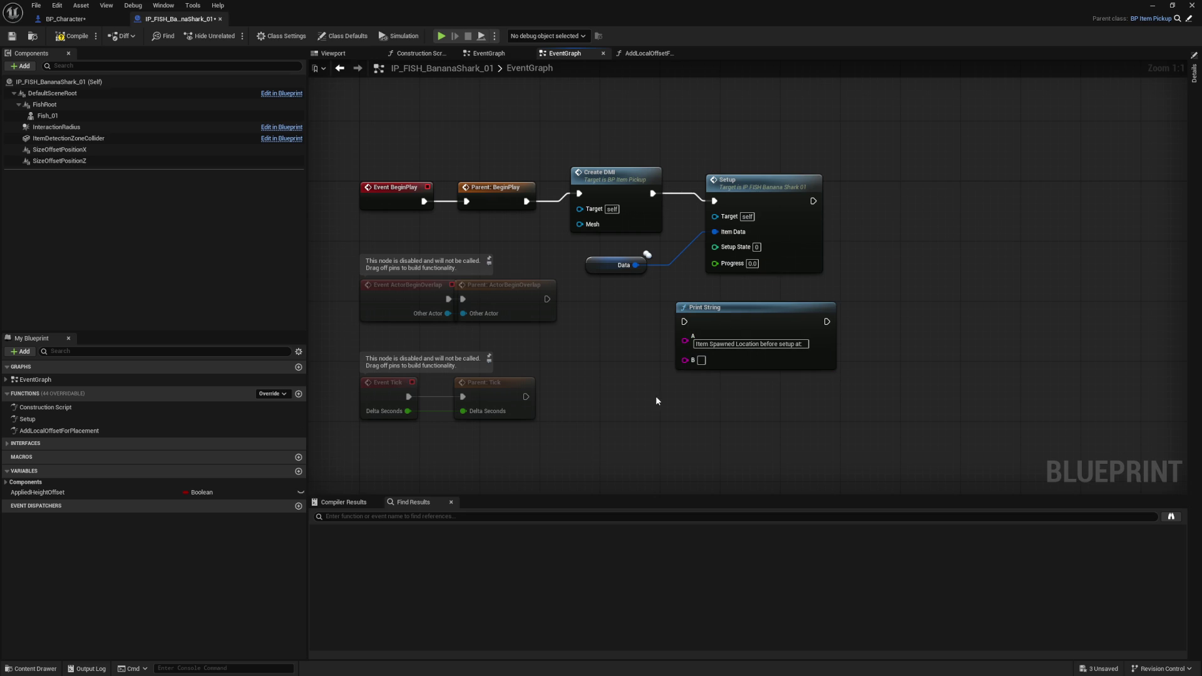
{"action": "right_click", "coordinate": [638, 402]}
{"action": "type", "text": "get actor location"}
{"action": "key", "text": "Return"}
{"action": "left_click_drag", "start_coordinate": [730, 425], "coordinate": [686, 359]}
- Duplicate the Print String and chain Create DMI, before-setup print, Setup, then the duplicate
{"action": "left_click", "coordinate": [777, 318]}
{"action": "key", "text": "ctrl+c"}
{"action": "key", "text": "ctrl+v"}
{"action": "mouse_move", "coordinate": [651, 186]}
{"action": "left_mouse_down"}
{"action": "mouse_move", "coordinate": [654, 269]}
{"action": "mouse_move", "coordinate": [670, 319]}
{"action": "mouse_move", "coordinate": [684, 321]}
{"action": "left_mouse_up"}
{"action": "mouse_move", "coordinate": [824, 321]}
{"action": "left_mouse_down"}
{"action": "mouse_move", "coordinate": [743, 217]}
{"action": "mouse_move", "coordinate": [714, 201]}
{"action": "left_mouse_up"}
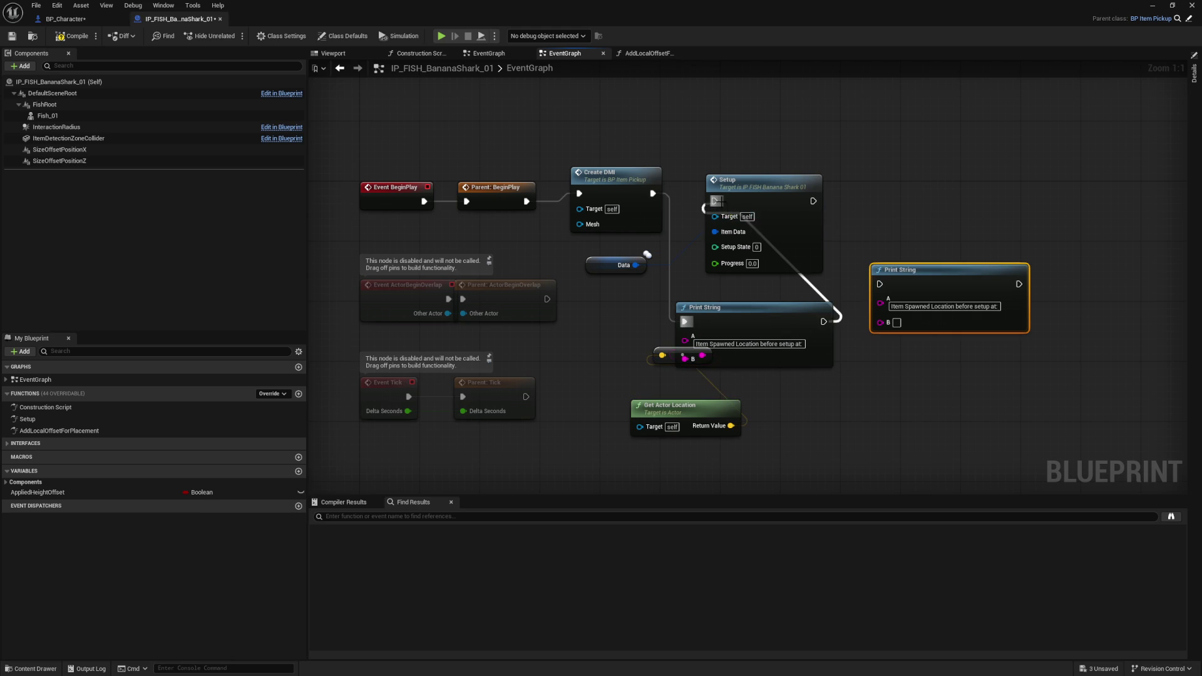
{"action": "left_click_drag", "start_coordinate": [813, 201], "coordinate": [879, 283]}
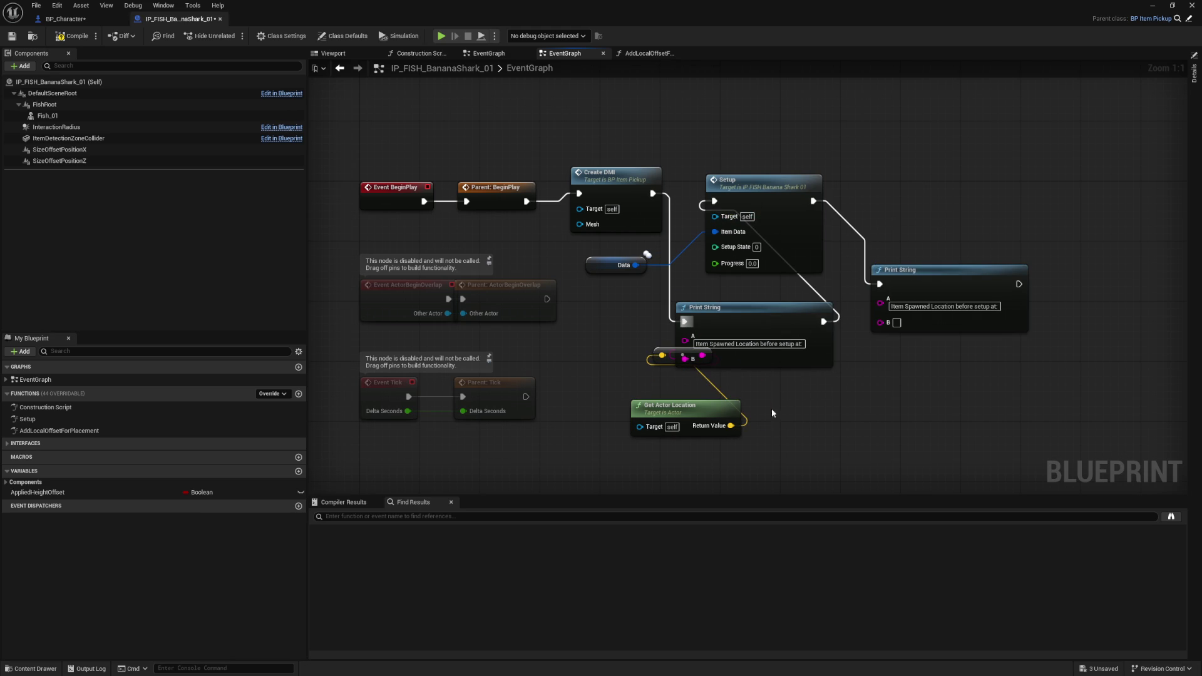
- Feed a second Get Actor Location node into the duplicate Print String's B input
{"action": "left_click_drag", "start_coordinate": [710, 410], "coordinate": [732, 425]}
{"action": "left_click", "coordinate": [832, 407]}
{"action": "left_click_drag", "start_coordinate": [886, 325], "coordinate": [852, 414]}
{"action": "type", "text": "get actor"}
{"action": "key", "text": "Escape"}
{"action": "right_click", "coordinate": [849, 415]}
{"action": "type", "text": "get actorloca"}
{"action": "key", "text": "Return"}
{"action": "left_click_drag", "start_coordinate": [949, 433], "coordinate": [880, 323]}
- Relabel the second message 'AFTER setup' and compile the fish Blueprint
{"action": "left_click", "coordinate": [964, 306]}
{"action": "double_click", "coordinate": [964, 306]}
{"action": "type", "text": "AFTER"}
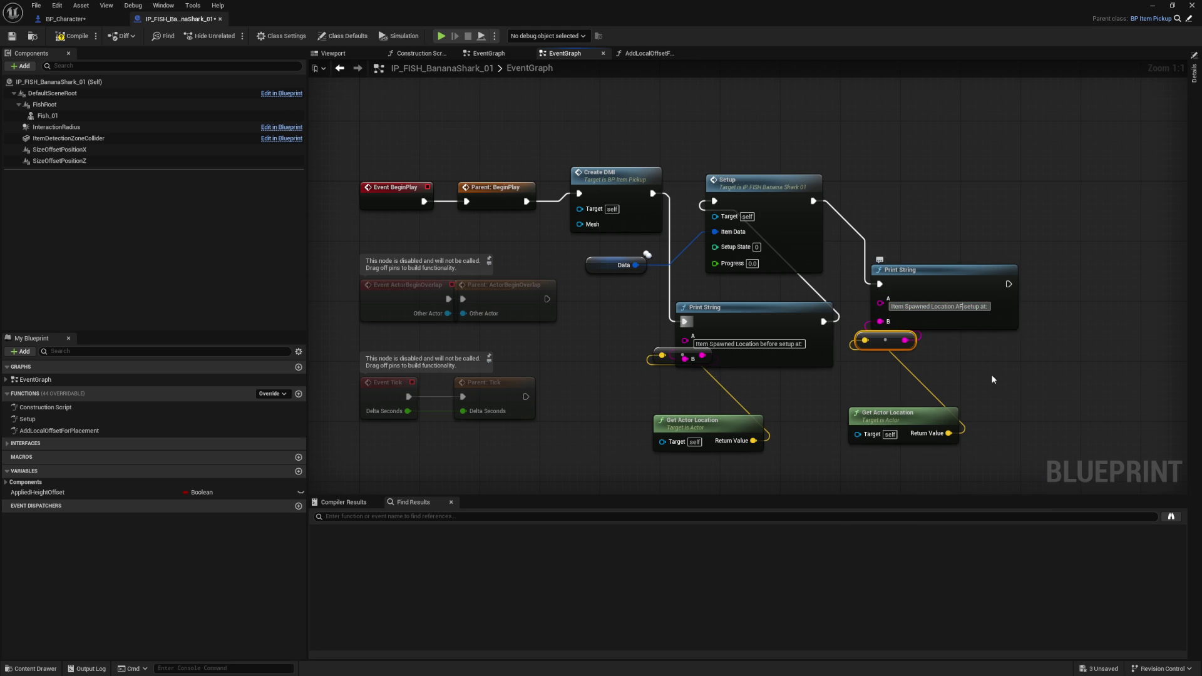
{"action": "left_click", "coordinate": [977, 382]}
{"action": "left_click", "coordinate": [77, 41]}
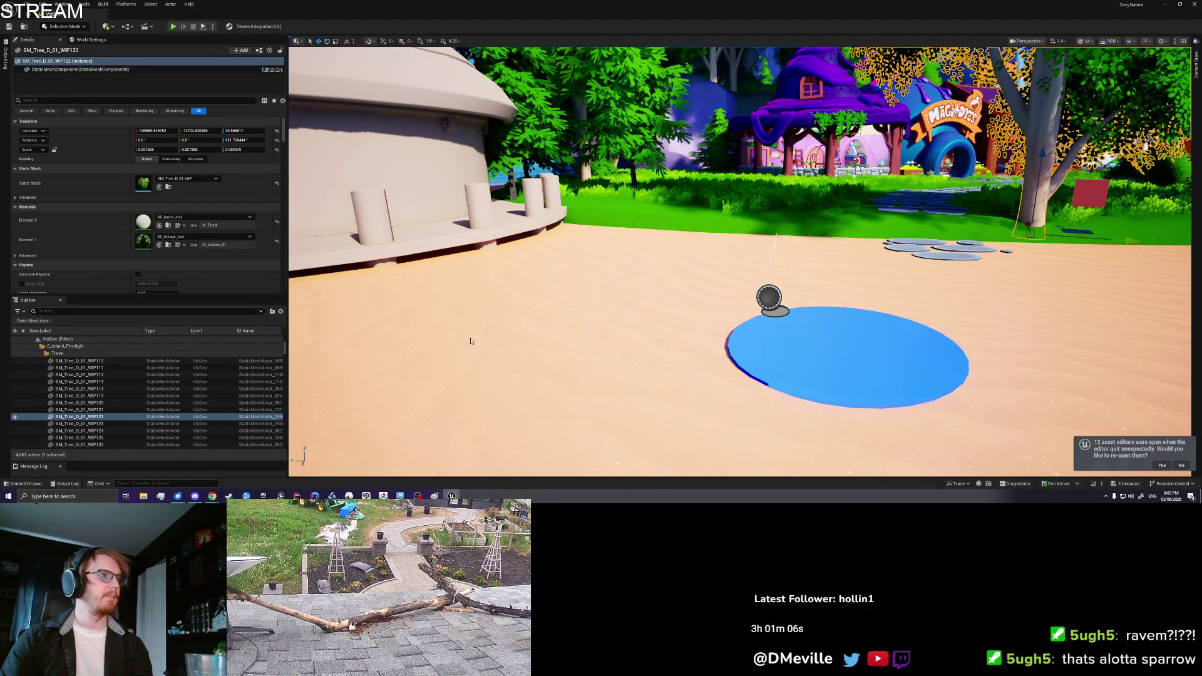
- Start a play test with the sand mesh selected and open the inventory
{"action": "left_click", "coordinate": [504, 345]}
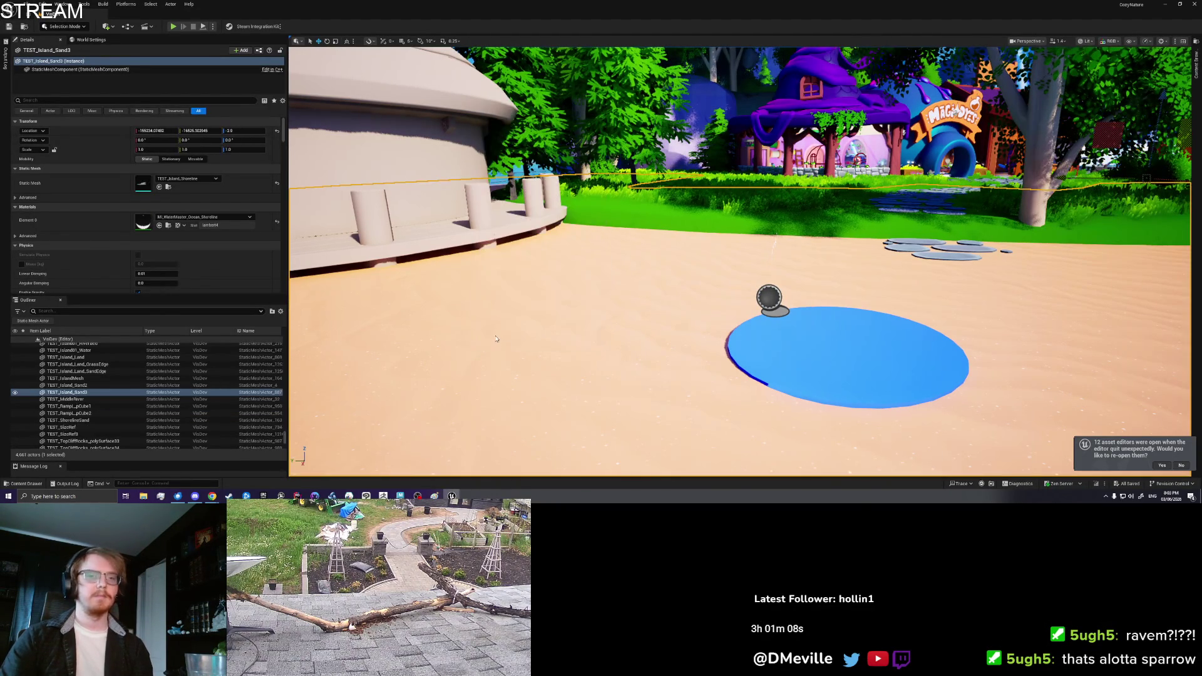
{"action": "key", "text": "alt+p"}
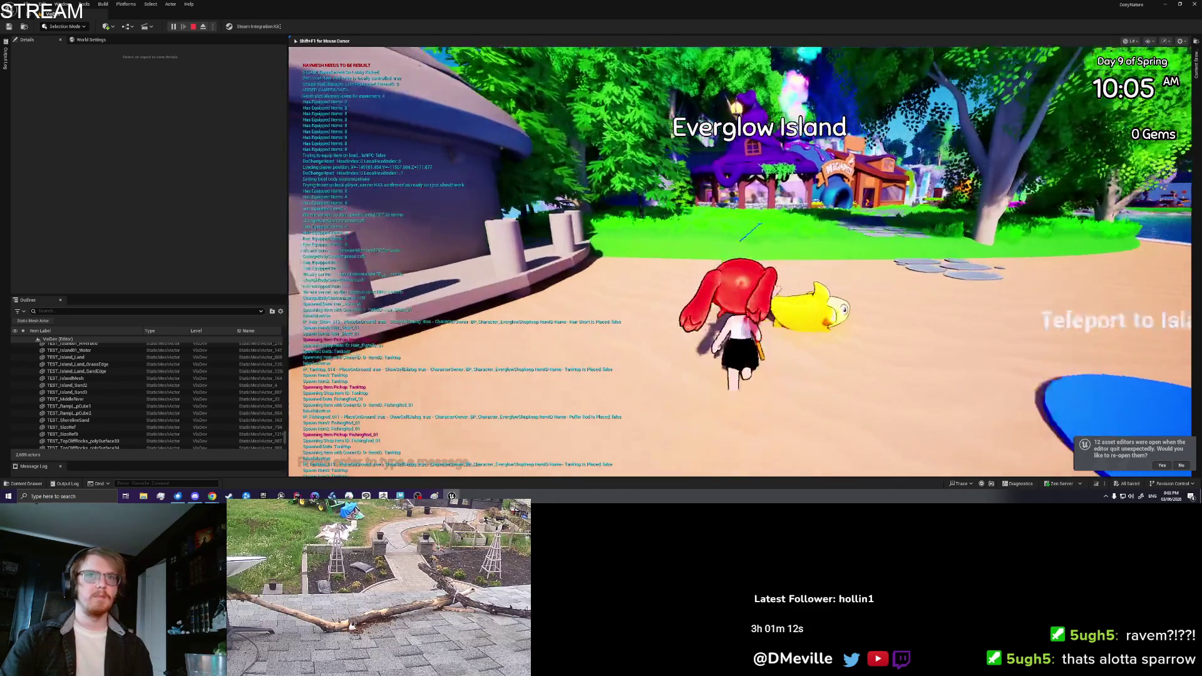
{"action": "key", "text": "i"}
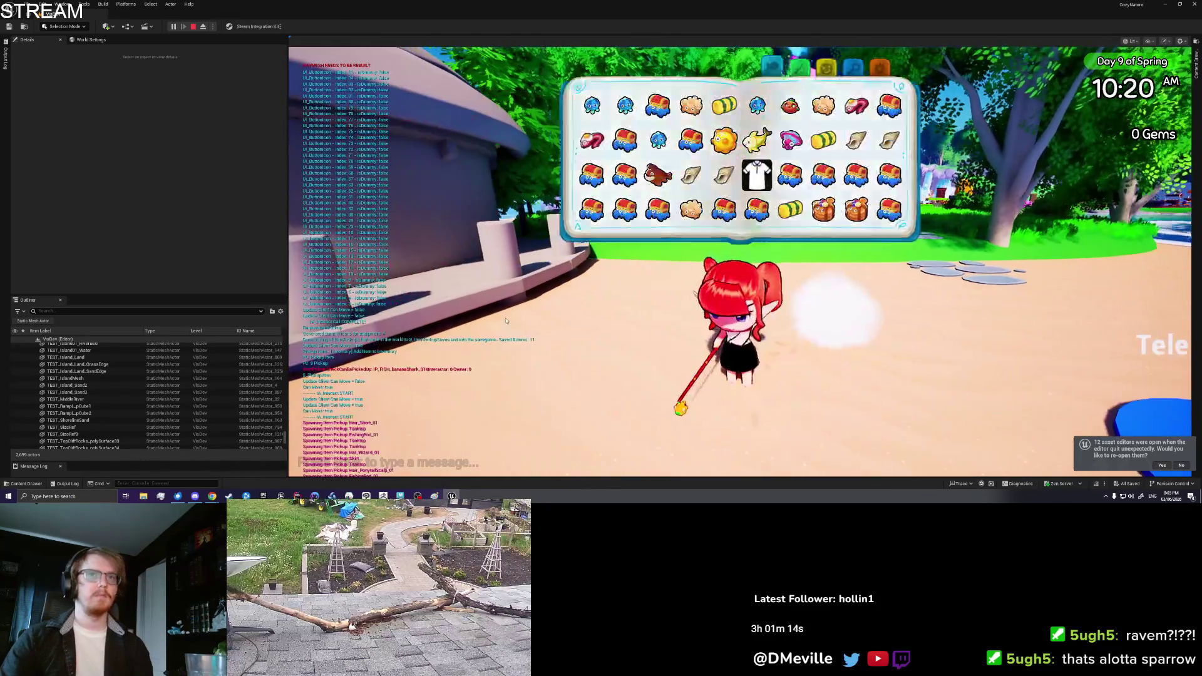
- Clear the Output Log and filter out error messages
{"action": "left_click", "coordinate": [81, 41]}
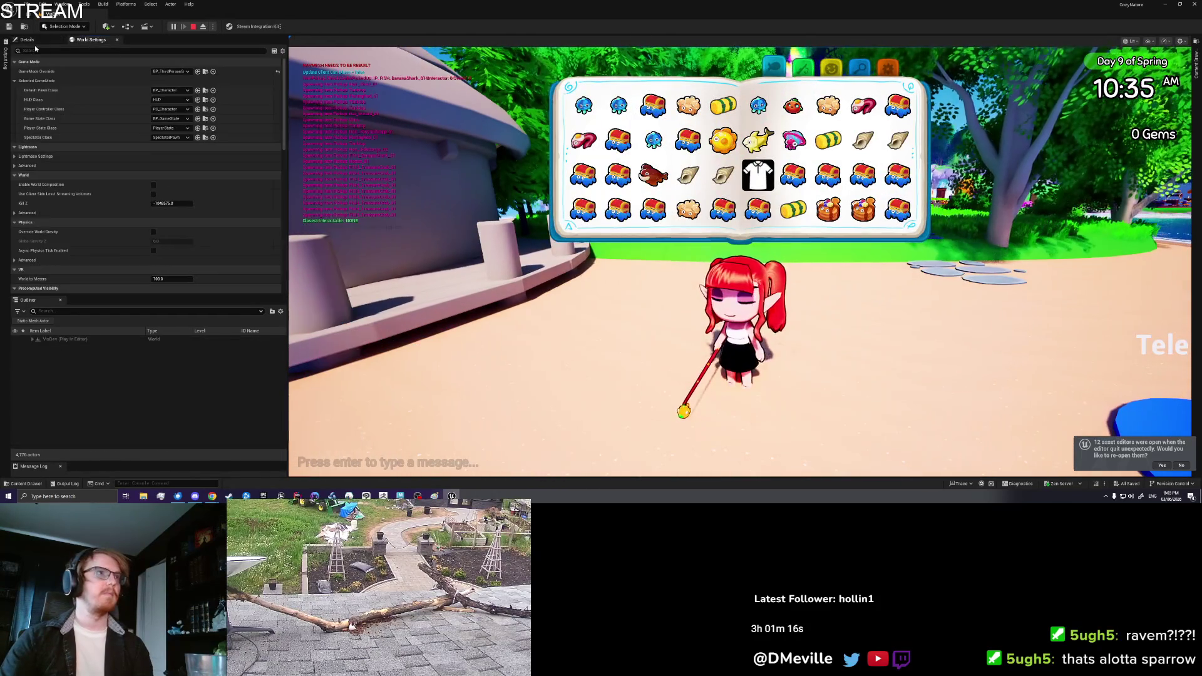
{"action": "left_click", "coordinate": [5, 59]}
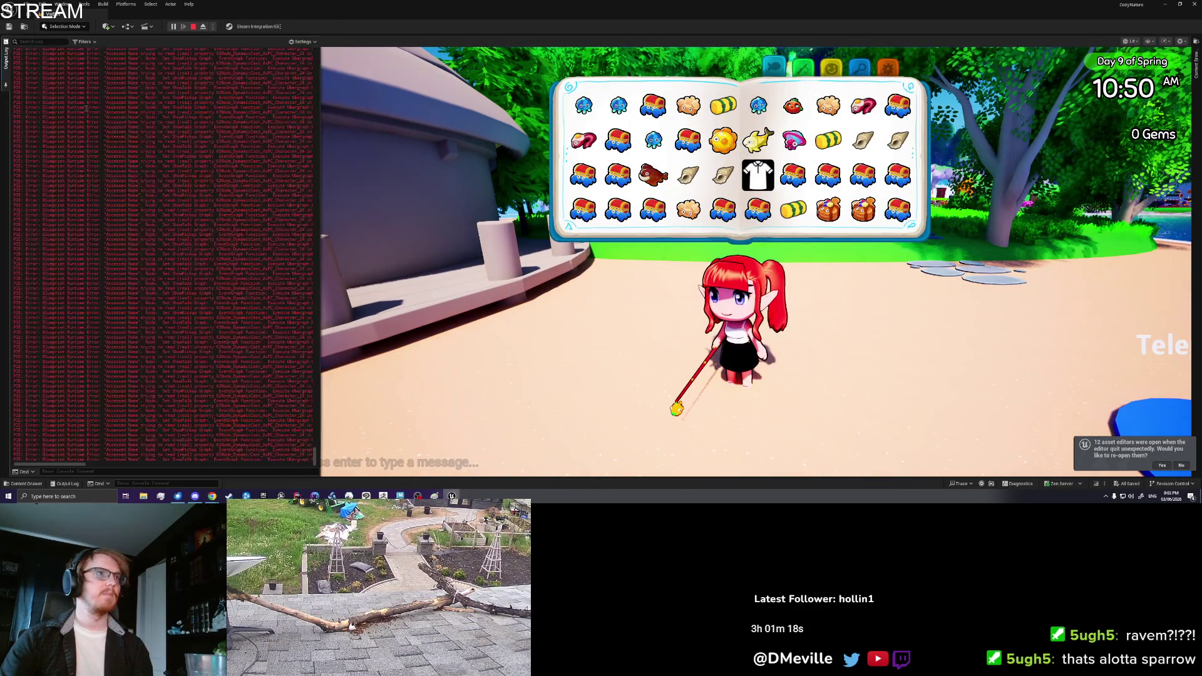
{"action": "right_click", "coordinate": [88, 110]}
{"action": "left_click", "coordinate": [113, 115]}
{"action": "left_click", "coordinate": [84, 41]}
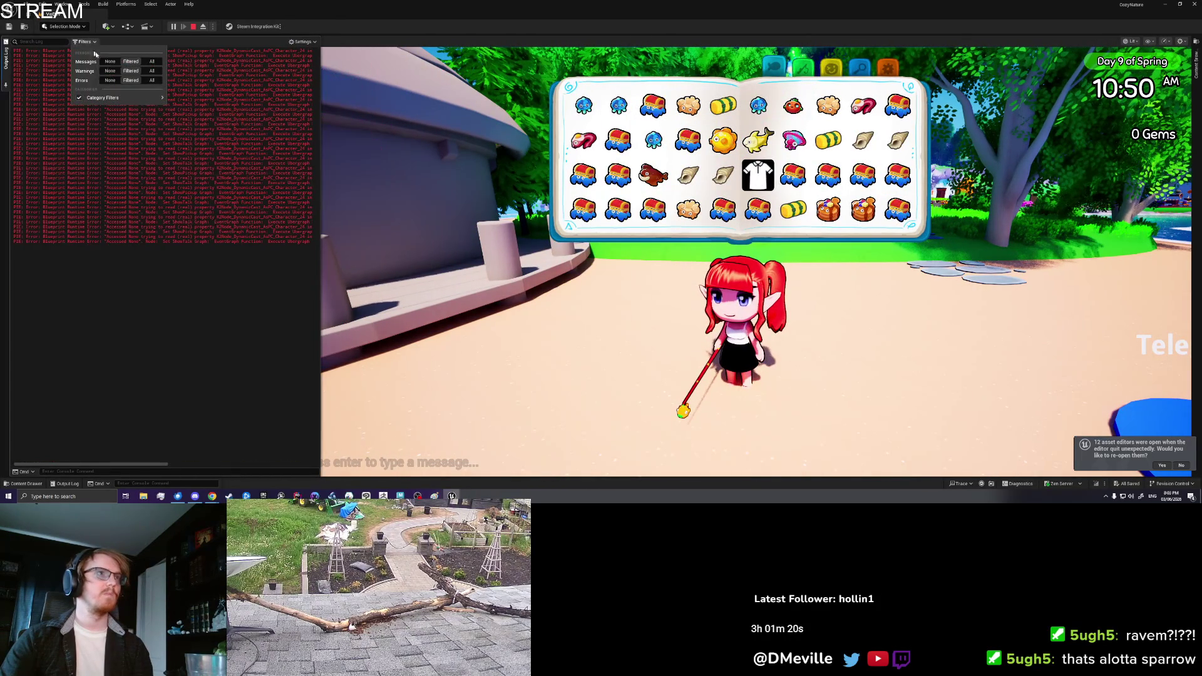
{"action": "left_click", "coordinate": [111, 80]}
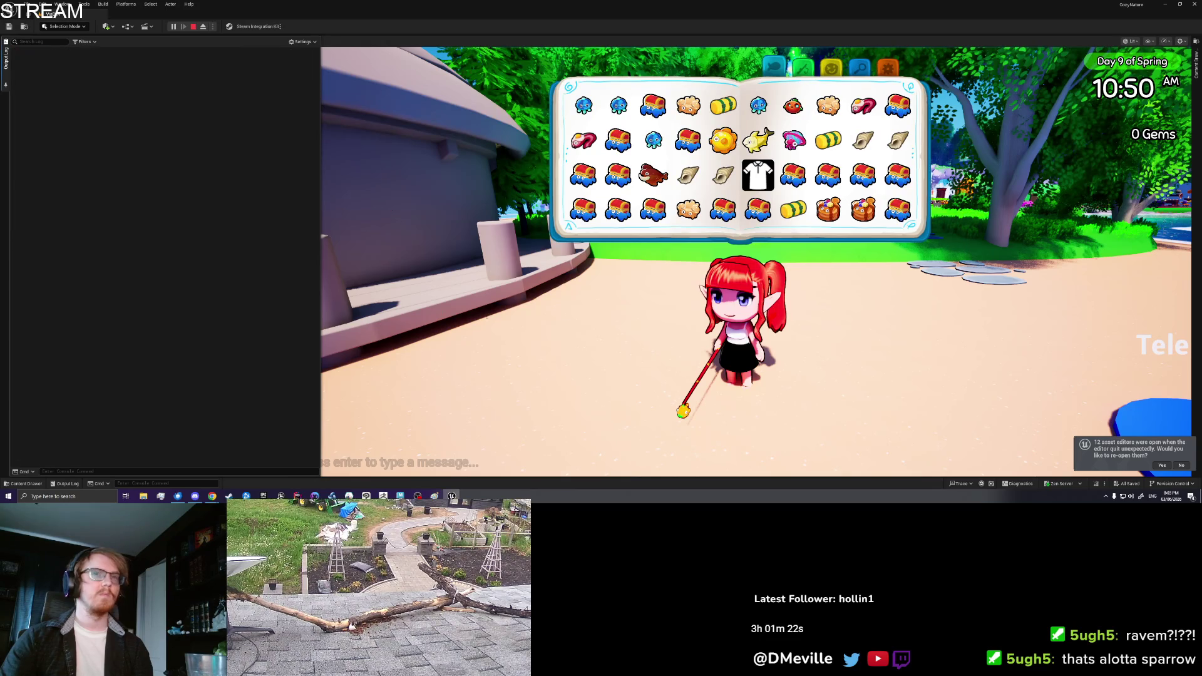
- Clear the Output Log again, then select the Banana Shark and start placing it
{"action": "scroll", "coordinate": [837, 186], "scroll_direction": "down", "scroll_amount": 2}
{"action": "scroll", "coordinate": [836, 186], "scroll_direction": "down", "scroll_amount": 2}
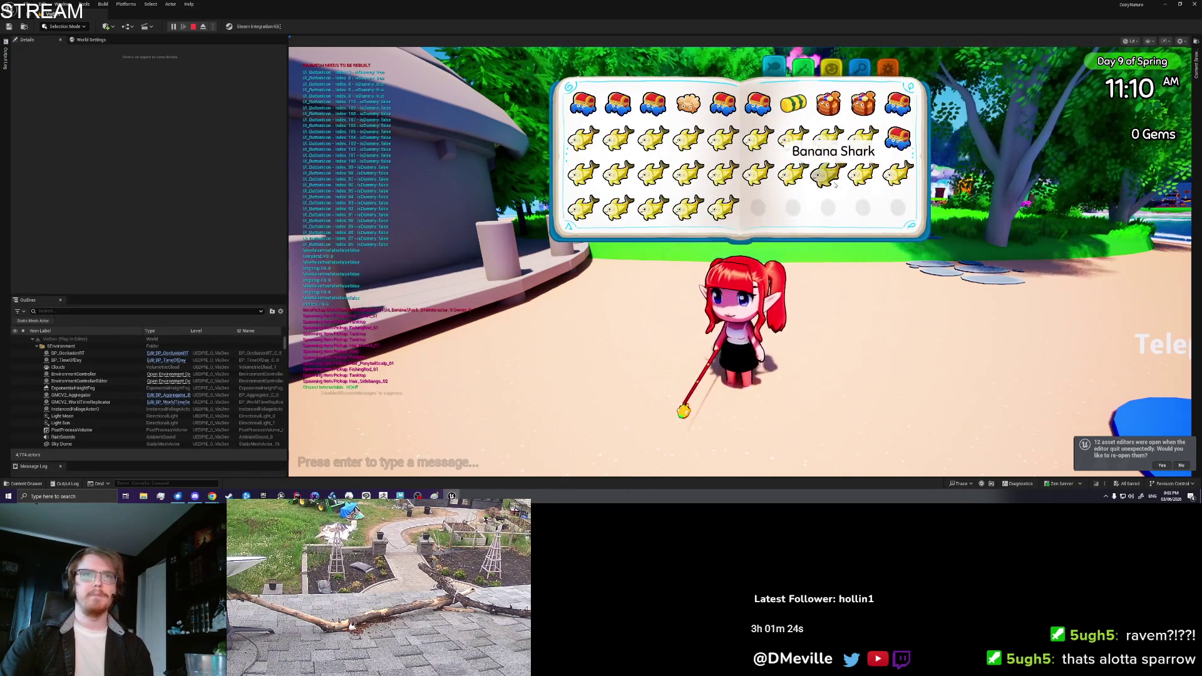
{"action": "left_click", "coordinate": [6, 56]}
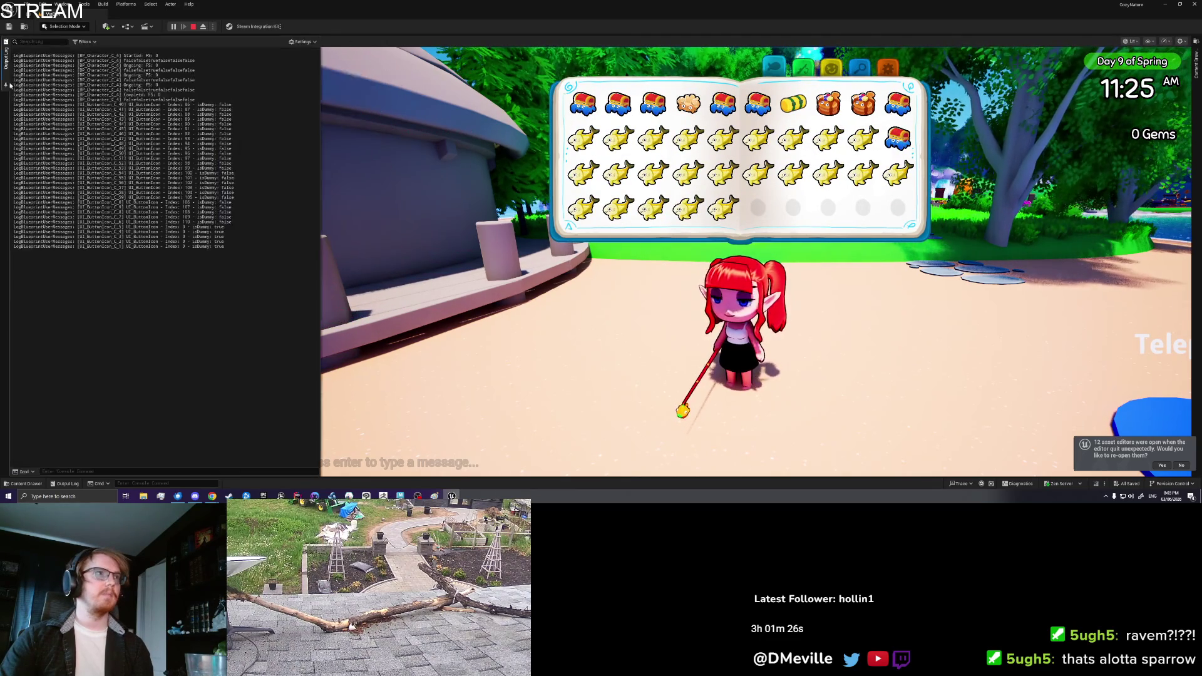
{"action": "right_click", "coordinate": [72, 111]}
{"action": "left_click", "coordinate": [106, 124]}
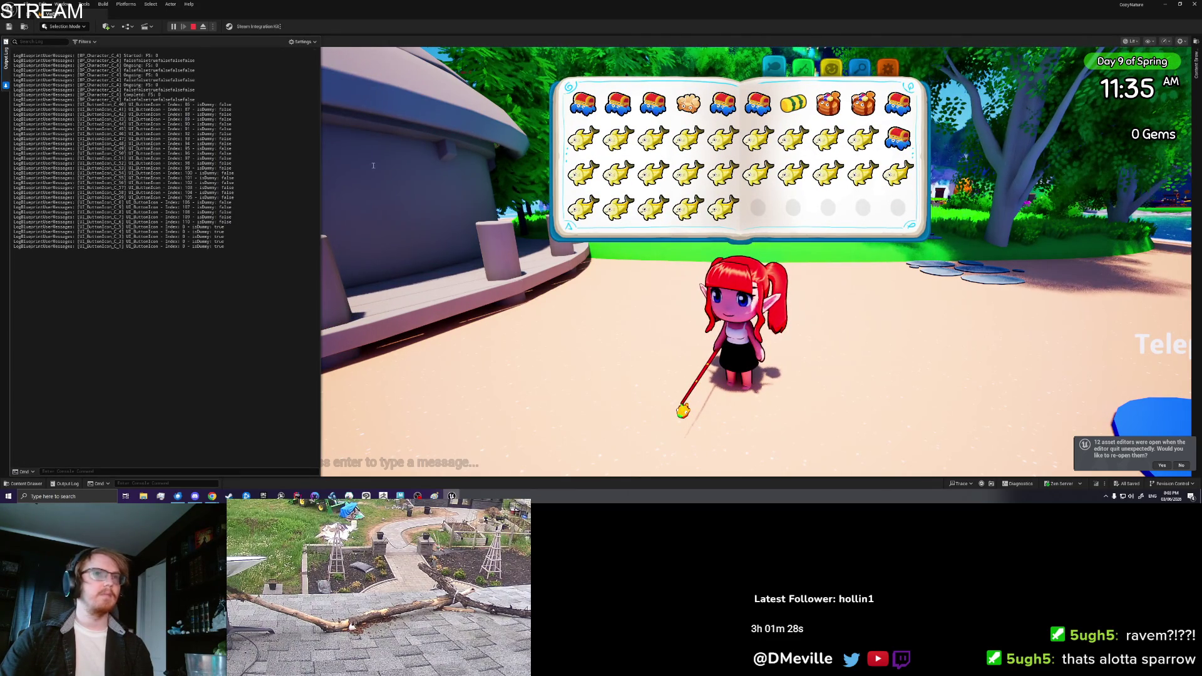
{"action": "left_click", "coordinate": [718, 209]}
{"action": "left_click", "coordinate": [627, 246]}
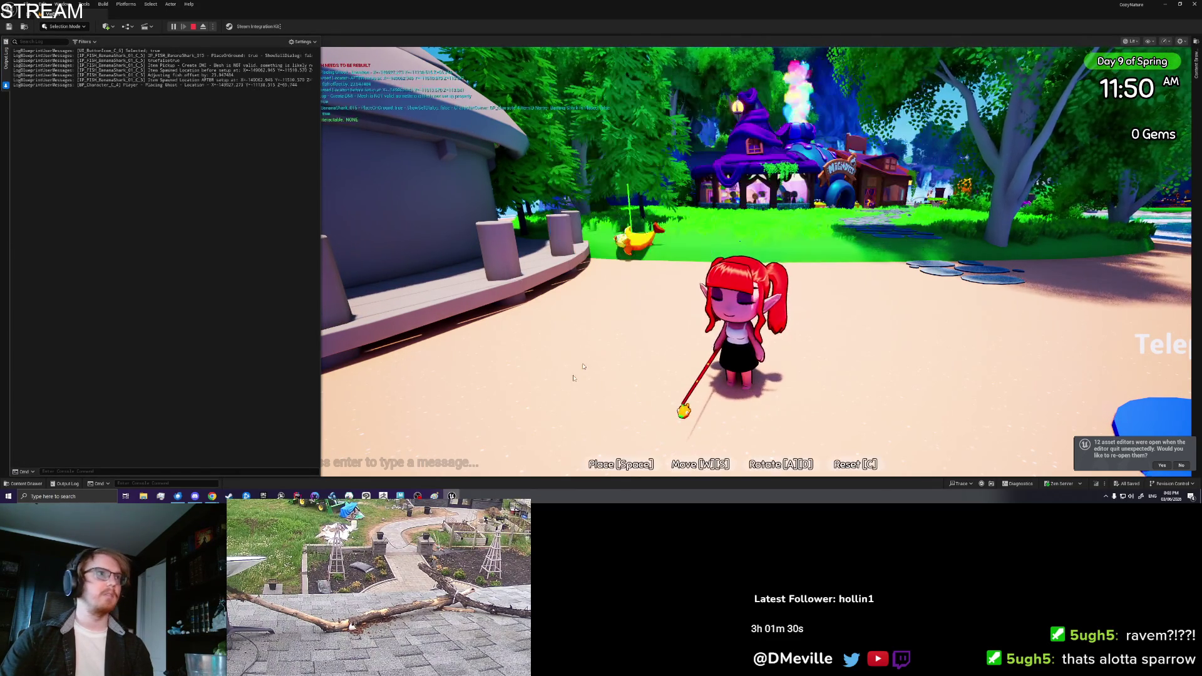
- Rotate the Banana Shark ghost side-on, tail left, and place it on the sand
{"action": "key", "text": "d"}
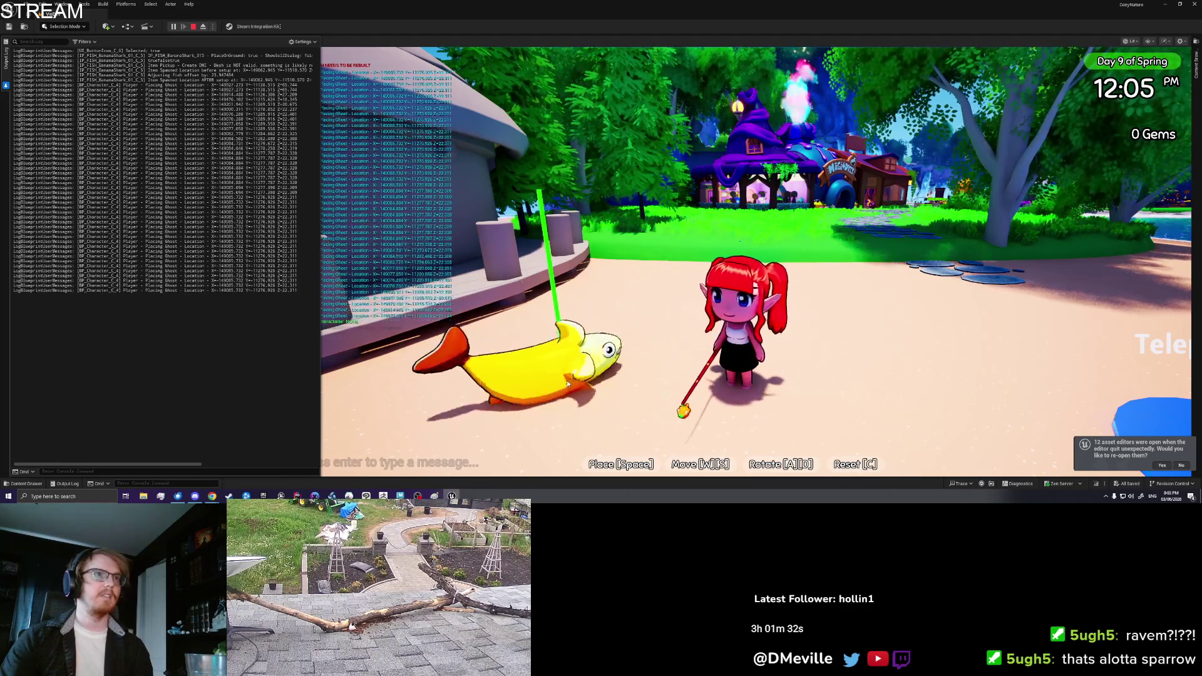
{"action": "key", "text": "d"}
{"action": "key", "text": "d"}
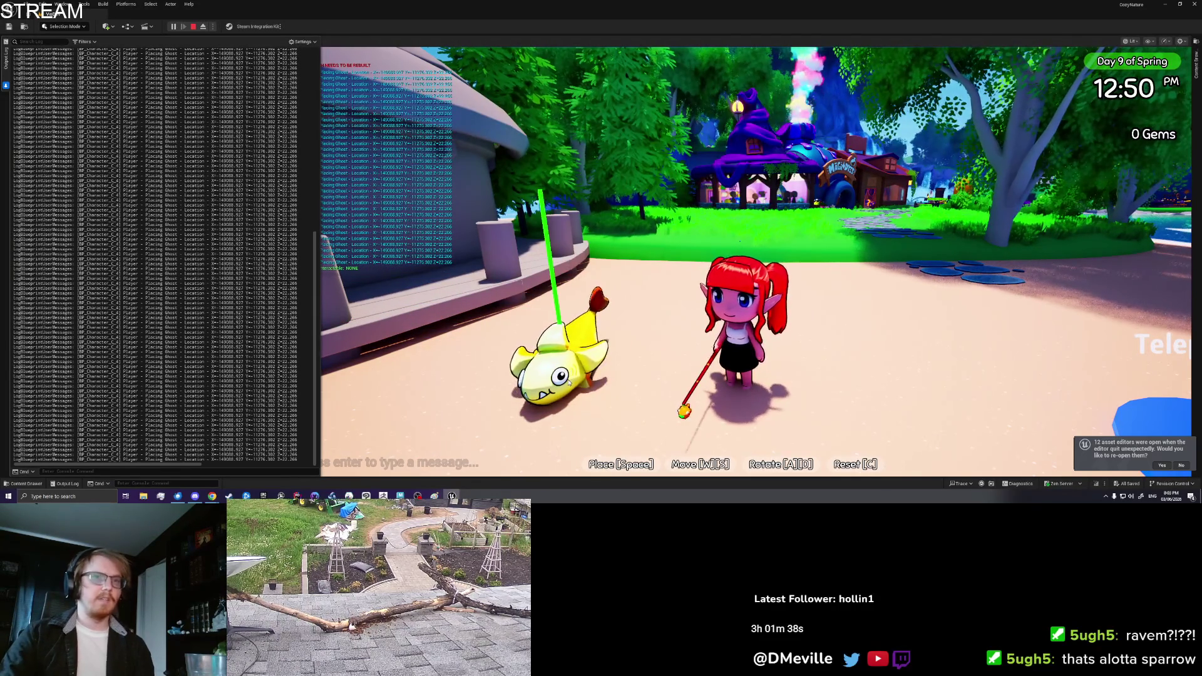
{"action": "key", "text": "d"}
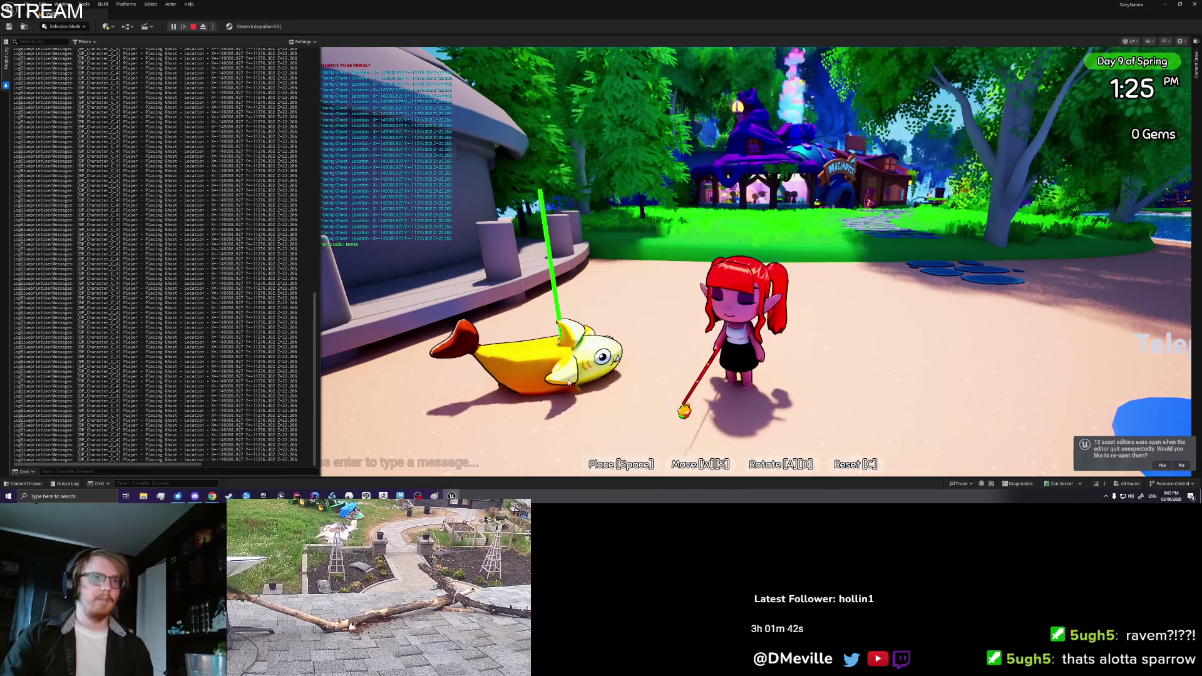
{"action": "key", "text": "space"}
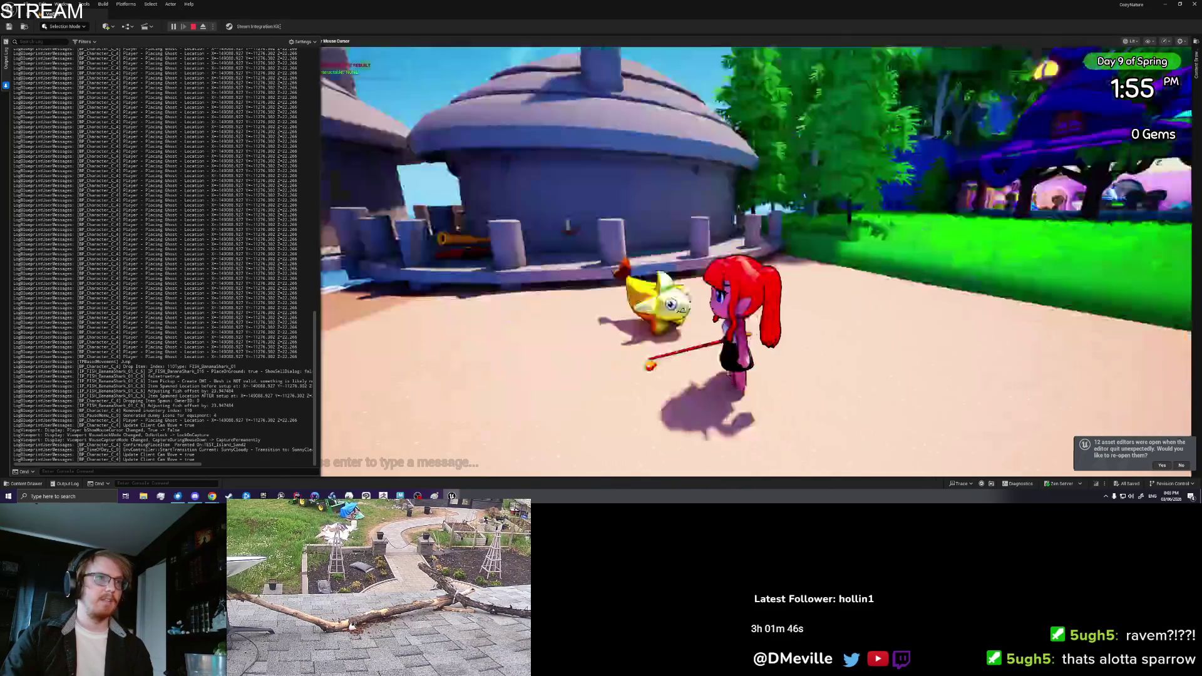
{"action": "key", "text": "alt+Tab"}
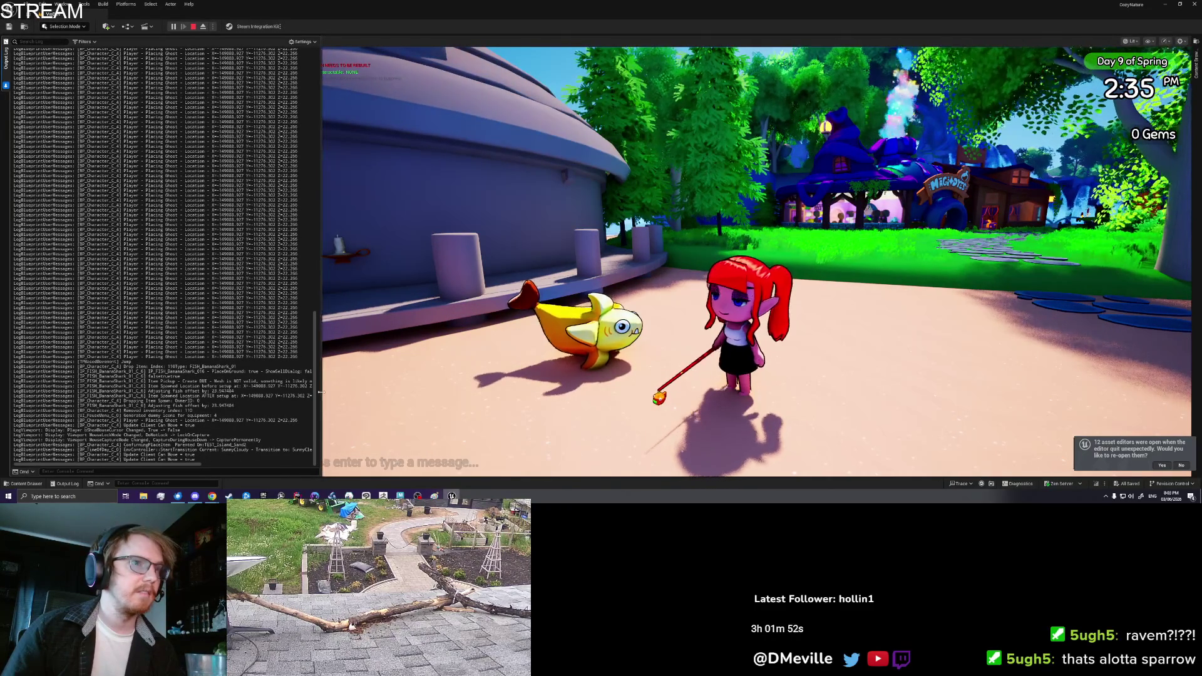
{"action": "left_click_drag", "start_coordinate": [322, 392], "coordinate": [473, 392]}
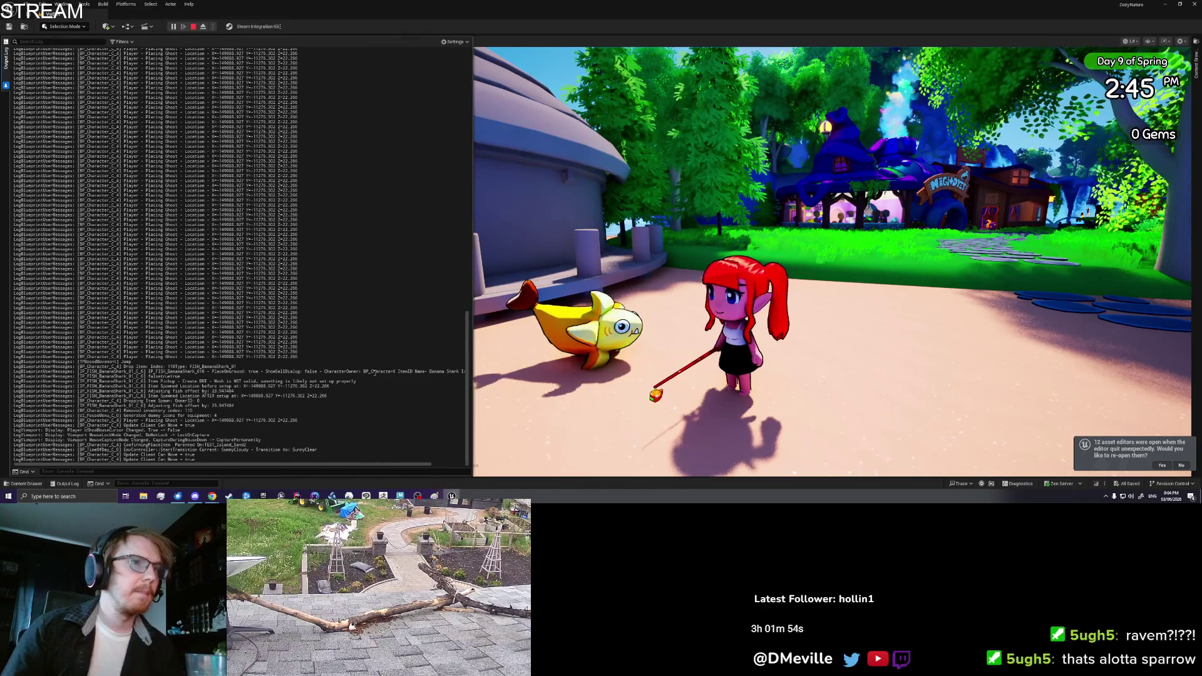
- Widen the Output Log and highlight the spawned-location lines and the 23.947484 fish offset value
{"action": "left_click_drag", "start_coordinate": [77, 356], "coordinate": [326, 356]}
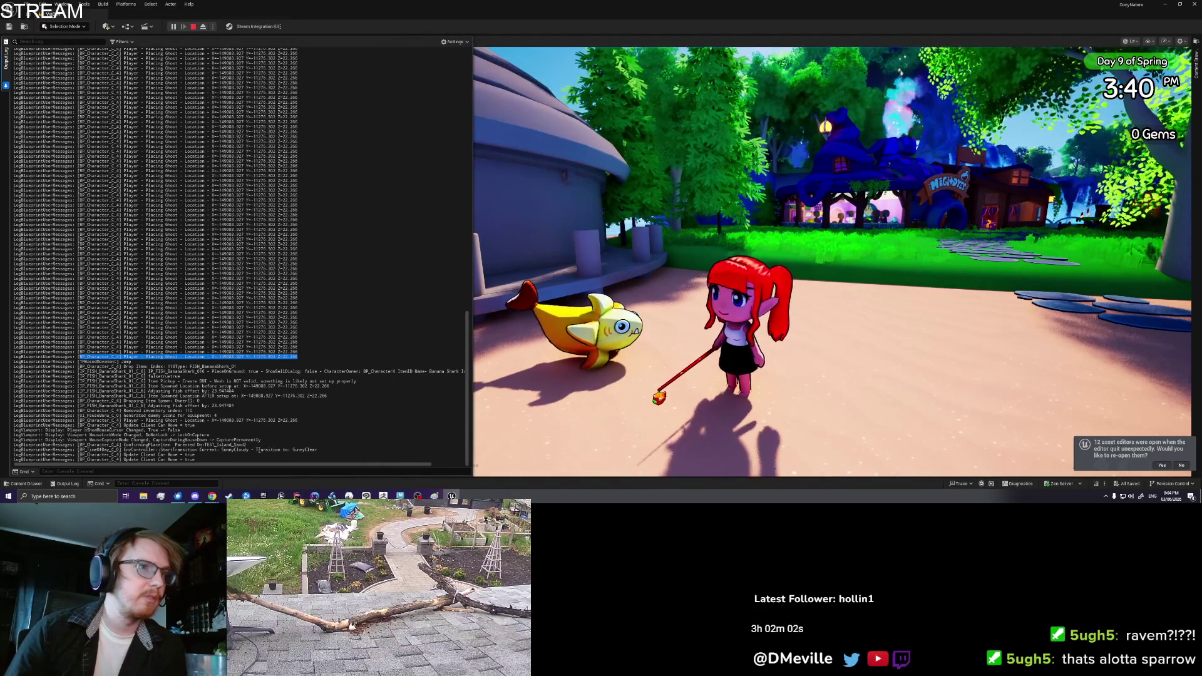
{"action": "mouse_move", "coordinate": [263, 467]}
{"action": "left_mouse_down"}
{"action": "mouse_move", "coordinate": [324, 465]}
{"action": "mouse_move", "coordinate": [216, 461]}
{"action": "left_mouse_up"}
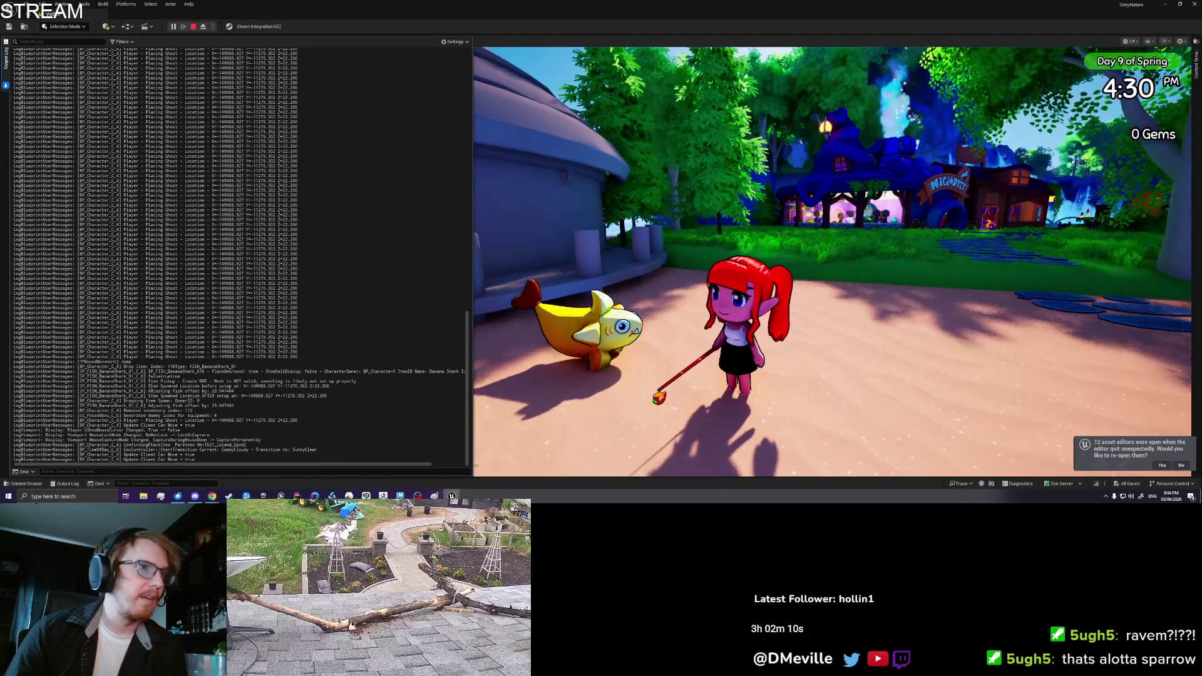
{"action": "double_click", "coordinate": [151, 386]}
{"action": "left_click_drag", "start_coordinate": [152, 385], "coordinate": [285, 391]}
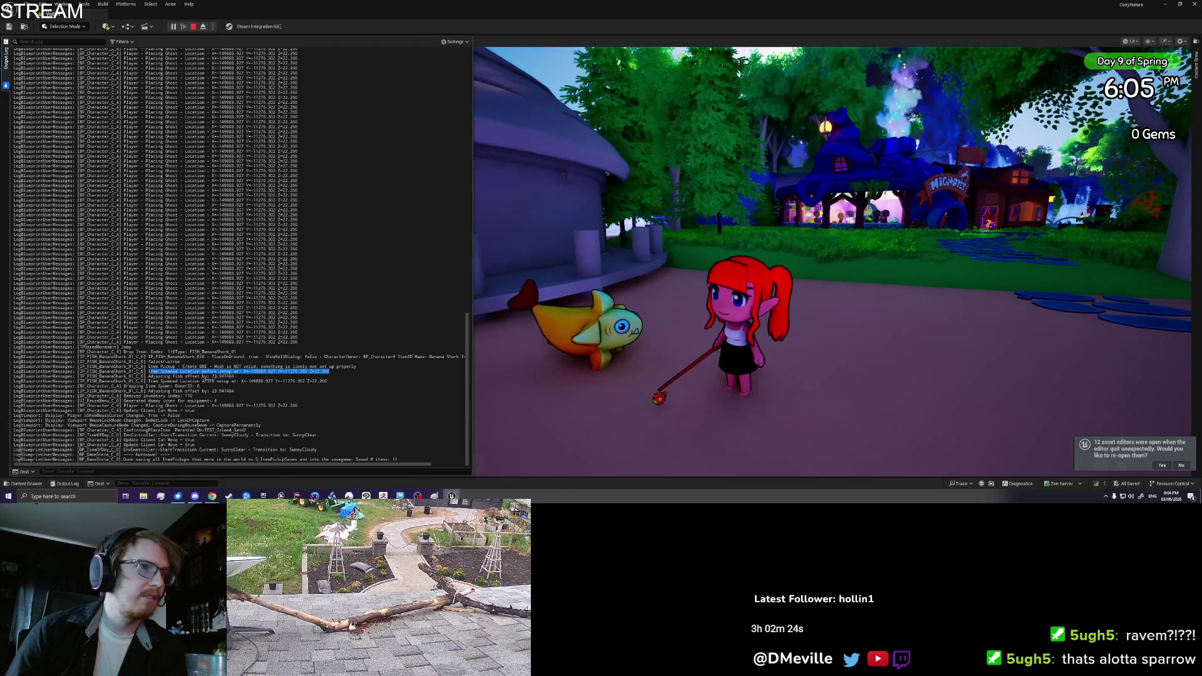
{"action": "double_click", "coordinate": [226, 375]}
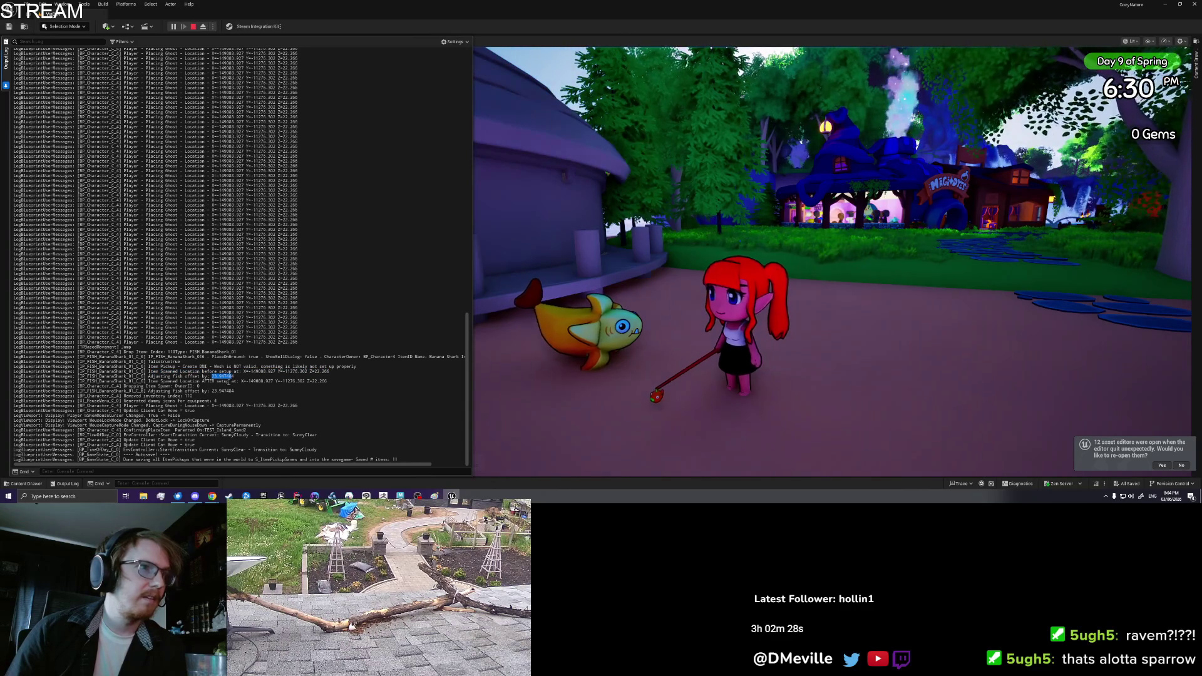
{"action": "left_click_drag", "start_coordinate": [219, 380], "coordinate": [302, 381]}
{"action": "left_click", "coordinate": [302, 381]}
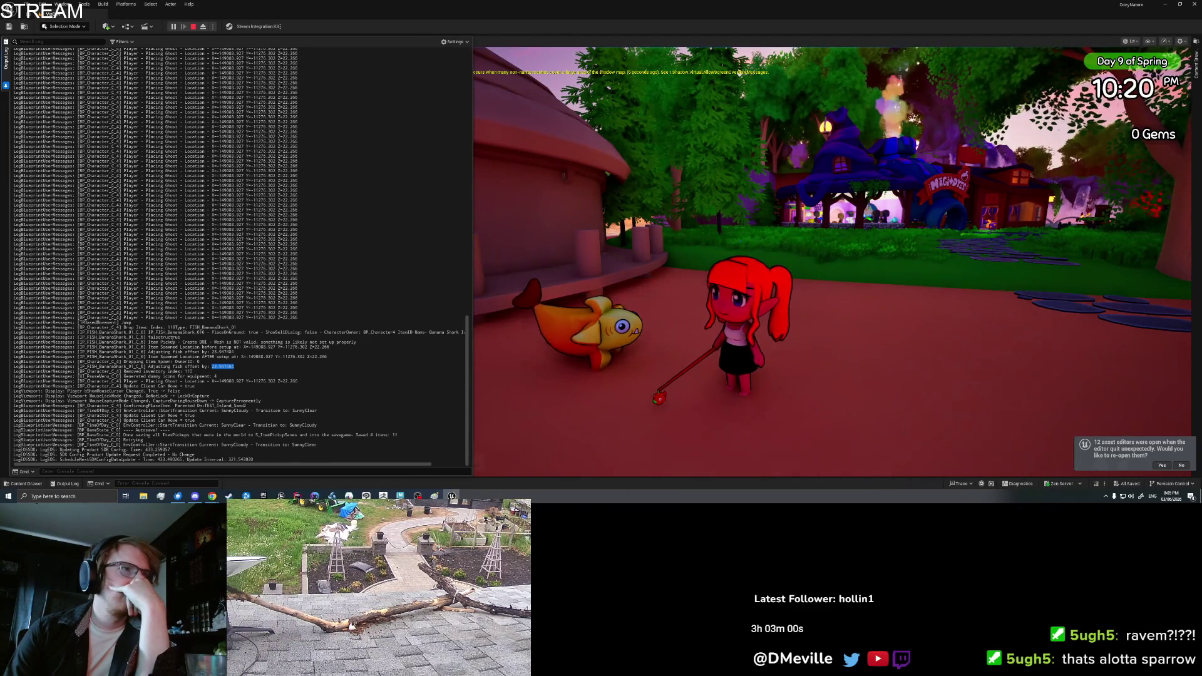
- Compare the Adjusting fish offset line with the ghost's logged Z value of 22.266
{"action": "left_click_drag", "start_coordinate": [148, 317], "coordinate": [306, 318]}
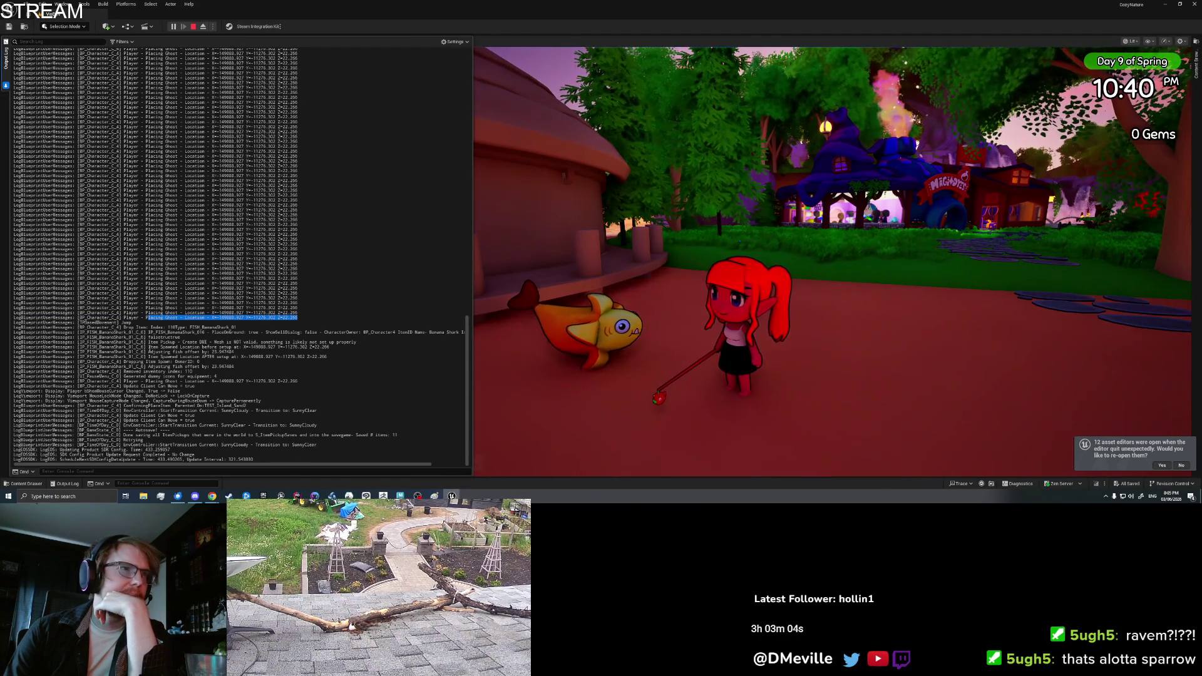
{"action": "mouse_move", "coordinate": [147, 346]}
{"action": "left_mouse_down"}
{"action": "mouse_move", "coordinate": [310, 342]}
{"action": "mouse_move", "coordinate": [333, 355]}
{"action": "left_mouse_up"}
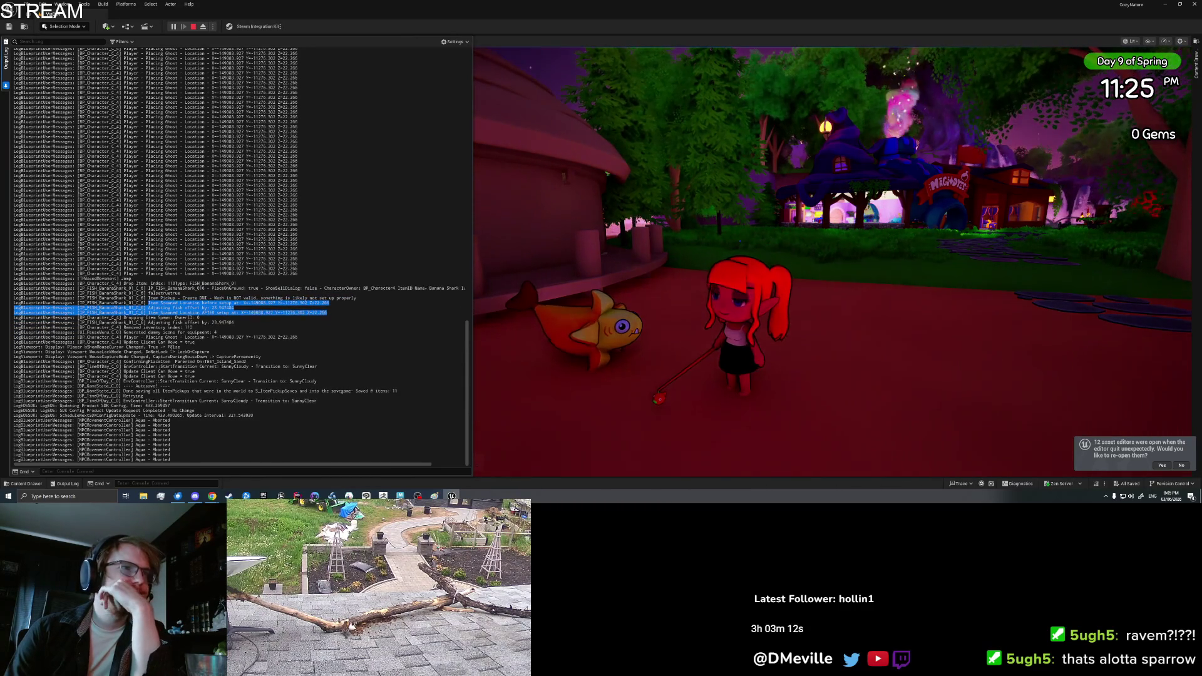
{"action": "scroll", "coordinate": [172, 348], "scroll_direction": "up", "scroll_amount": 1}
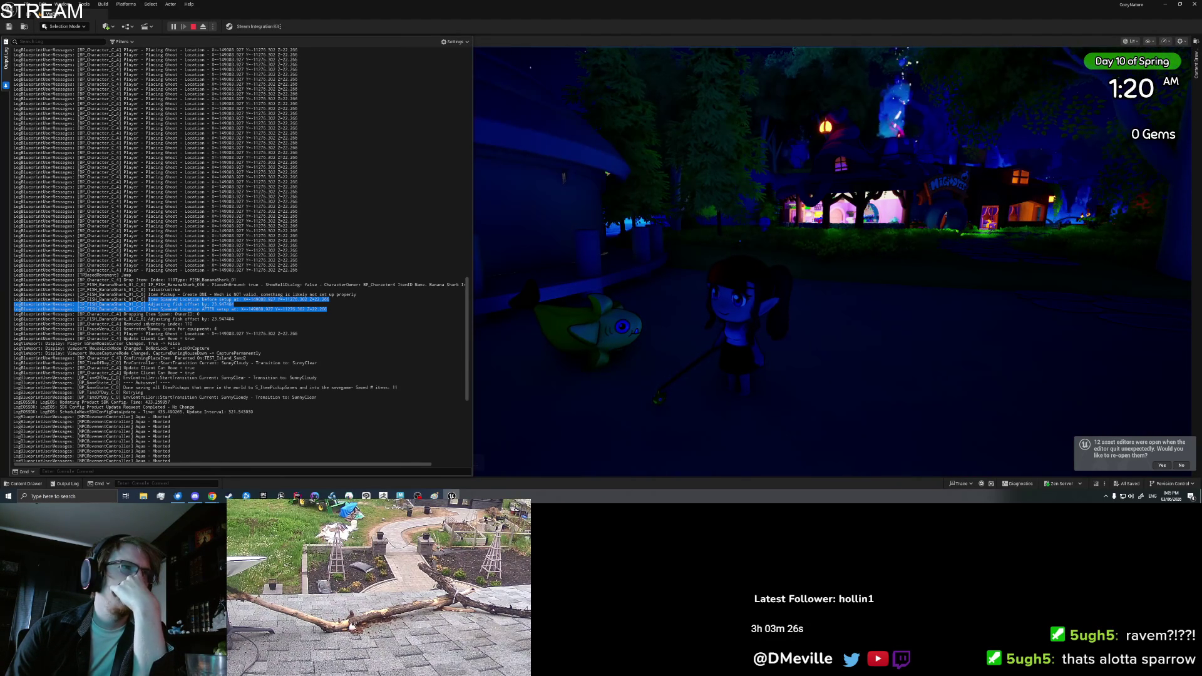
{"action": "left_click_drag", "start_coordinate": [149, 319], "coordinate": [239, 318]}
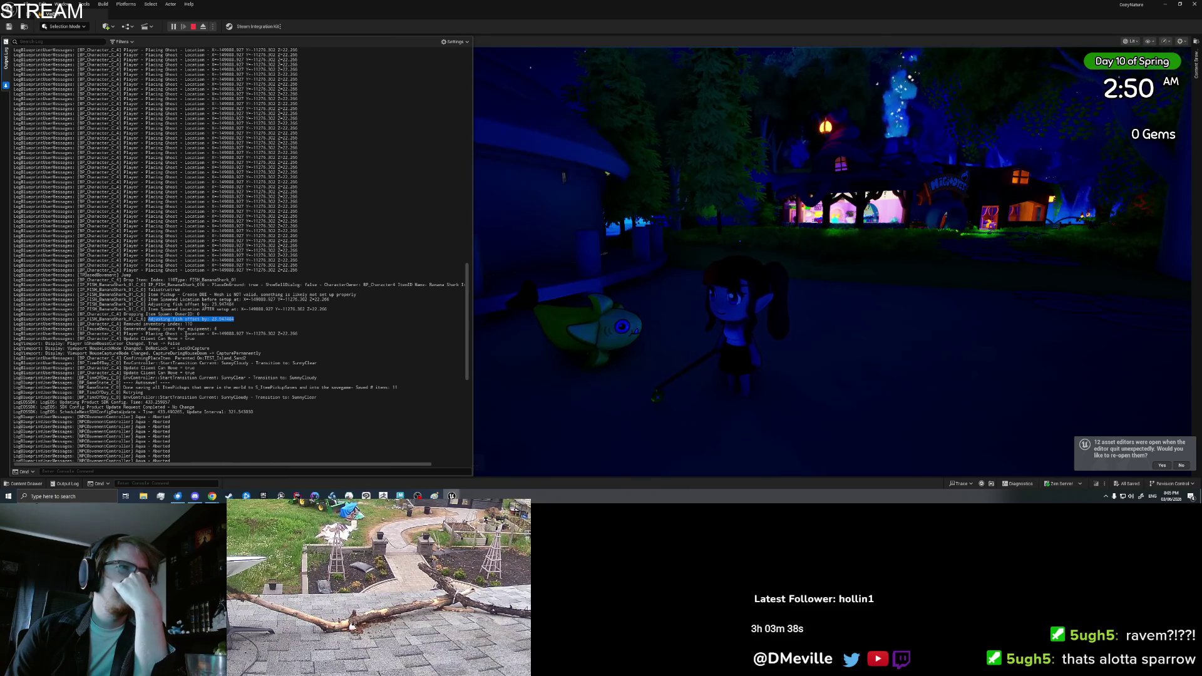
{"action": "left_click_drag", "start_coordinate": [282, 333], "coordinate": [298, 333]}
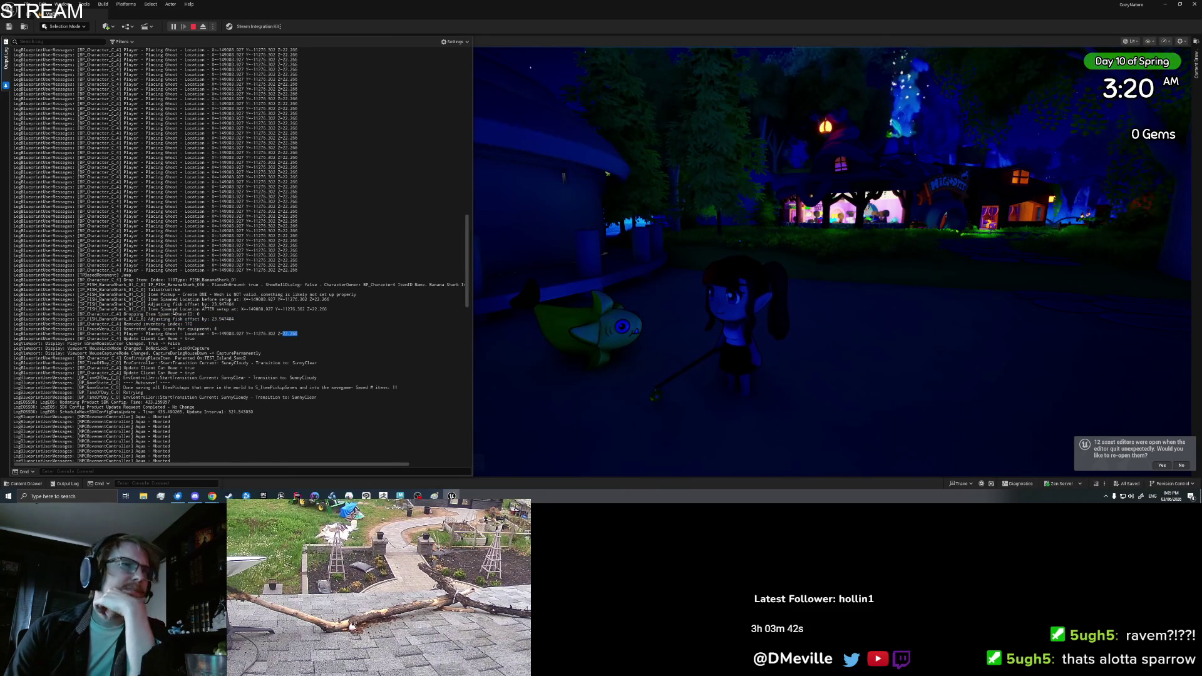
{"action": "left_click_drag", "start_coordinate": [149, 304], "coordinate": [233, 304]}
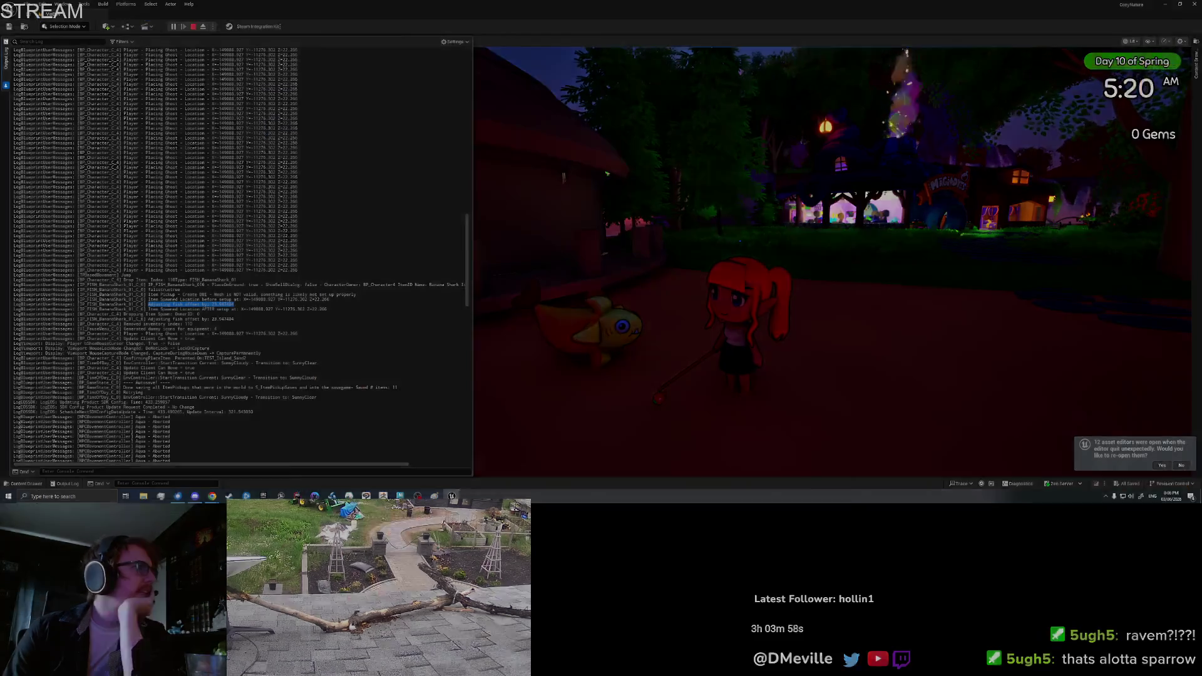
{"action": "scroll", "coordinate": [833, 227], "scroll_direction": "down", "scroll_amount": 3}
{"action": "scroll", "coordinate": [832, 226], "scroll_direction": "up", "scroll_amount": 8}
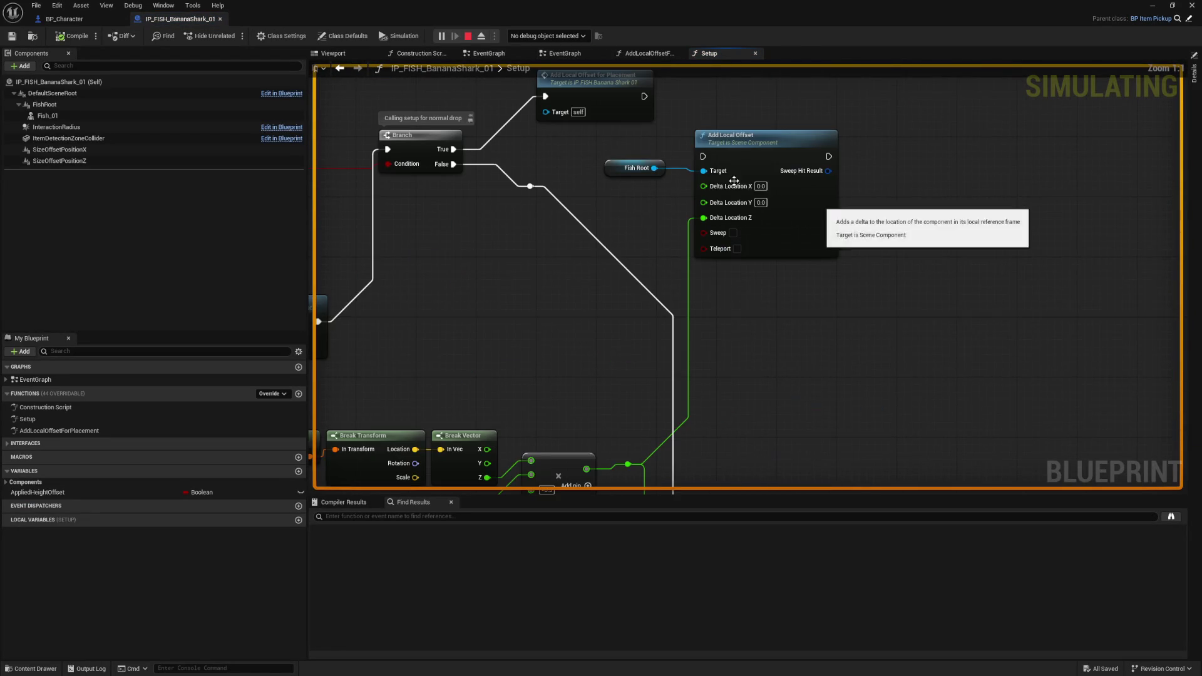
- Select the Add Local Offset node in the Setup graph to inspect it
{"action": "left_click", "coordinate": [756, 177]}
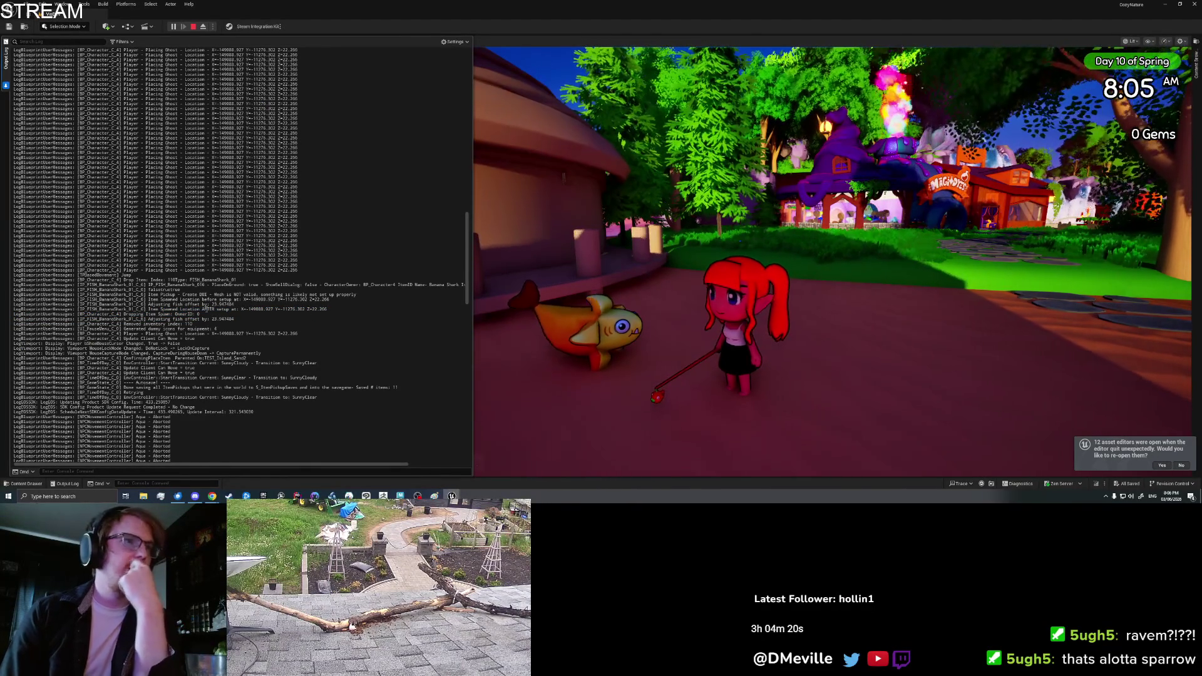
- Highlight the fish coordinates logged after setup, then stop the play test
{"action": "left_click_drag", "start_coordinate": [249, 309], "coordinate": [353, 309]}
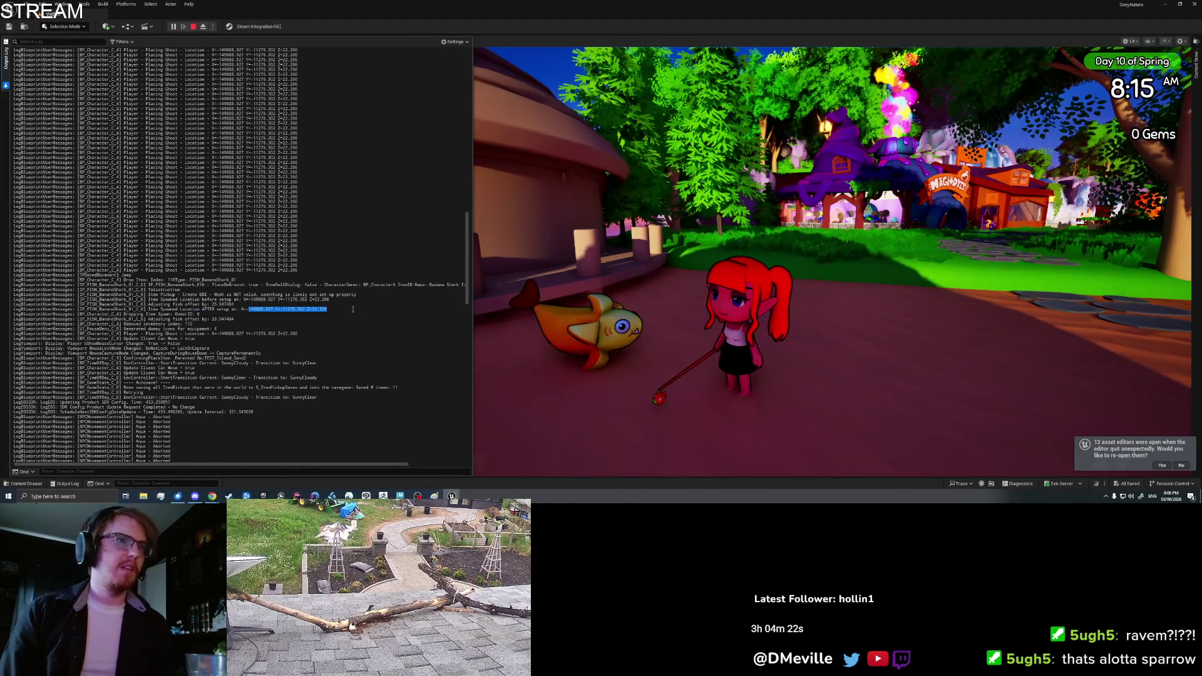
{"action": "left_click", "coordinate": [323, 315]}
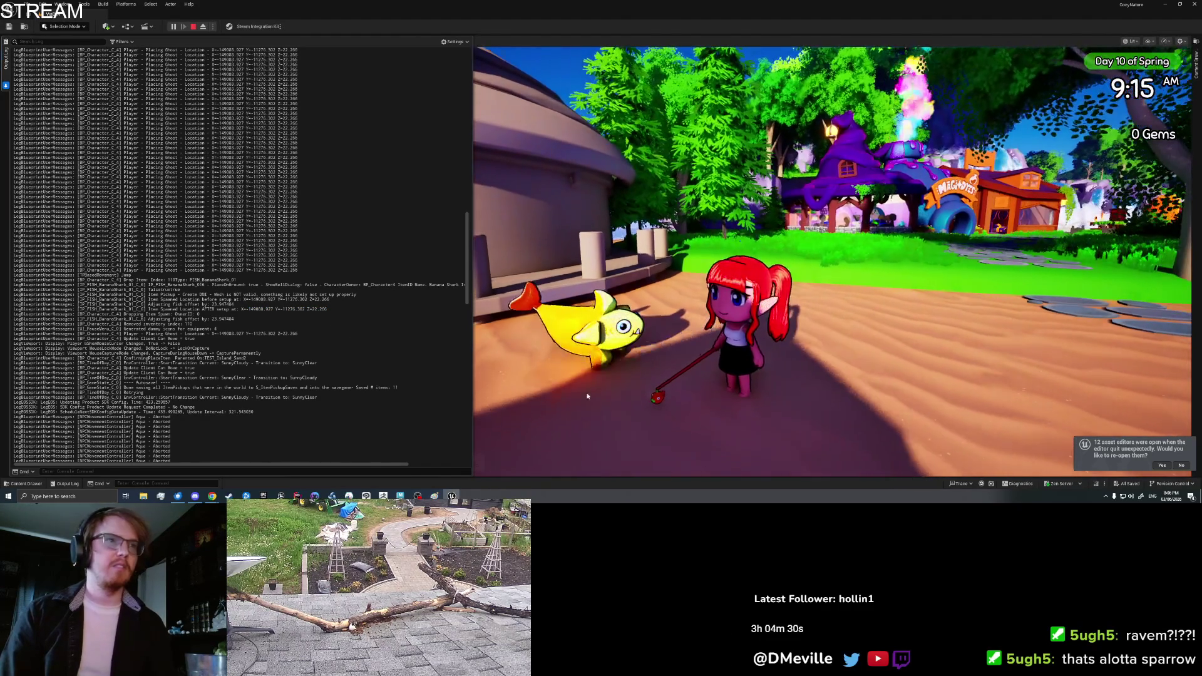
{"action": "key", "text": "Tab"}
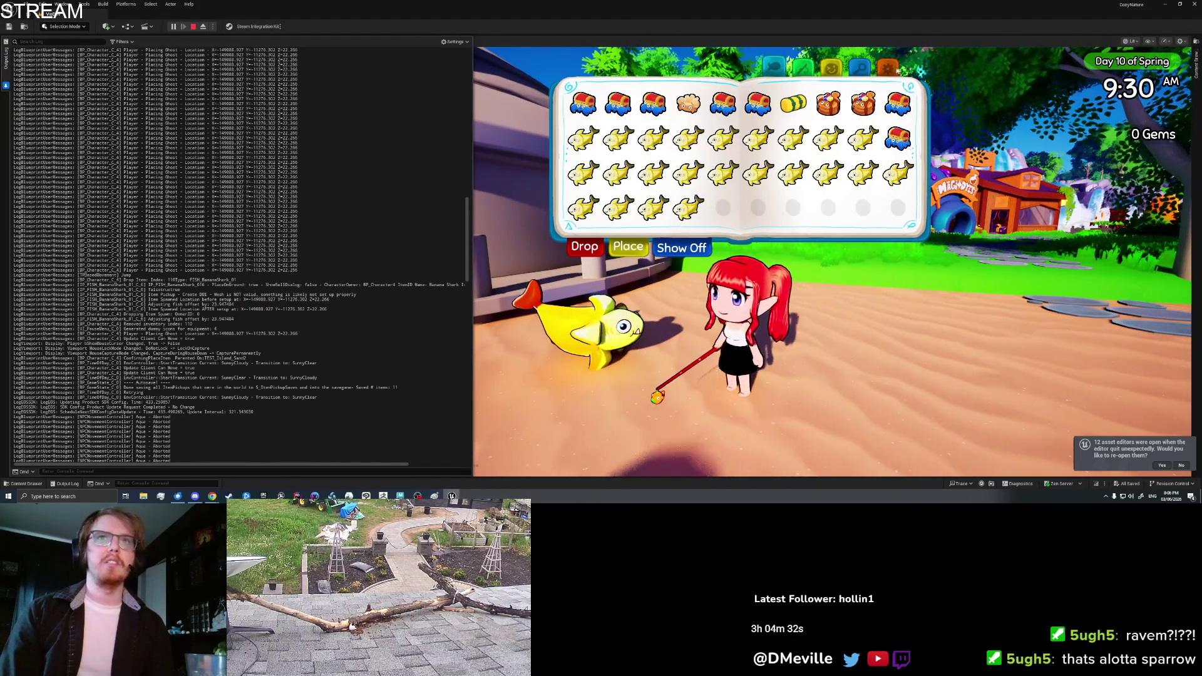
{"action": "key", "text": "Escape"}
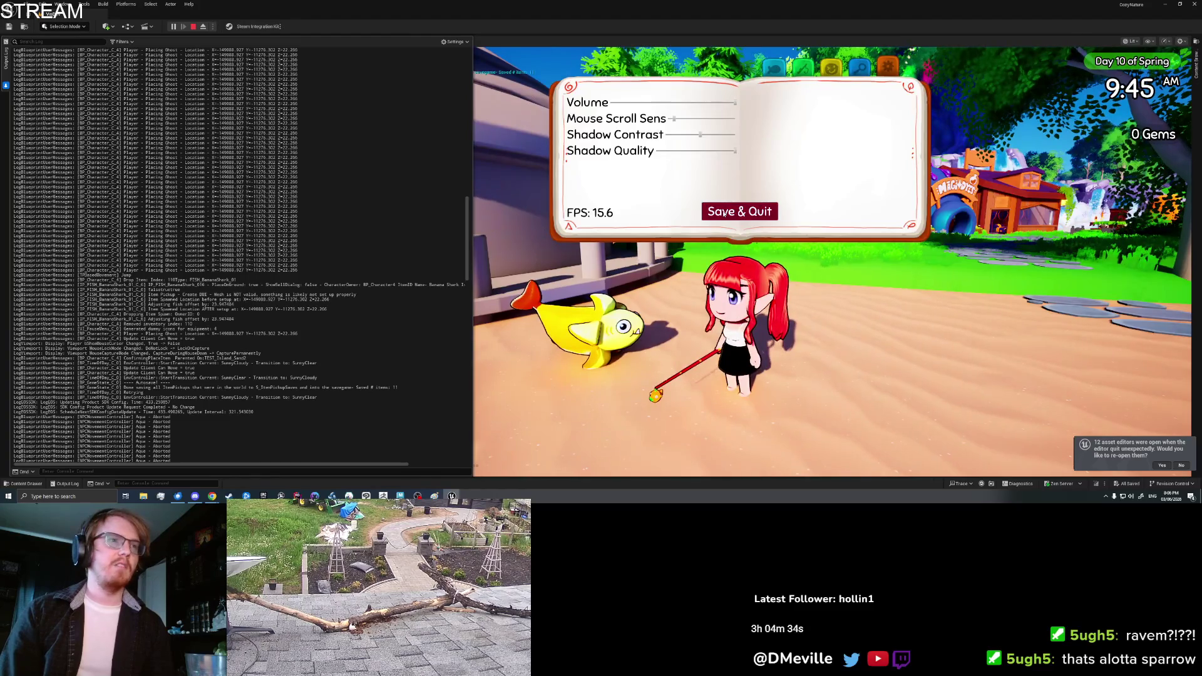
{"action": "key", "text": "Escape"}
- Clear the log, play from this spot, pick up the placed Banana Shark, and stop
{"action": "right_click", "coordinate": [309, 256]}
{"action": "left_click", "coordinate": [331, 267]}
{"action": "right_click", "coordinate": [629, 348]}
{"action": "left_click", "coordinate": [659, 342]}
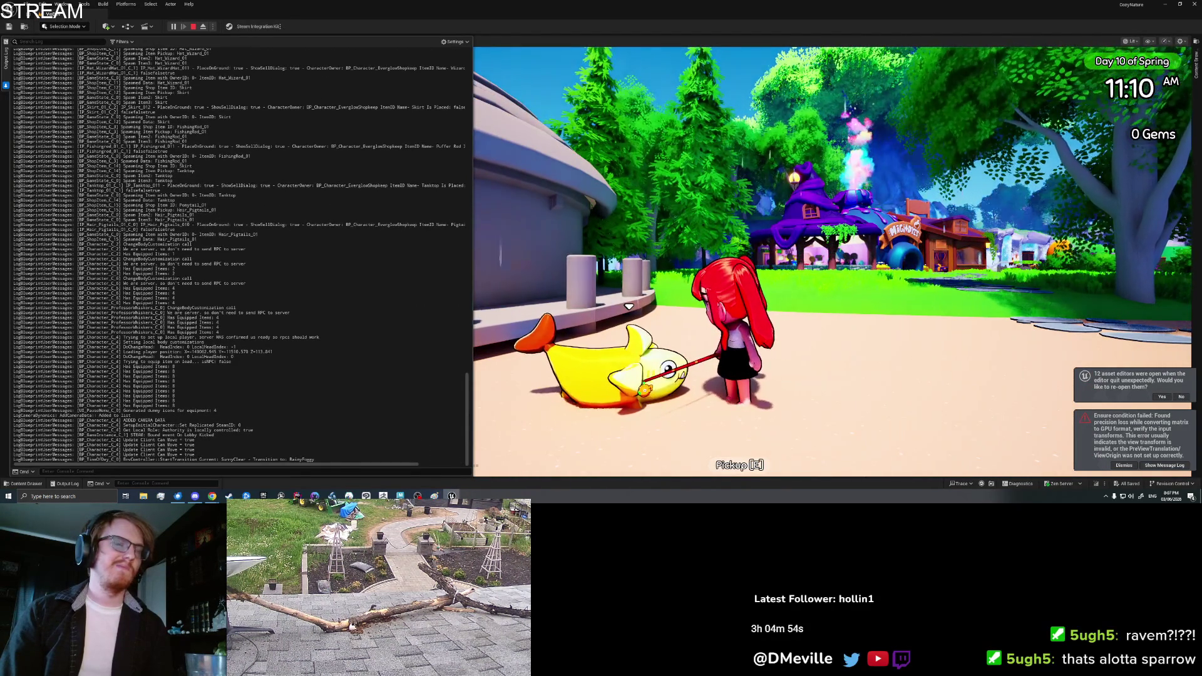
{"action": "key", "text": "e"}
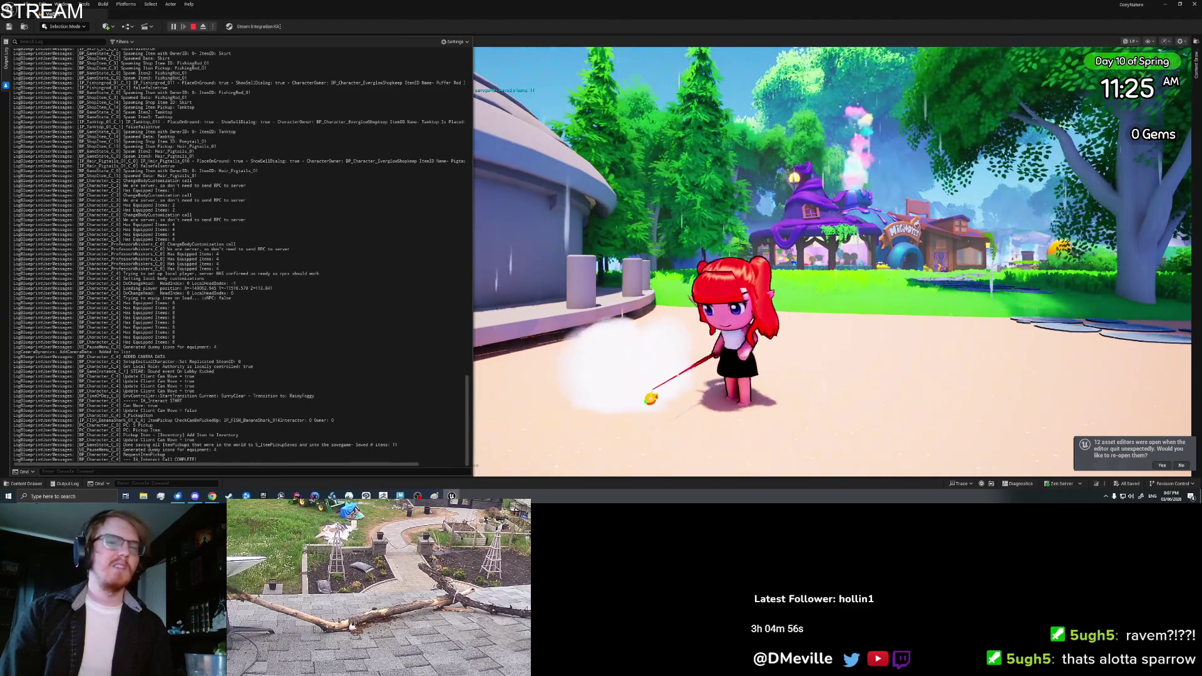
{"action": "key", "text": "Escape"}
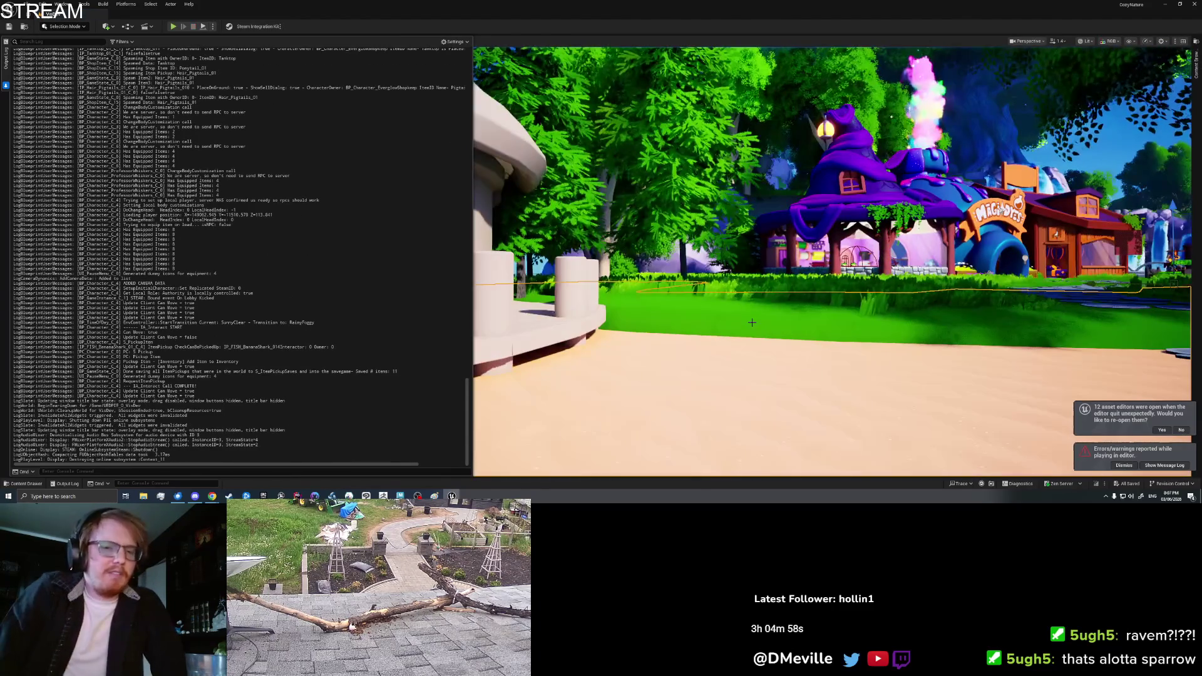
- Review the Setup graph and the location-logging nodes in BP_Character's event graph
{"action": "key", "text": "alt+Tab"}
{"action": "mouse_move", "coordinate": [475, 338]}
{"action": "left_mouse_down"}
{"action": "mouse_move", "coordinate": [657, 327]}
{"action": "mouse_move", "coordinate": [793, 213]}
{"action": "mouse_move", "coordinate": [788, 164]}
{"action": "mouse_move", "coordinate": [801, 154]}
{"action": "mouse_move", "coordinate": [785, 268]}
{"action": "left_mouse_up"}
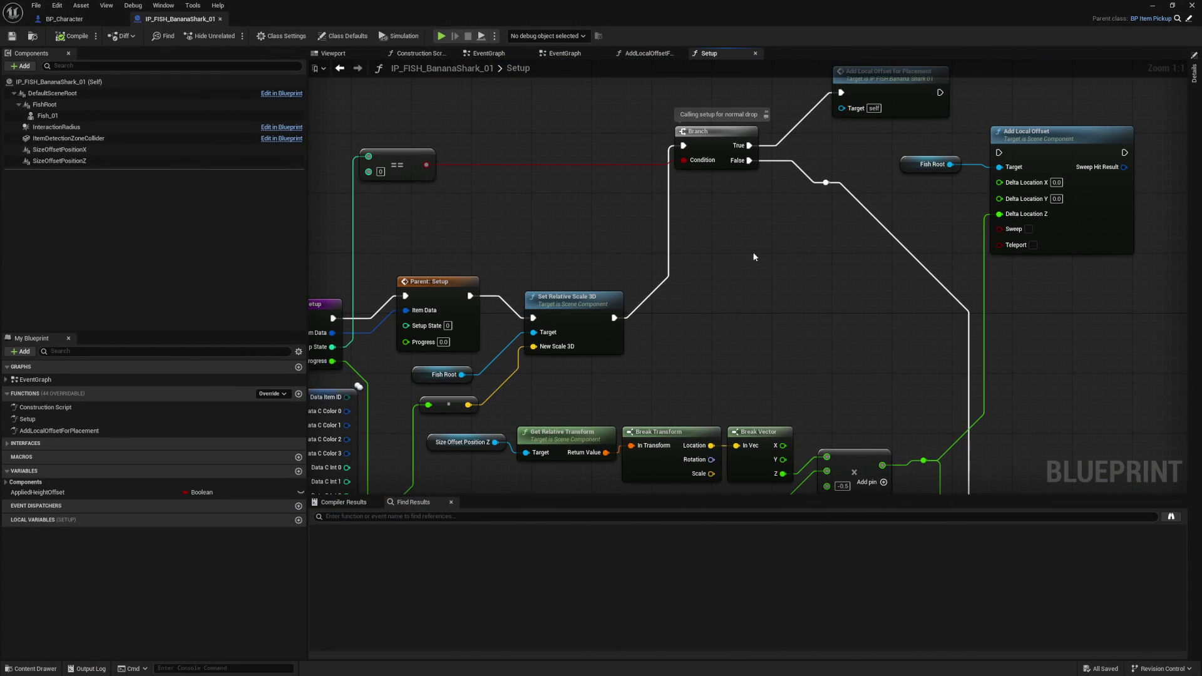
{"action": "left_click", "coordinate": [65, 19]}
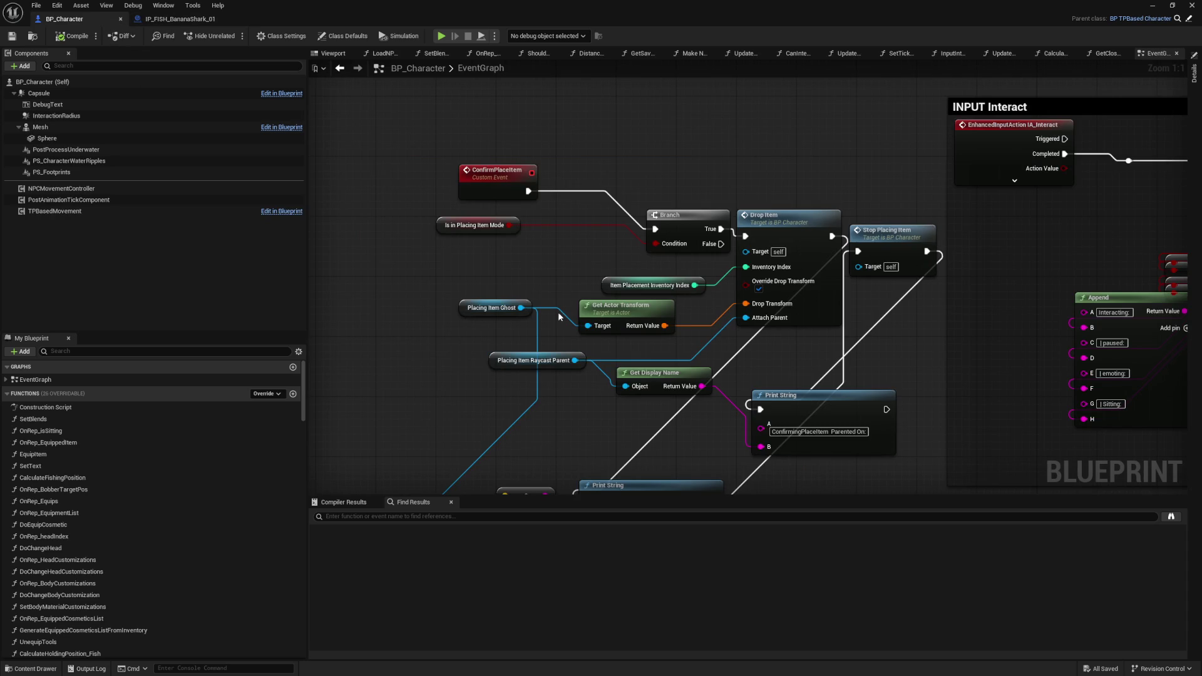
{"action": "left_click_drag", "start_coordinate": [663, 432], "coordinate": [644, 338]}
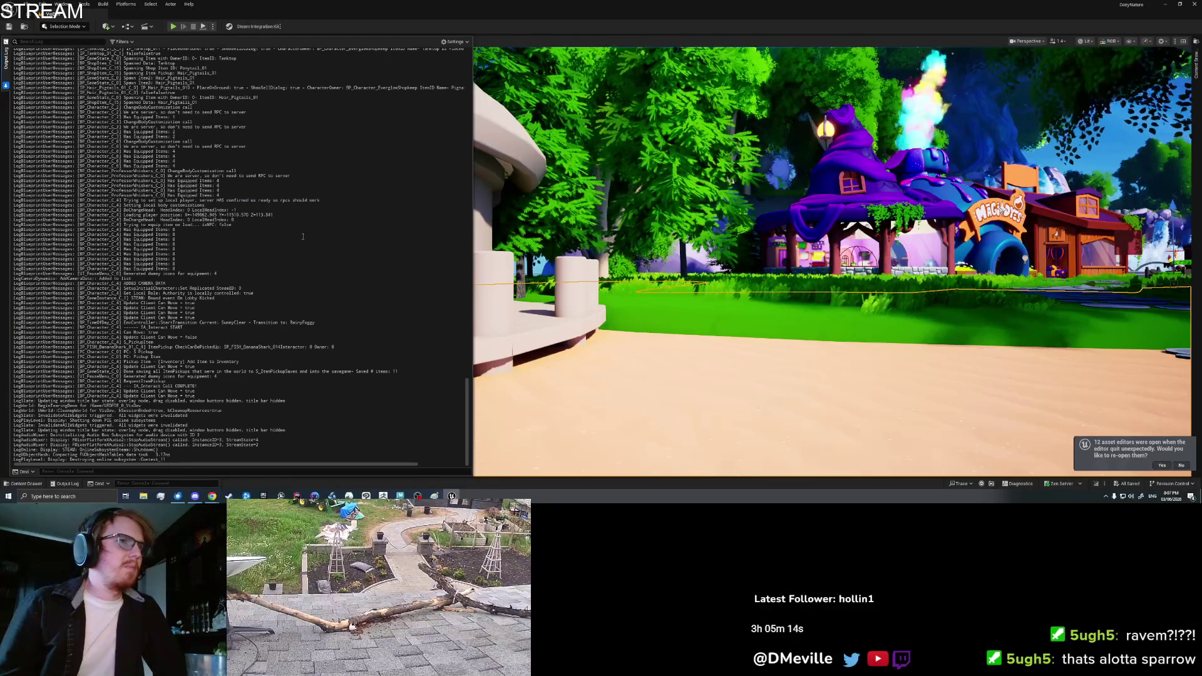
- Empty the Output Log and dismiss the viewport context menu
{"action": "right_click", "coordinate": [306, 241]}
{"action": "left_click", "coordinate": [325, 243]}
{"action": "right_click", "coordinate": [610, 382]}
{"action": "left_click", "coordinate": [637, 377]}
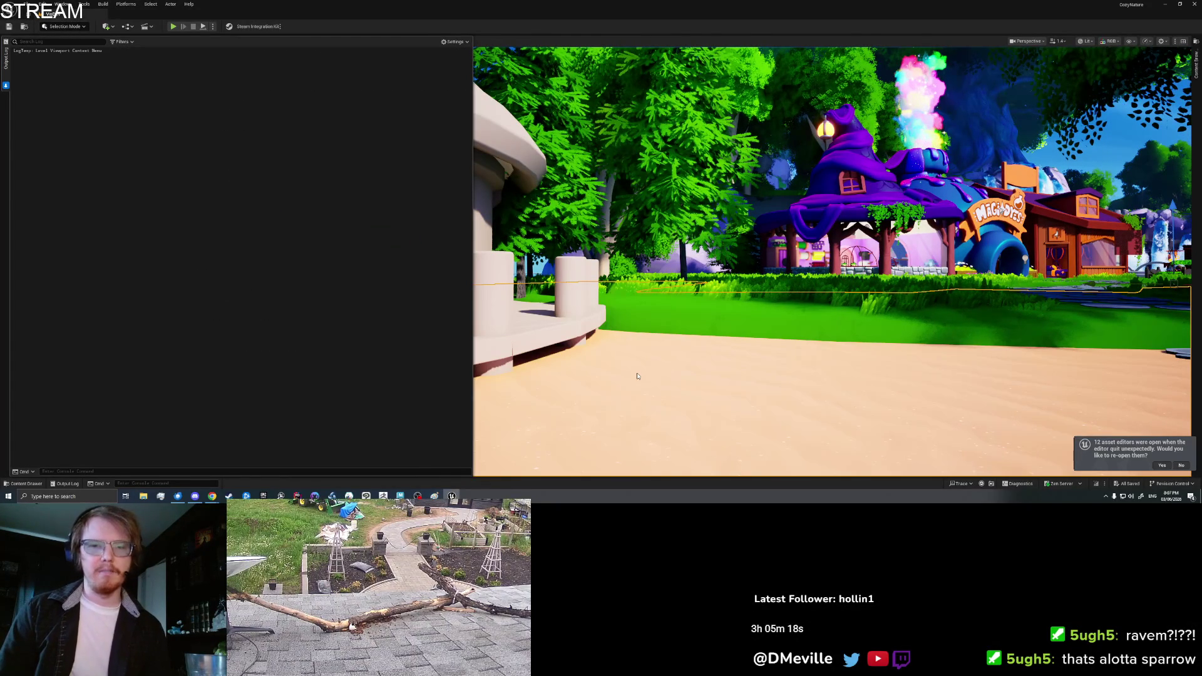
- Start a play test, clear the log, and place the last Banana Shark from the inventory
{"action": "key", "text": "alt+p"}
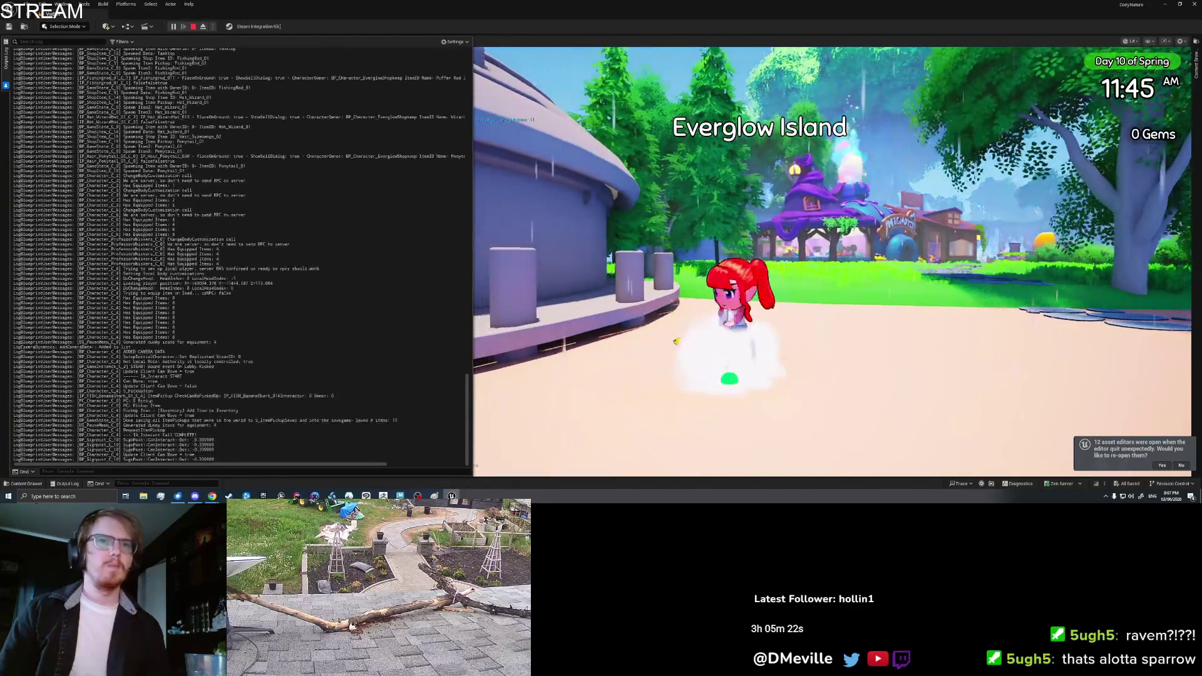
{"action": "key", "text": "i"}
{"action": "right_click", "coordinate": [297, 293]}
{"action": "left_click", "coordinate": [327, 298]}
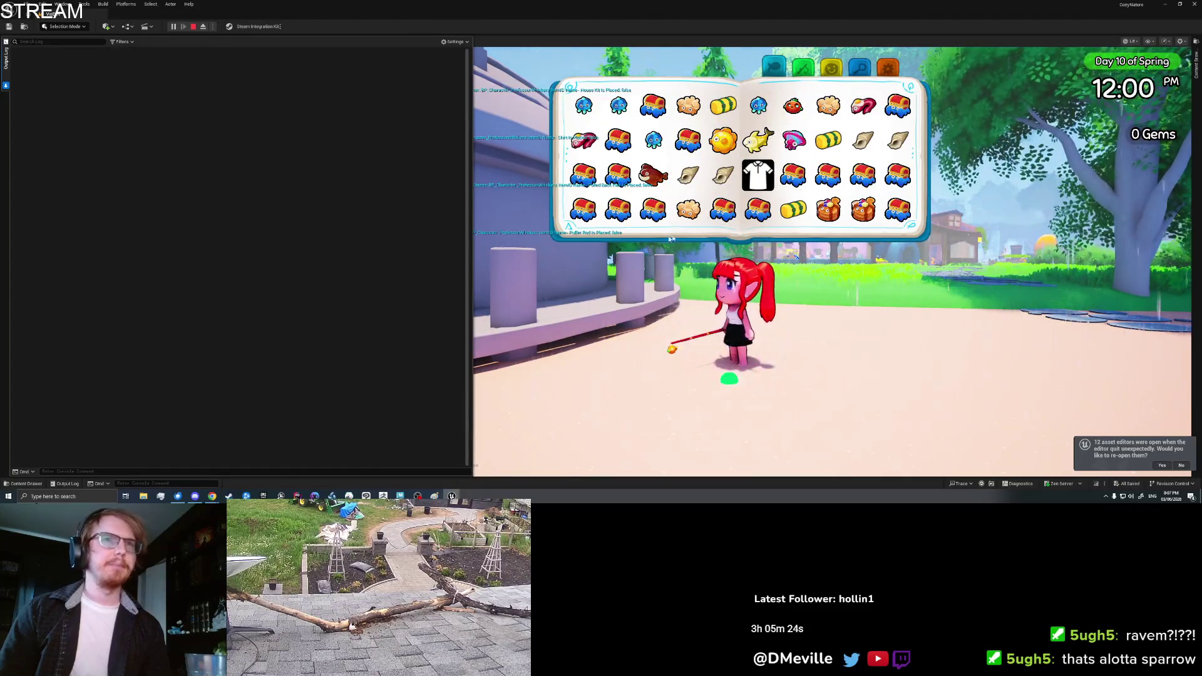
{"action": "scroll", "coordinate": [807, 216], "scroll_direction": "down", "scroll_amount": 3}
{"action": "left_click", "coordinate": [758, 207]}
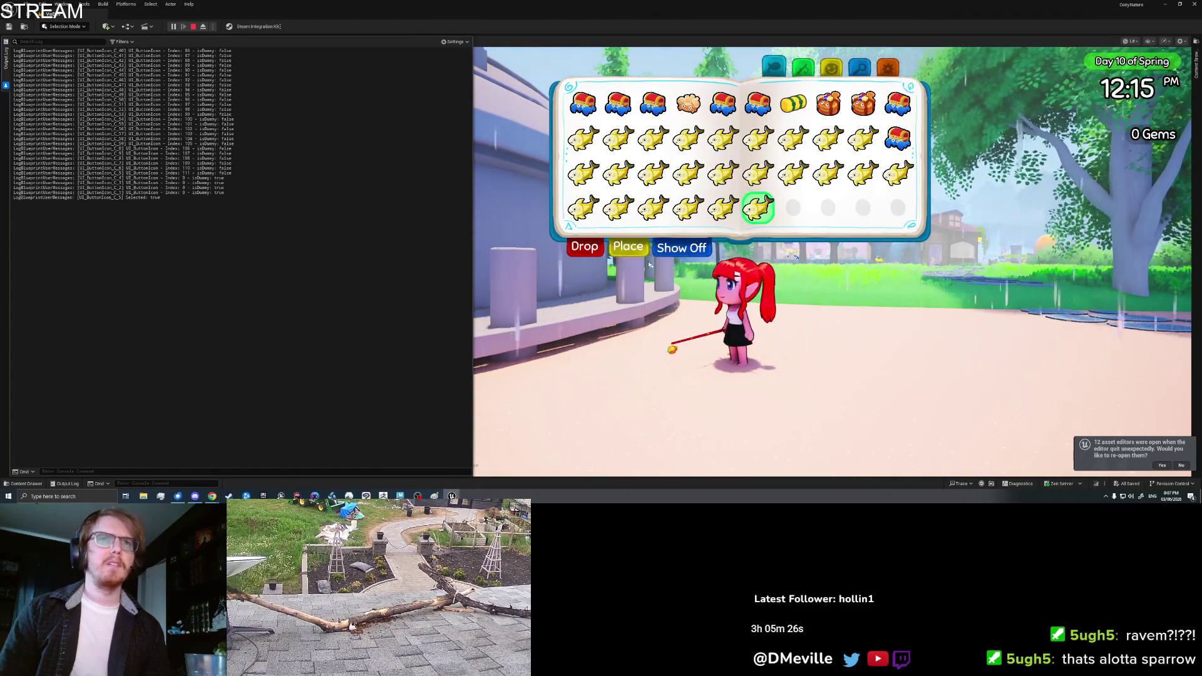
{"action": "left_click", "coordinate": [628, 244]}
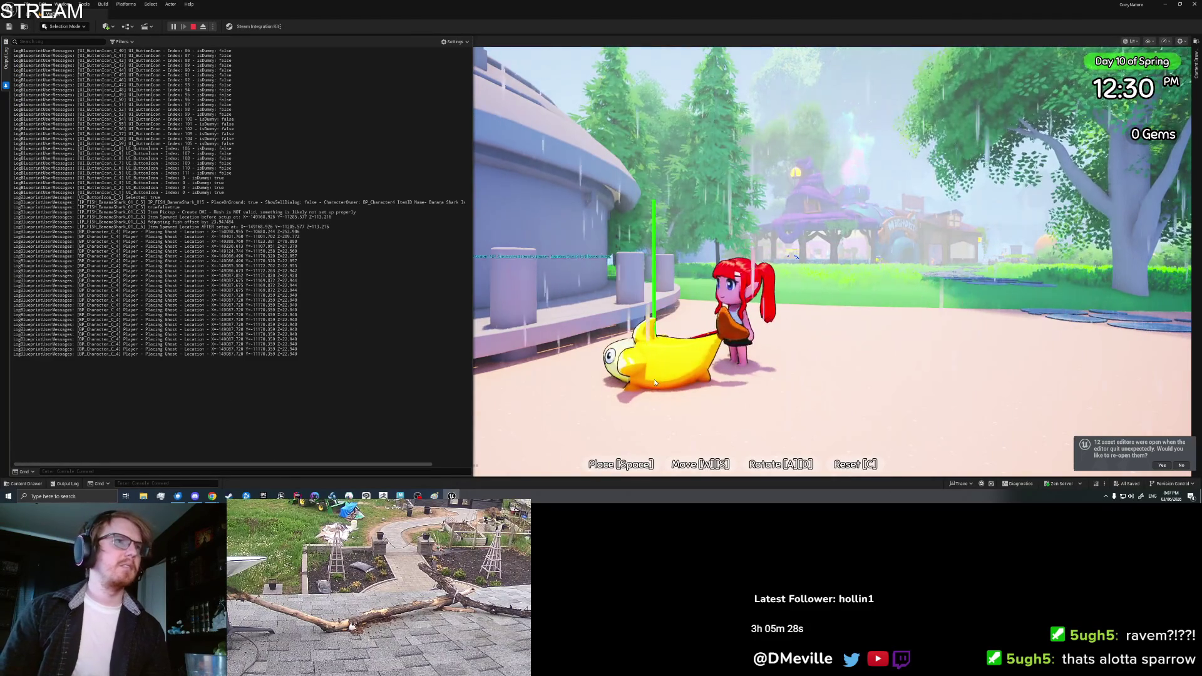
{"action": "key", "text": "space"}
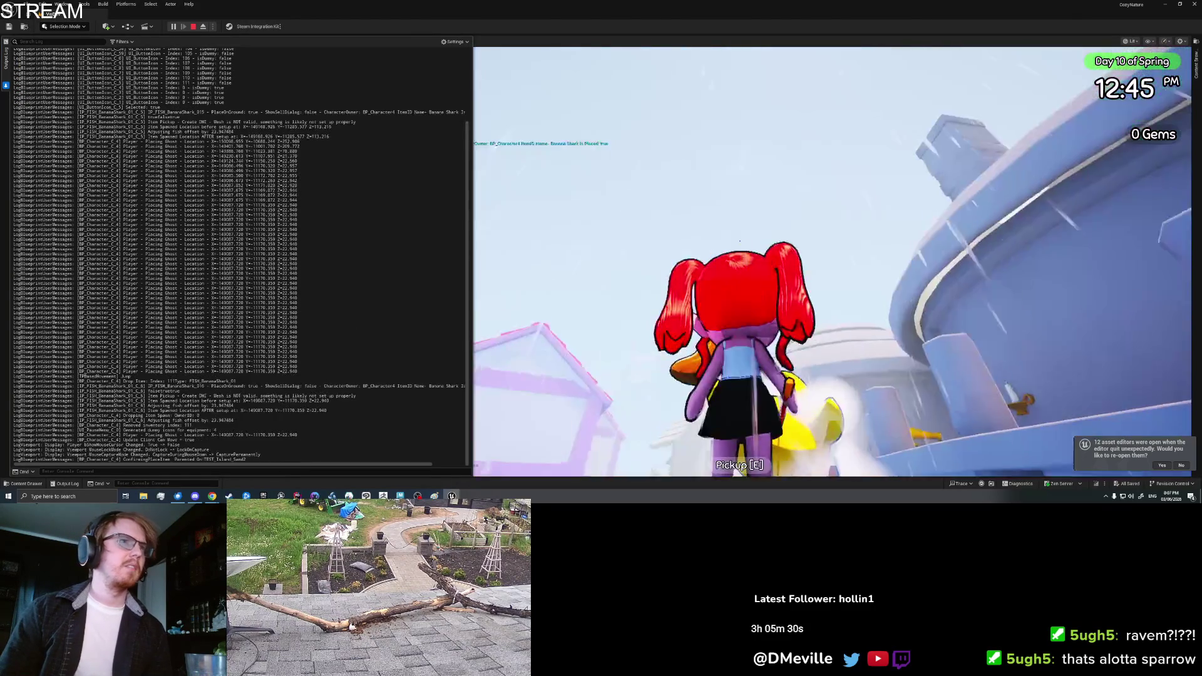
- Inspect the logged AFTER setup location and fish offset amount, then pan the BP_Character graph
{"action": "scroll", "coordinate": [308, 178], "scroll_direction": "up", "scroll_amount": 4}
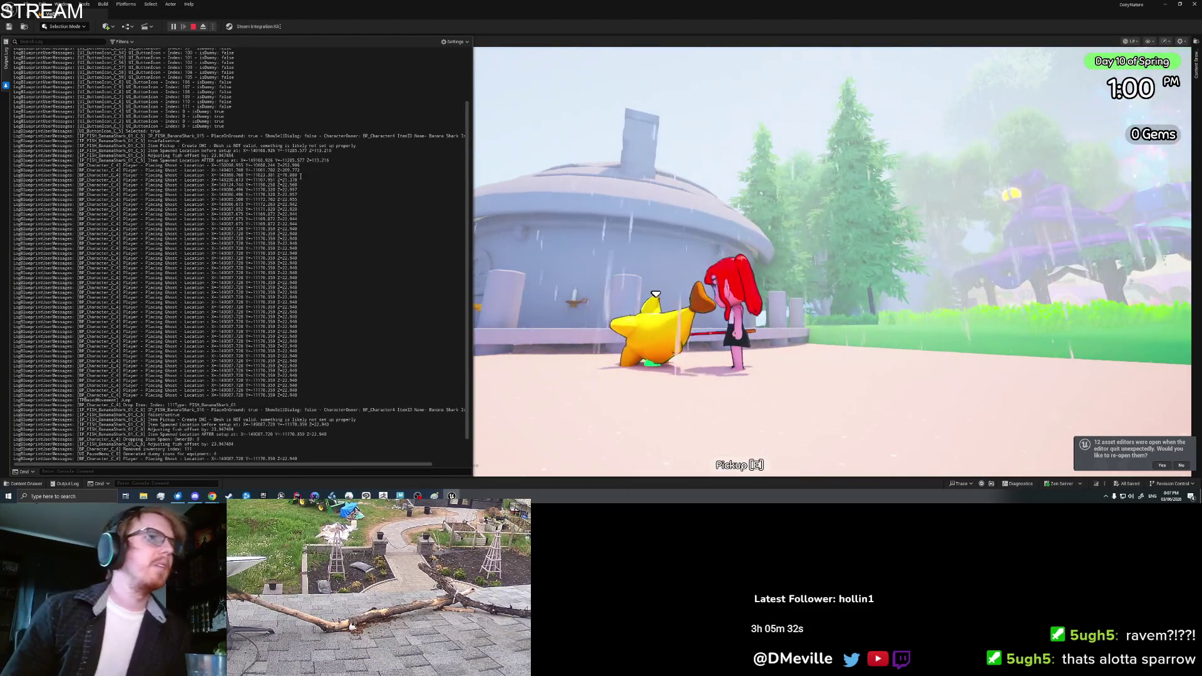
{"action": "scroll", "coordinate": [170, 156], "scroll_direction": "up", "scroll_amount": 2}
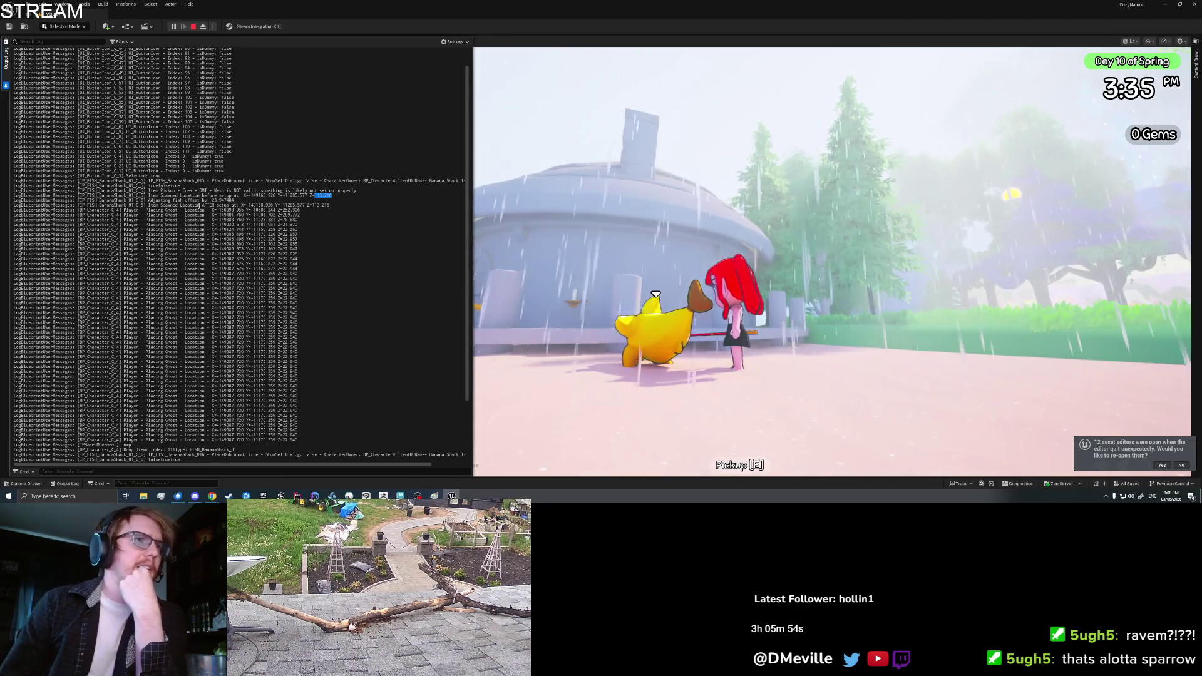
{"action": "left_click", "coordinate": [315, 204]}
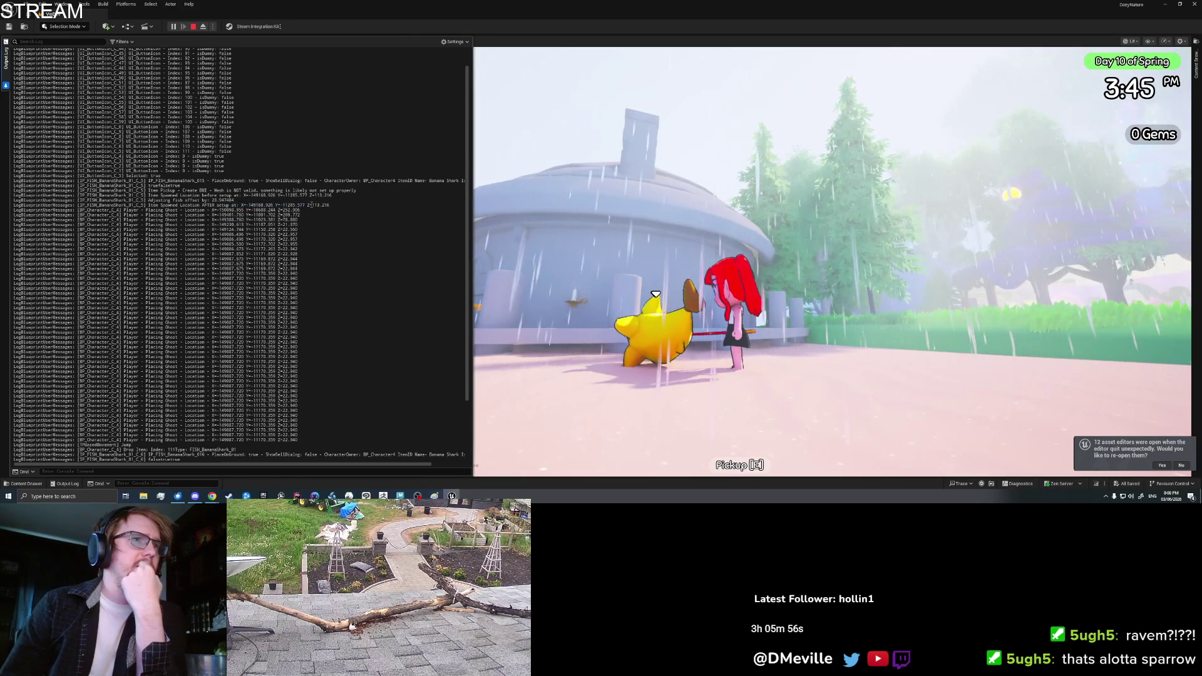
{"action": "left_click", "coordinate": [337, 206]}
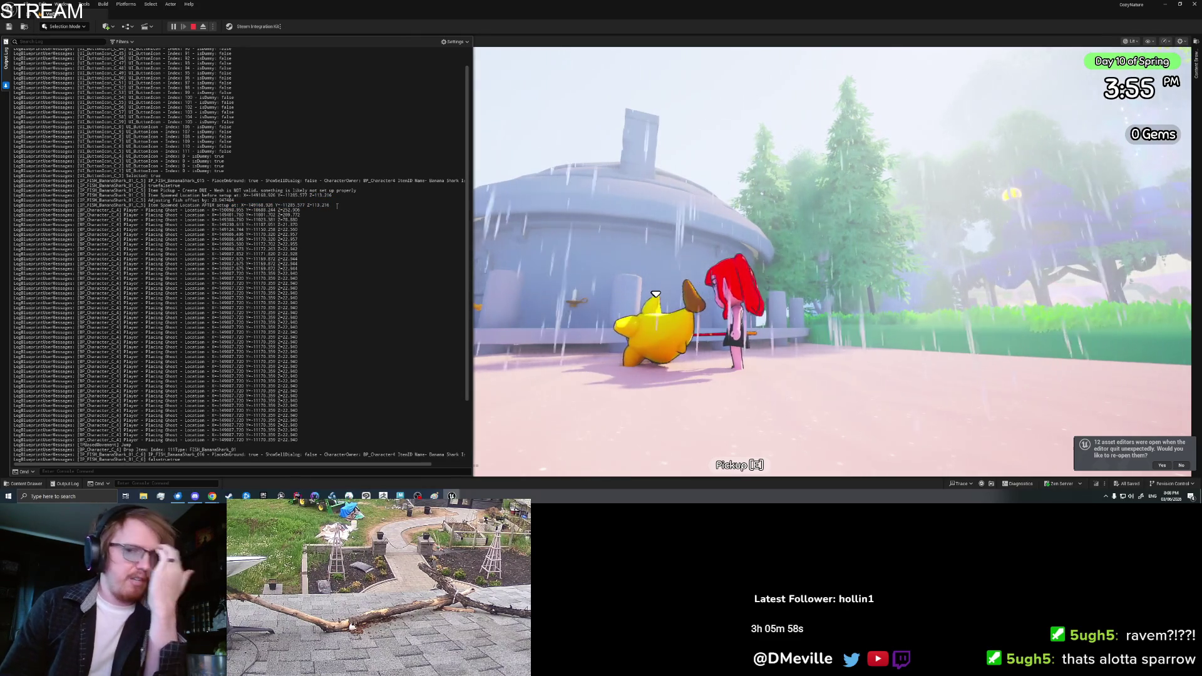
{"action": "triple_click", "coordinate": [297, 202]}
{"action": "left_click_drag", "start_coordinate": [148, 200], "coordinate": [234, 201]}
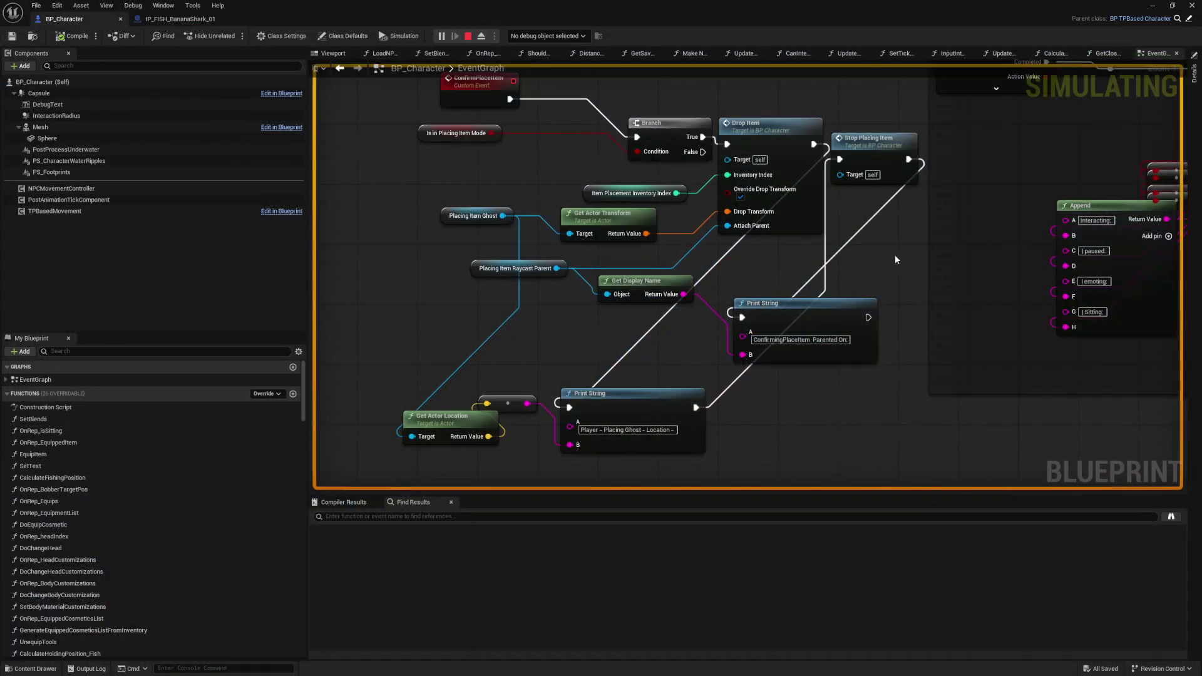
{"action": "left_click_drag", "start_coordinate": [895, 254], "coordinate": [868, 270]}
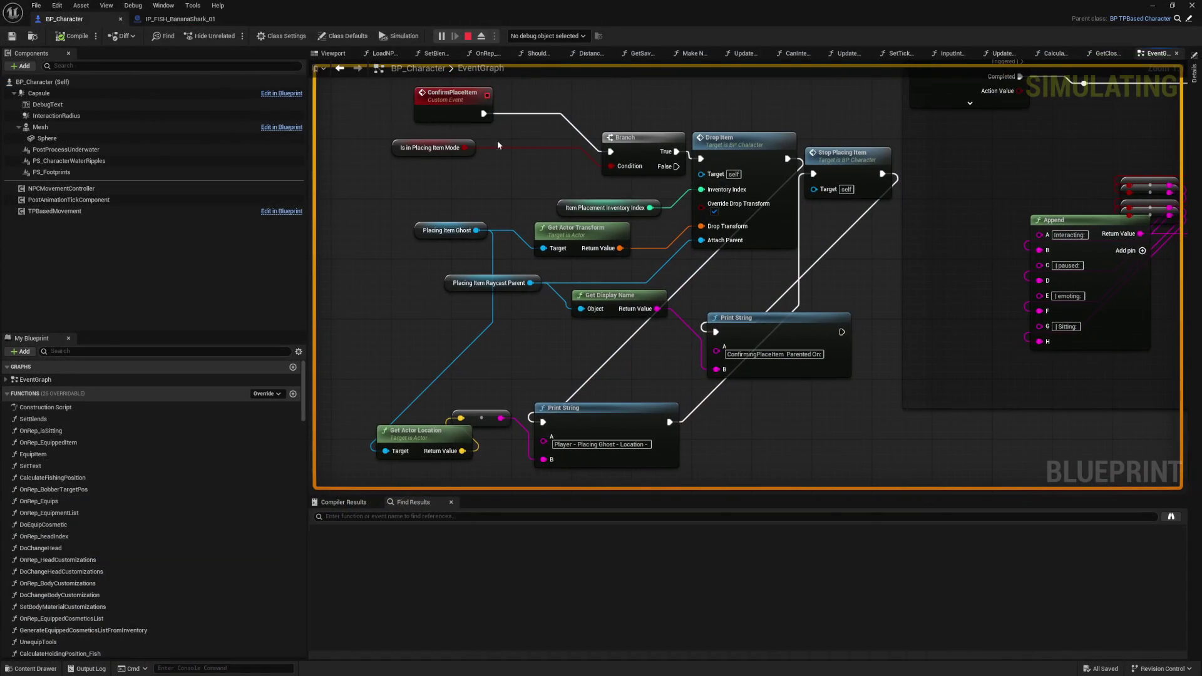
{"action": "left_click", "coordinate": [181, 18]}
{"action": "left_click_drag", "start_coordinate": [808, 305], "coordinate": [756, 319]}
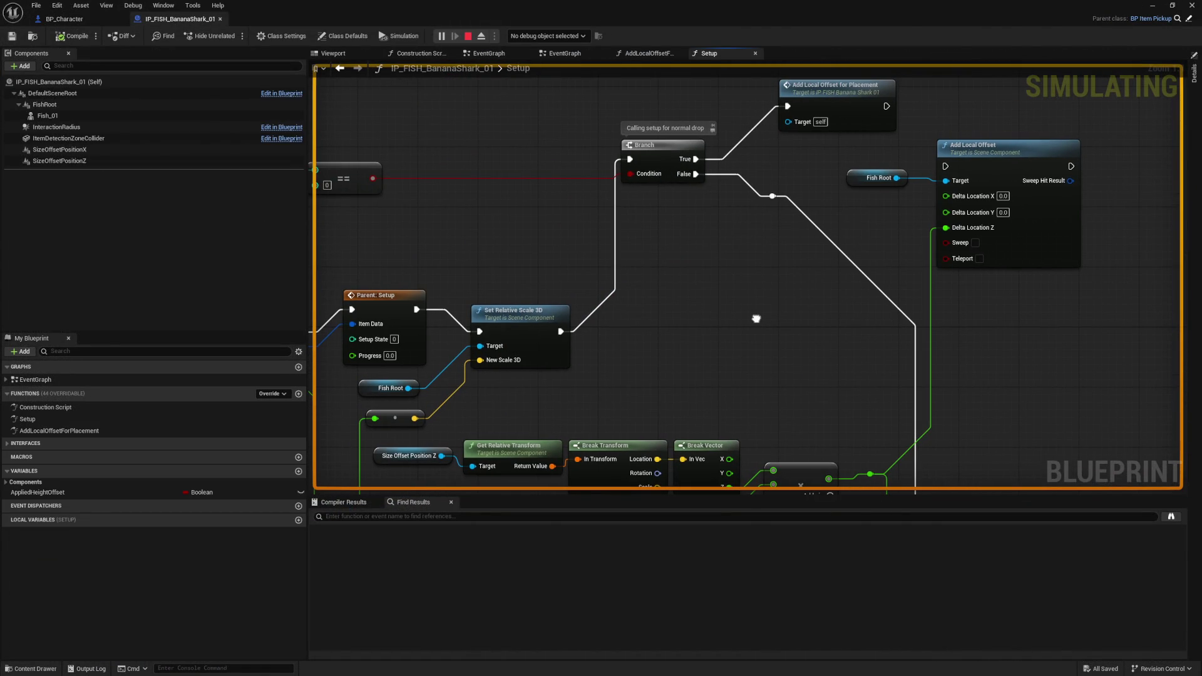
{"action": "double_click", "coordinate": [852, 120]}
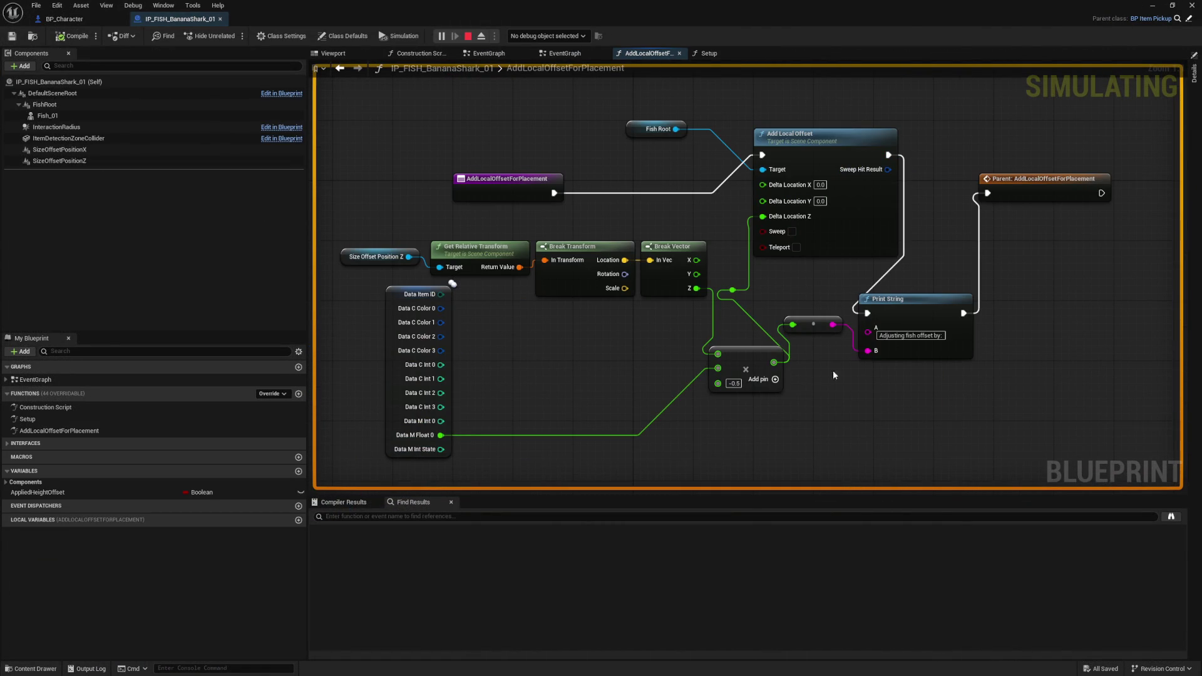
{"action": "left_click", "coordinate": [830, 249]}
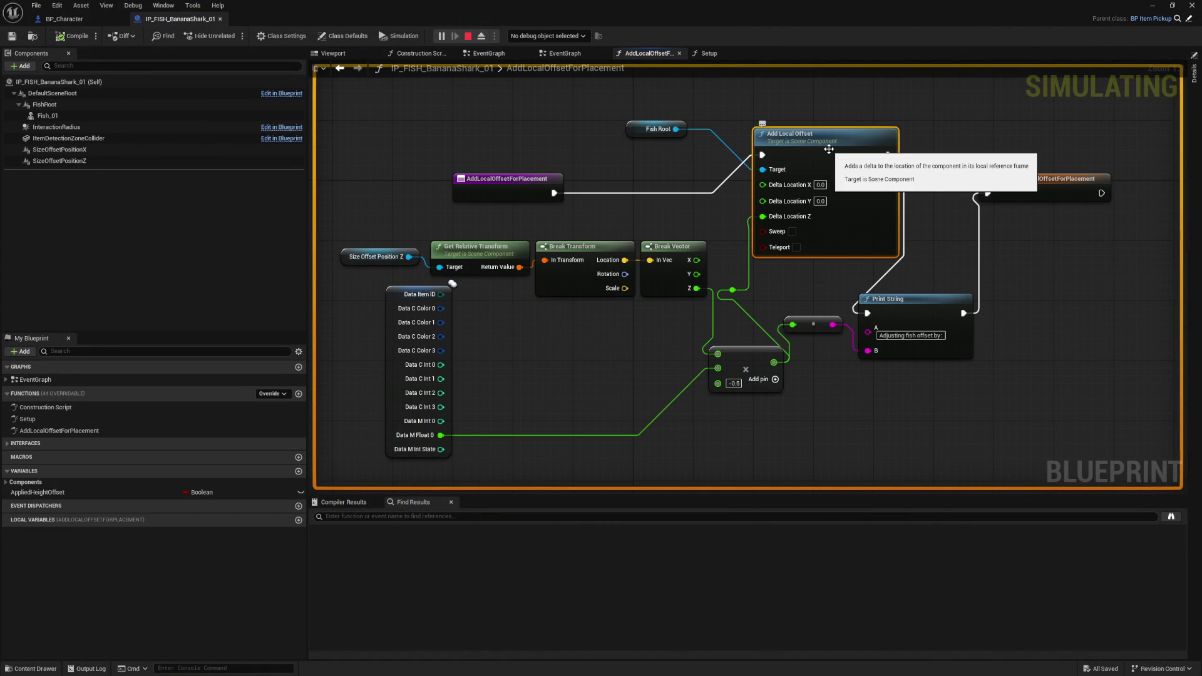
{"action": "left_click_drag", "start_coordinate": [878, 388], "coordinate": [864, 380]}
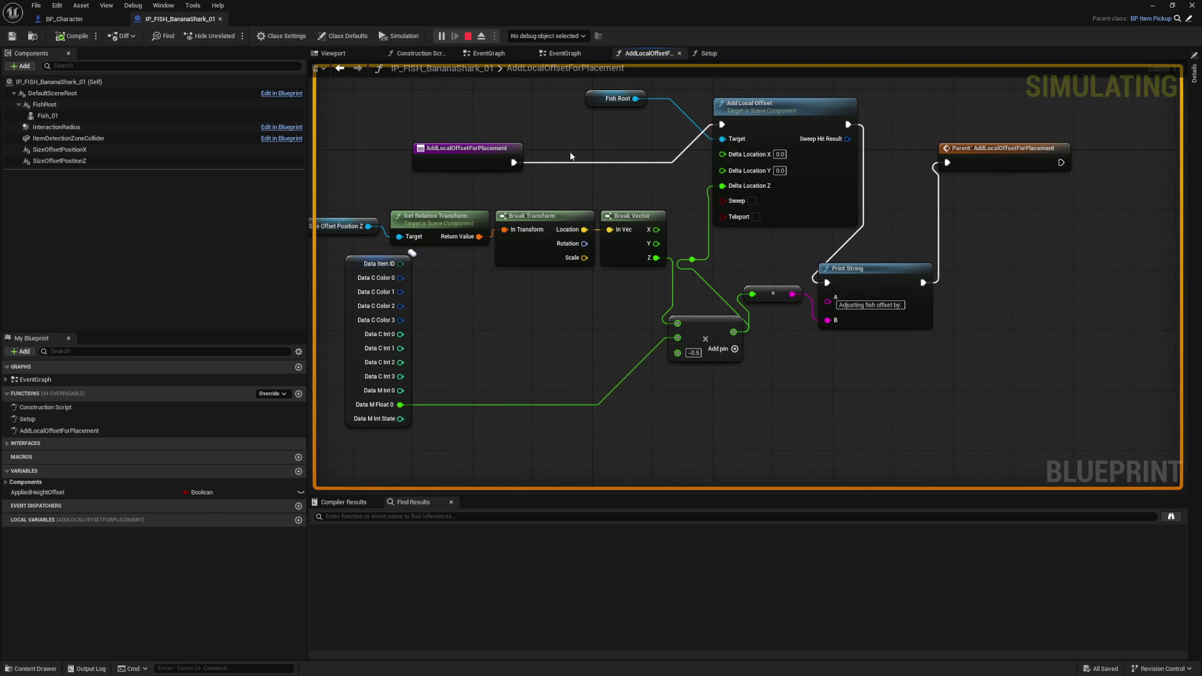
{"action": "right_click", "coordinate": [853, 451]}
{"action": "type", "text": "g"}
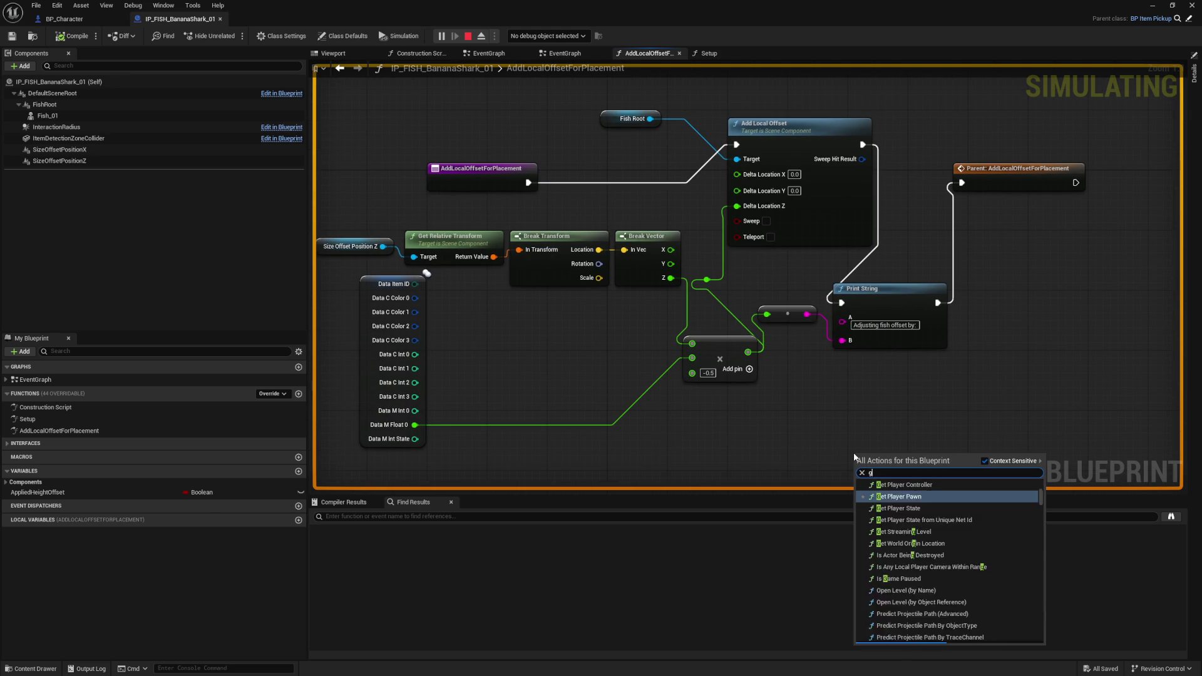
{"action": "type", "text": "et locat off"}
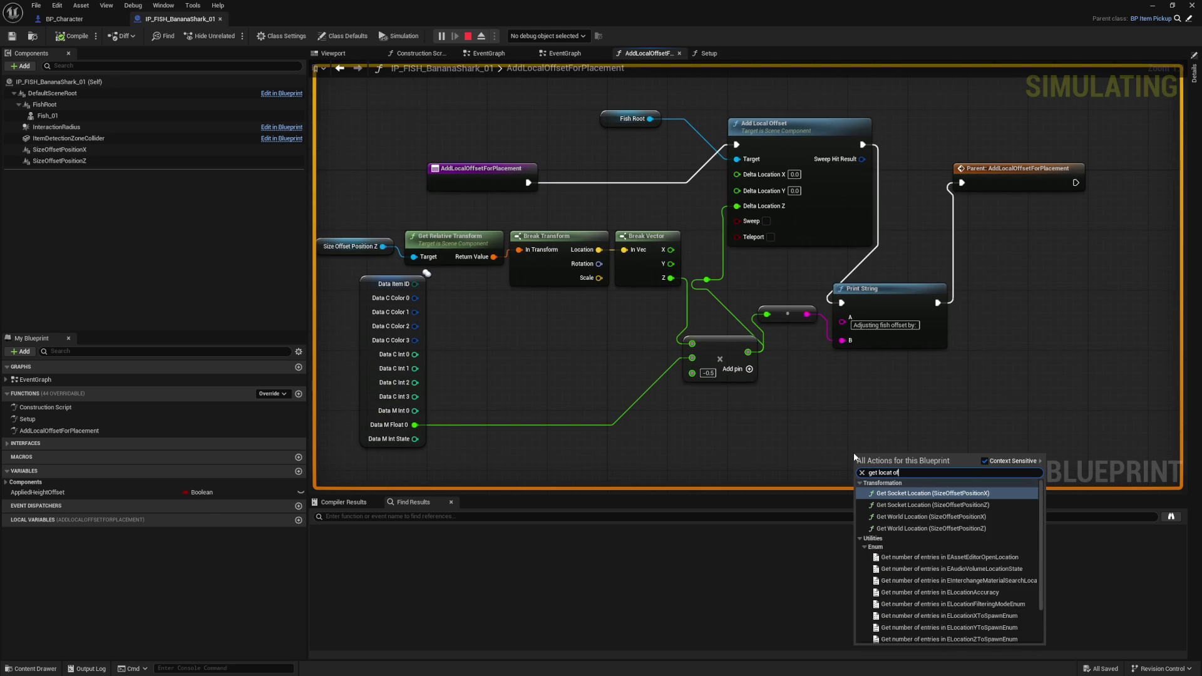
{"action": "key", "text": "BackSpace"}
{"action": "key", "text": "BackSpace"}
{"action": "key", "text": "BackSpace"}
{"action": "type", "text": "l off"}
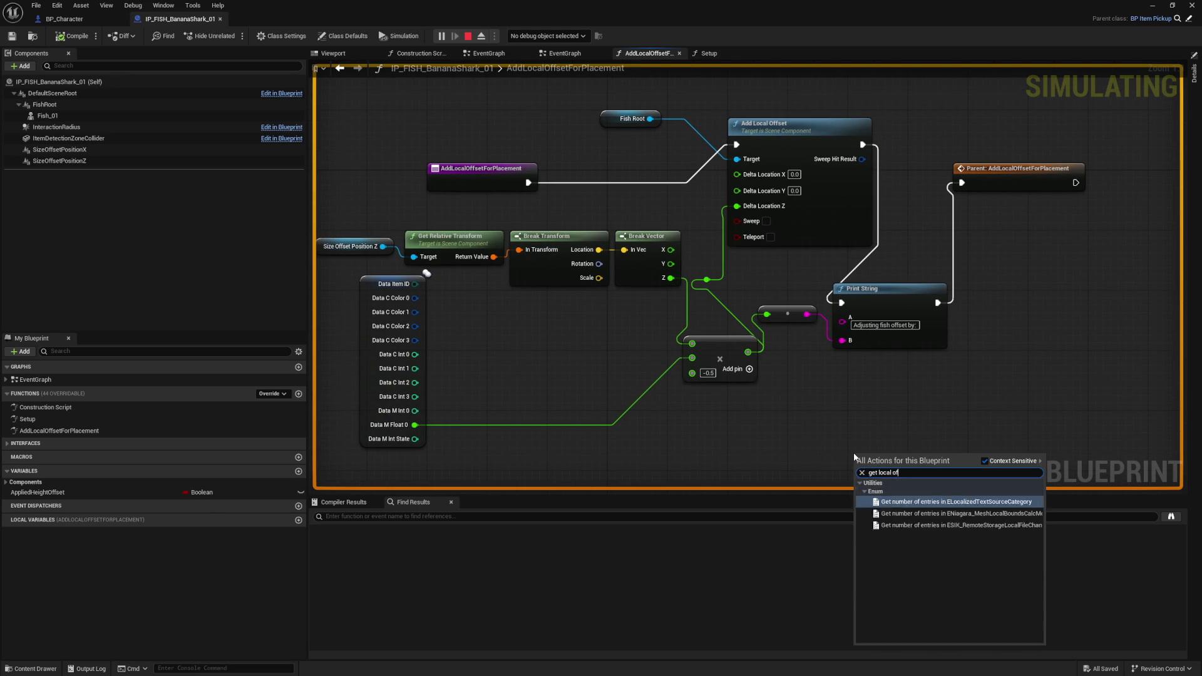
{"action": "key", "text": "ctrl+a"}
{"action": "type", "text": "local offset"}
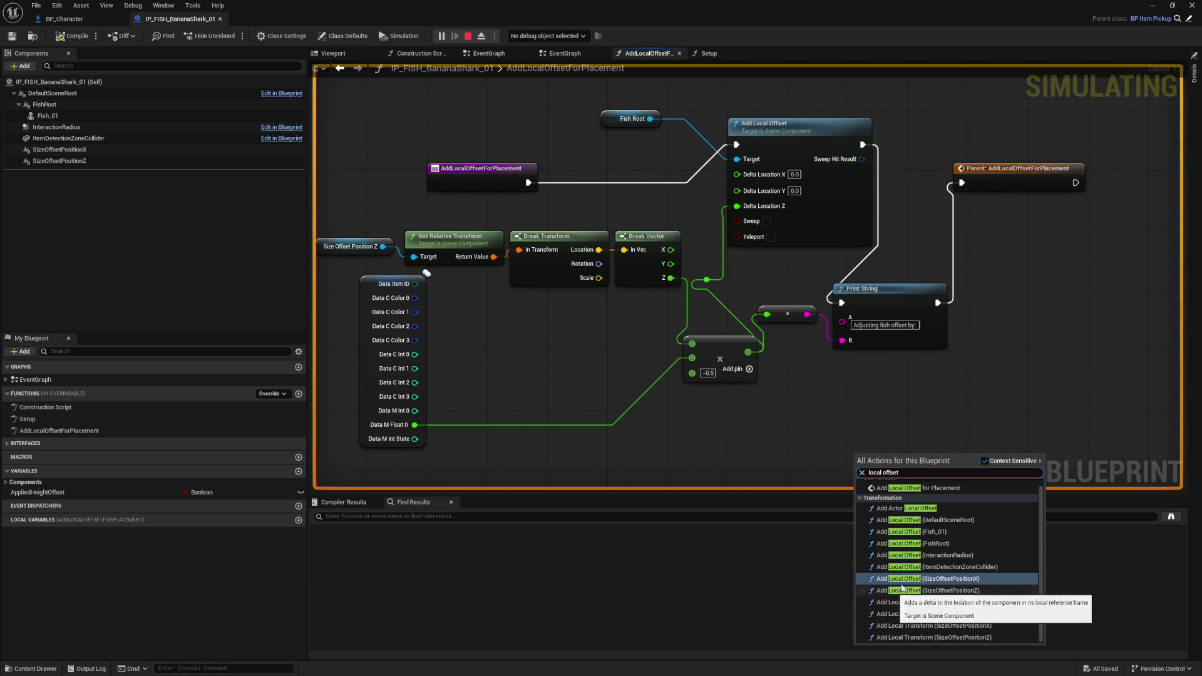
{"action": "scroll", "coordinate": [907, 579], "scroll_direction": "up", "scroll_amount": 1}
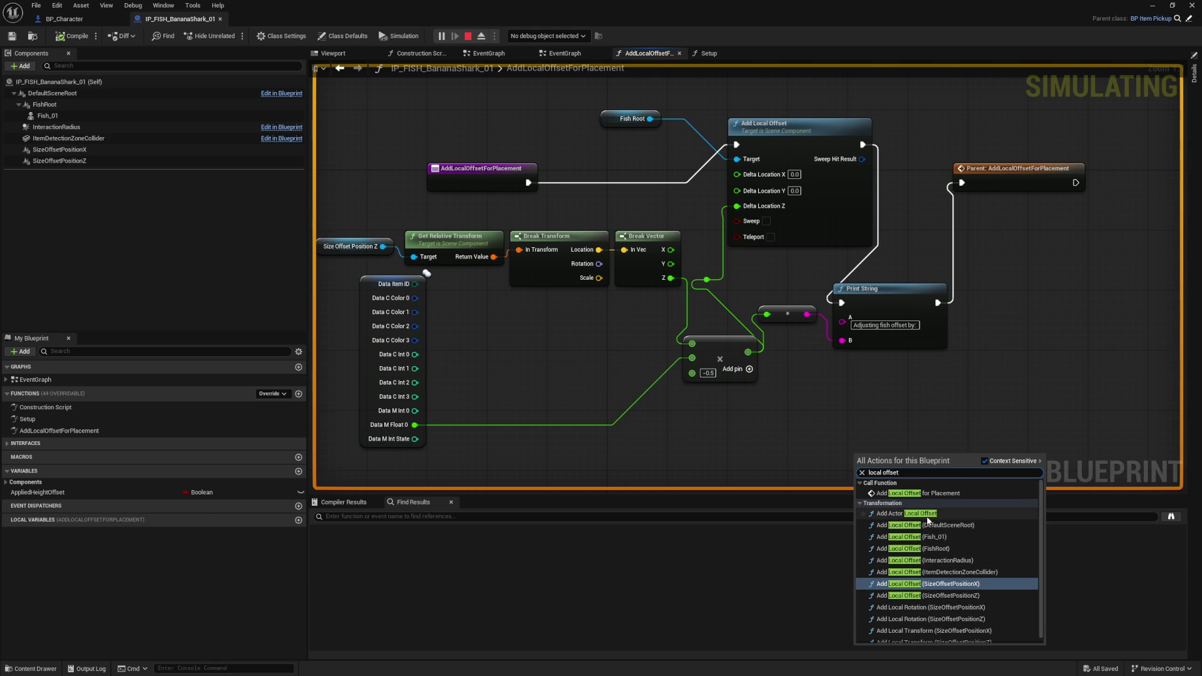
{"action": "scroll", "coordinate": [928, 519], "scroll_direction": "down", "scroll_amount": 1}
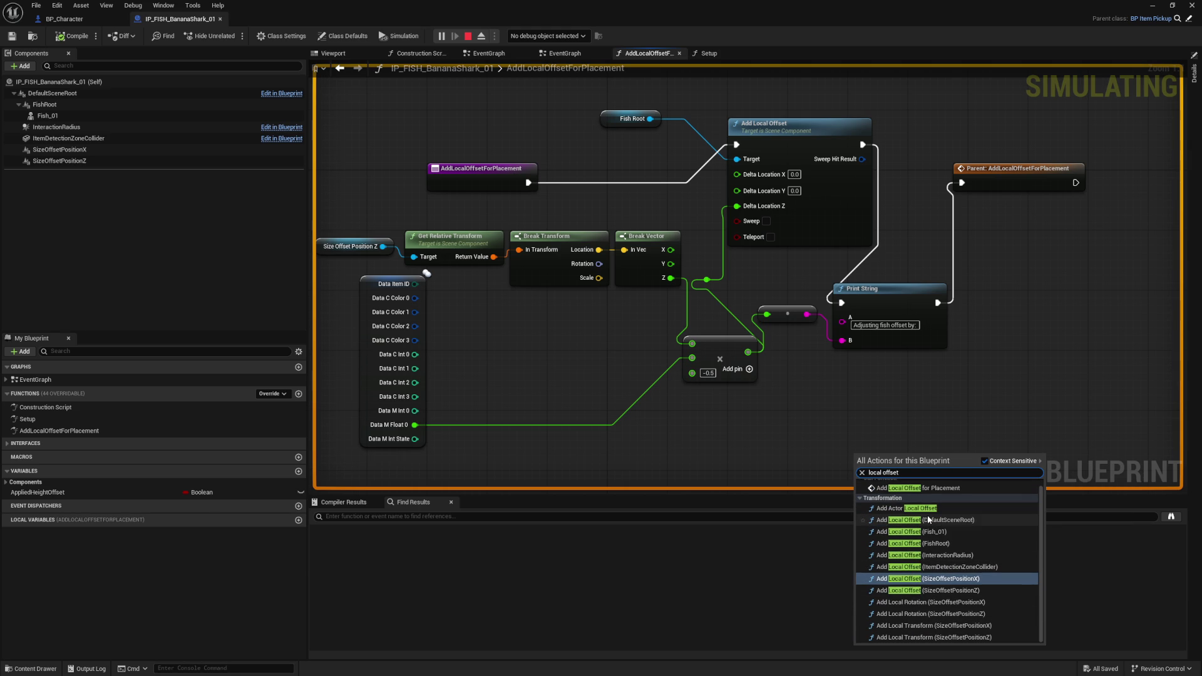
{"action": "left_click", "coordinate": [912, 449]}
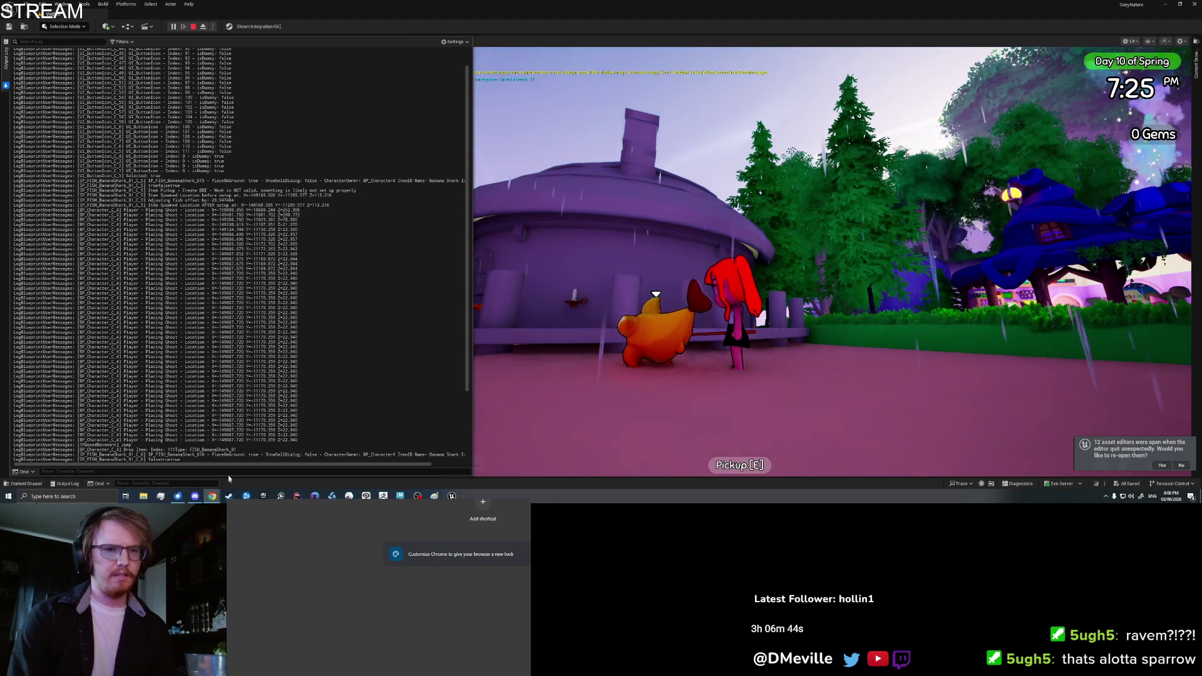
- Search how Add Local Offset works and select the paragraph on local-axis movement
{"action": "key", "text": "Return"}
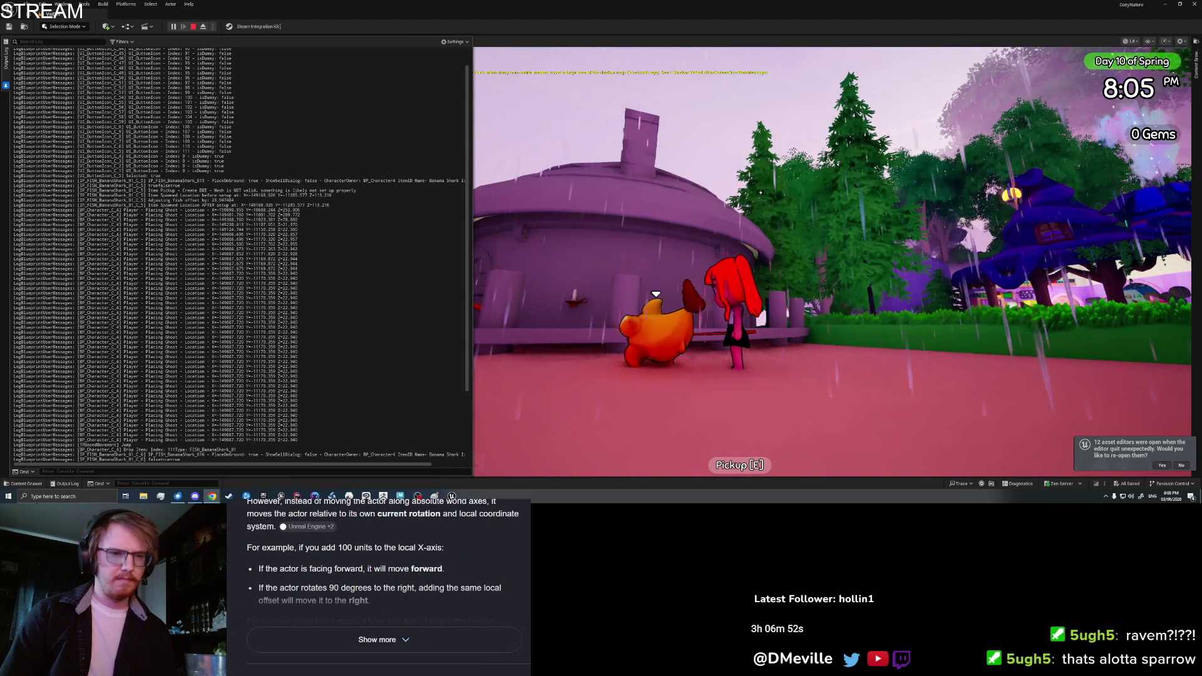
{"action": "triple_click", "coordinate": [382, 513]}
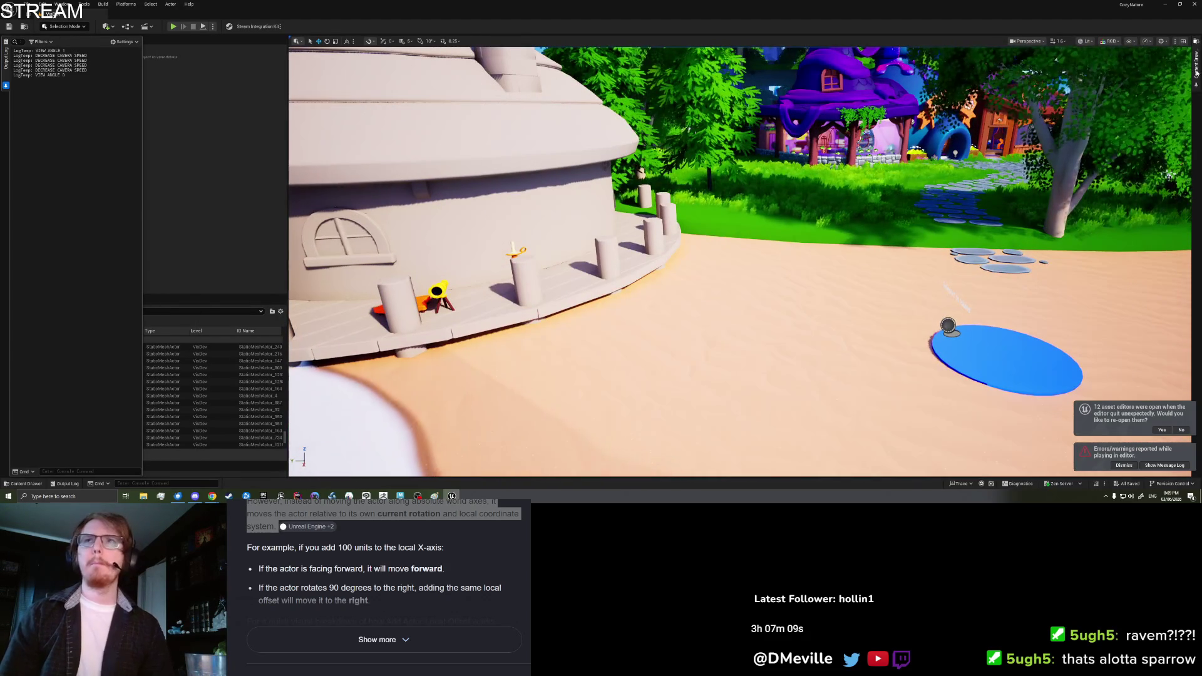
- Create an Actor Blueprint named TEST_LocalOffset in the TEST folder
{"action": "left_click", "coordinate": [1195, 68]}
{"action": "left_click", "coordinate": [881, 272]}
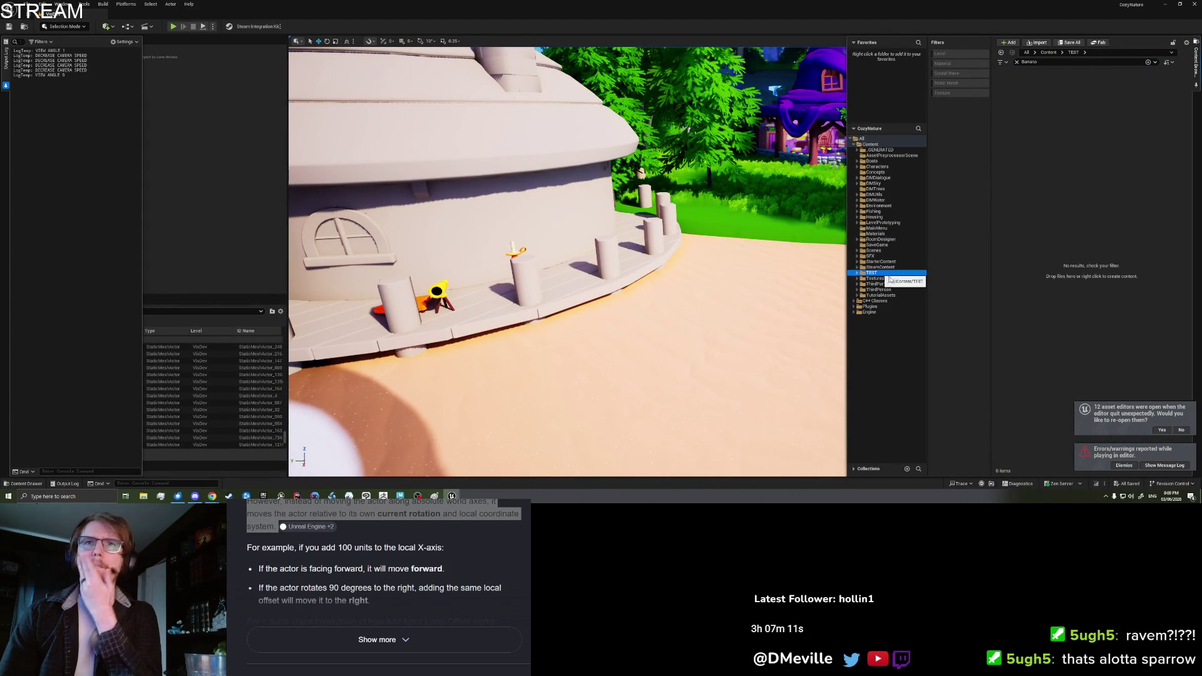
{"action": "left_click", "coordinate": [1016, 61]}
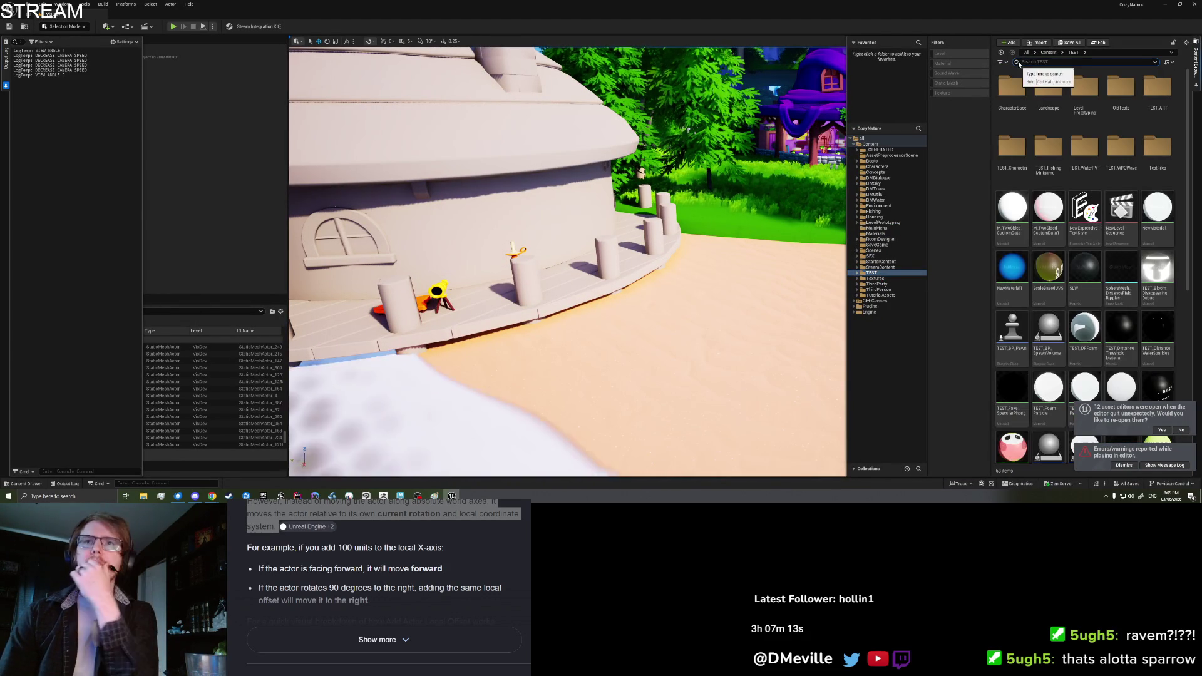
{"action": "scroll", "coordinate": [1040, 292], "scroll_direction": "down", "scroll_amount": 1}
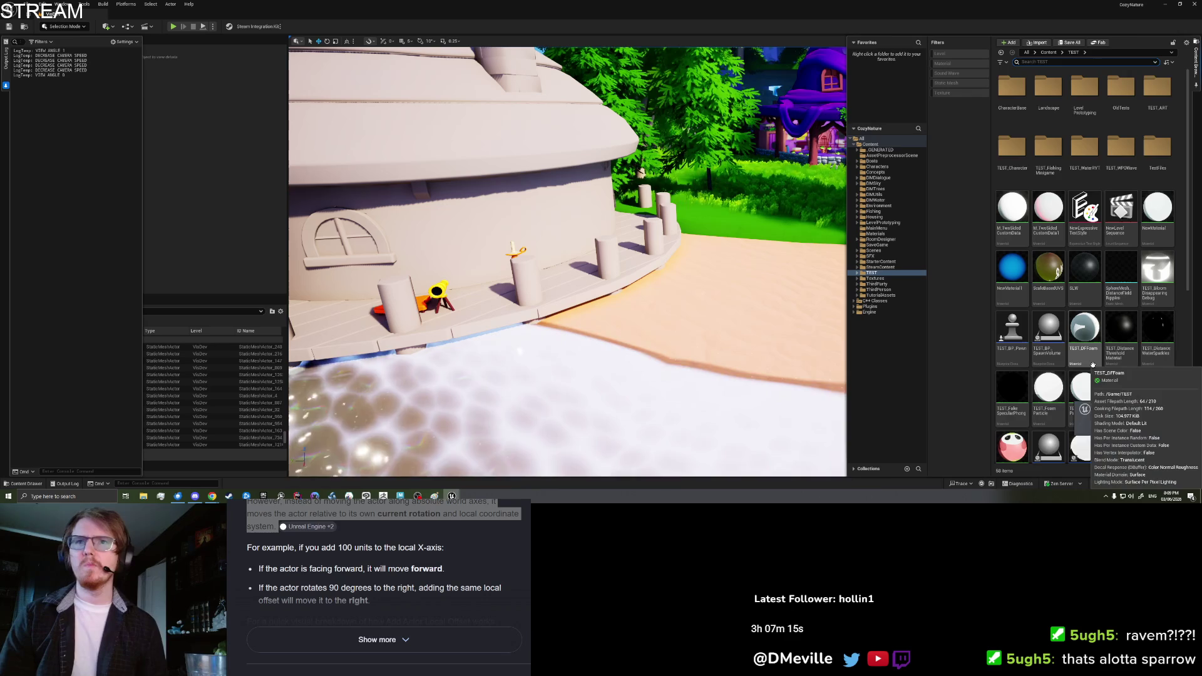
{"action": "scroll", "coordinate": [1176, 331], "scroll_direction": "down", "scroll_amount": 3}
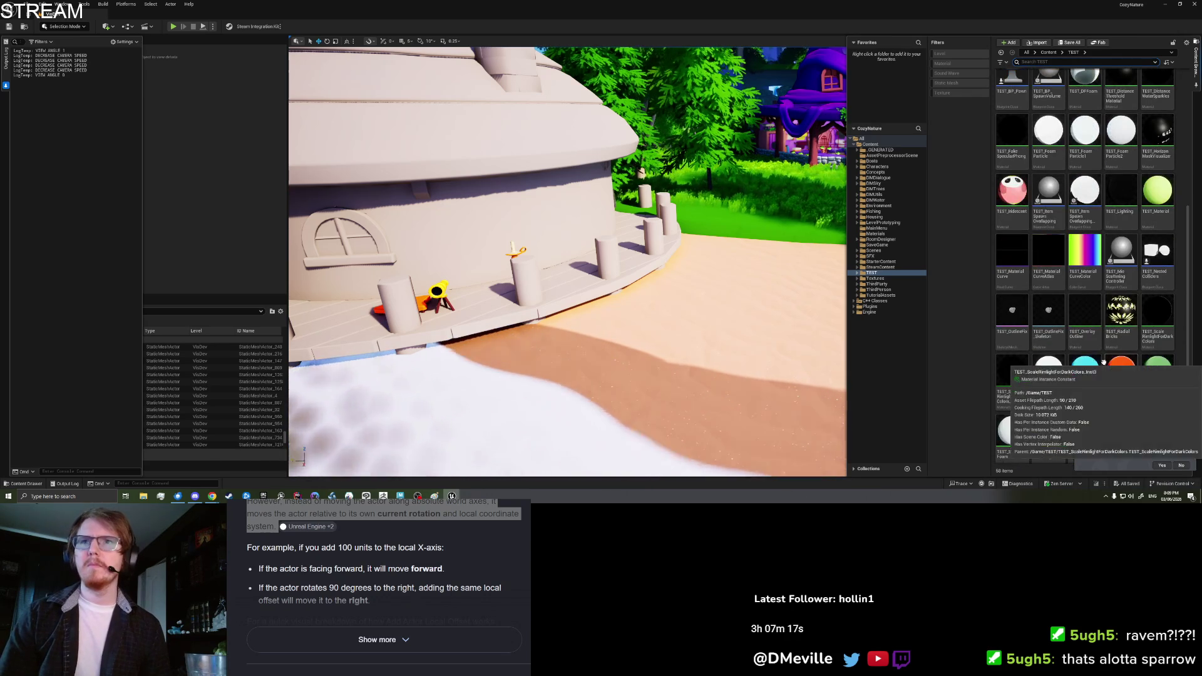
{"action": "scroll", "coordinate": [1184, 328], "scroll_direction": "down", "scroll_amount": 2}
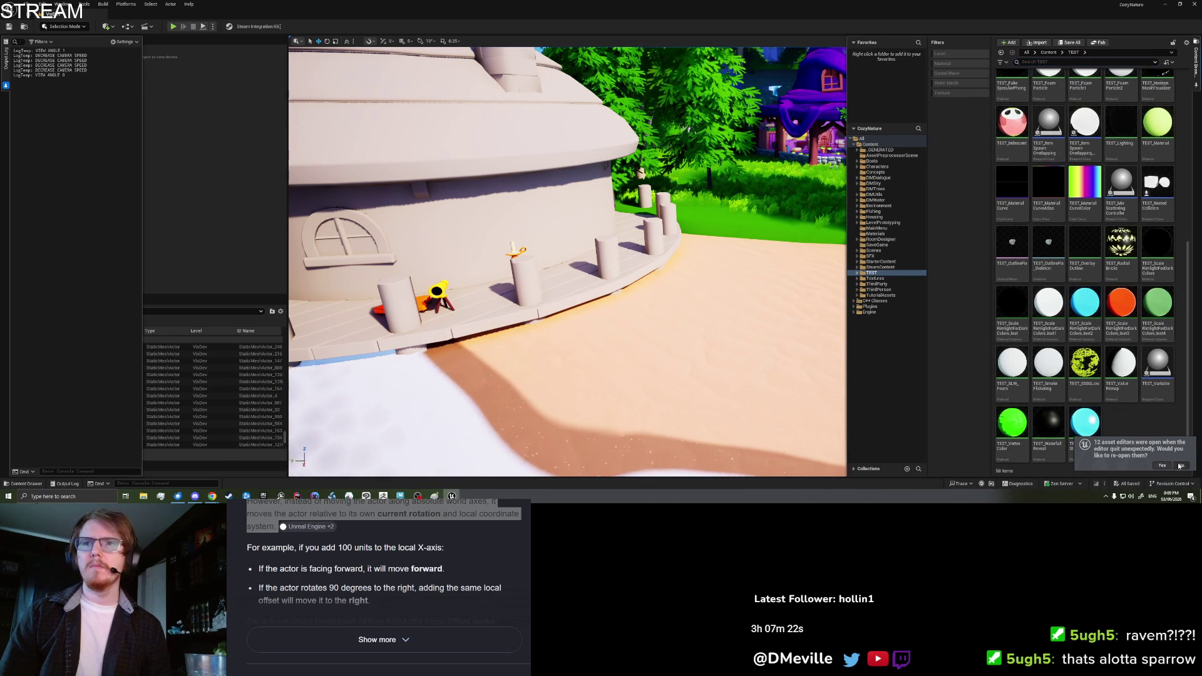
{"action": "right_click", "coordinate": [1135, 432]}
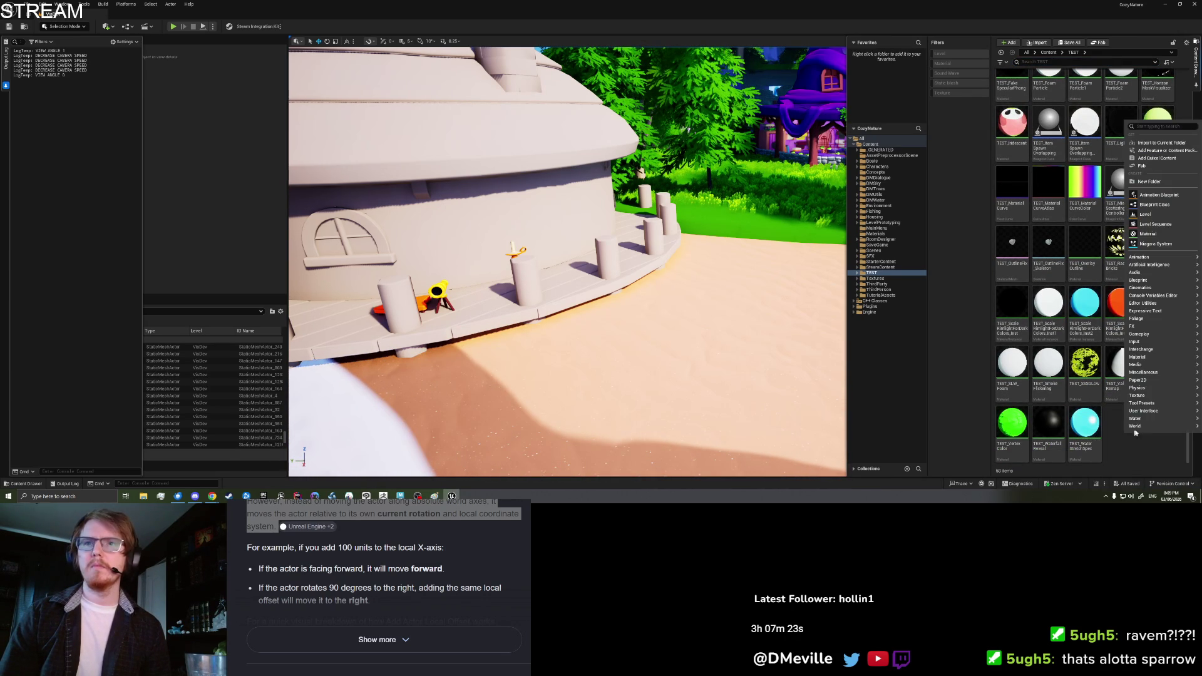
{"action": "left_click", "coordinate": [1167, 209]}
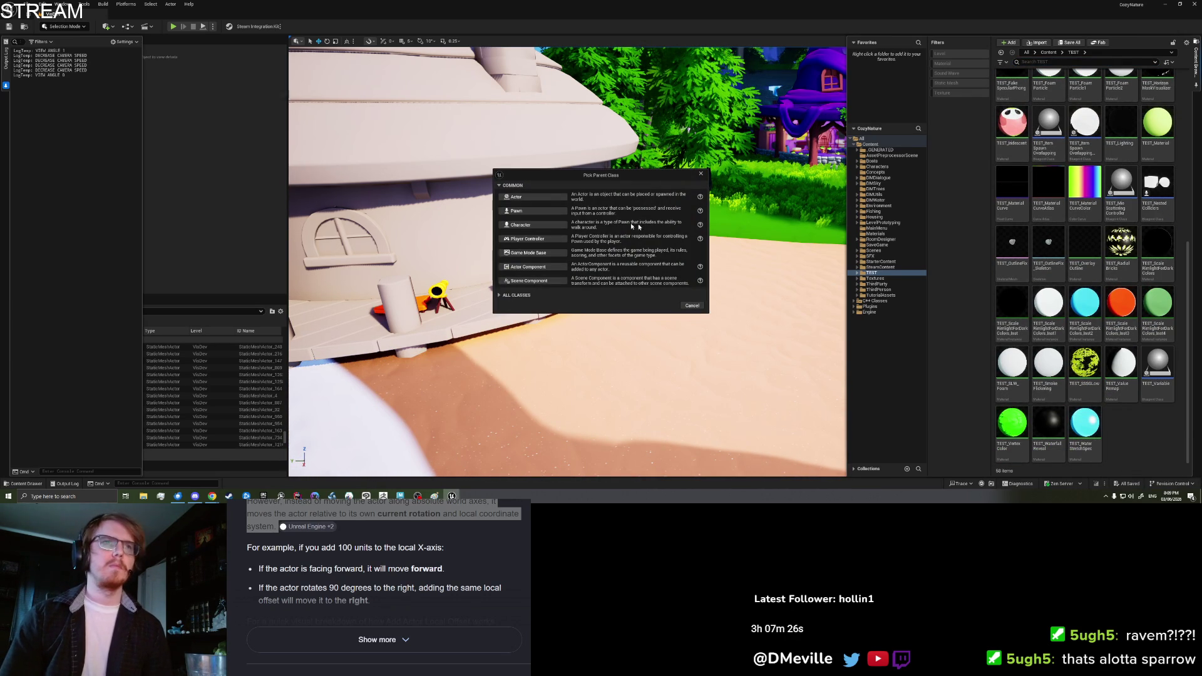
{"action": "left_click", "coordinate": [531, 197]}
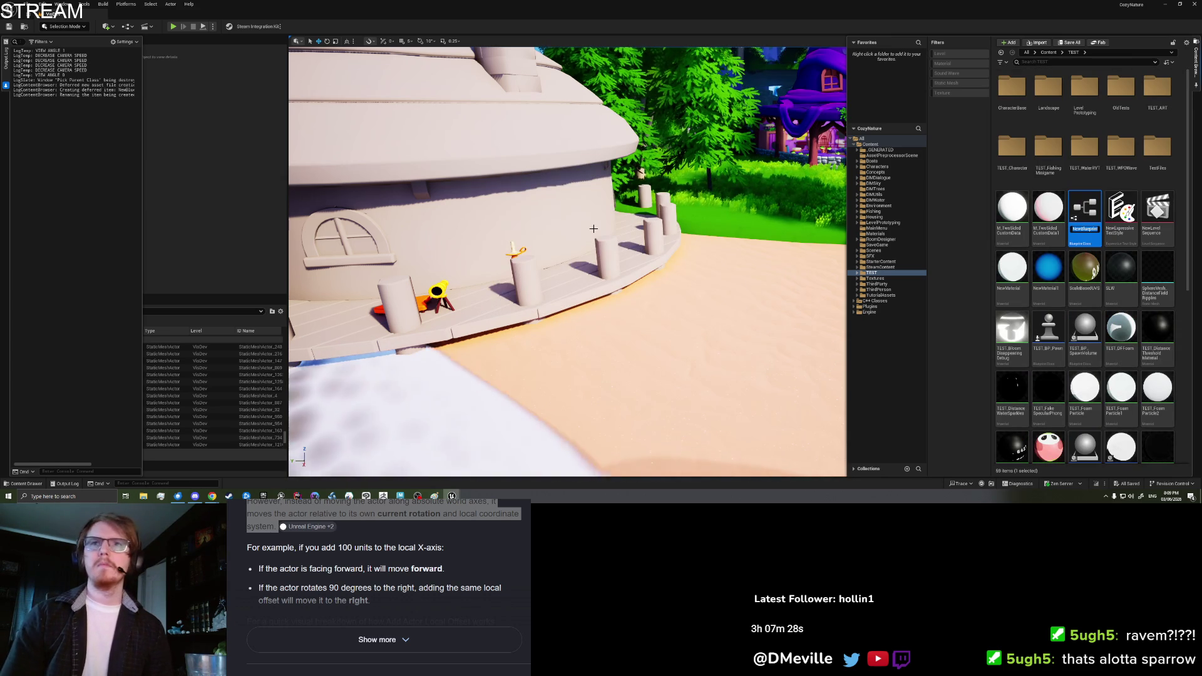
{"action": "type", "text": "TEST_Loc"}
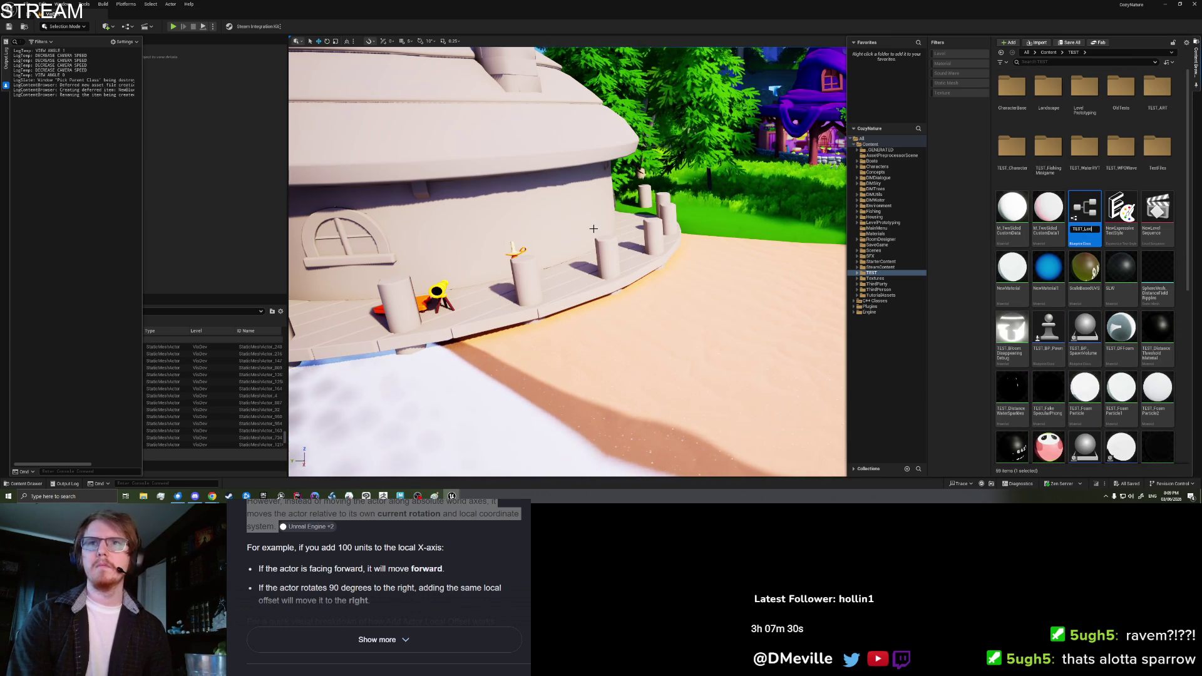
{"action": "type", "text": "alOffset"}
{"action": "key", "text": "Return"}
- Place TEST_LocalOffset on the sand, clear the log, and open its Blueprint editor
{"action": "mouse_move", "coordinate": [1148, 397]}
{"action": "left_mouse_down"}
{"action": "mouse_move", "coordinate": [683, 363]}
{"action": "mouse_move", "coordinate": [682, 307]}
{"action": "left_mouse_up"}
{"action": "right_click", "coordinate": [80, 212]}
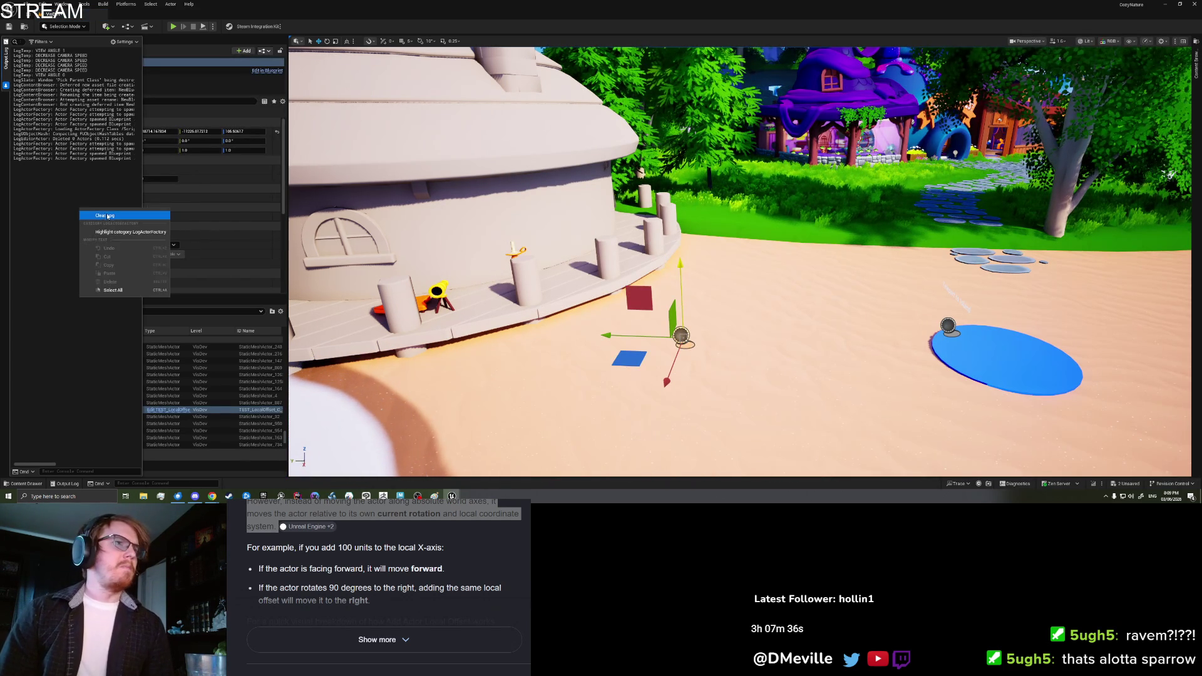
{"action": "left_click", "coordinate": [107, 216]}
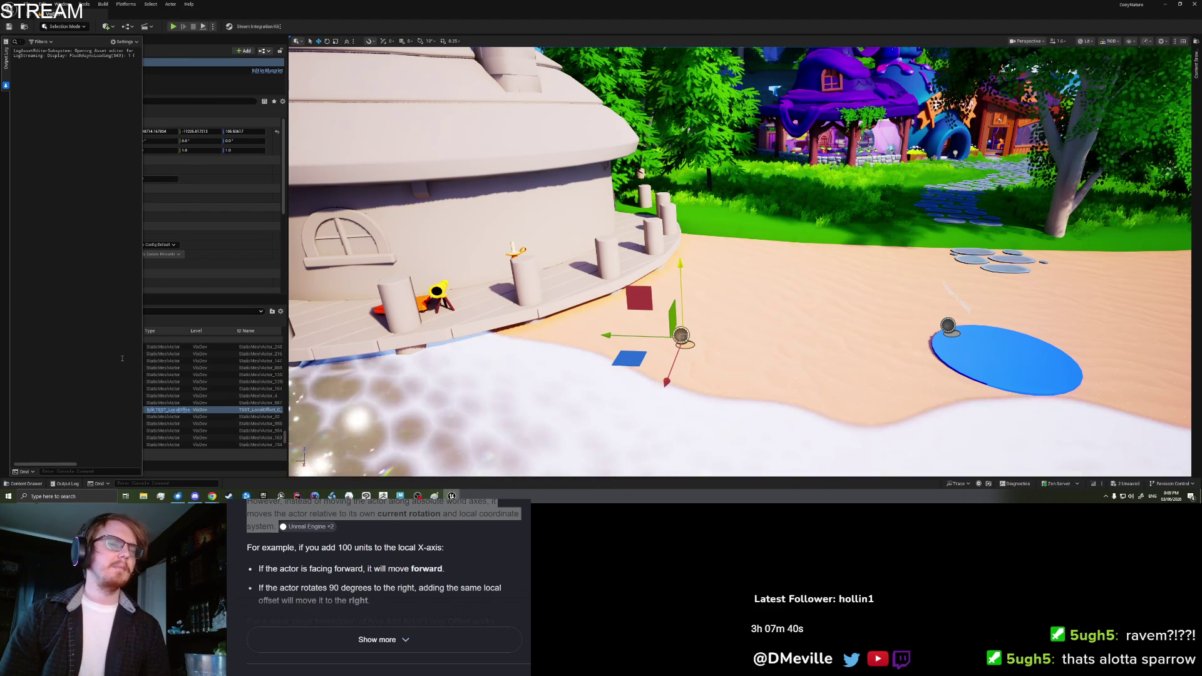
{"action": "left_click", "coordinate": [168, 409]}
{"action": "left_click", "coordinate": [66, 82]}
{"action": "left_click", "coordinate": [131, 205]}
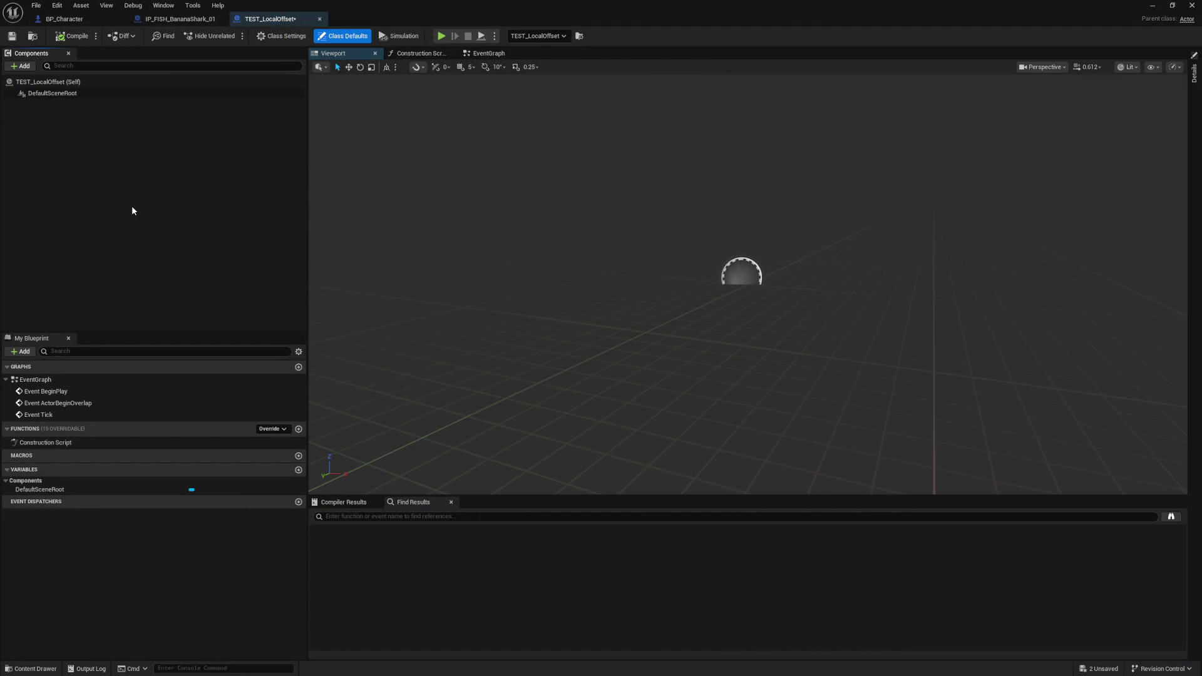
- Add a Print String on BeginPlay reading 'Begin Play - Actor Location -'
{"action": "left_click", "coordinate": [1194, 75]}
{"action": "left_click", "coordinate": [388, 97]}
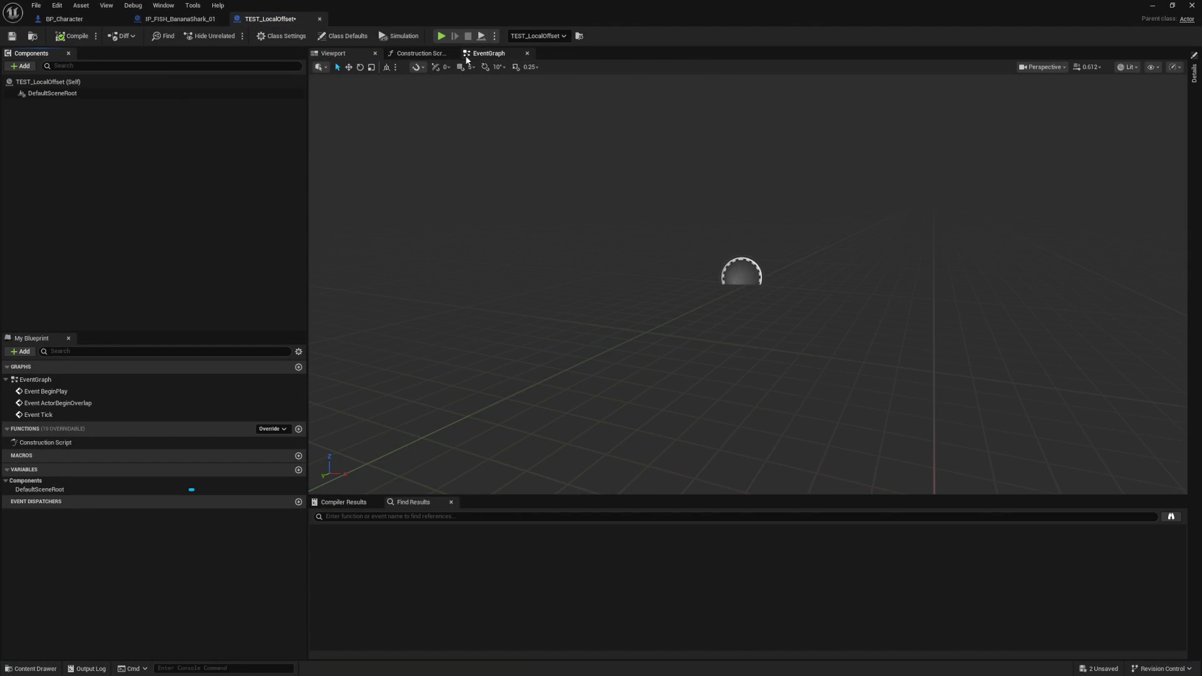
{"action": "left_click", "coordinate": [466, 57]}
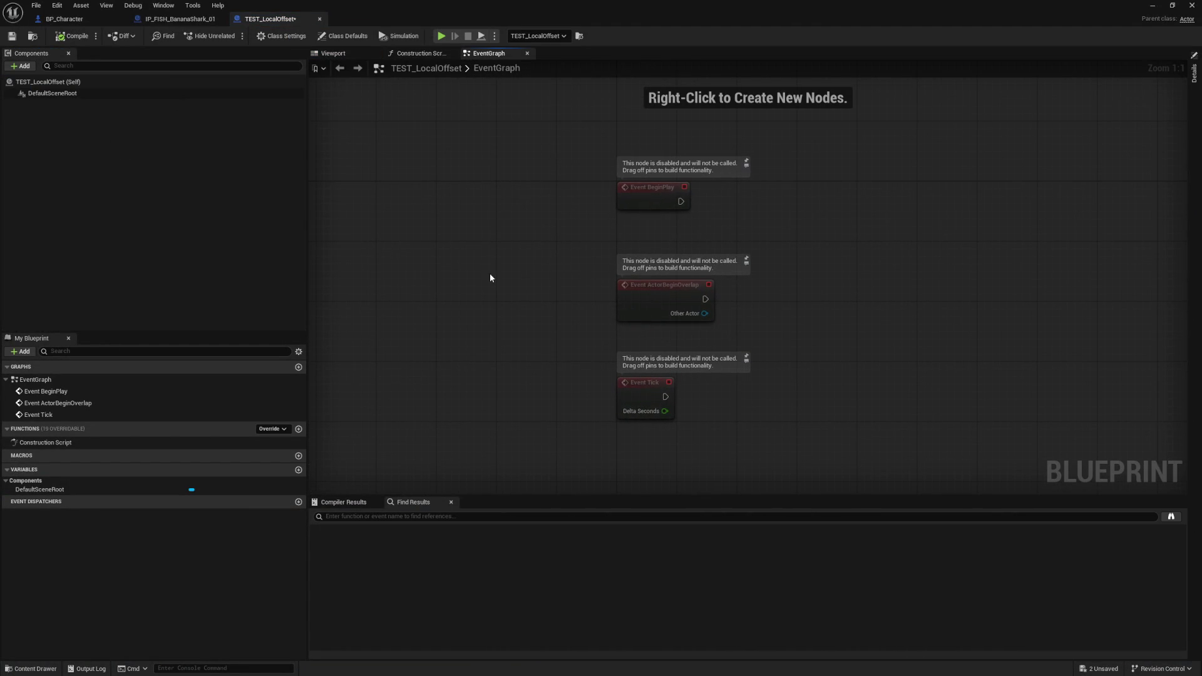
{"action": "mouse_move", "coordinate": [531, 286]}
{"action": "left_mouse_down"}
{"action": "mouse_move", "coordinate": [647, 336]}
{"action": "mouse_move", "coordinate": [598, 188]}
{"action": "left_mouse_up"}
{"action": "right_click", "coordinate": [597, 188]}
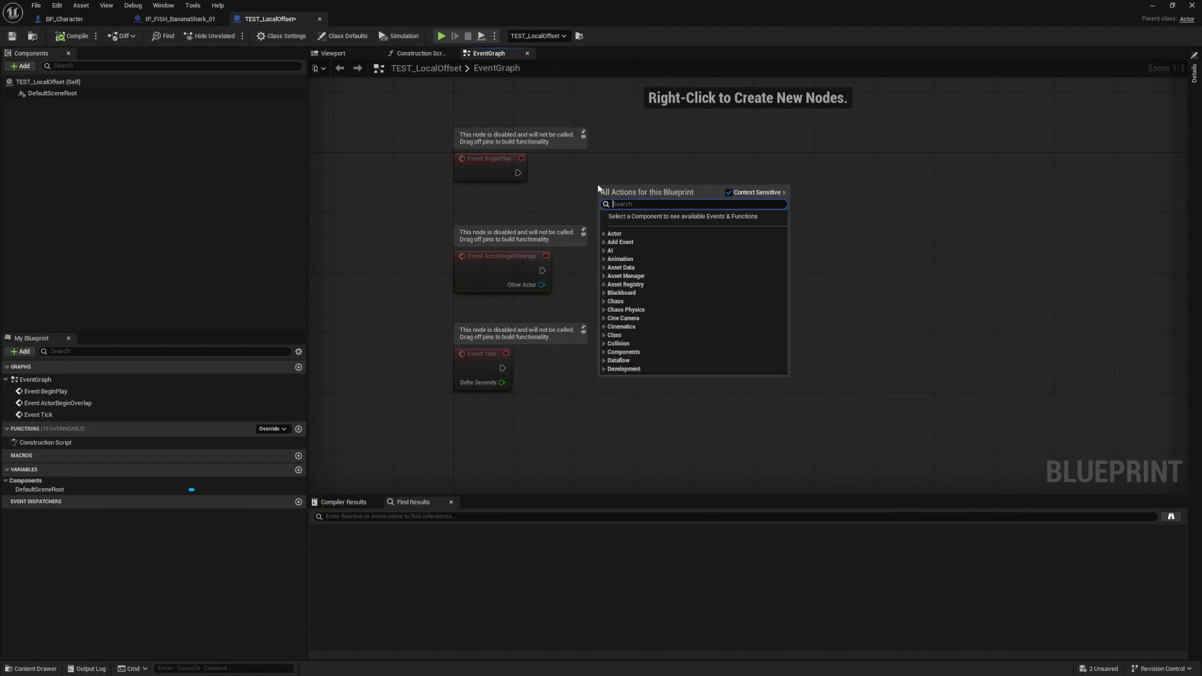
{"action": "type", "text": "print st"}
{"action": "key", "text": "Return"}
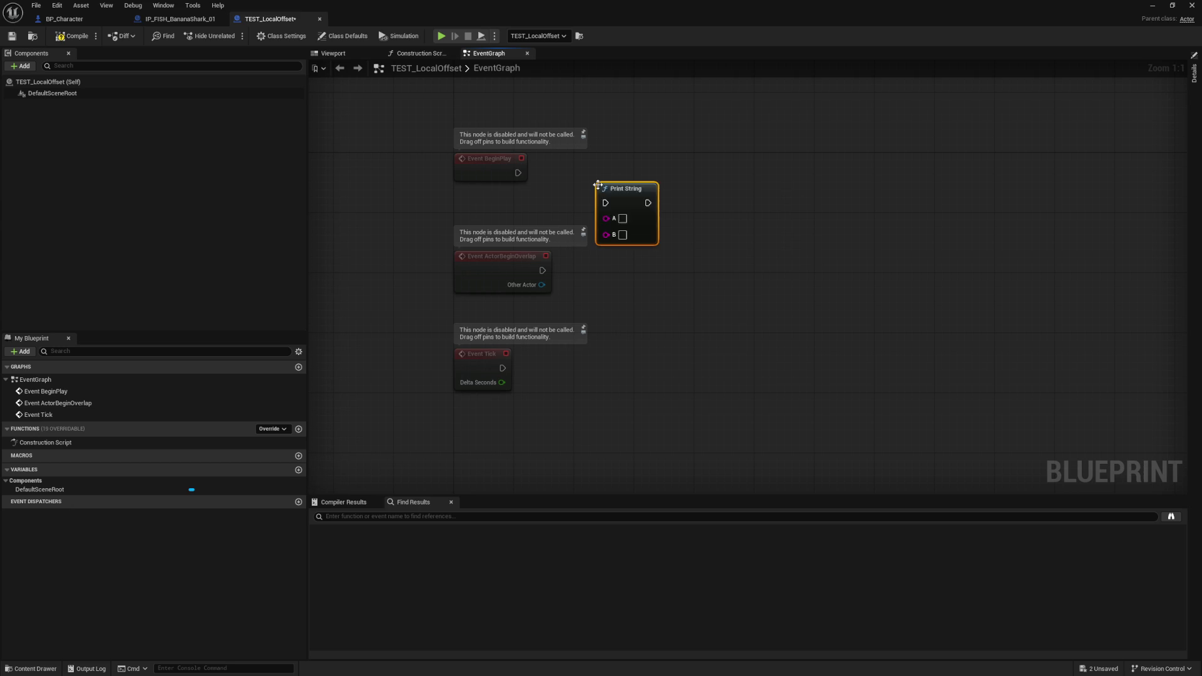
{"action": "left_click_drag", "start_coordinate": [615, 191], "coordinate": [660, 169]}
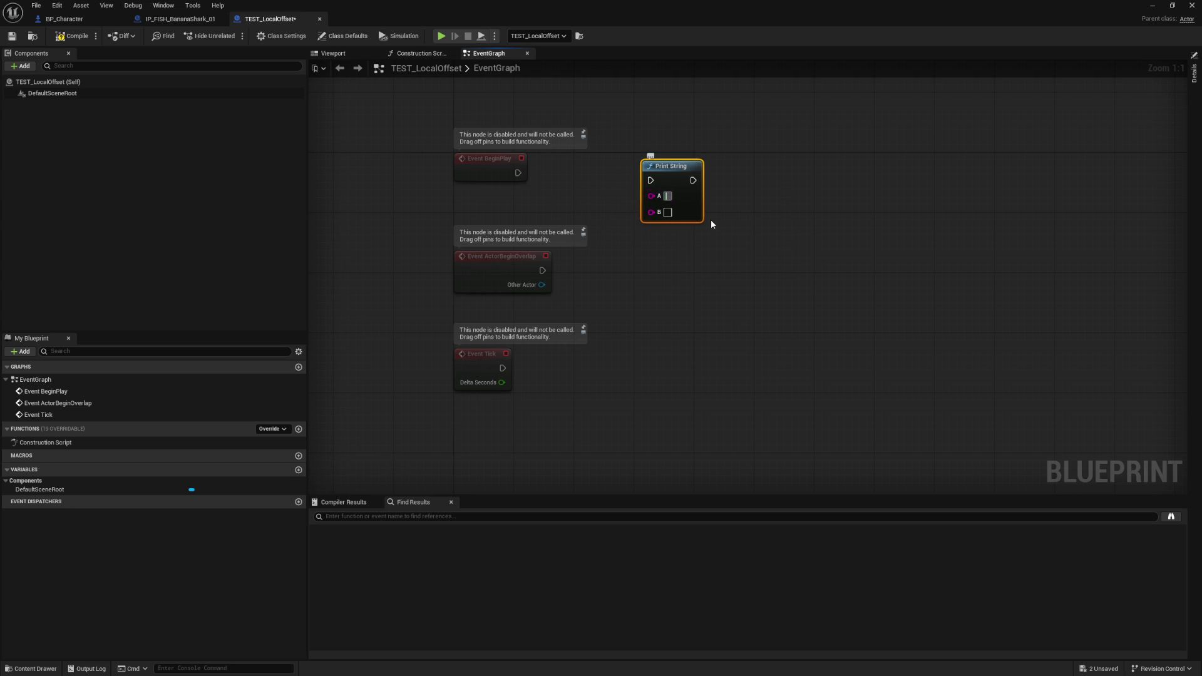
{"action": "type", "text": "BeginPlay - A"}
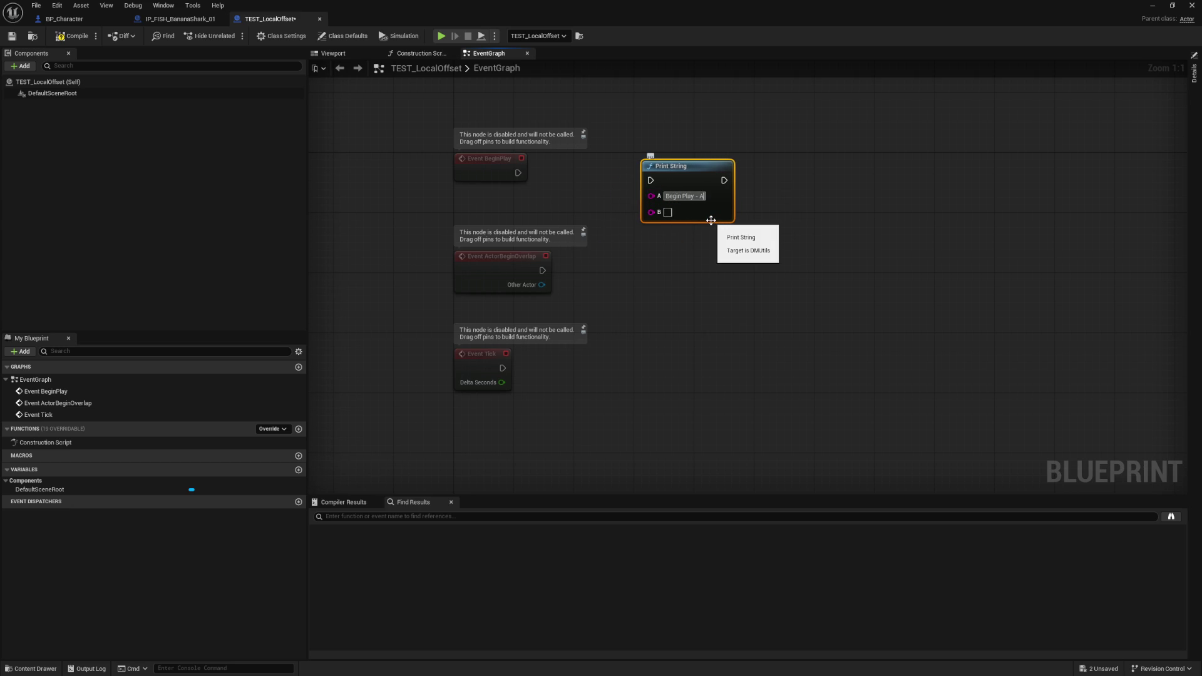
{"action": "type", "text": " Location -"}
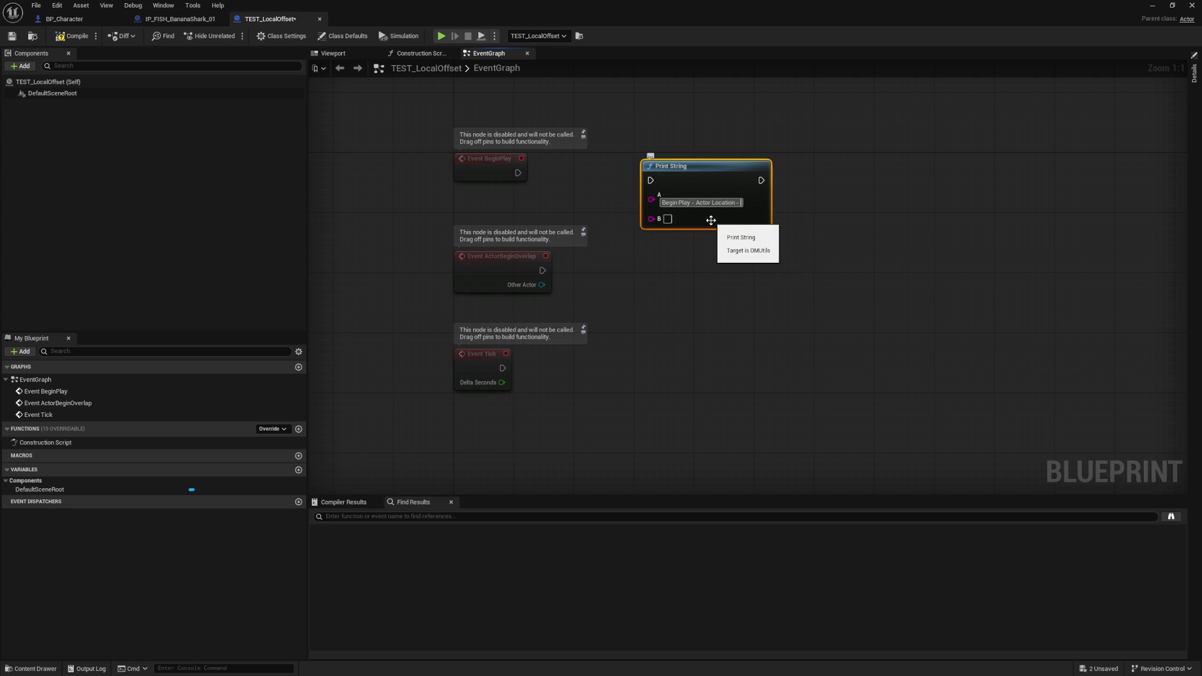
{"action": "left_click", "coordinate": [543, 177]}
- Feed Get Actor Location into the Print String and tidy the location nodes below
{"action": "right_click", "coordinate": [688, 276]}
{"action": "type", "text": "get actor location"}
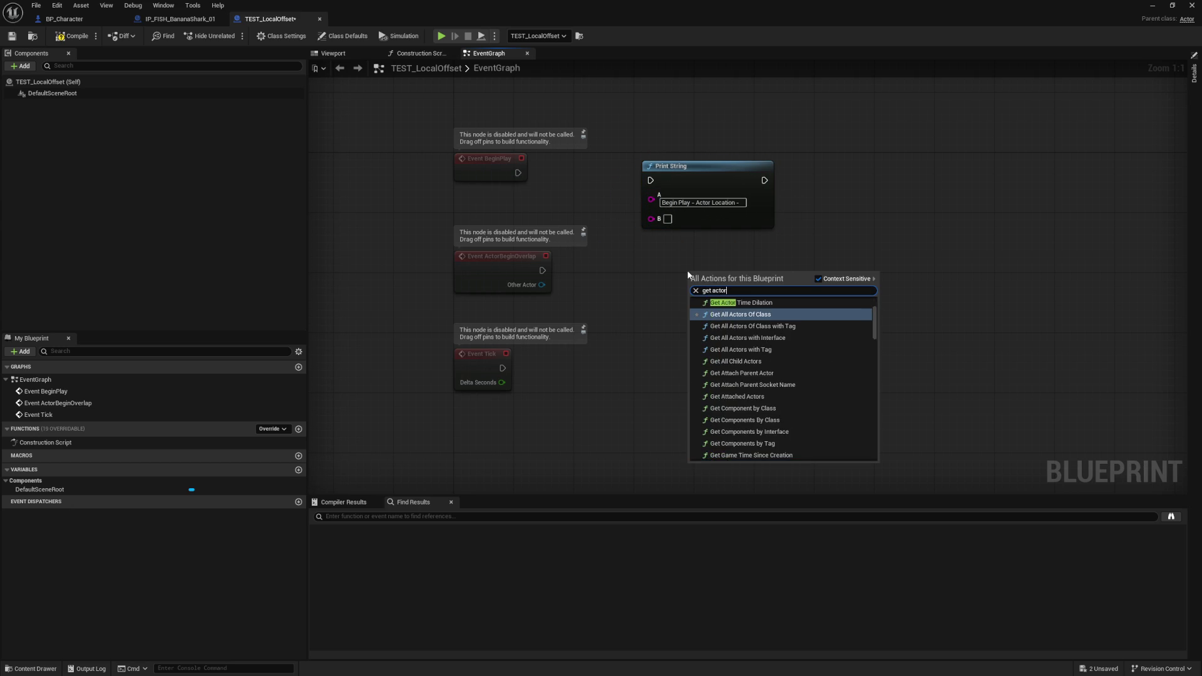
{"action": "key", "text": "Return"}
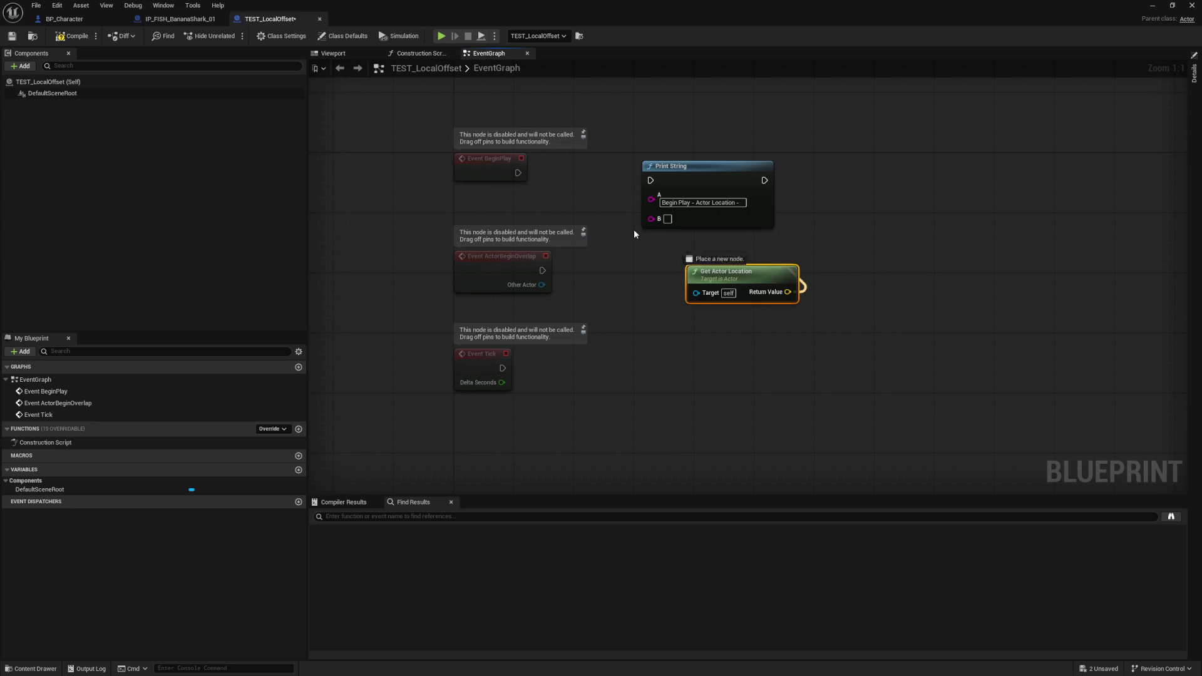
{"action": "left_click_drag", "start_coordinate": [652, 218], "coordinate": [817, 177]}
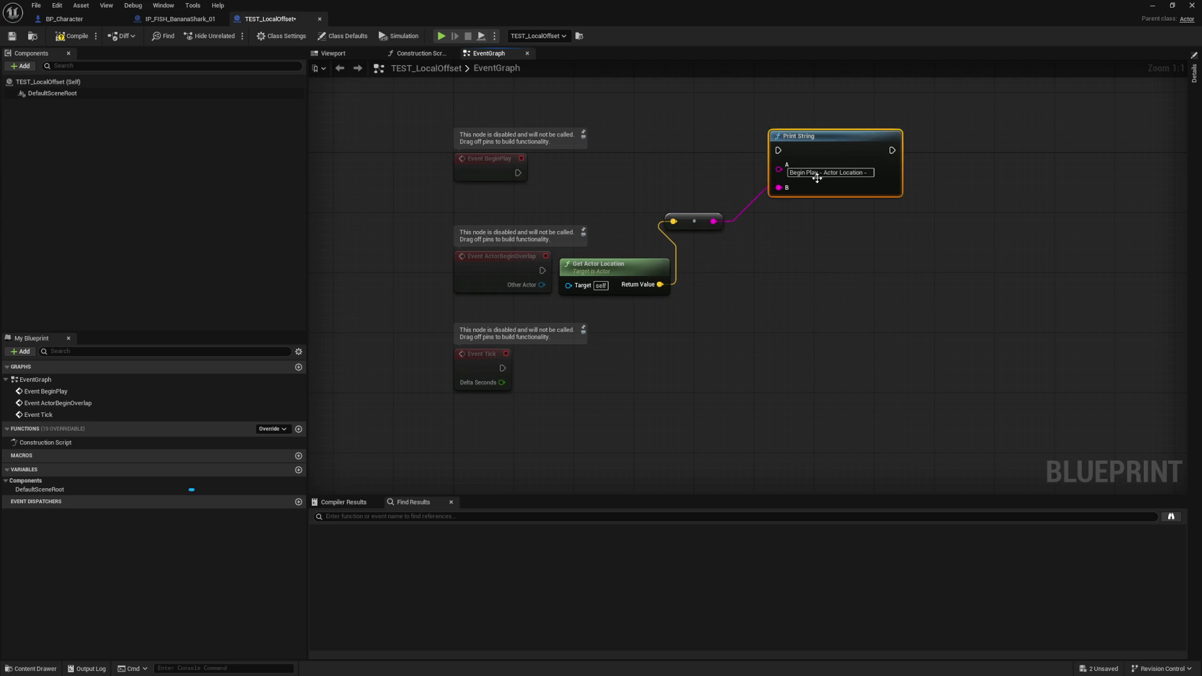
{"action": "left_click_drag", "start_coordinate": [708, 230], "coordinate": [799, 231]}
{"action": "left_click_drag", "start_coordinate": [619, 265], "coordinate": [695, 221]}
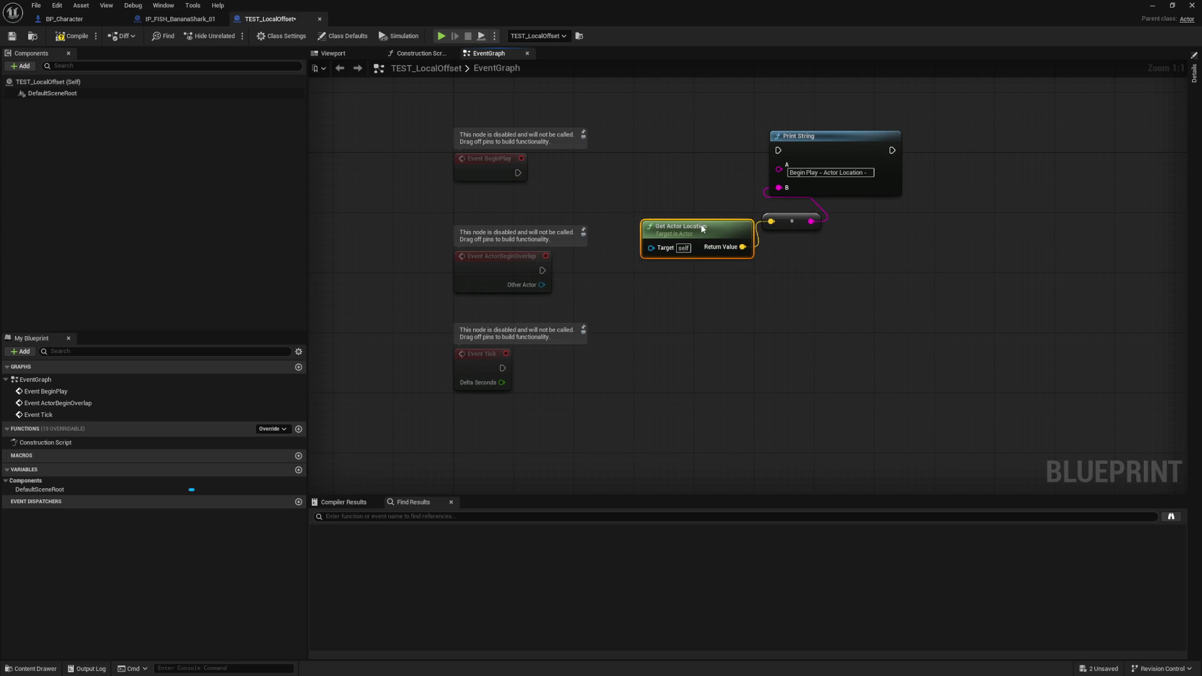
{"action": "left_click", "coordinate": [489, 188]}
{"action": "mouse_move", "coordinate": [776, 153]}
{"action": "left_mouse_down"}
{"action": "mouse_move", "coordinate": [885, 263]}
{"action": "mouse_move", "coordinate": [542, 159]}
{"action": "left_mouse_up"}
{"action": "left_click_drag", "start_coordinate": [687, 169], "coordinate": [643, 192]}
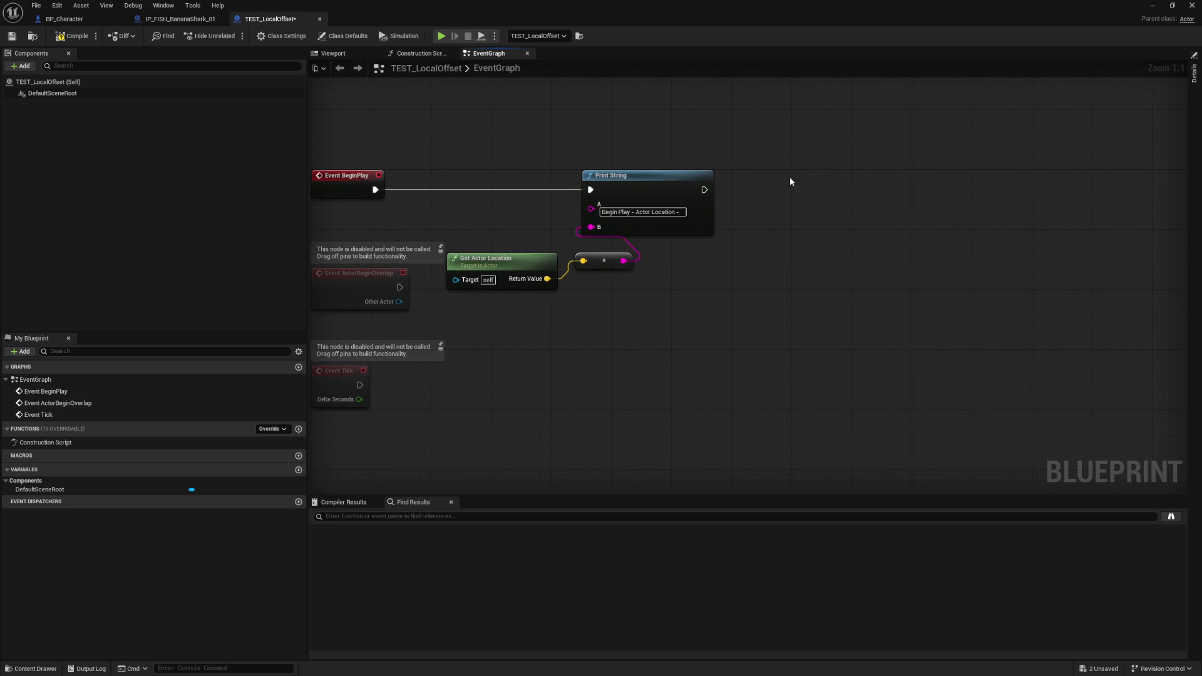
{"action": "right_click", "coordinate": [806, 219]}
{"action": "type", "text": "add local off"}
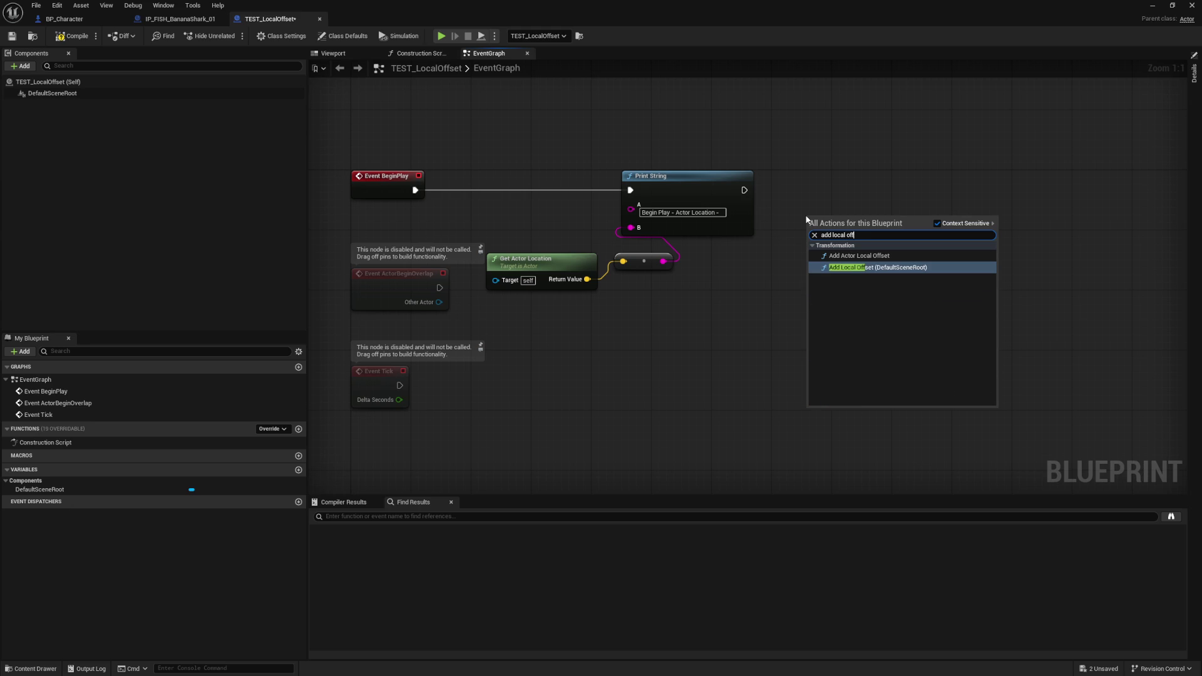
- Add an Add Actor Local Offset node with a Z offset of -500
{"action": "left_click", "coordinate": [859, 255]}
{"action": "mouse_move", "coordinate": [851, 228]}
{"action": "left_mouse_down"}
{"action": "mouse_move", "coordinate": [852, 196]}
{"action": "mouse_move", "coordinate": [831, 189]}
{"action": "left_mouse_up"}
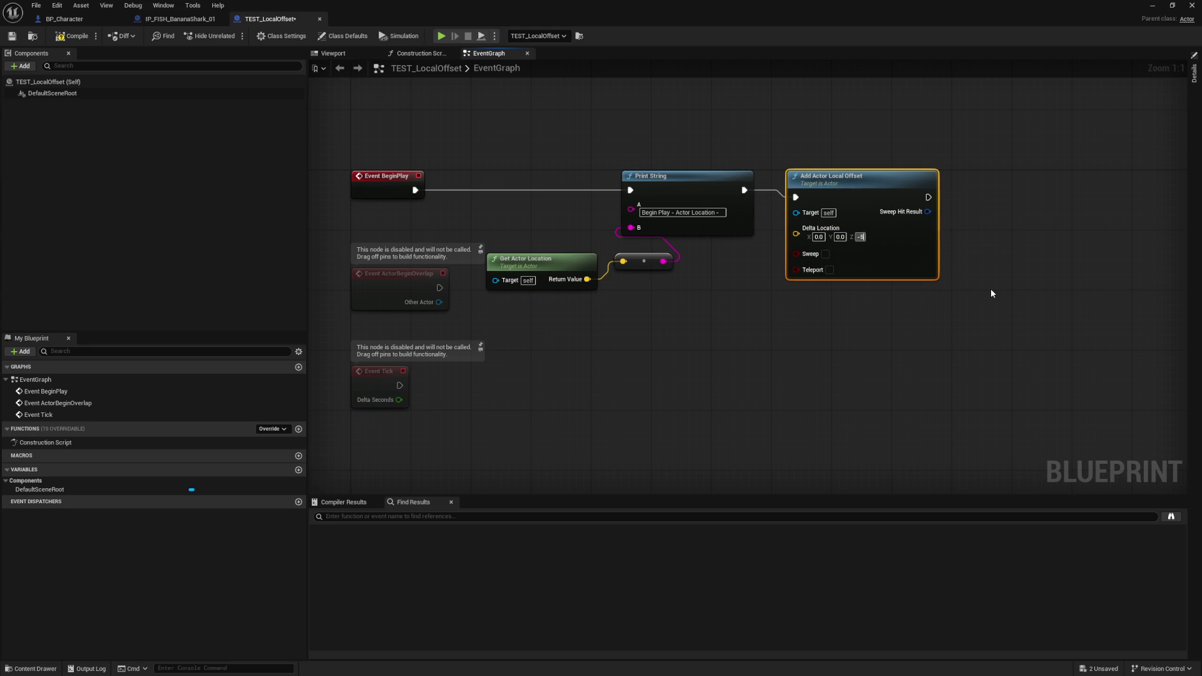
{"action": "left_click", "coordinate": [985, 289]}
{"action": "left_click_drag", "start_coordinate": [880, 270], "coordinate": [873, 262]}
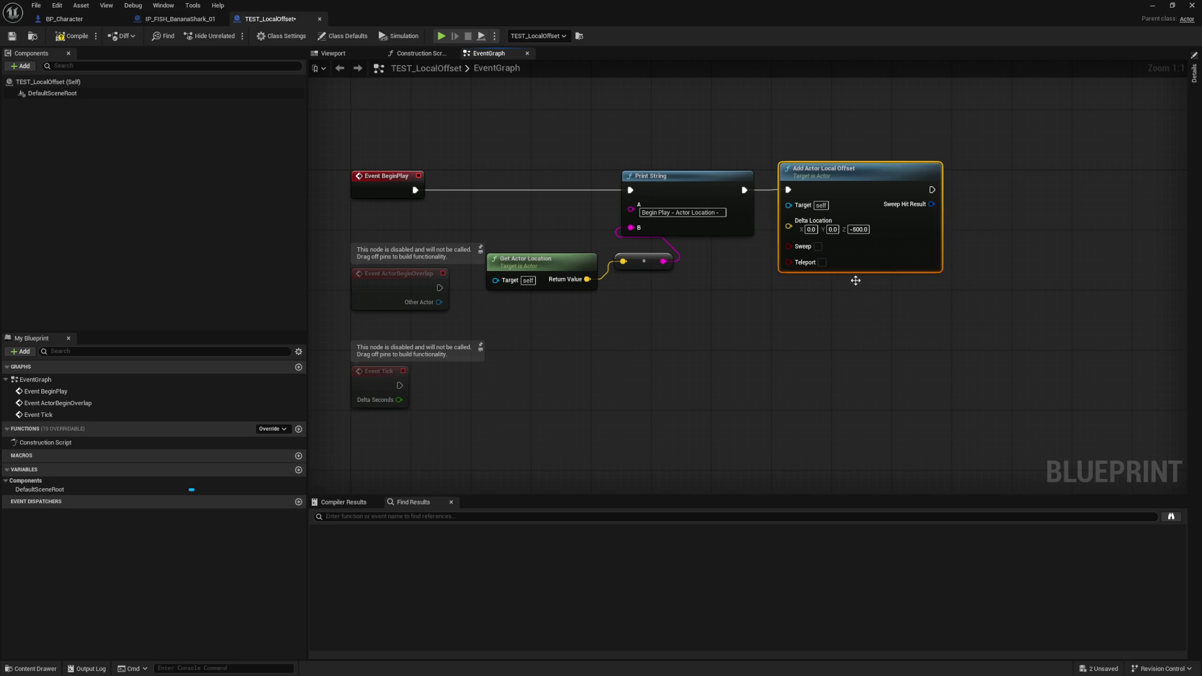
- Add a Print String 'Changed Local Offset - 500' wired after the offset node
{"action": "right_click", "coordinate": [754, 330]}
{"action": "type", "text": "get"}
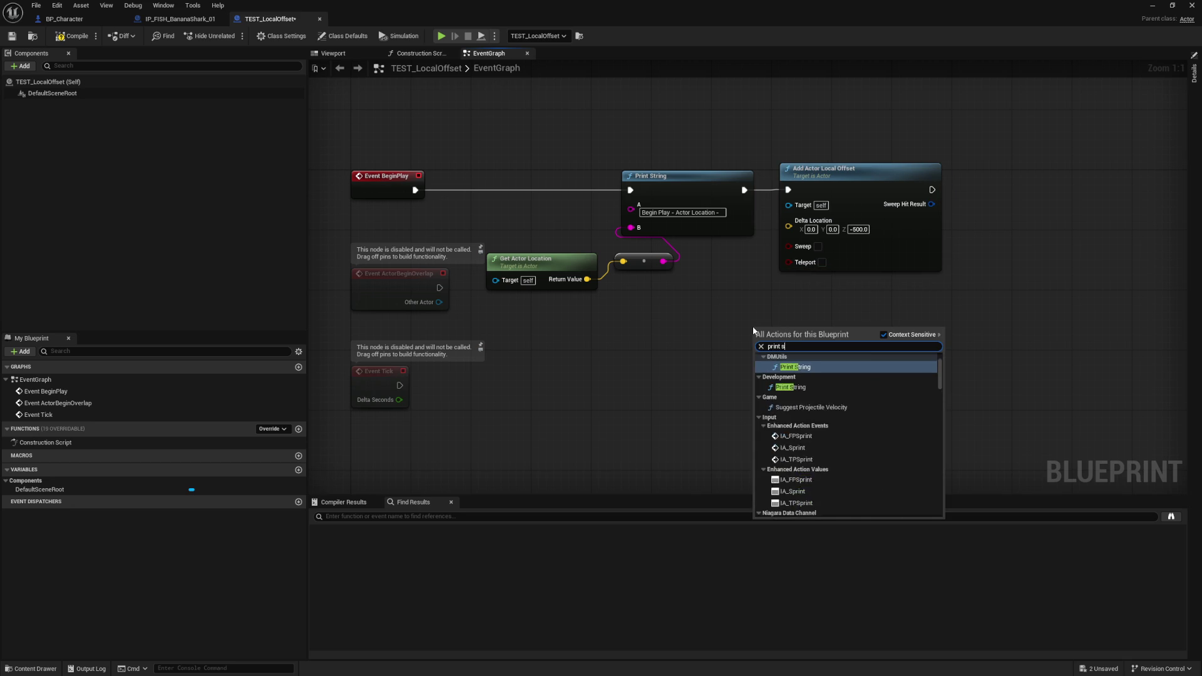
{"action": "key", "text": "Escape"}
{"action": "left_click_drag", "start_coordinate": [767, 343], "coordinate": [838, 332]}
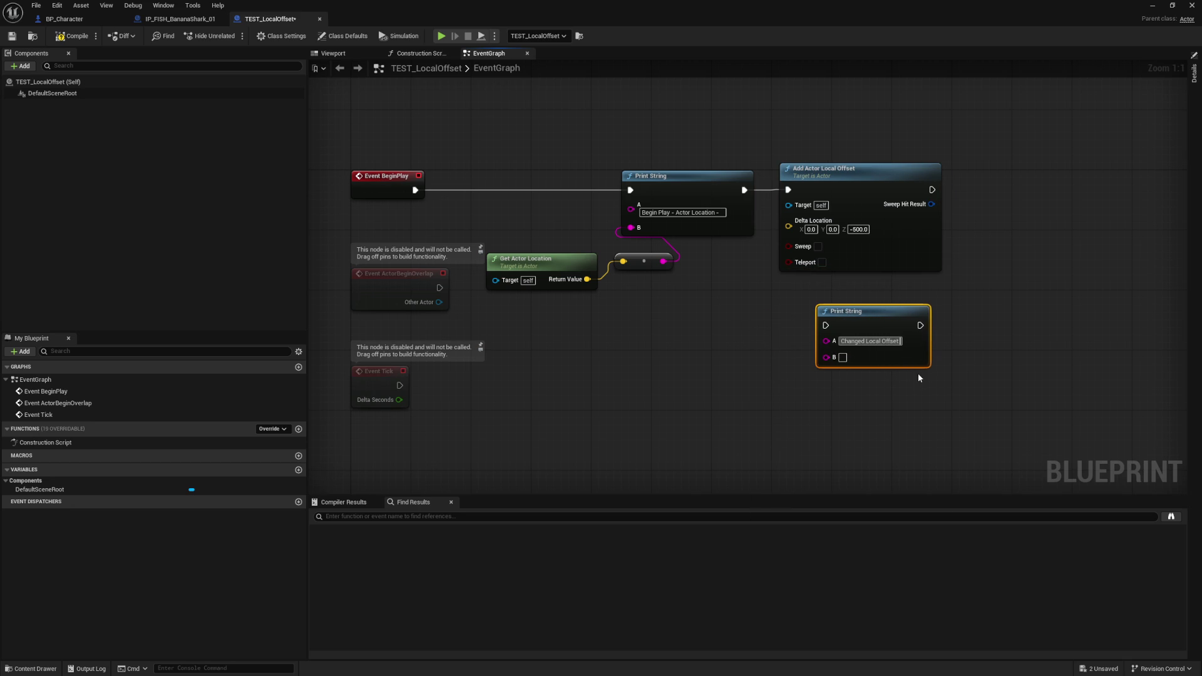
{"action": "type", "text": "-"}
{"action": "key", "text": "Return"}
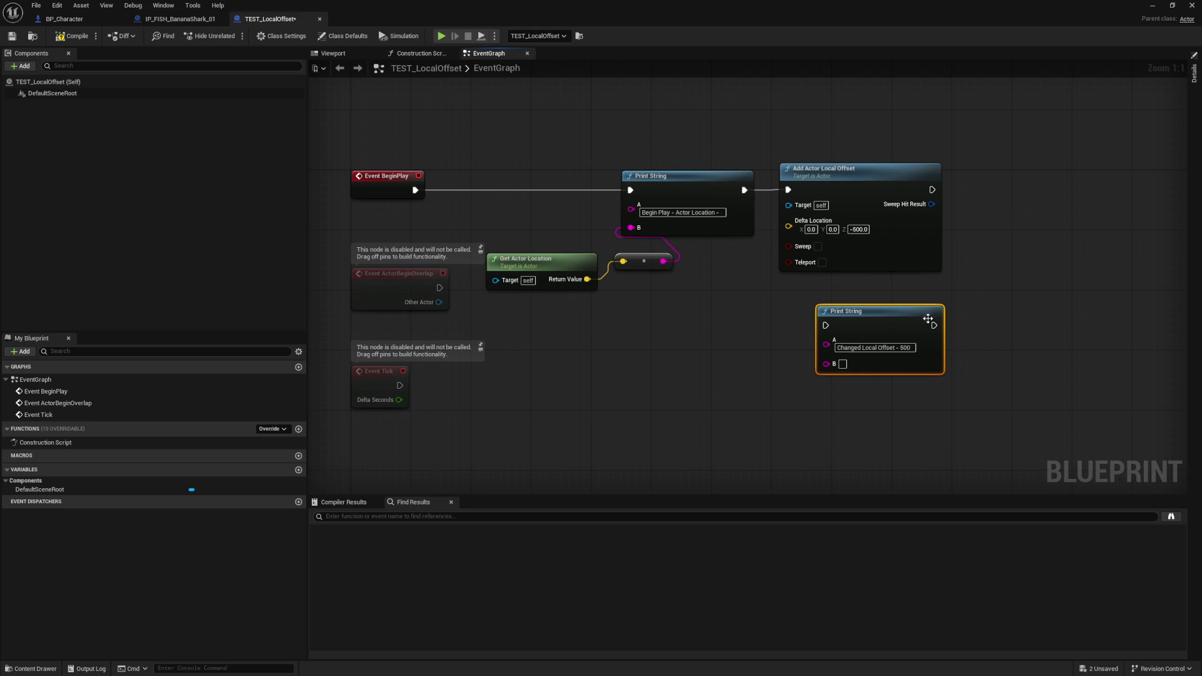
{"action": "left_click_drag", "start_coordinate": [831, 332], "coordinate": [826, 324]}
- Copy the location-logging nodes and chain the copy after the new Print String
{"action": "mouse_move", "coordinate": [519, 328]}
{"action": "left_mouse_down"}
{"action": "mouse_move", "coordinate": [580, 313]}
{"action": "mouse_move", "coordinate": [657, 228]}
{"action": "left_mouse_up"}
{"action": "key", "text": "ctrl+c"}
{"action": "key", "text": "ctrl+v"}
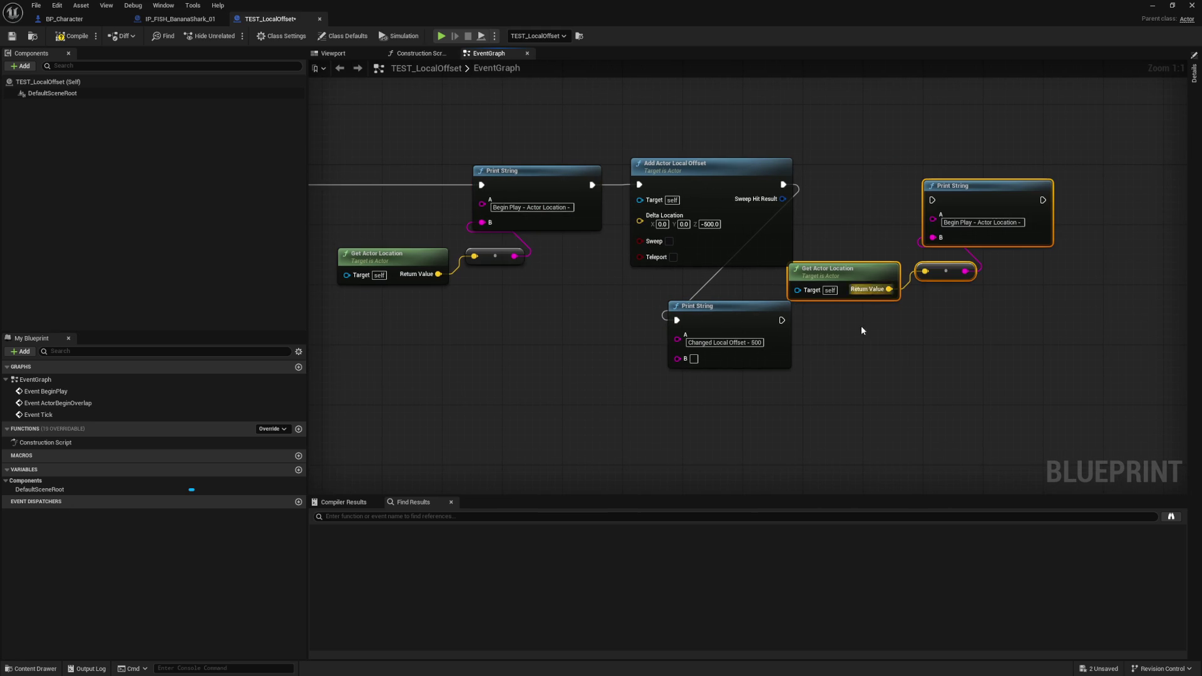
{"action": "left_click_drag", "start_coordinate": [781, 319], "coordinate": [932, 200]}
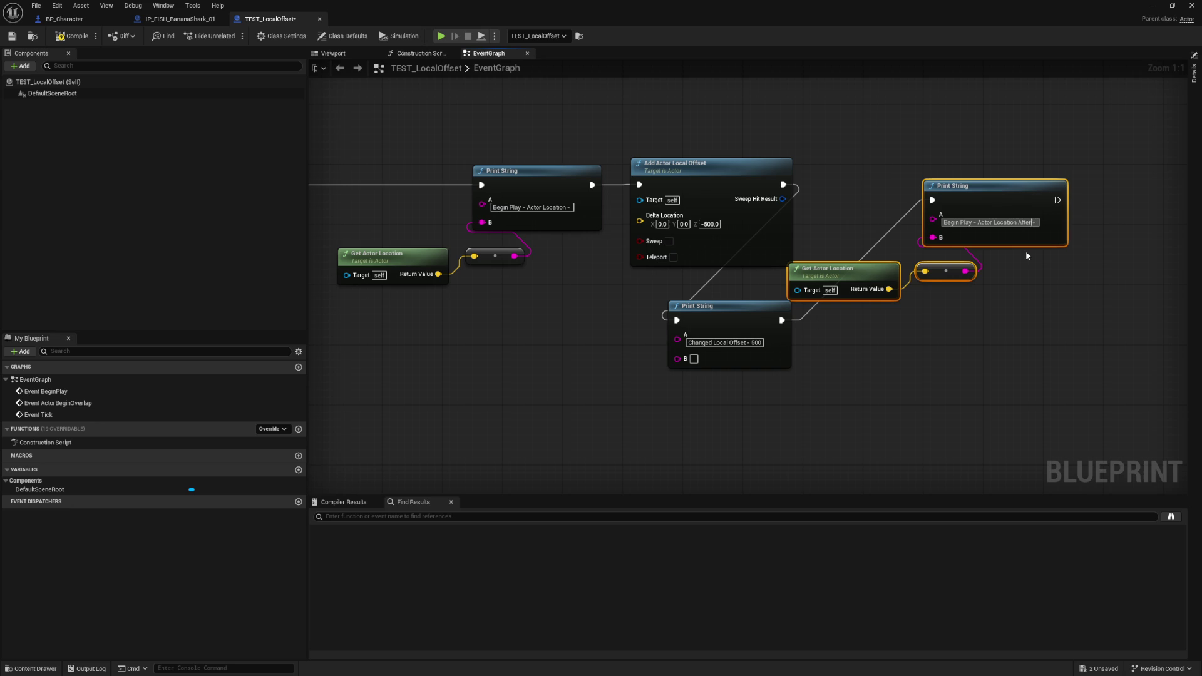
{"action": "left_click", "coordinate": [1026, 254]}
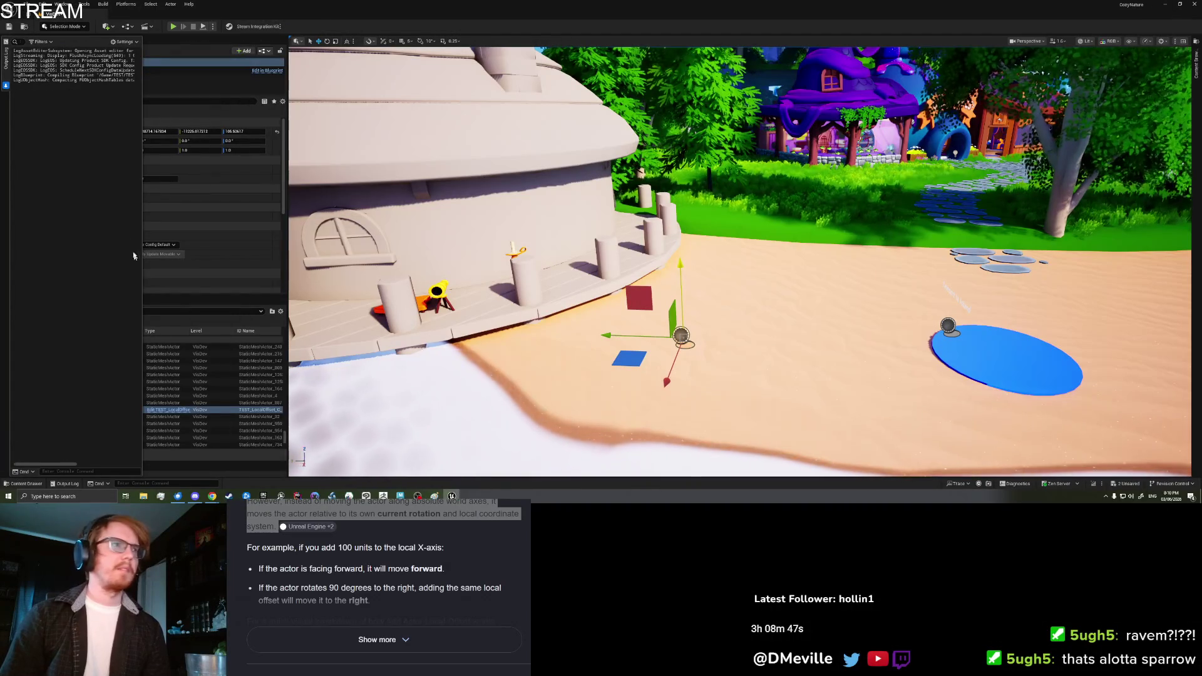
- Widen the Output Log panel and start a play-in-editor test
{"action": "left_click_drag", "start_coordinate": [142, 216], "coordinate": [264, 216]}
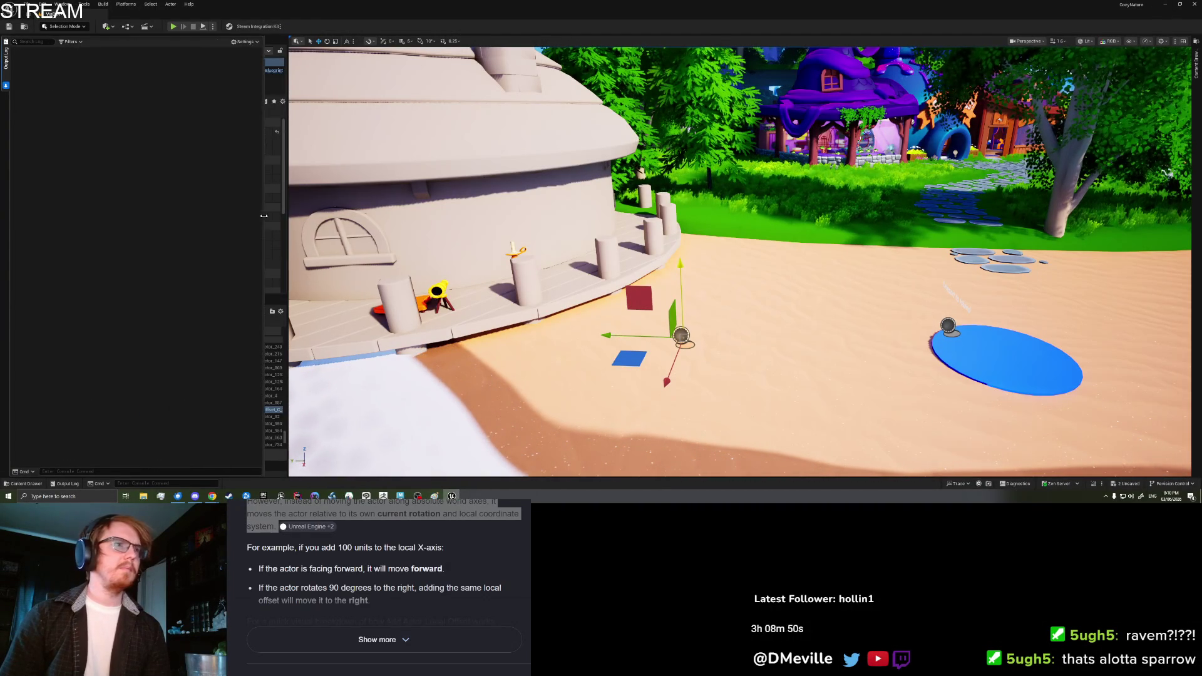
{"action": "right_click", "coordinate": [606, 343]}
{"action": "left_click", "coordinate": [606, 343]}
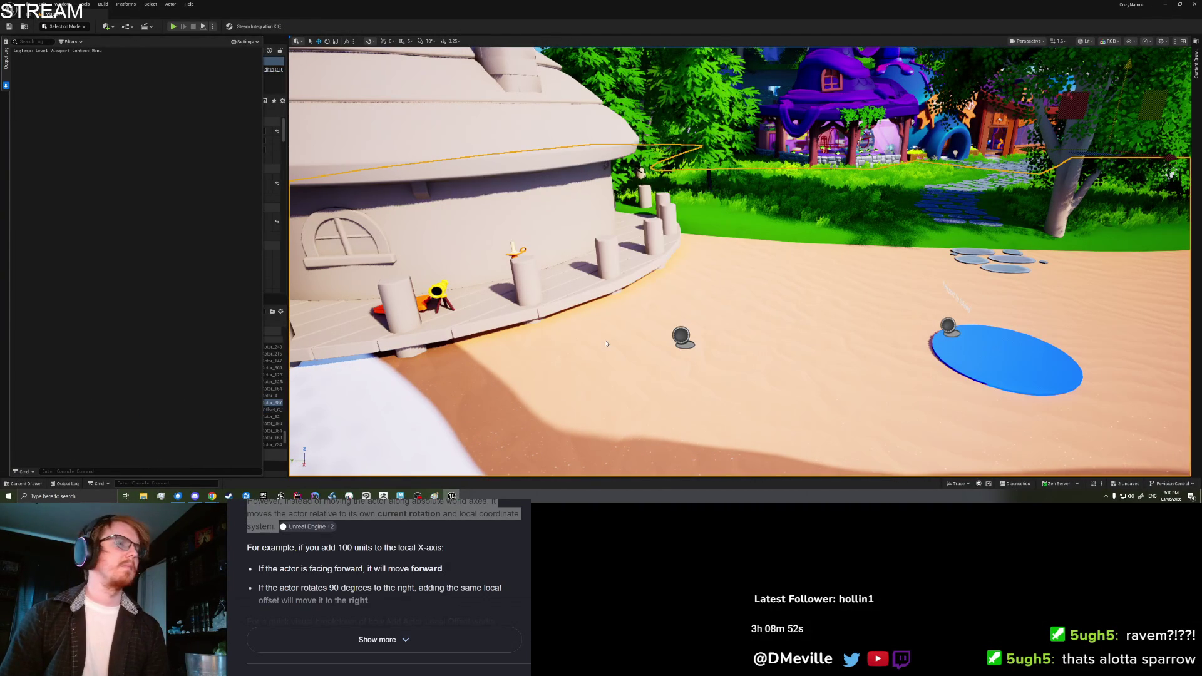
{"action": "key", "text": "alt+p"}
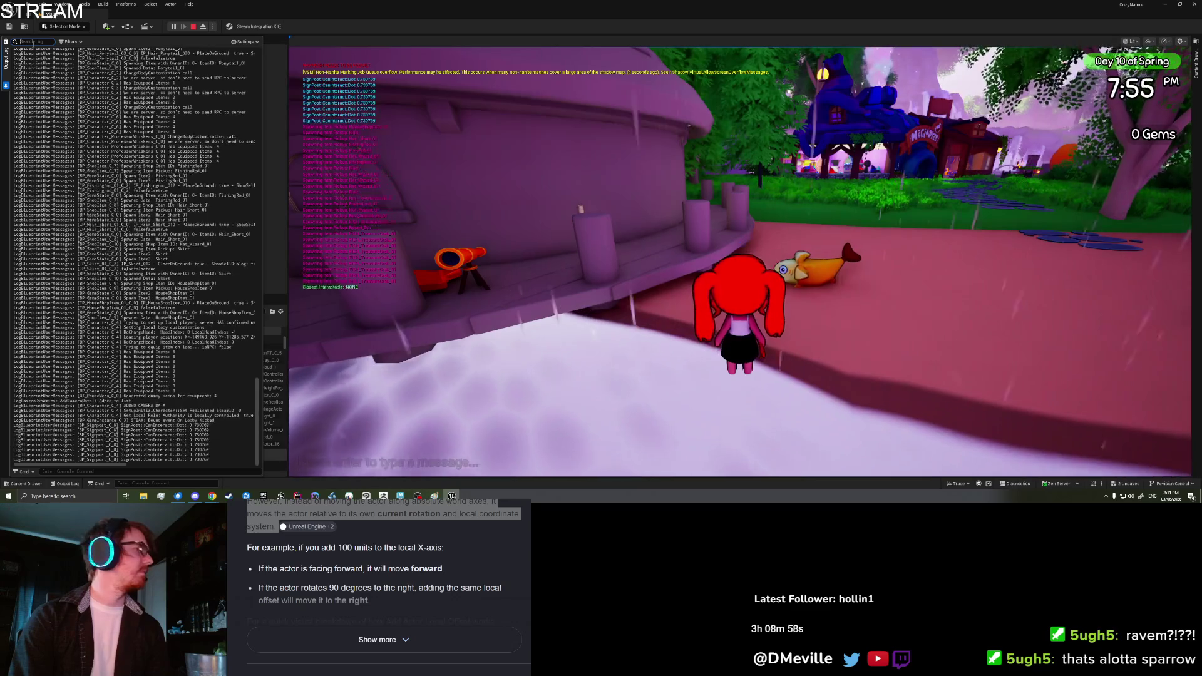
- Filter the log by 'LocalOffset', check the logged Z value 105.506, then stop the play test
{"action": "type", "text": "LocalOffset"}
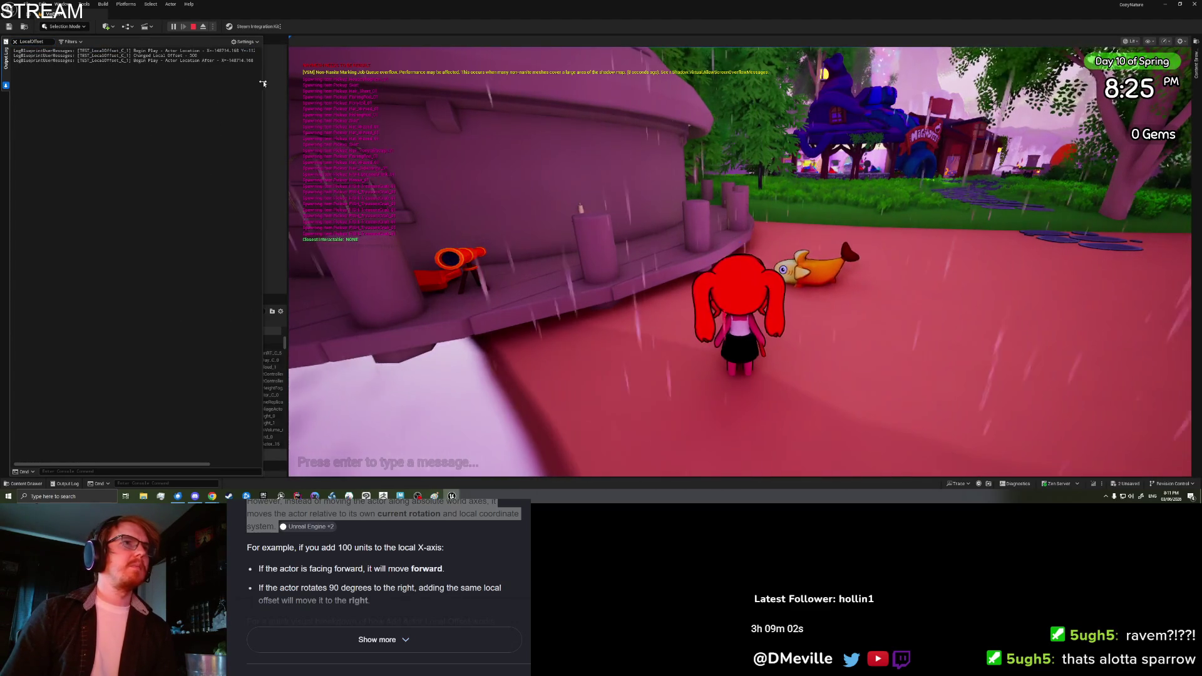
{"action": "mouse_move", "coordinate": [262, 82]}
{"action": "left_mouse_down"}
{"action": "mouse_move", "coordinate": [438, 81]}
{"action": "mouse_move", "coordinate": [422, 82]}
{"action": "left_mouse_up"}
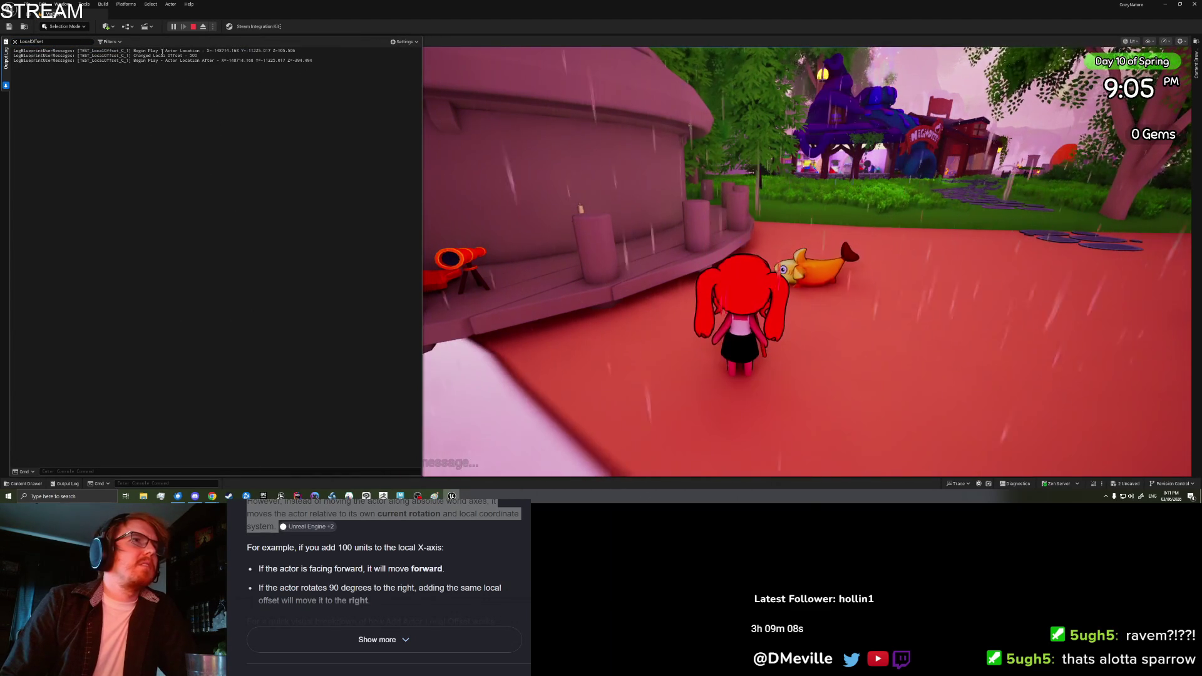
{"action": "left_click_drag", "start_coordinate": [166, 50], "coordinate": [300, 50]}
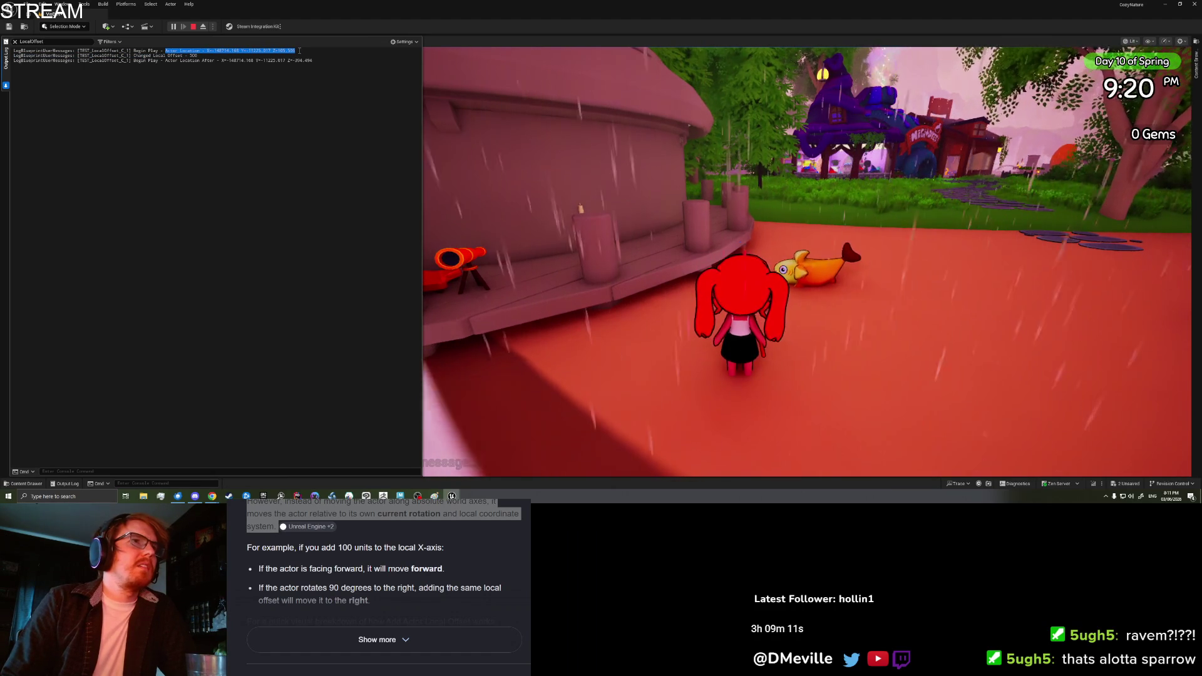
{"action": "left_click", "coordinate": [299, 51]}
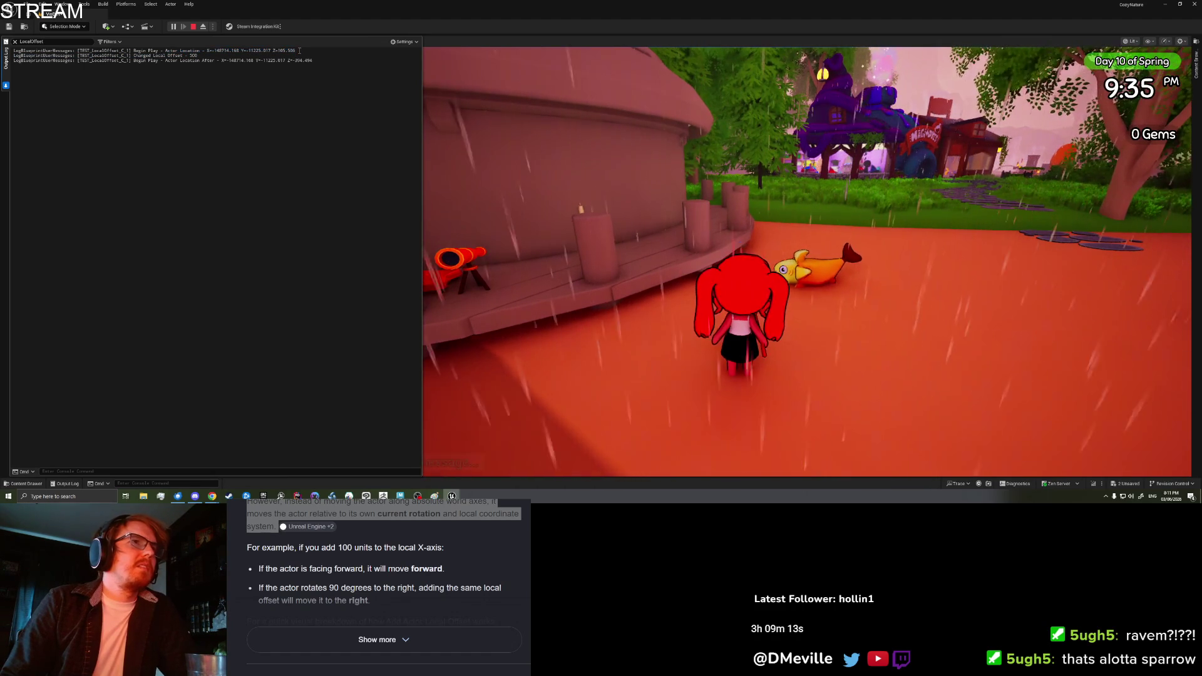
{"action": "left_click_drag", "start_coordinate": [294, 50], "coordinate": [278, 51]}
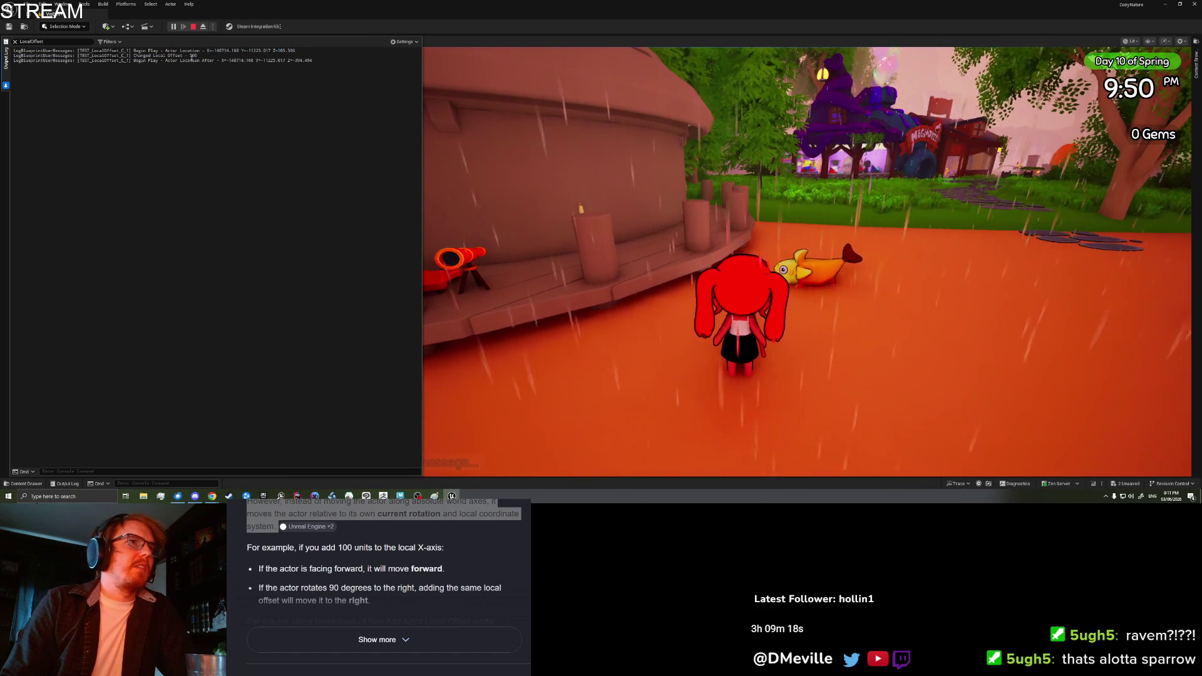
{"action": "left_click", "coordinate": [293, 67]}
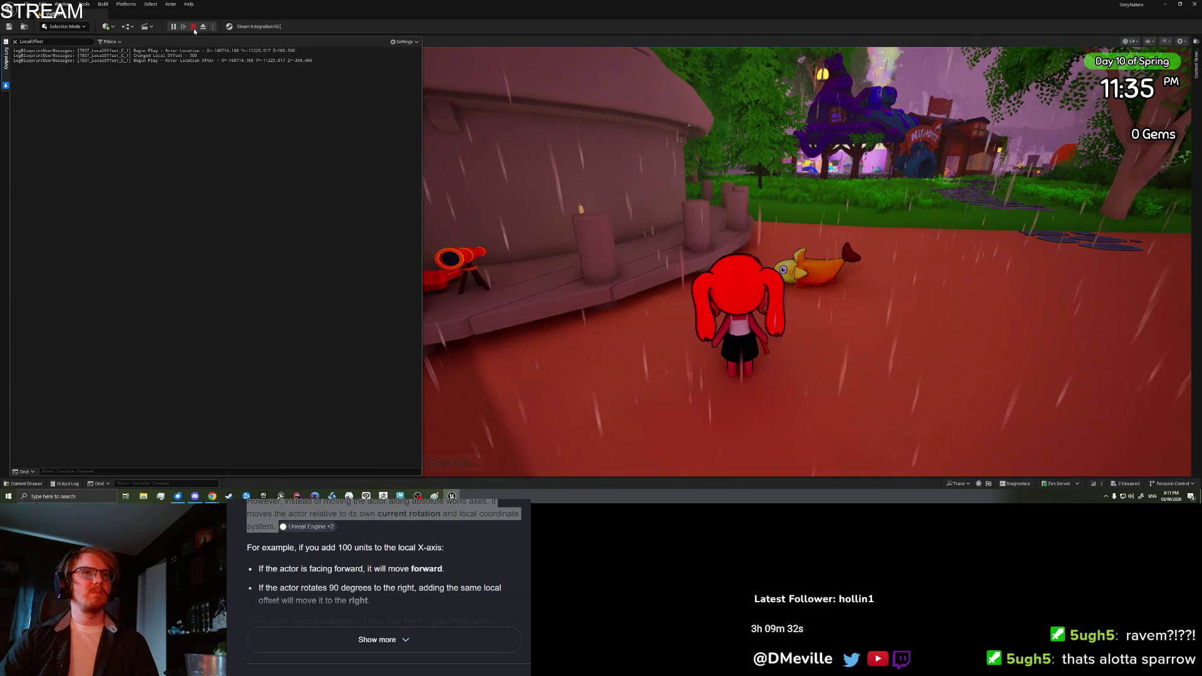
{"action": "key", "text": "Escape"}
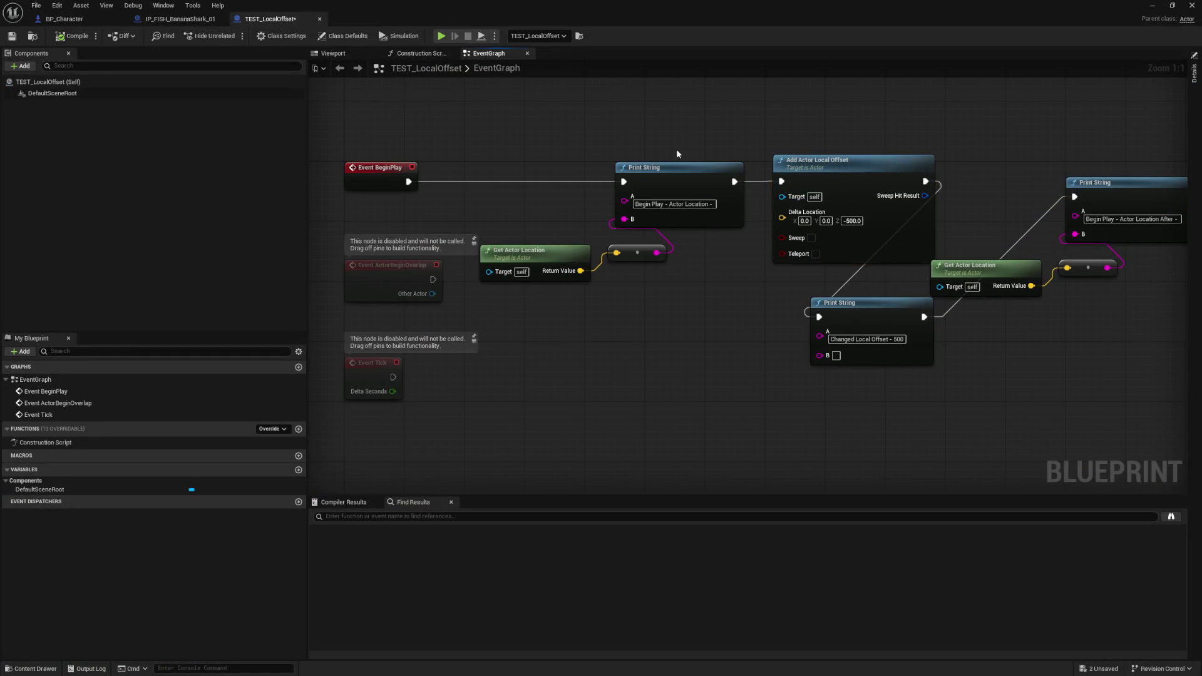
- Bring up the IP_FISH_BananaShark_01 offset graph and select Add Local Offset to read its description
{"action": "left_click", "coordinate": [206, 25]}
{"action": "mouse_move", "coordinate": [526, 342]}
{"action": "left_mouse_down"}
{"action": "mouse_move", "coordinate": [550, 317]}
{"action": "mouse_move", "coordinate": [507, 317]}
{"action": "left_mouse_up"}
{"action": "left_click", "coordinate": [784, 221]}
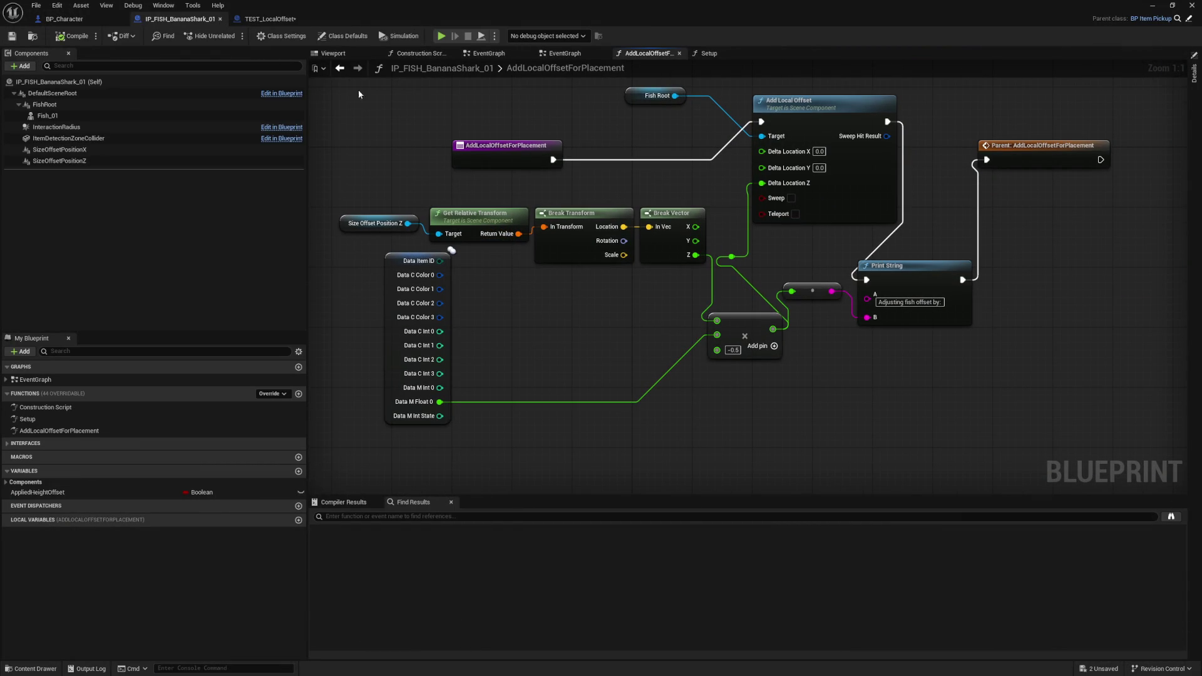
- Cycle through TEST_LocalOffset and the fish blueprint, settling on BP_Character's EventGraph
{"action": "left_click", "coordinate": [270, 19]}
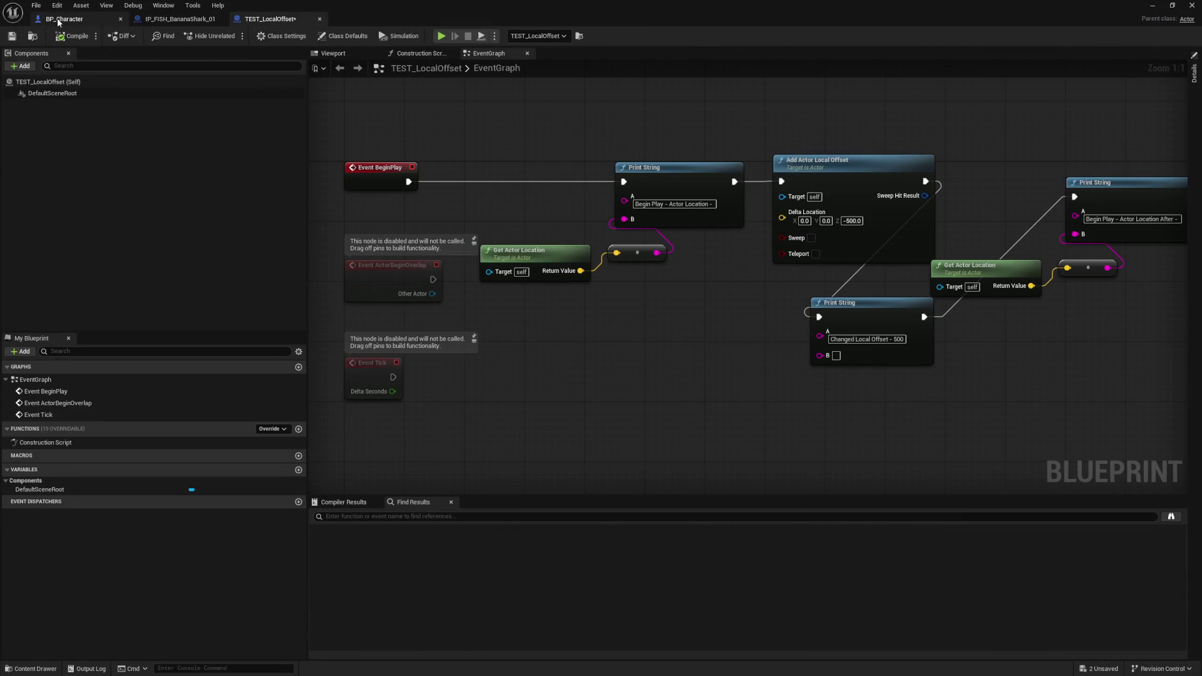
{"action": "left_click", "coordinate": [56, 21]}
{"action": "left_click", "coordinate": [155, 21]}
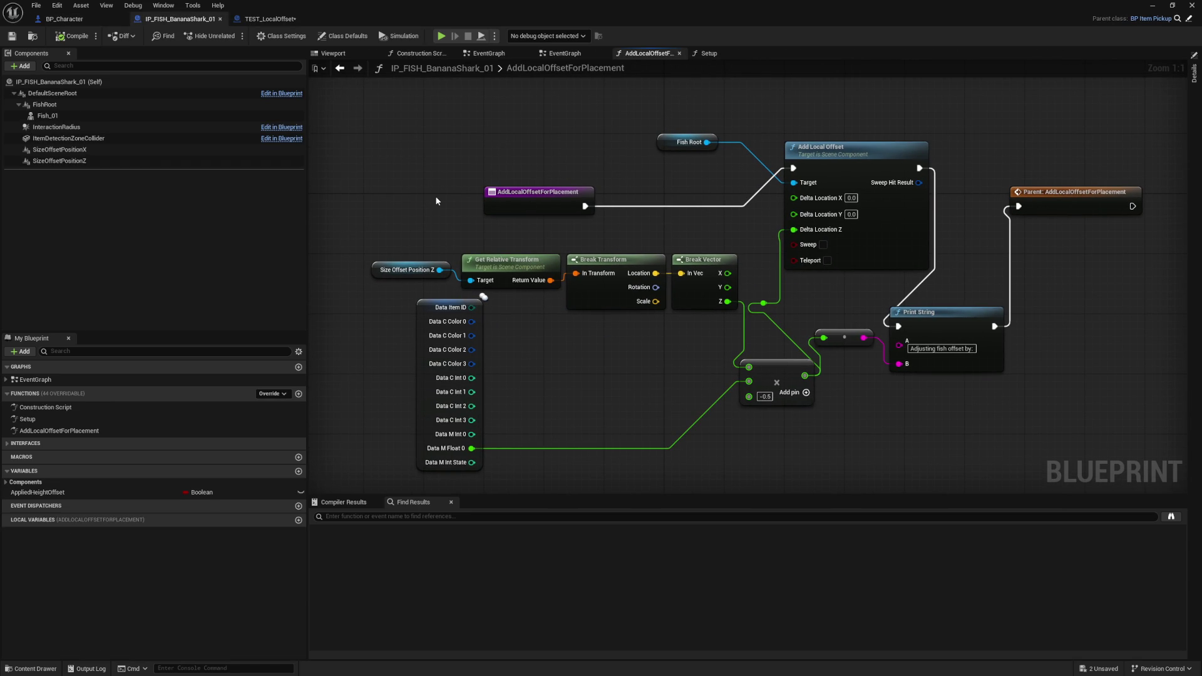
{"action": "left_click", "coordinate": [64, 18]}
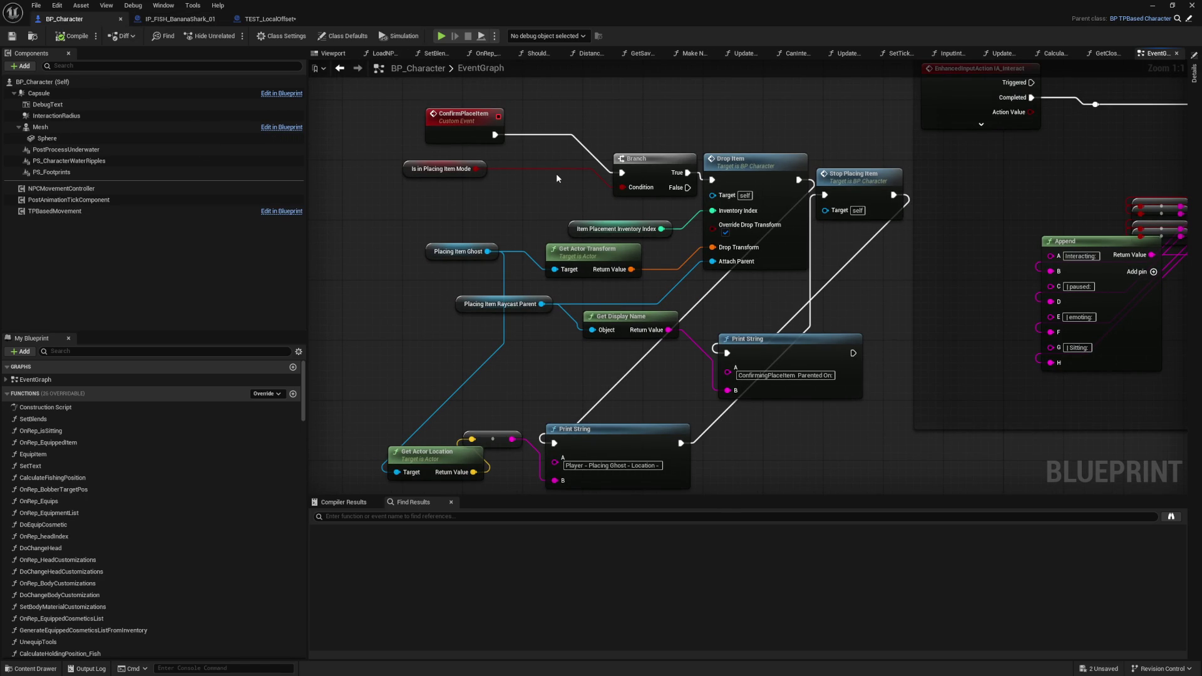
- Move Placing Item Ghost left and Branch and Item Placement Inventory Index up, then return to the fish blueprint
{"action": "left_click", "coordinate": [429, 252]}
{"action": "left_click_drag", "start_coordinate": [429, 253], "coordinate": [339, 259]}
{"action": "left_click_drag", "start_coordinate": [479, 220], "coordinate": [503, 216]}
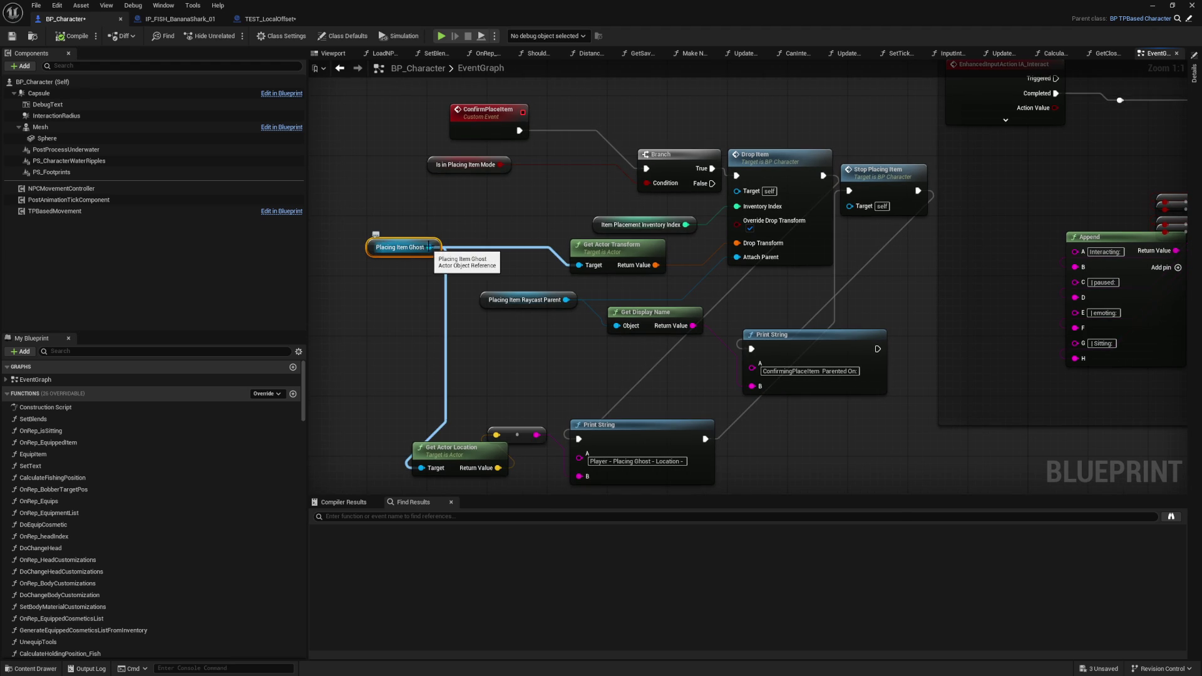
{"action": "left_click_drag", "start_coordinate": [659, 161], "coordinate": [643, 131]}
{"action": "mouse_move", "coordinate": [591, 226]}
{"action": "left_mouse_down"}
{"action": "mouse_move", "coordinate": [616, 191]}
{"action": "mouse_move", "coordinate": [605, 197]}
{"action": "mouse_move", "coordinate": [626, 218]}
{"action": "left_mouse_up"}
{"action": "left_click", "coordinate": [554, 215]}
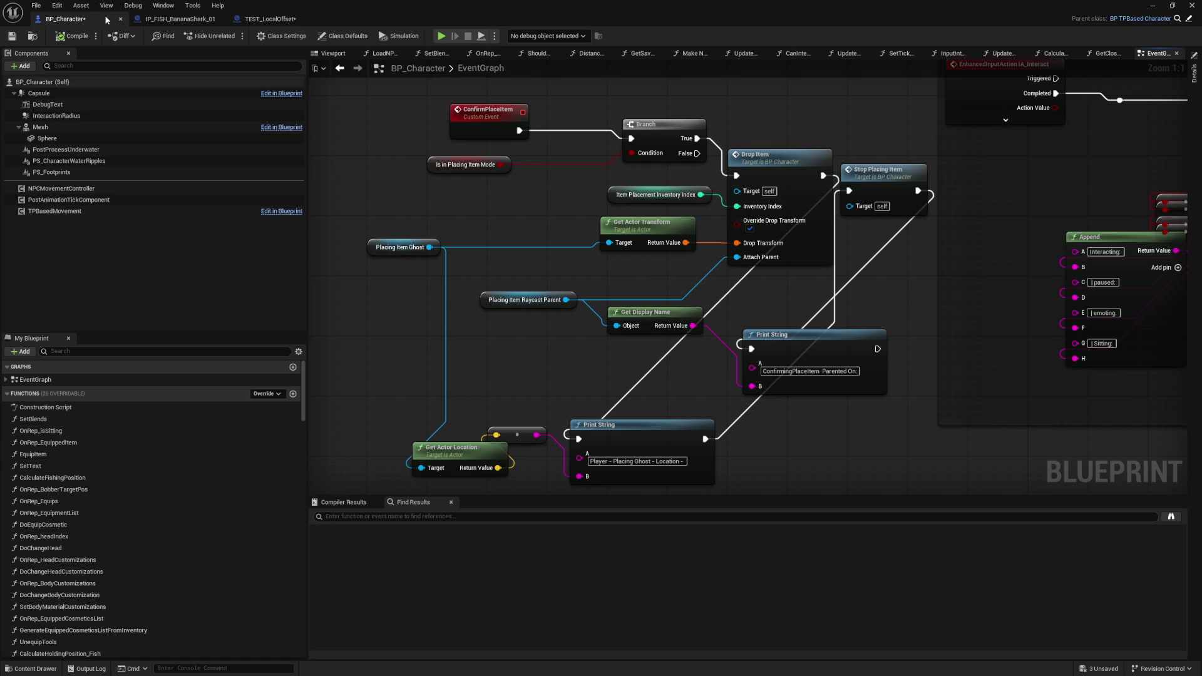
{"action": "left_click", "coordinate": [269, 19]}
{"action": "left_click", "coordinate": [181, 18]}
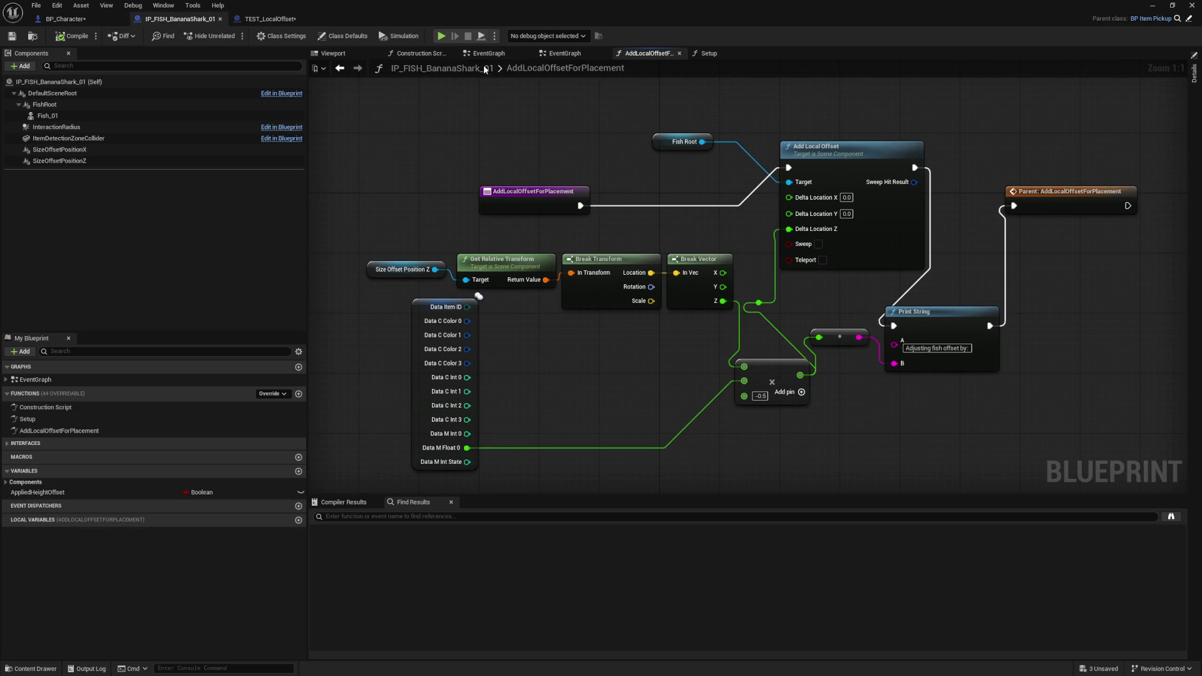
- Select the Add Local Offset node to read its description, then deselect it
{"action": "left_click_drag", "start_coordinate": [590, 157], "coordinate": [533, 137]}
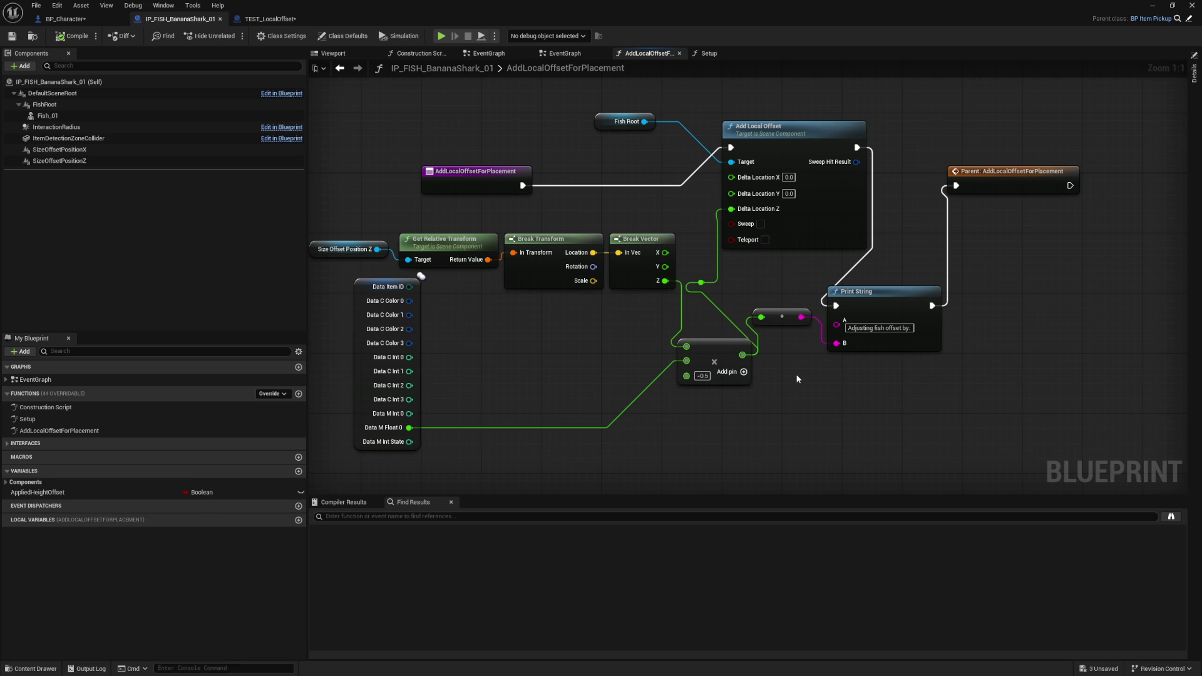
{"action": "left_click", "coordinate": [810, 225]}
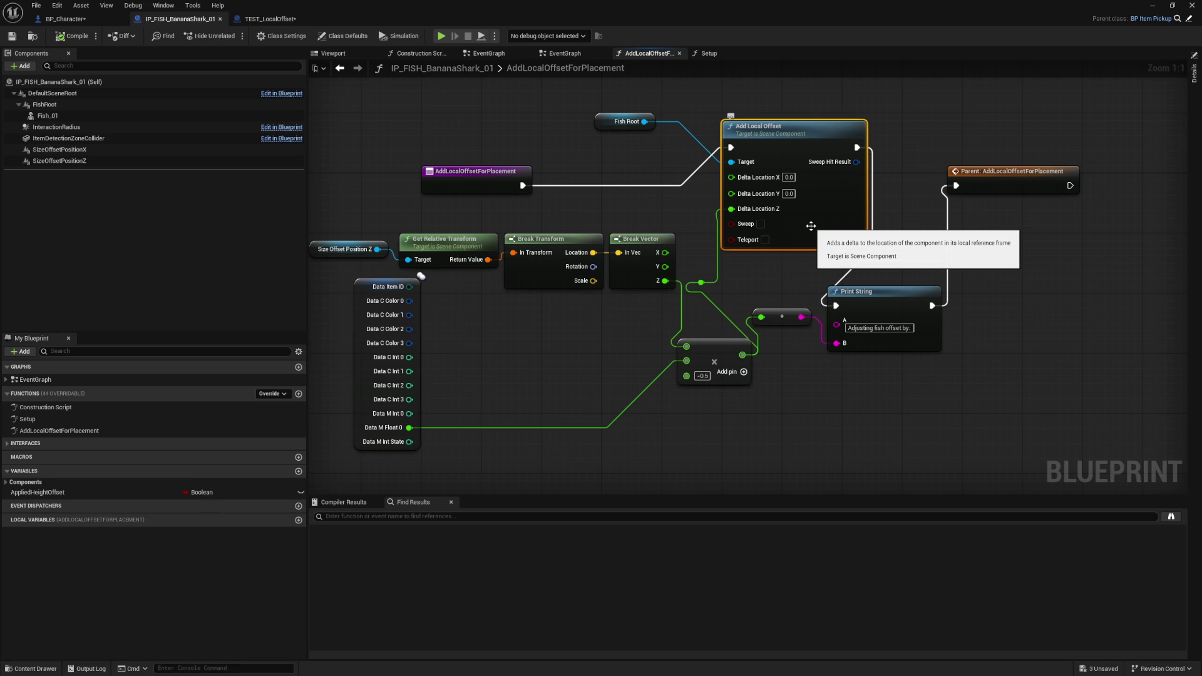
{"action": "left_click", "coordinate": [583, 165]}
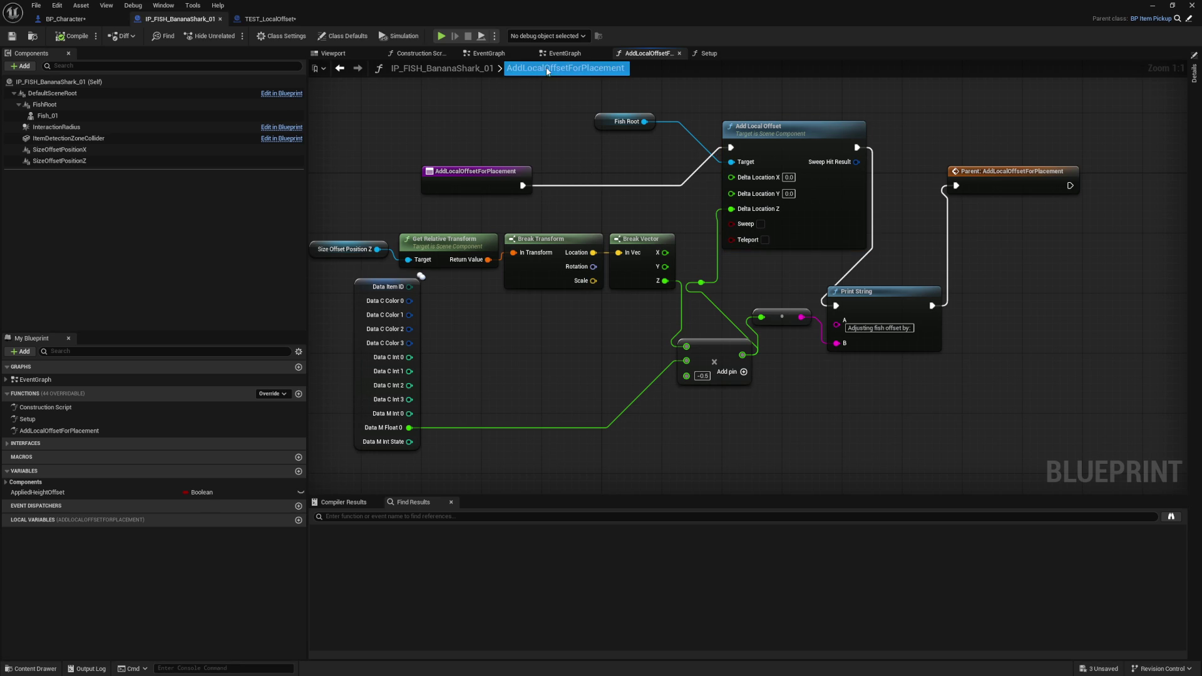
- Select the Setup node in the fish blueprint's EventGraph to inspect it
{"action": "left_click", "coordinate": [565, 54]}
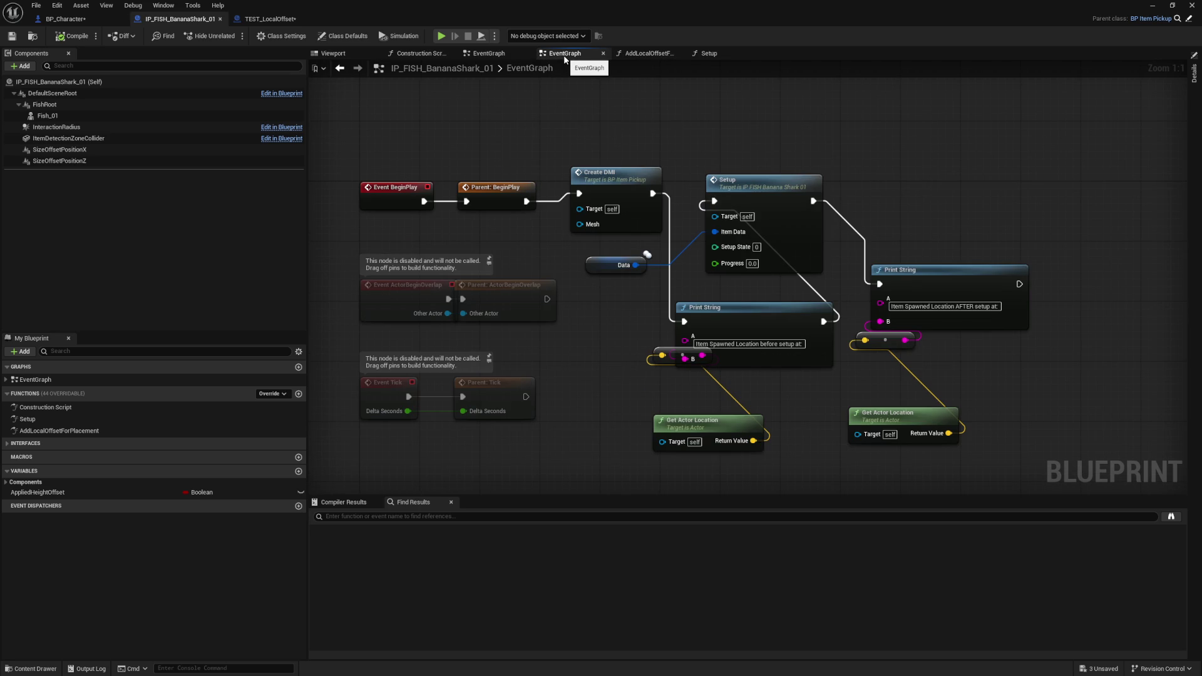
{"action": "mouse_move", "coordinate": [775, 230]}
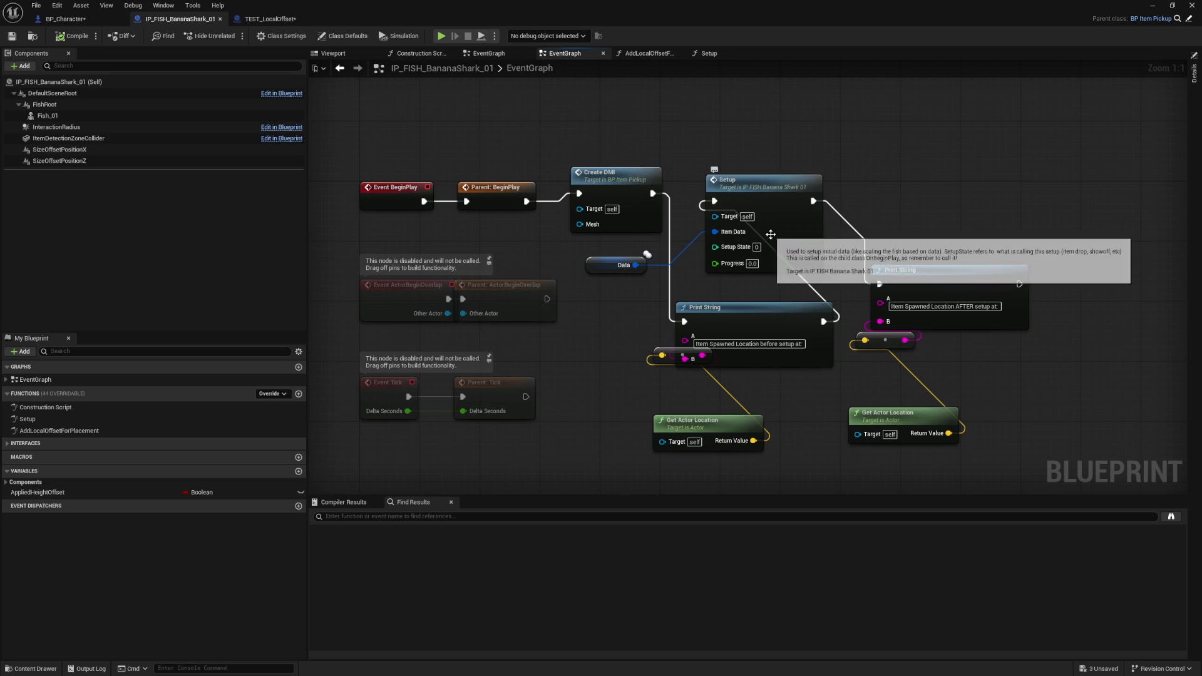
{"action": "left_click", "coordinate": [783, 228]}
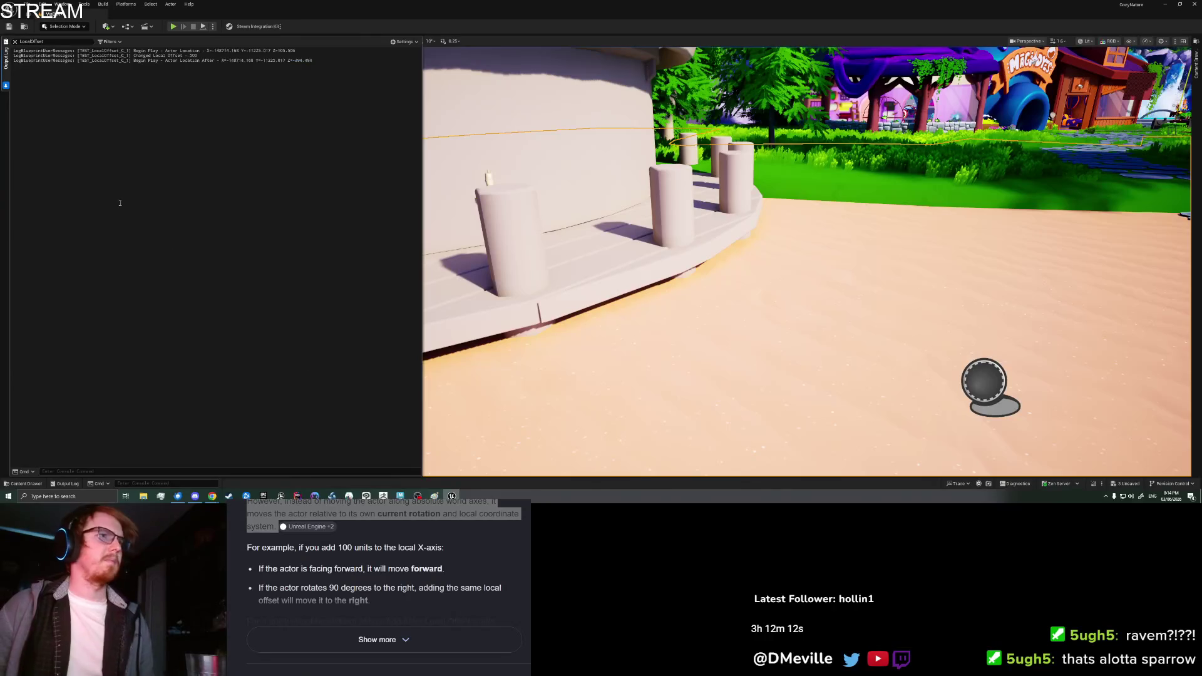
- Delete the test sphere actor and start a play test from a spot on the beach
{"action": "left_click", "coordinate": [984, 382]}
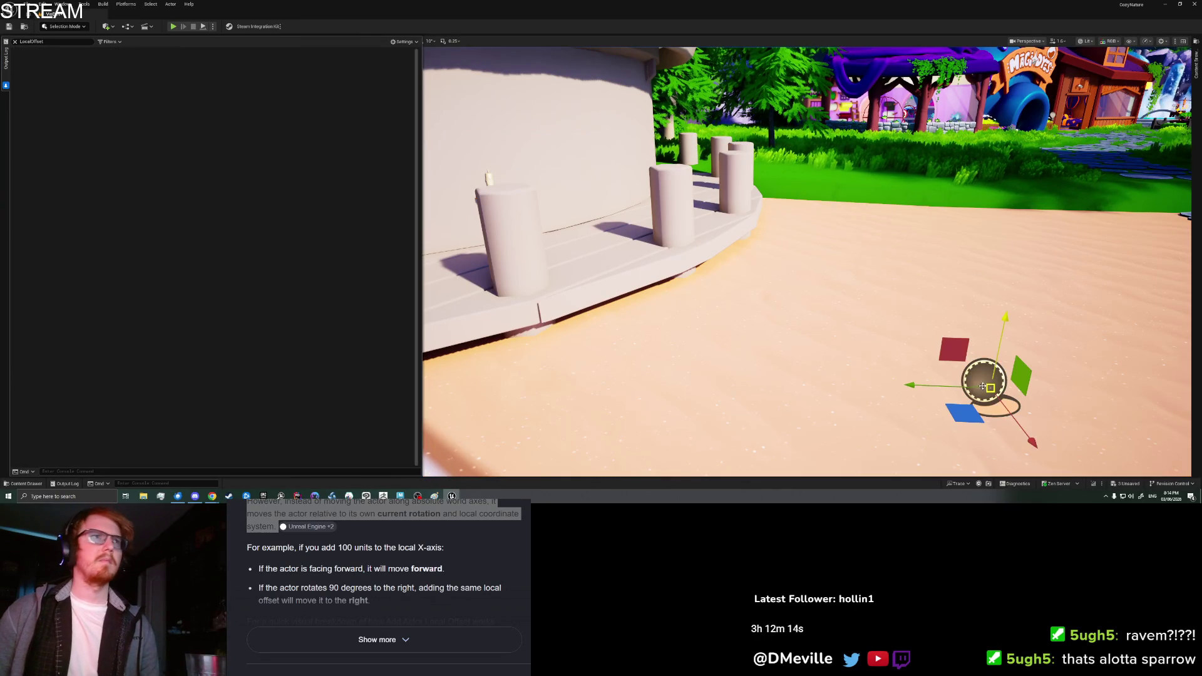
{"action": "key", "text": "Delete"}
{"action": "right_click", "coordinate": [828, 354]}
{"action": "left_click", "coordinate": [870, 349]}
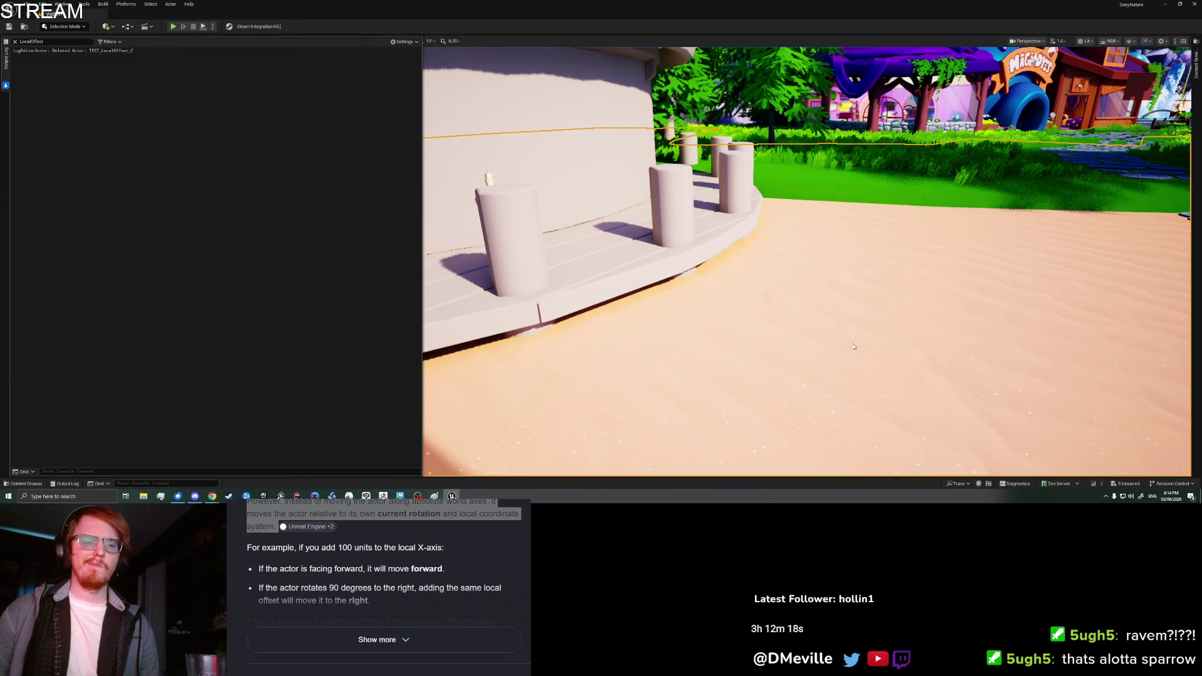
{"action": "key", "text": "alt+p"}
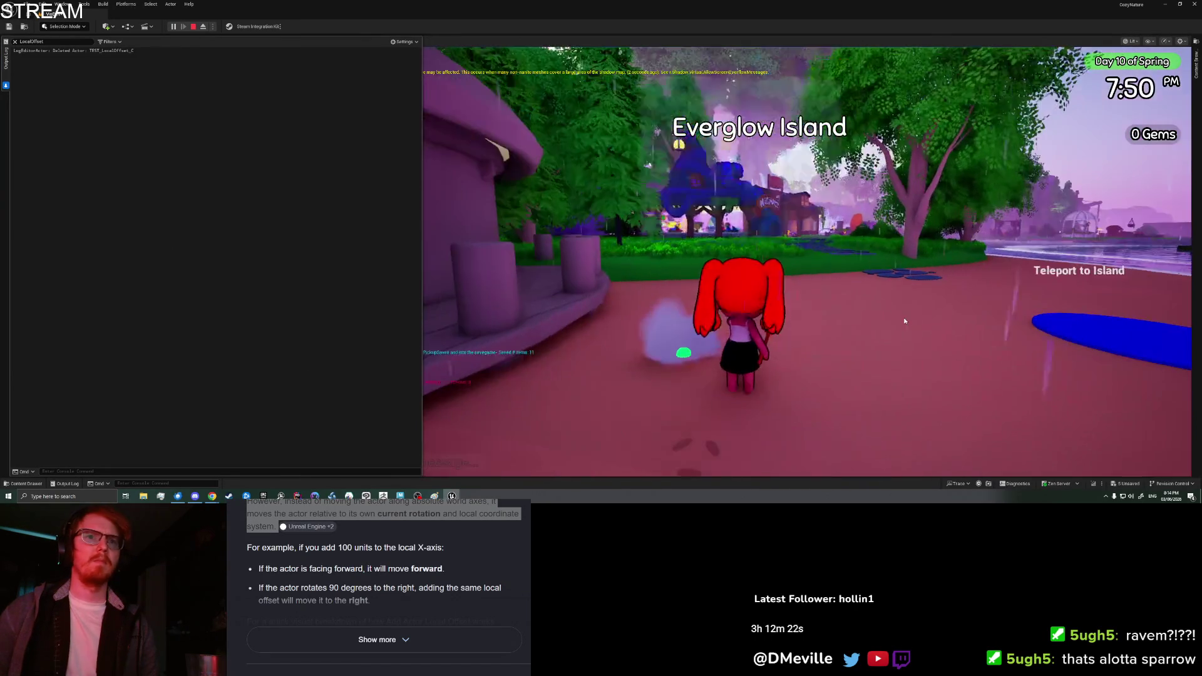
- Drop a Banana Shark from the inventory, stop the play test, and clear the log filter
{"action": "key", "text": "i"}
{"action": "scroll", "coordinate": [757, 160], "scroll_direction": "down", "scroll_amount": 2}
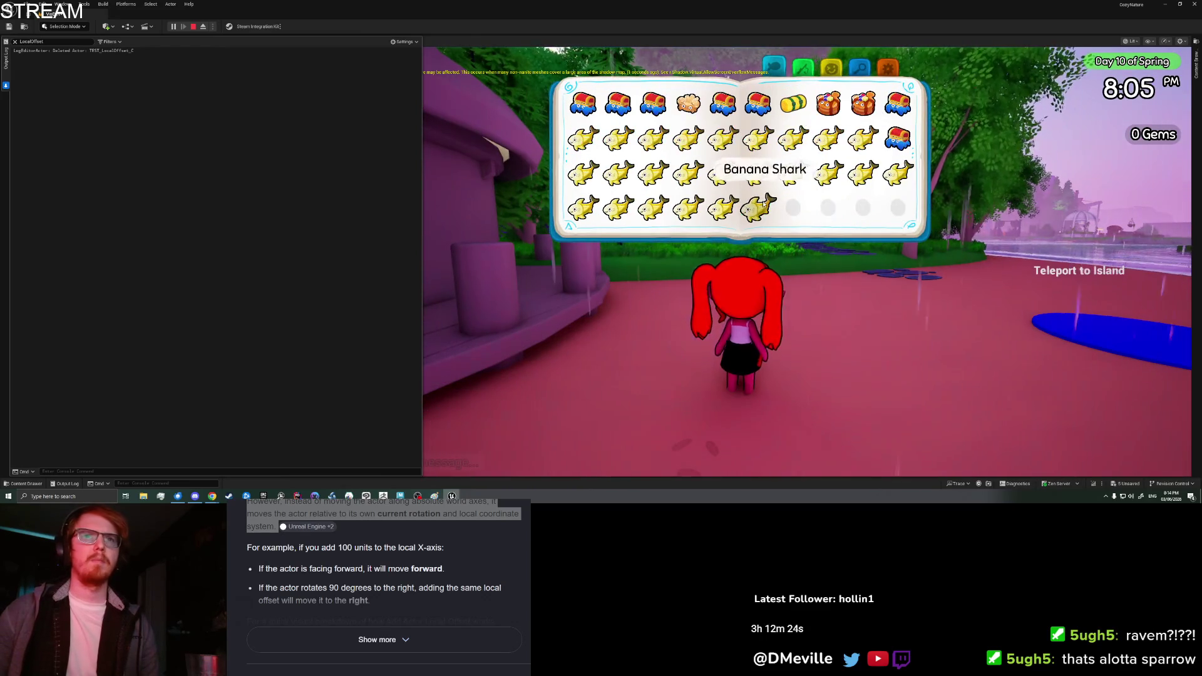
{"action": "left_click", "coordinate": [758, 206]}
{"action": "left_click", "coordinate": [595, 249]}
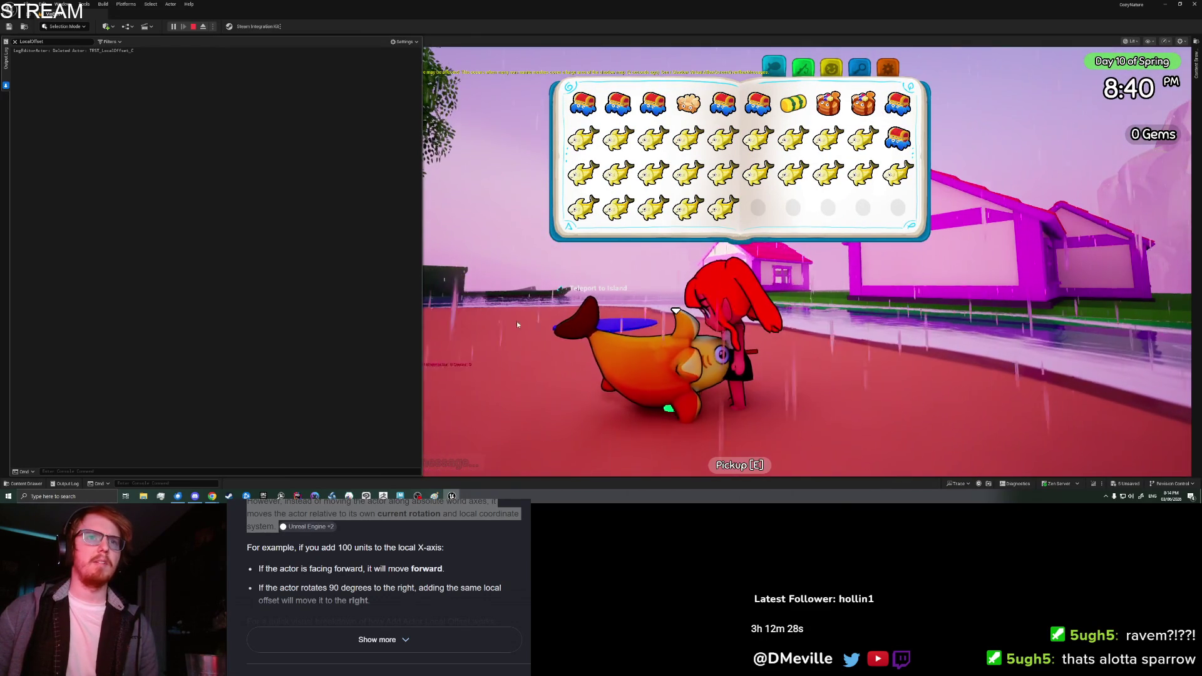
{"action": "key", "text": "i"}
{"action": "key", "text": "i"}
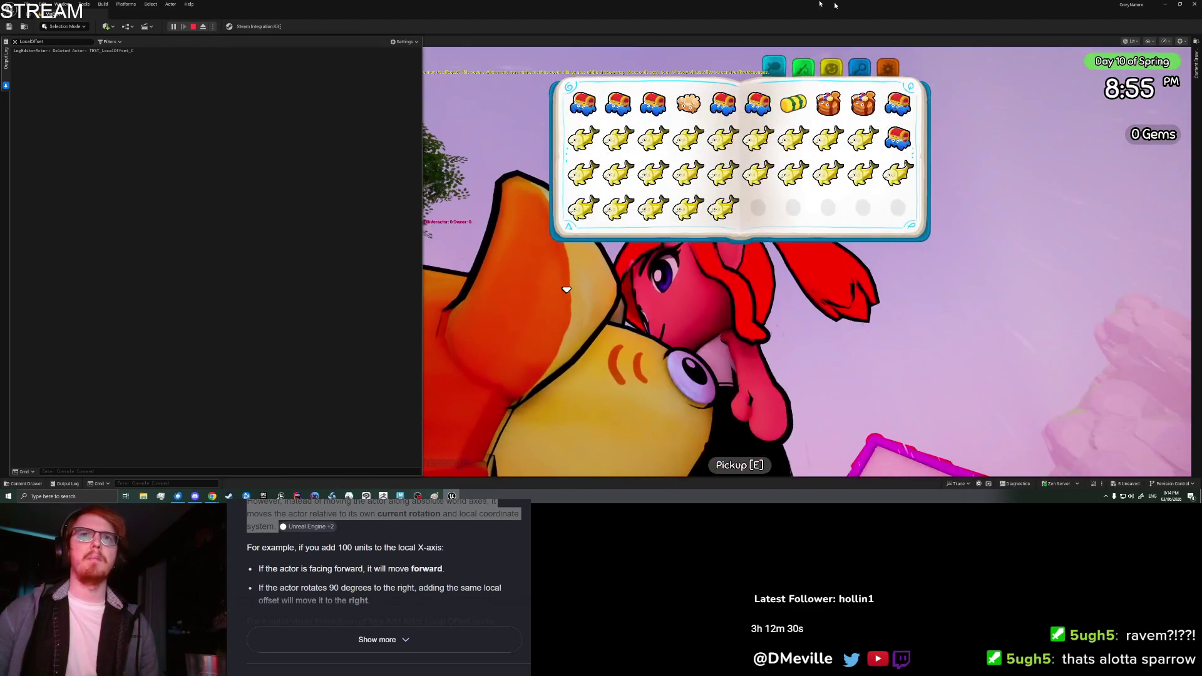
{"action": "key", "text": "Escape"}
{"action": "left_click", "coordinate": [751, 211]}
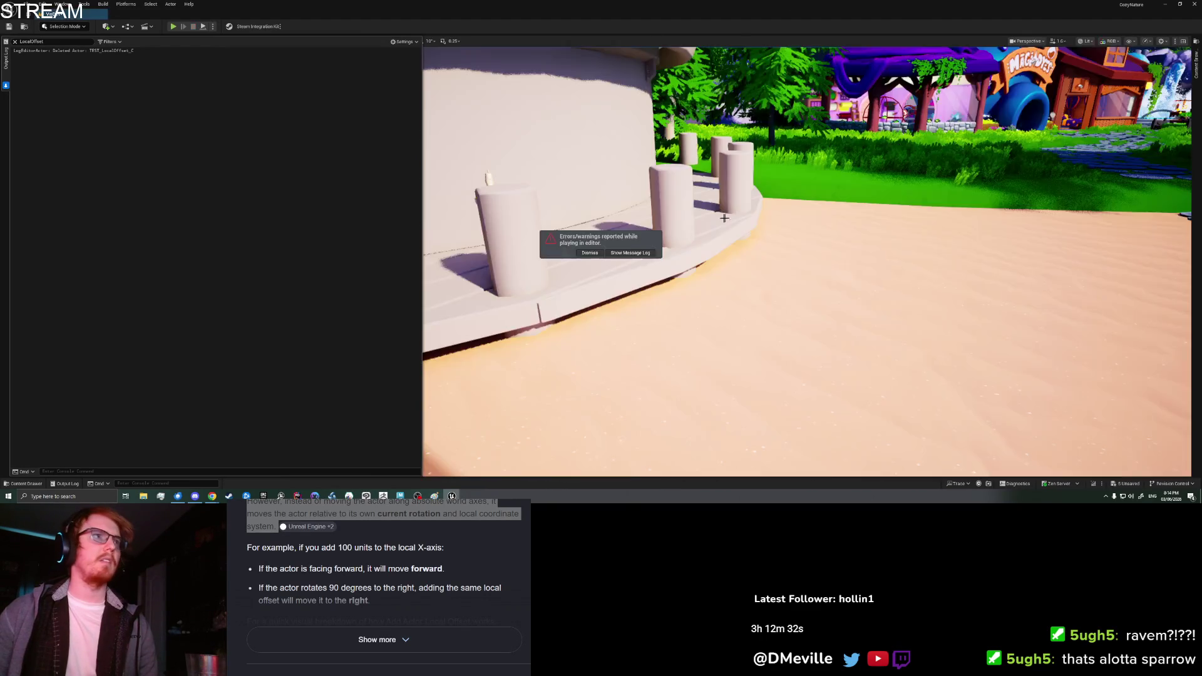
{"action": "left_click", "coordinate": [14, 41]}
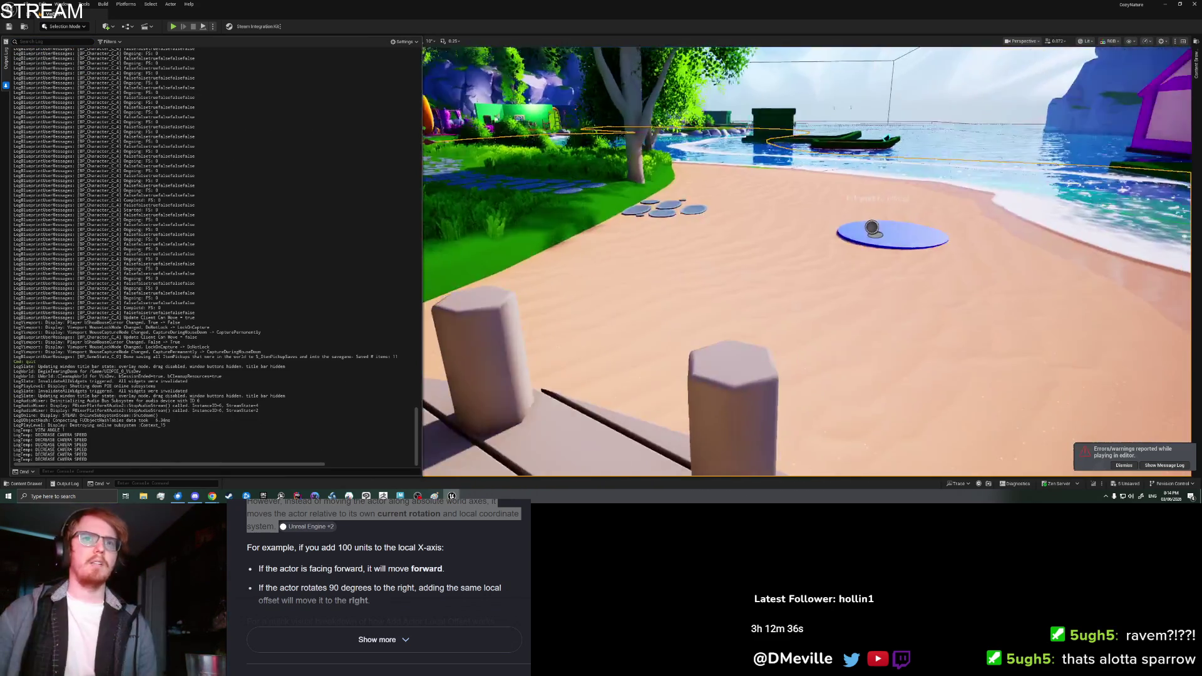
- Play from a beach spot, walk to the dropped Banana Shark and pick it up
{"action": "right_click", "coordinate": [810, 385]}
{"action": "left_click", "coordinate": [811, 383]}
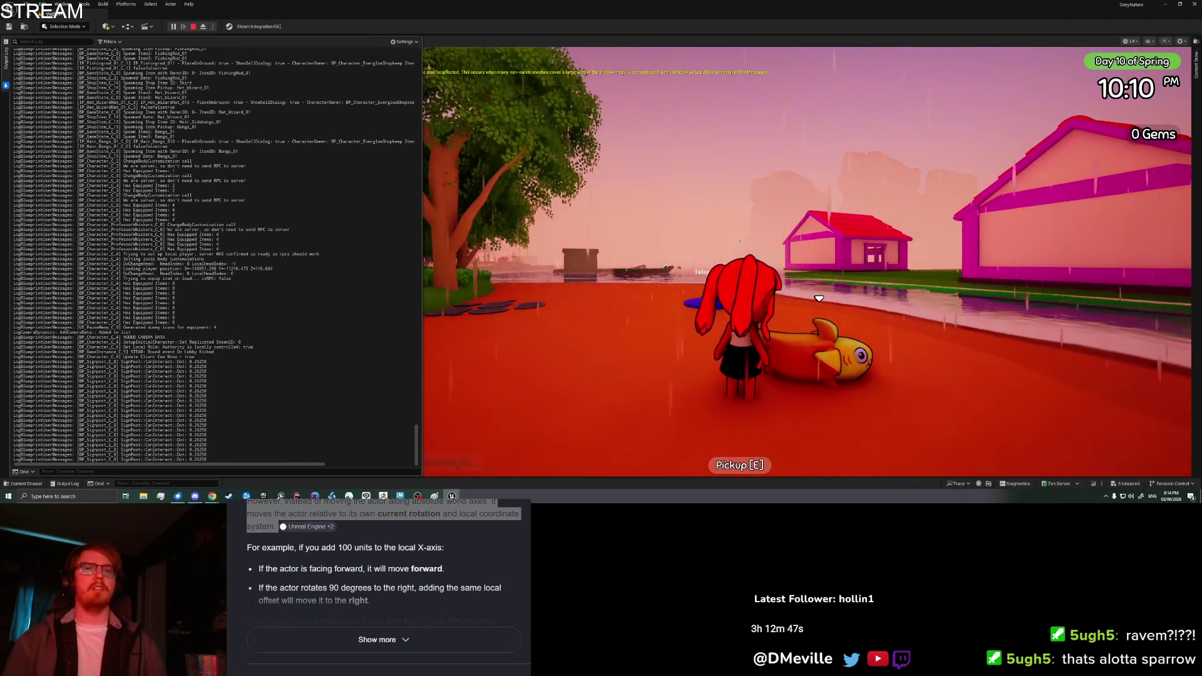
{"action": "key", "text": "s"}
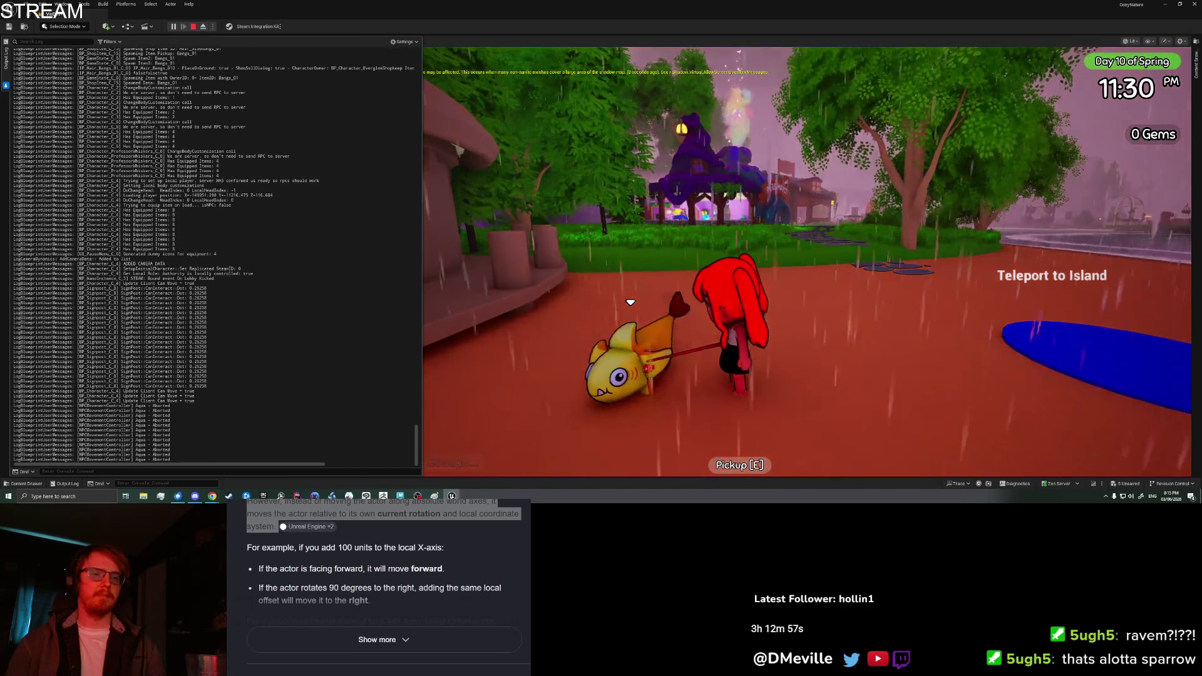
{"action": "key", "text": "s"}
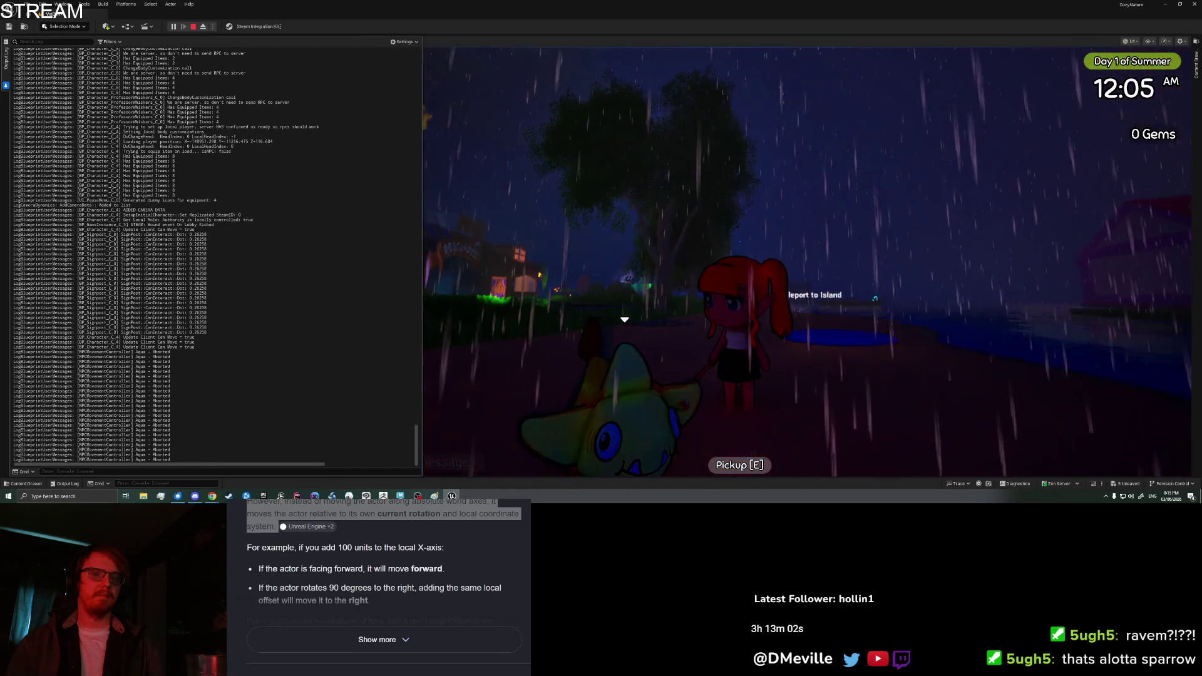
{"action": "key", "text": "e"}
- Place the Banana Shark from the inventory into the world, then stop the play test
{"action": "key", "text": "i"}
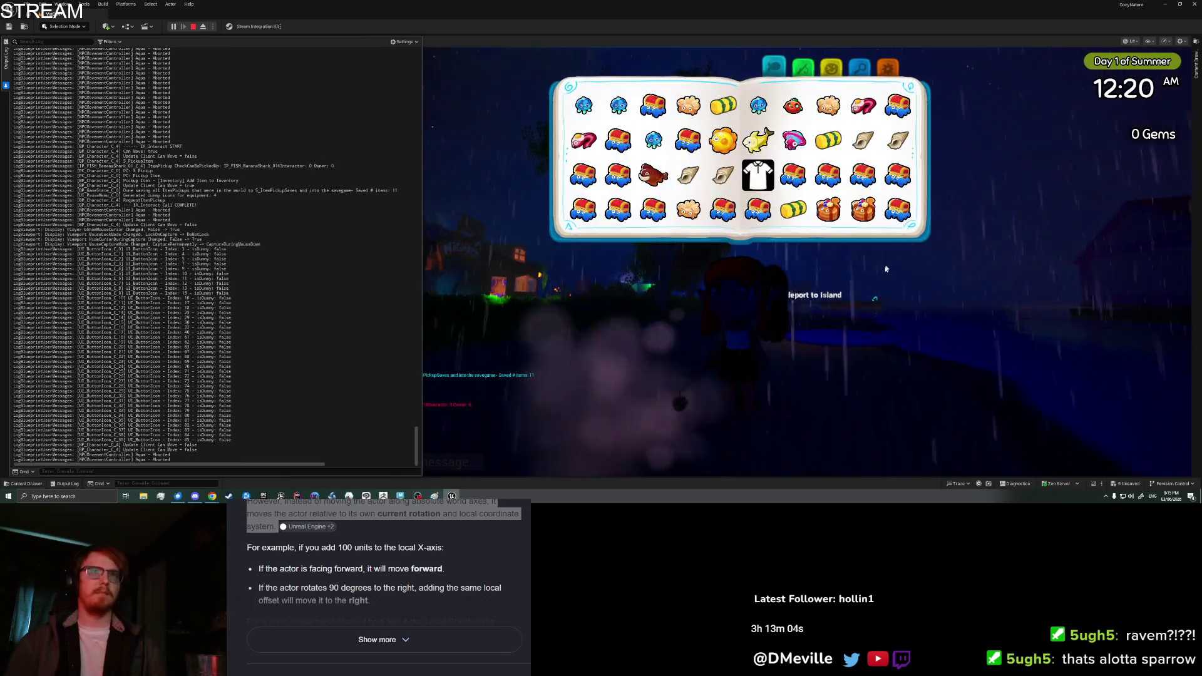
{"action": "scroll", "coordinate": [758, 156], "scroll_direction": "down", "scroll_amount": 3}
{"action": "left_click", "coordinate": [758, 209]}
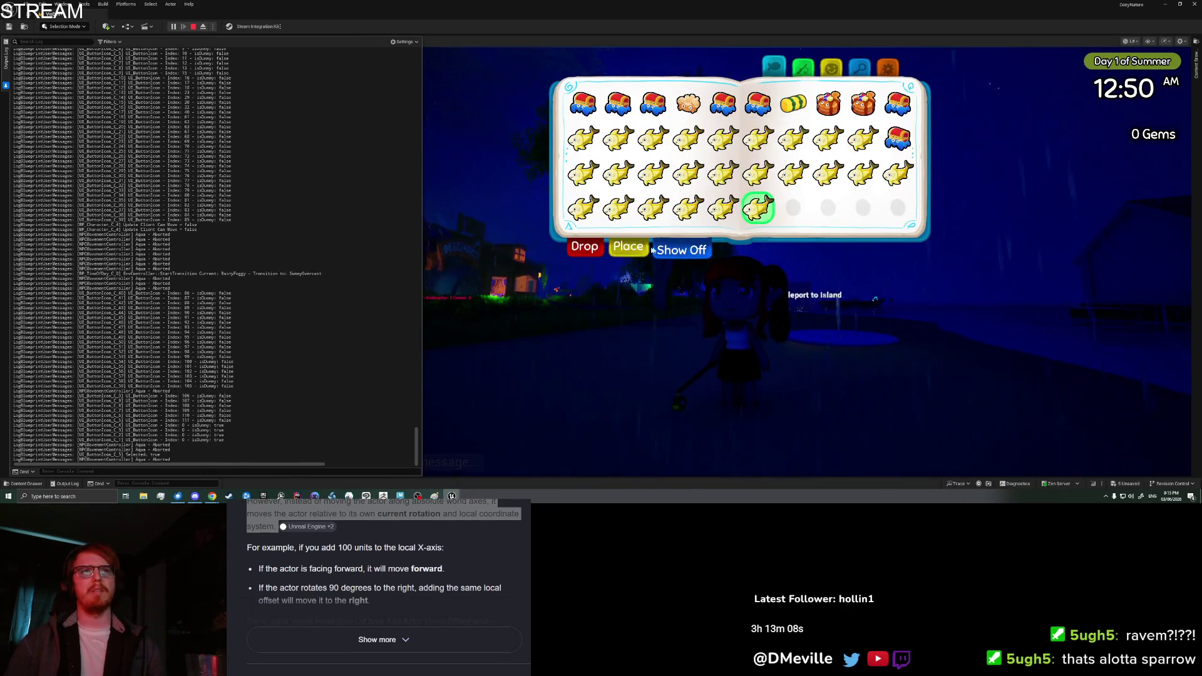
{"action": "left_click", "coordinate": [675, 252]}
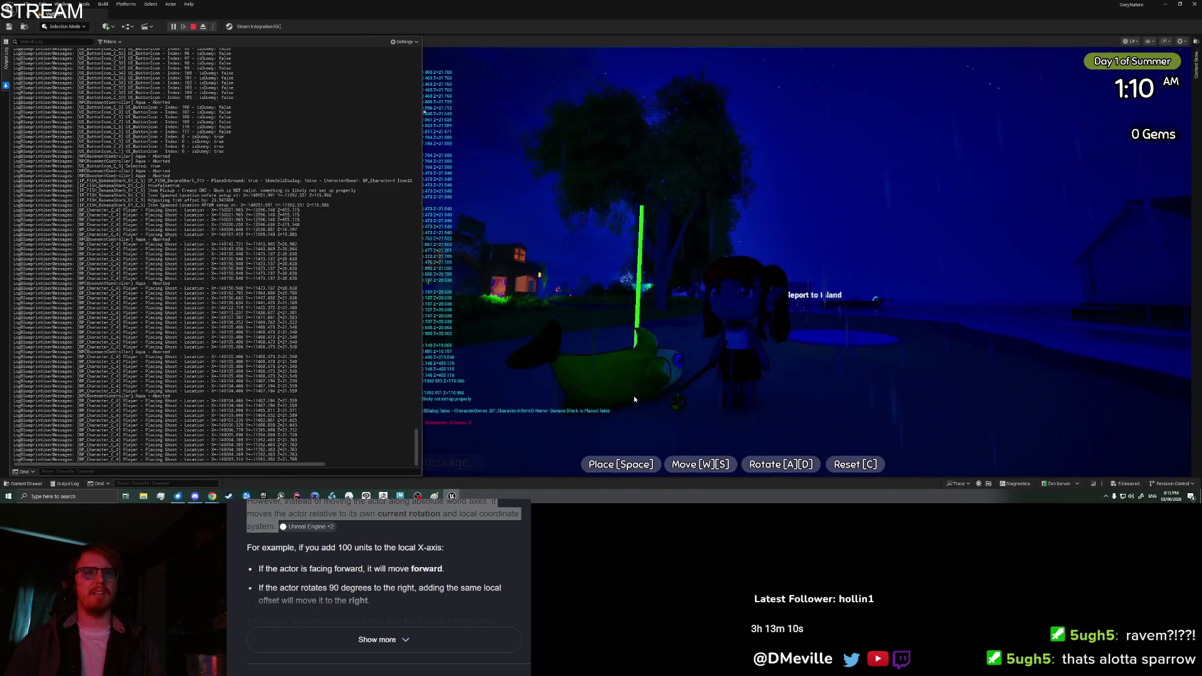
{"action": "key", "text": "space"}
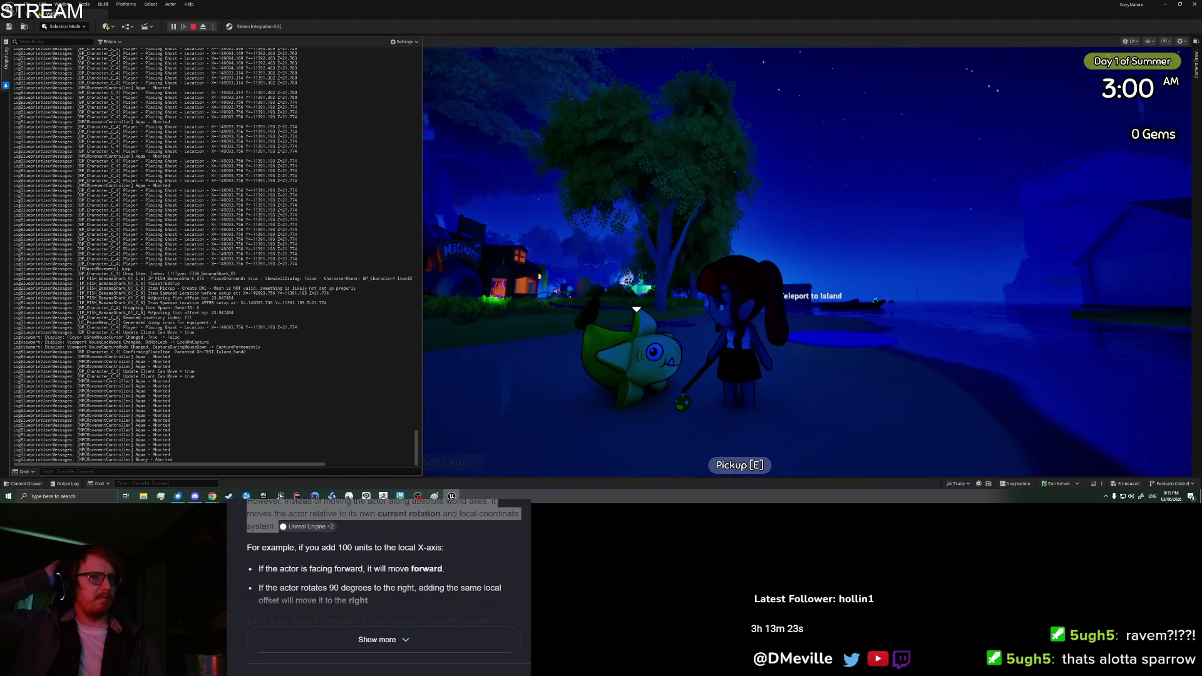
{"action": "key", "text": "Escape"}
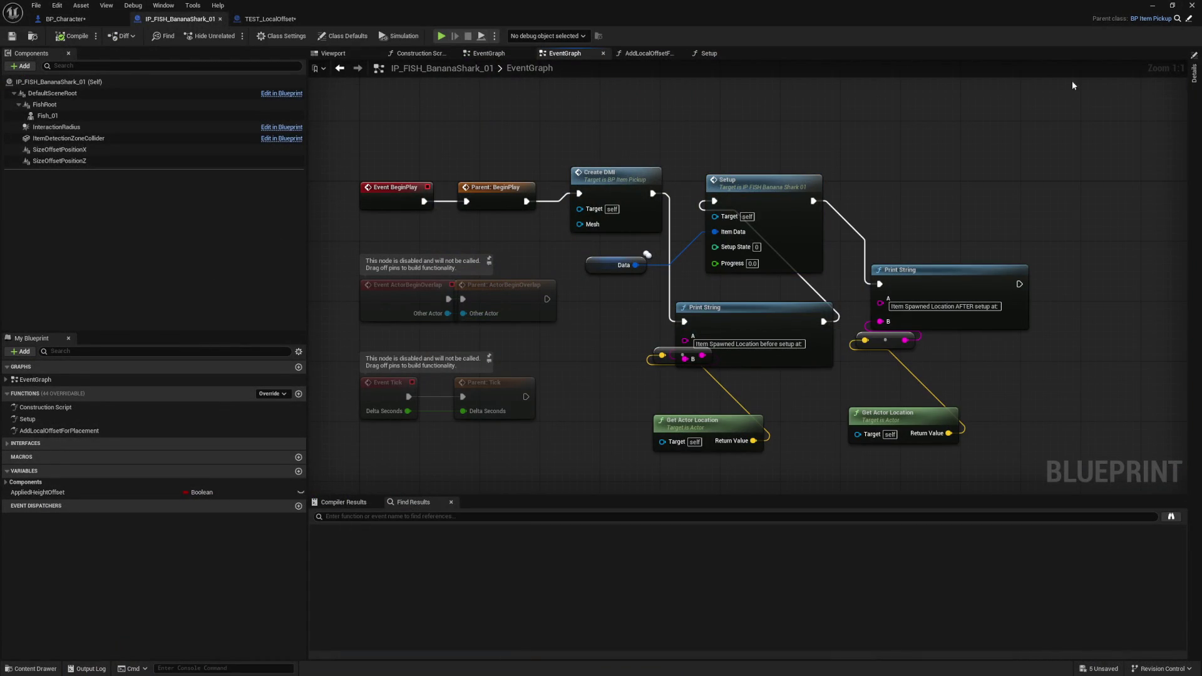
- Search all blueprints for 'Save' and open the SaveWorldItemPickups result in BP_GameState
{"action": "key", "text": "ctrl+f"}
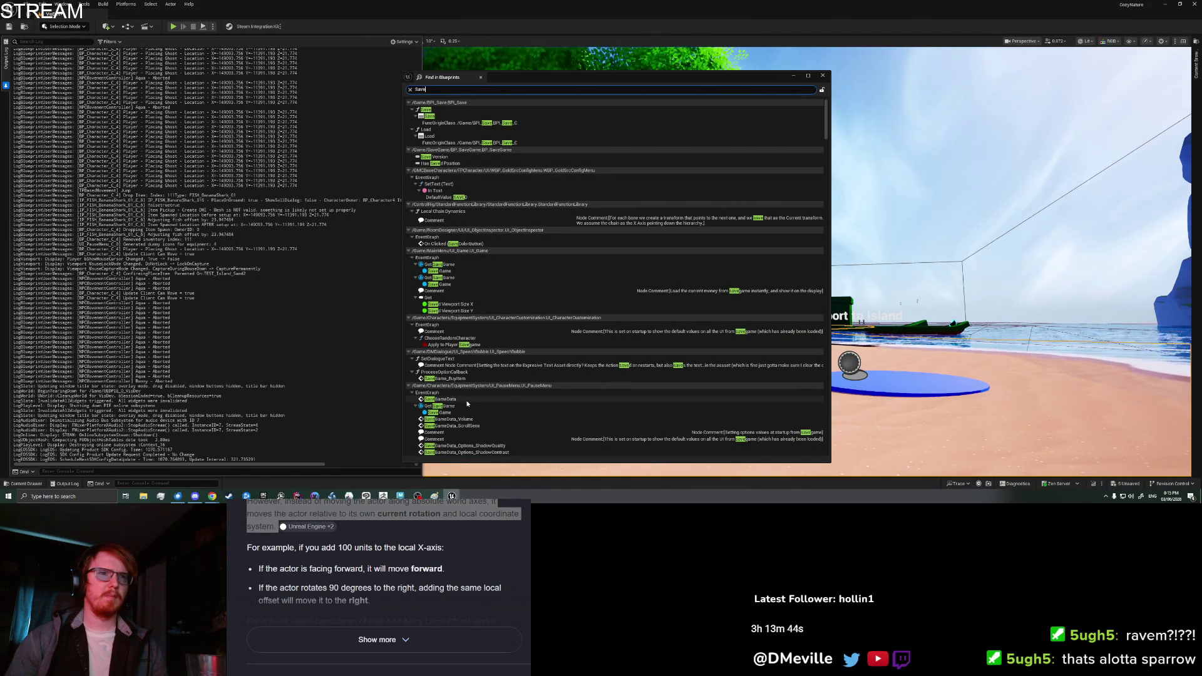
{"action": "scroll", "coordinate": [466, 404], "scroll_direction": "down", "scroll_amount": 5}
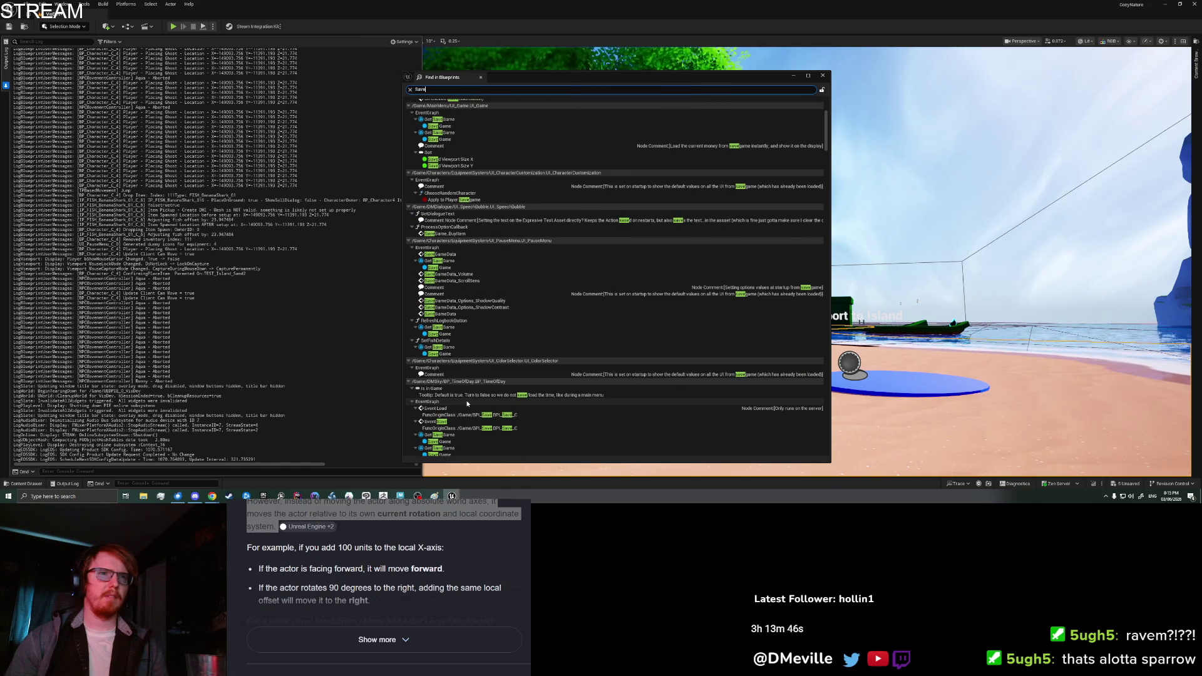
{"action": "scroll", "coordinate": [466, 404], "scroll_direction": "down", "scroll_amount": 3}
{"action": "scroll", "coordinate": [605, 425], "scroll_direction": "down", "scroll_amount": 3}
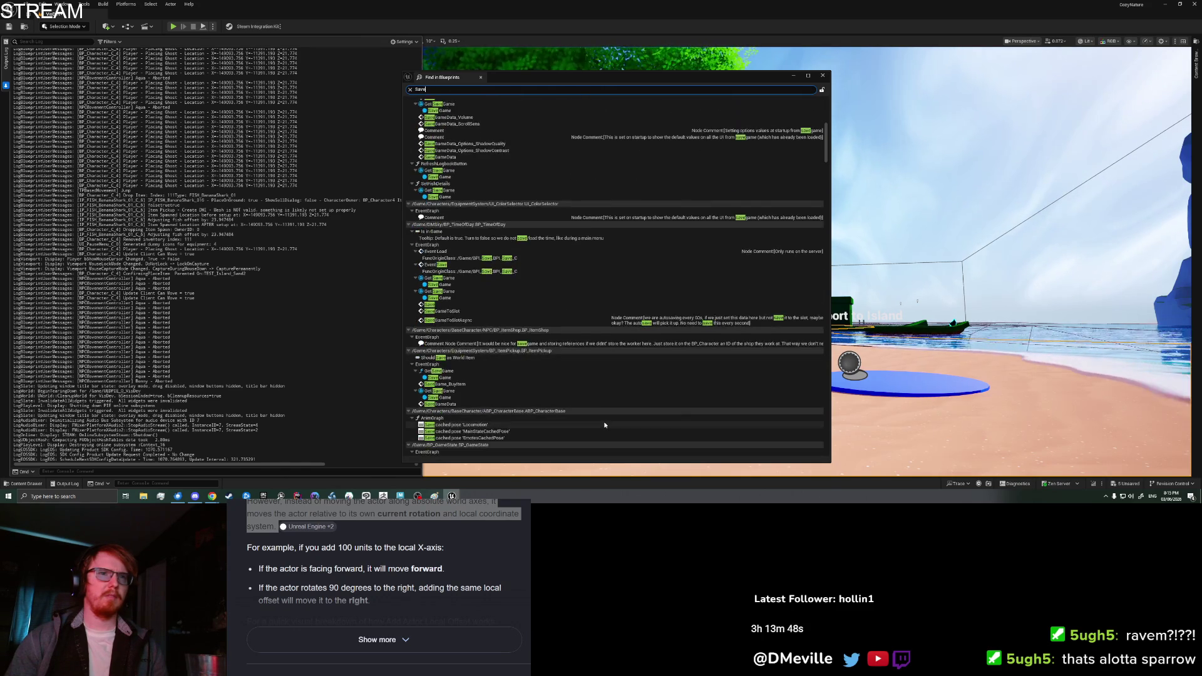
{"action": "scroll", "coordinate": [605, 425], "scroll_direction": "down", "scroll_amount": 3}
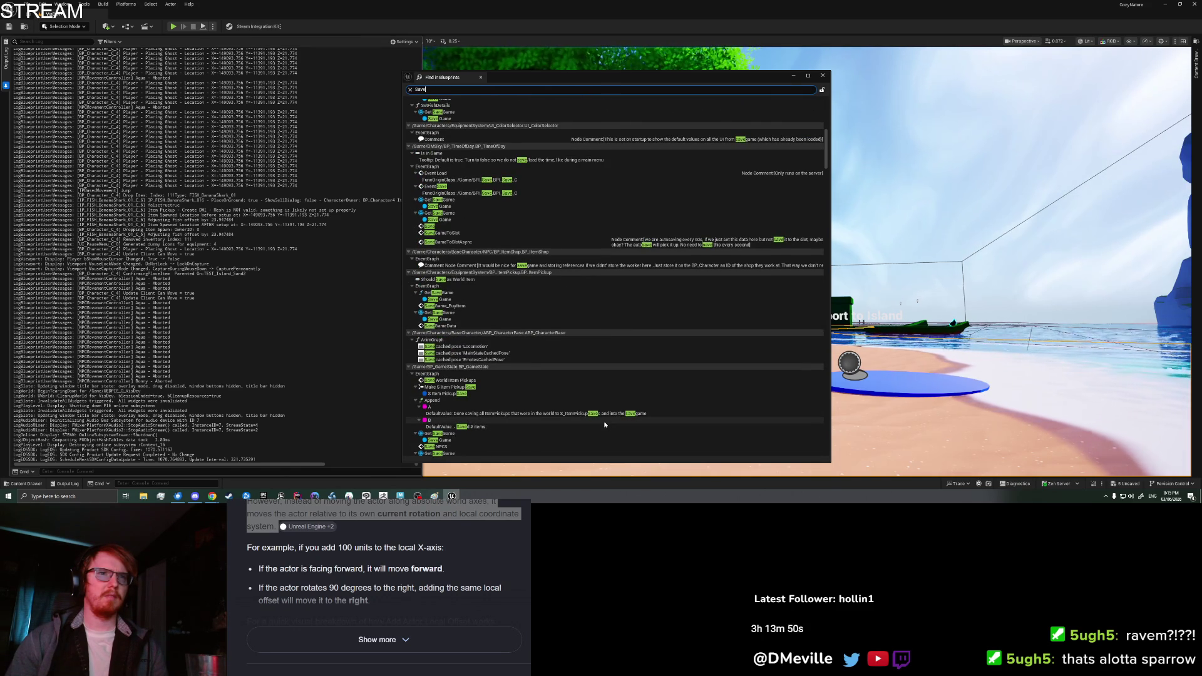
{"action": "scroll", "coordinate": [604, 425], "scroll_direction": "down", "scroll_amount": 2}
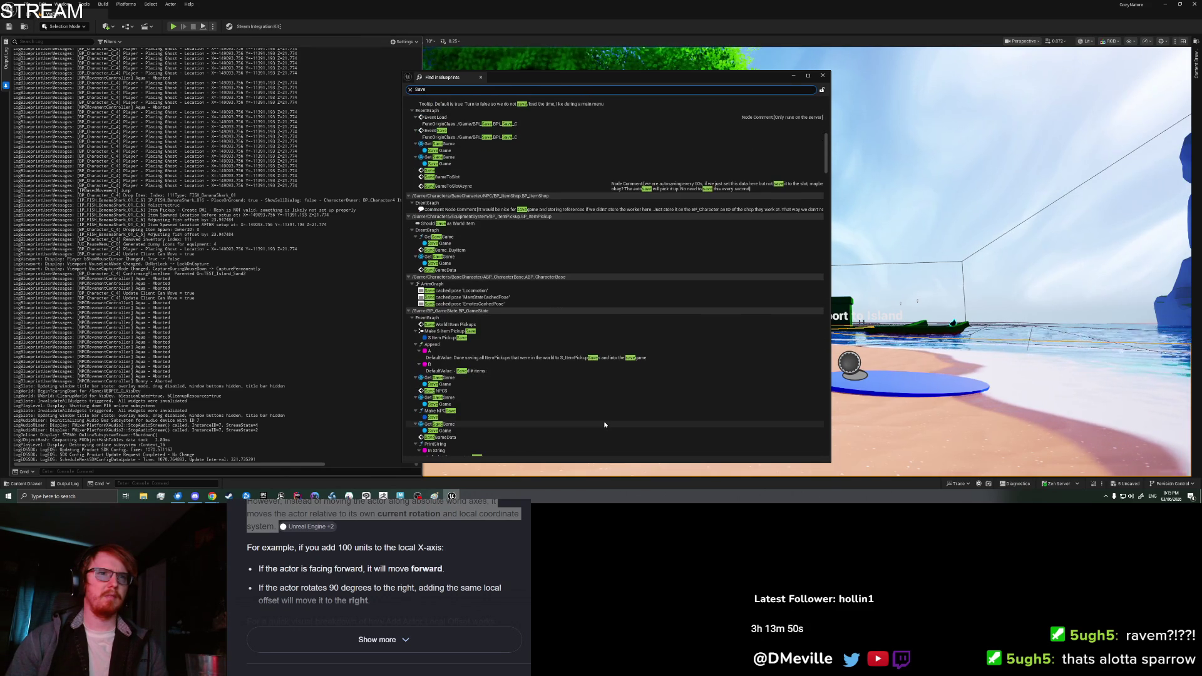
{"action": "left_click", "coordinate": [468, 326]}
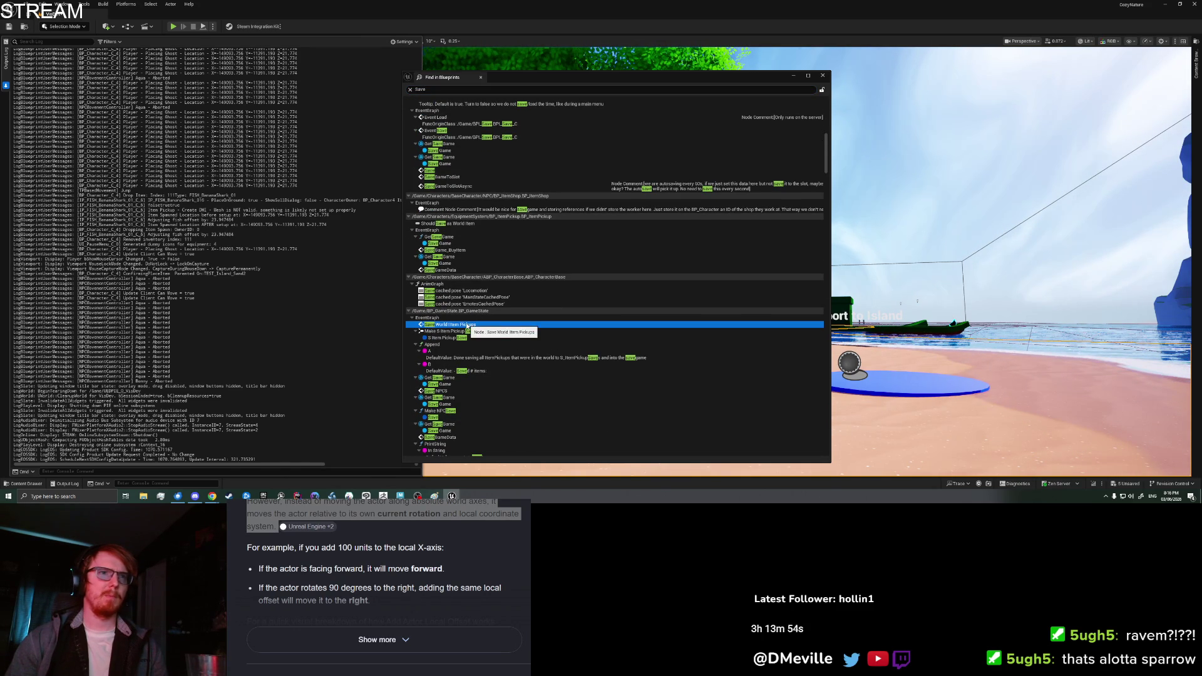
{"action": "double_click", "coordinate": [467, 325]}
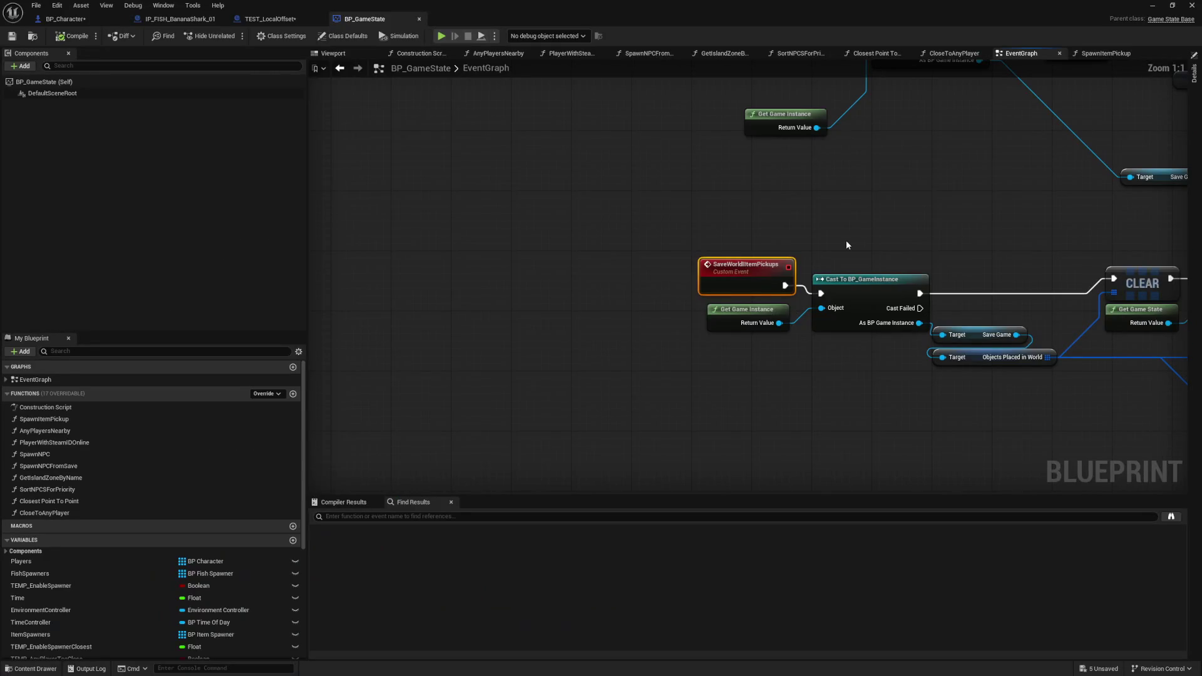
- Find SaveWorldItemPickups references by name, inspect the first result, then close Find in Blueprints
{"action": "left_click_drag", "start_coordinate": [846, 244], "coordinate": [806, 249]}
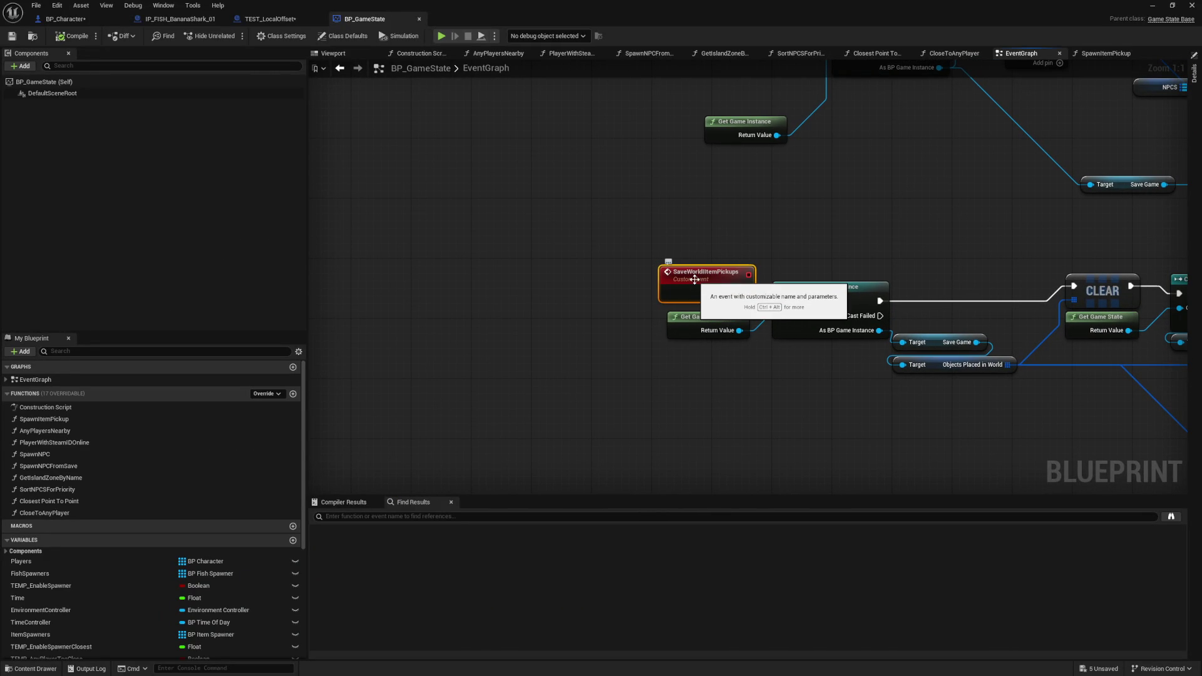
{"action": "left_click_drag", "start_coordinate": [759, 421], "coordinate": [516, 391]}
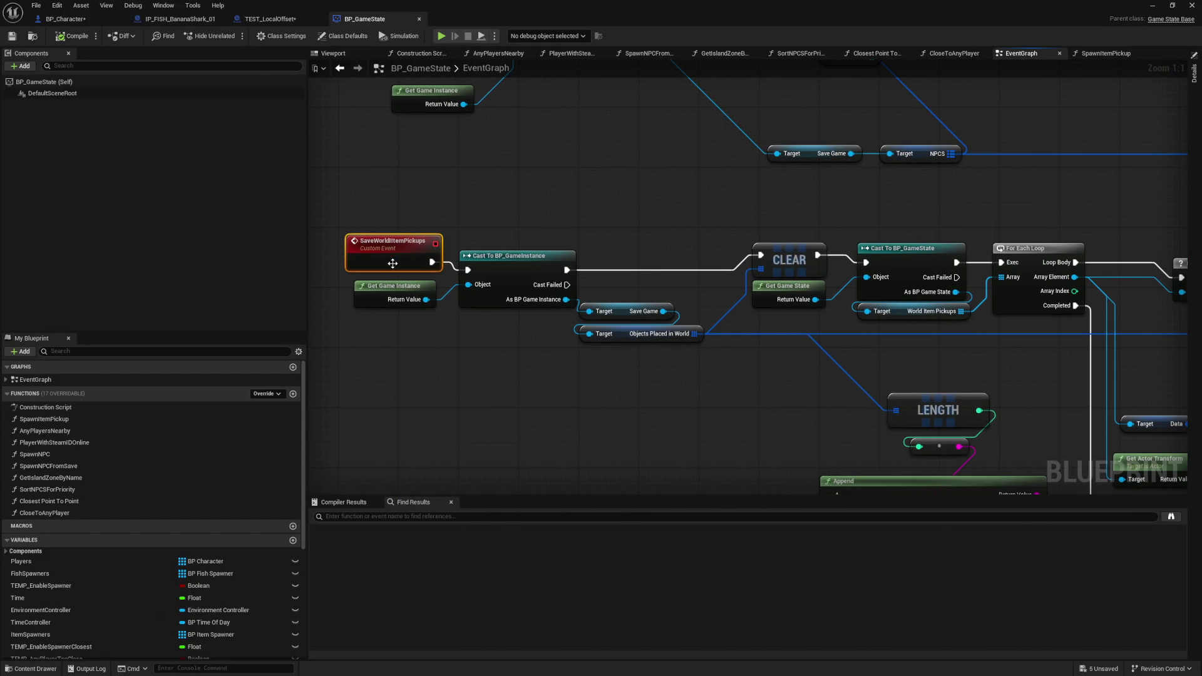
{"action": "right_click", "coordinate": [389, 258]}
{"action": "mouse_move", "coordinate": [425, 361]}
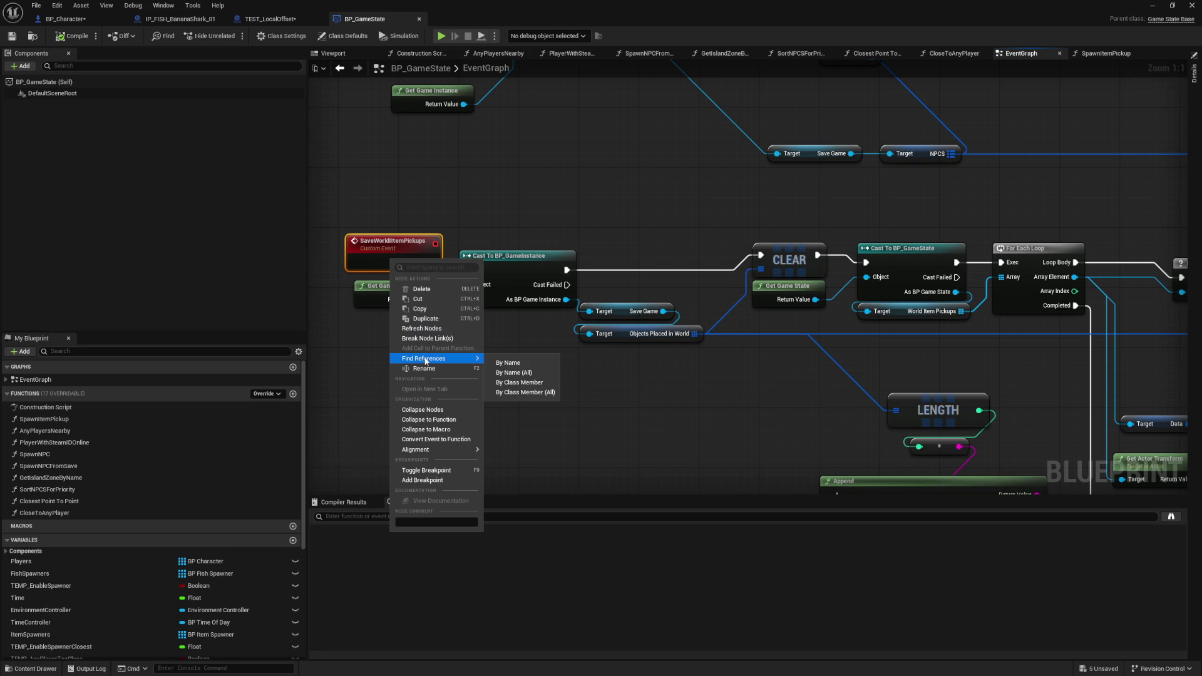
{"action": "left_click", "coordinate": [525, 373]}
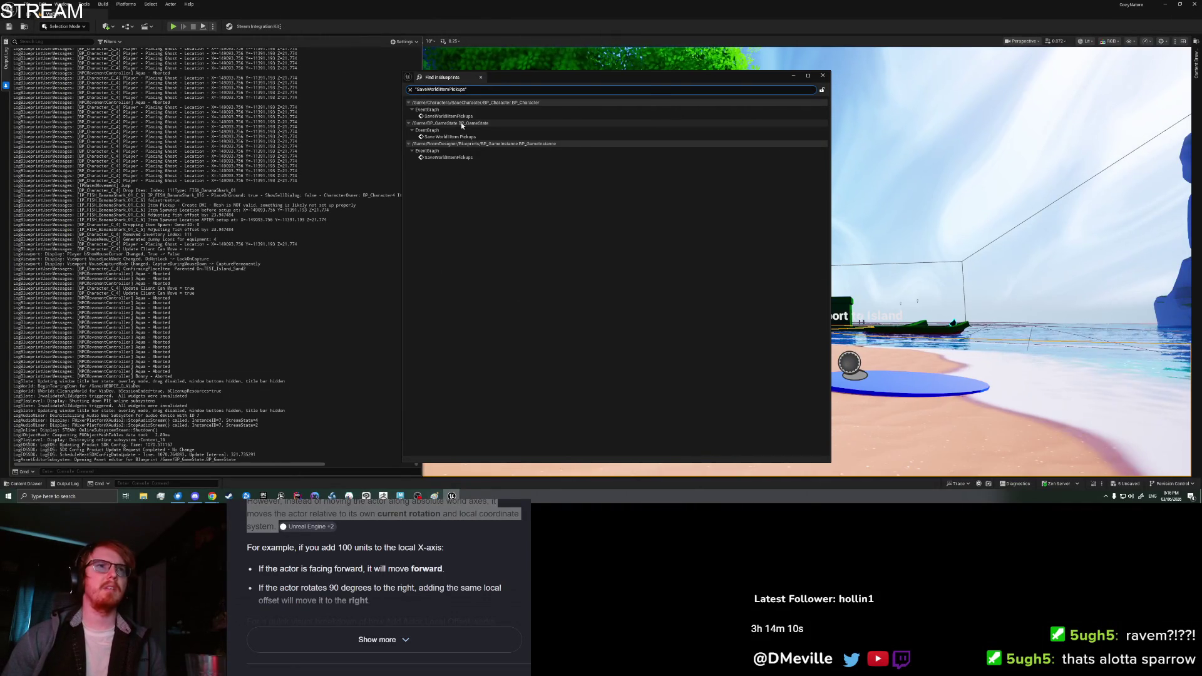
{"action": "left_click", "coordinate": [448, 116]}
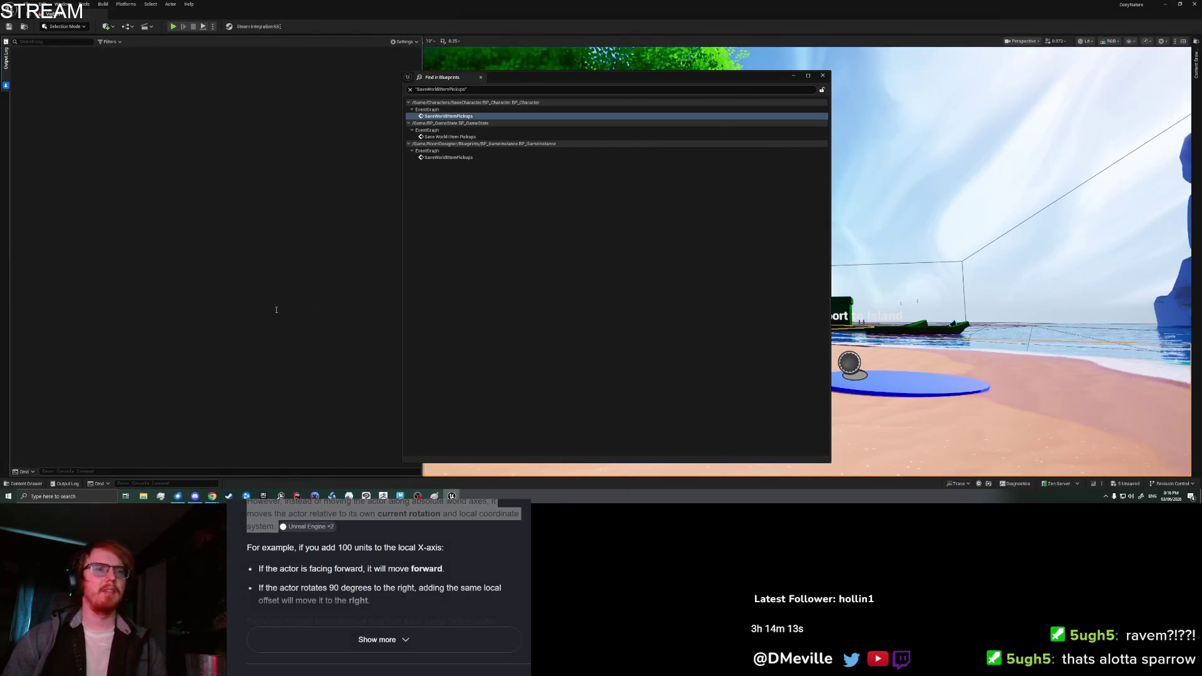
{"action": "left_click", "coordinate": [822, 80]}
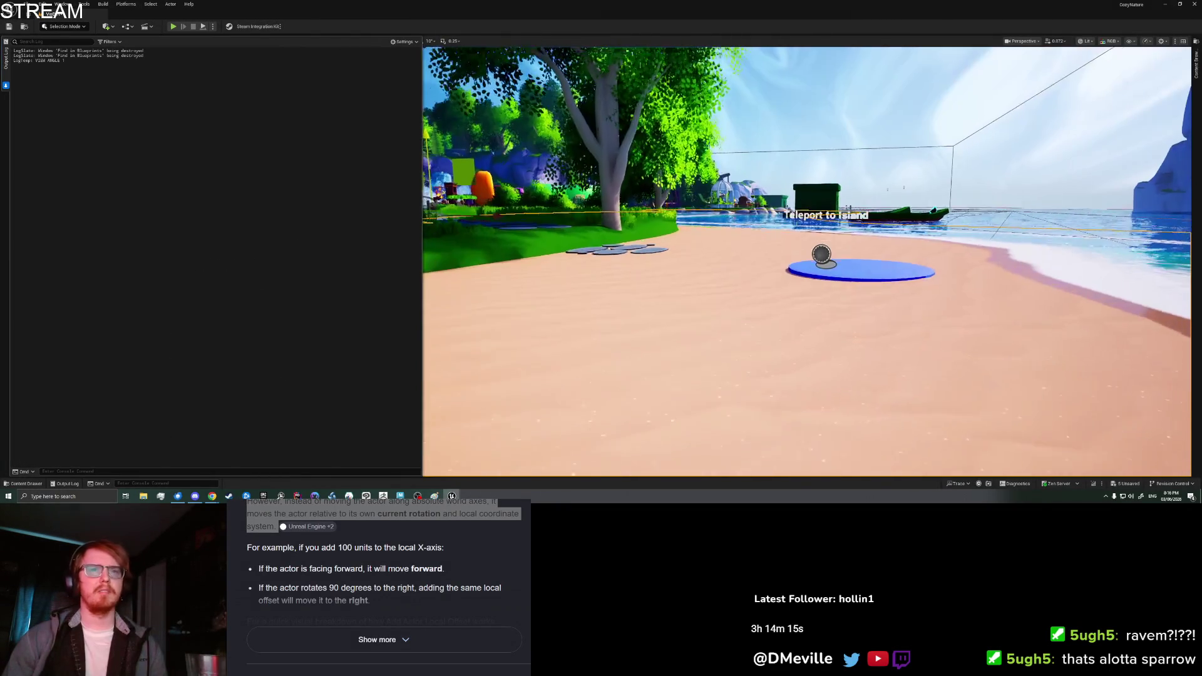
- Play from this spot, pick up the nearby fish, and drop a Banana Shark from the inventory
{"action": "right_click", "coordinate": [717, 392]}
{"action": "left_click", "coordinate": [742, 387]}
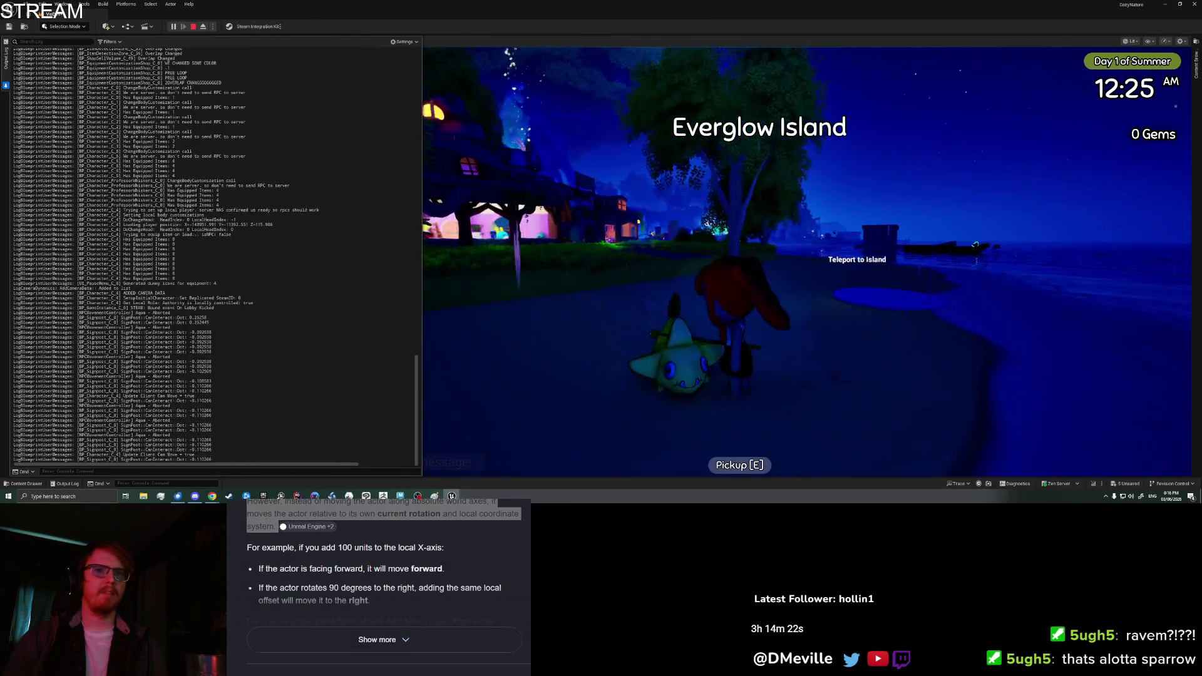
{"action": "key", "text": "e"}
{"action": "key", "text": "i"}
{"action": "scroll", "coordinate": [651, 144], "scroll_direction": "down", "scroll_amount": 3}
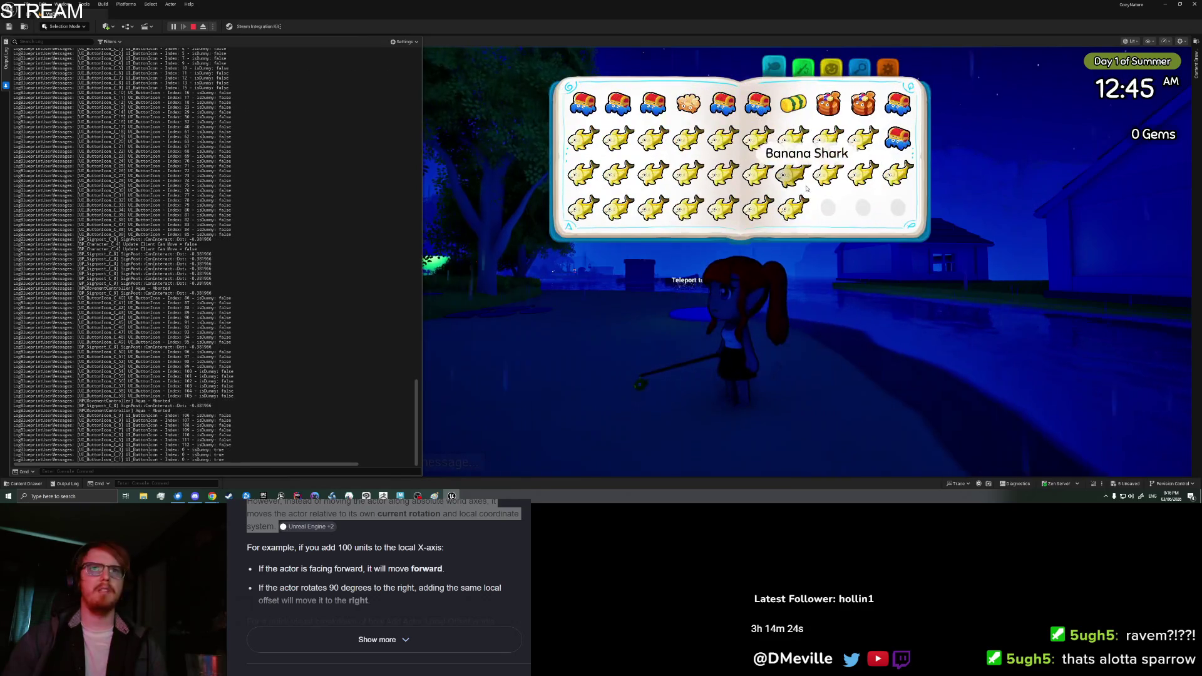
{"action": "left_click", "coordinate": [793, 208]}
{"action": "left_click", "coordinate": [590, 249]}
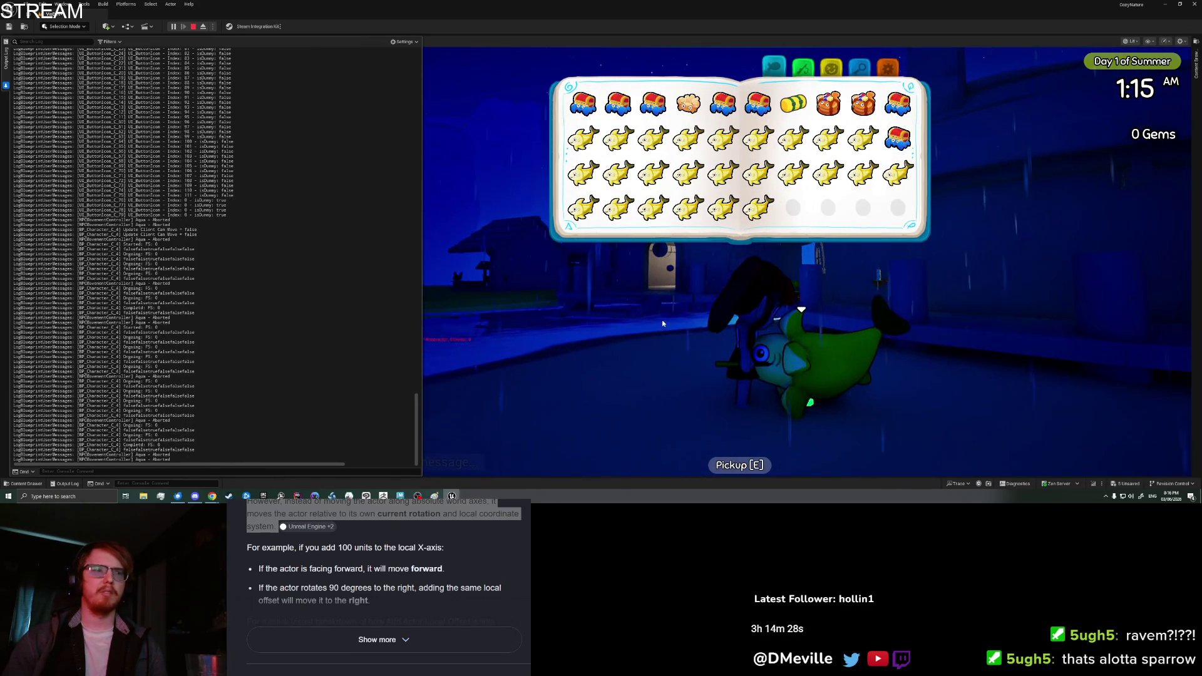
{"action": "key", "text": "i"}
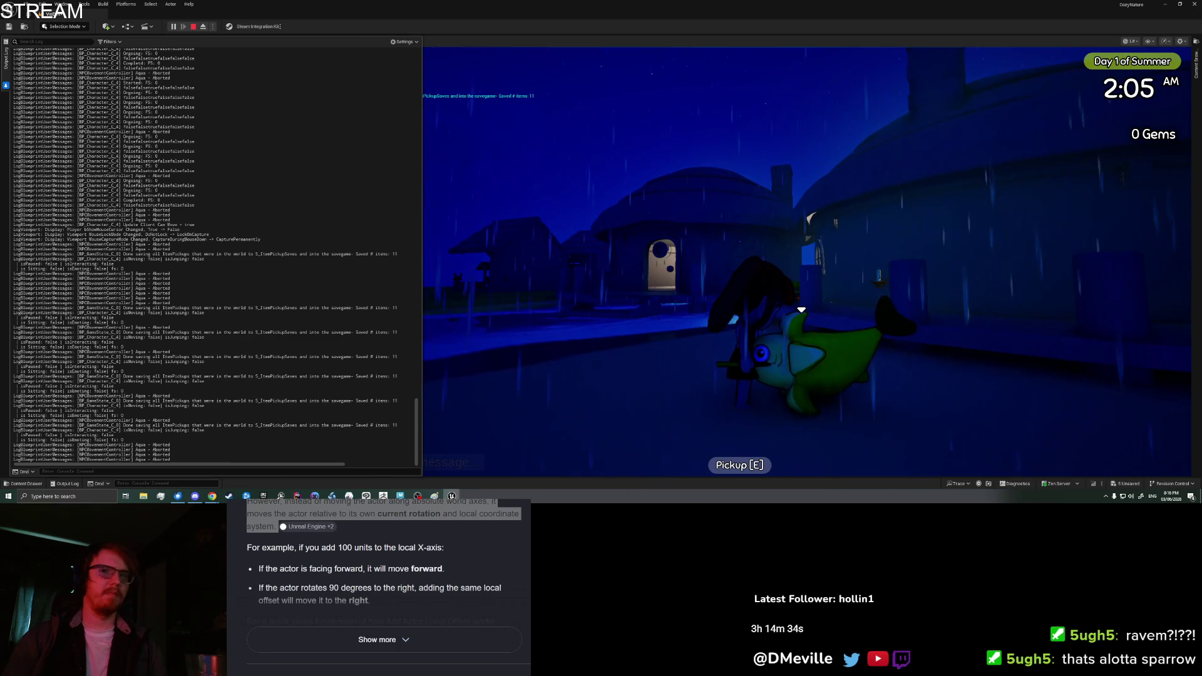
- Save and quit the game from the book's settings page, then turn the level view toward the trees
{"action": "key", "text": "i"}
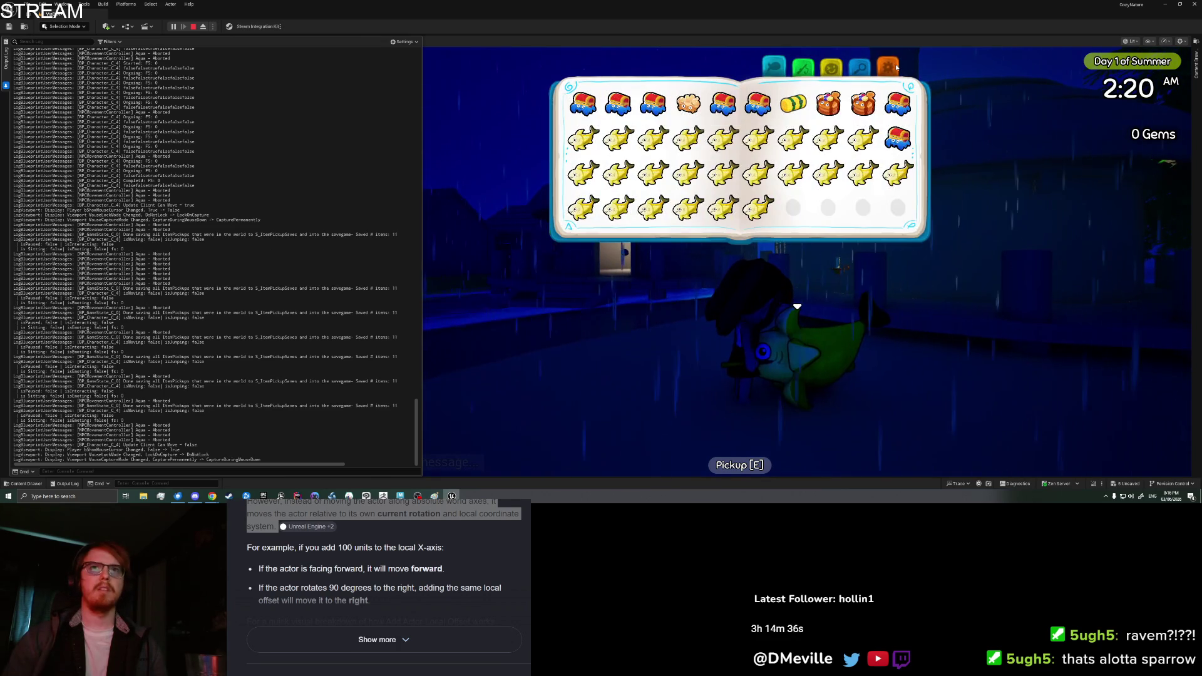
{"action": "key", "text": "Escape"}
{"action": "left_click", "coordinate": [732, 211]}
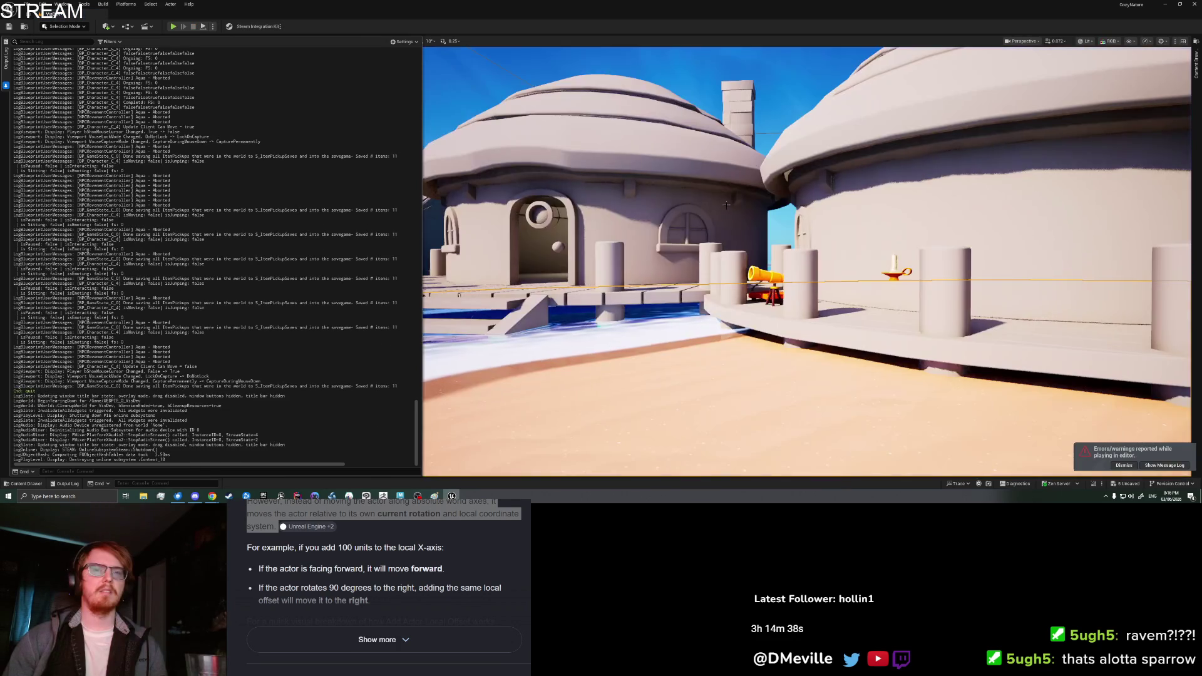
{"action": "left_click_drag", "start_coordinate": [751, 355], "coordinate": [889, 354]}
{"action": "left_click_drag", "start_coordinate": [751, 355], "coordinate": [863, 354]}
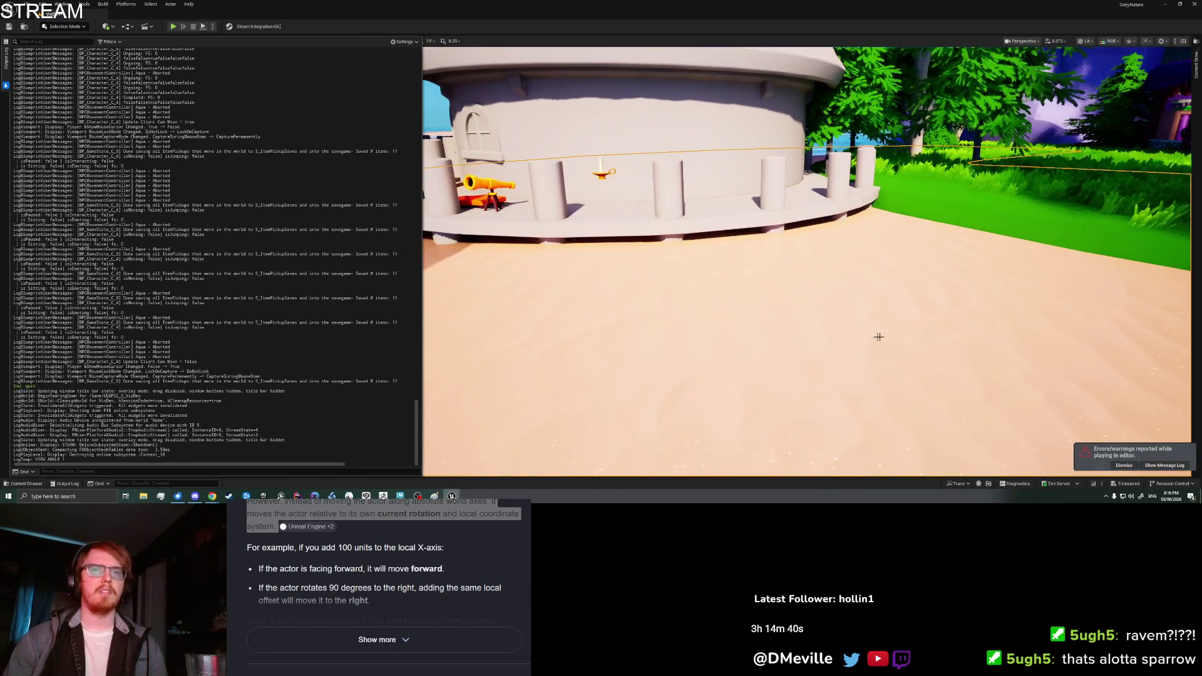
{"action": "right_click", "coordinate": [751, 354]}
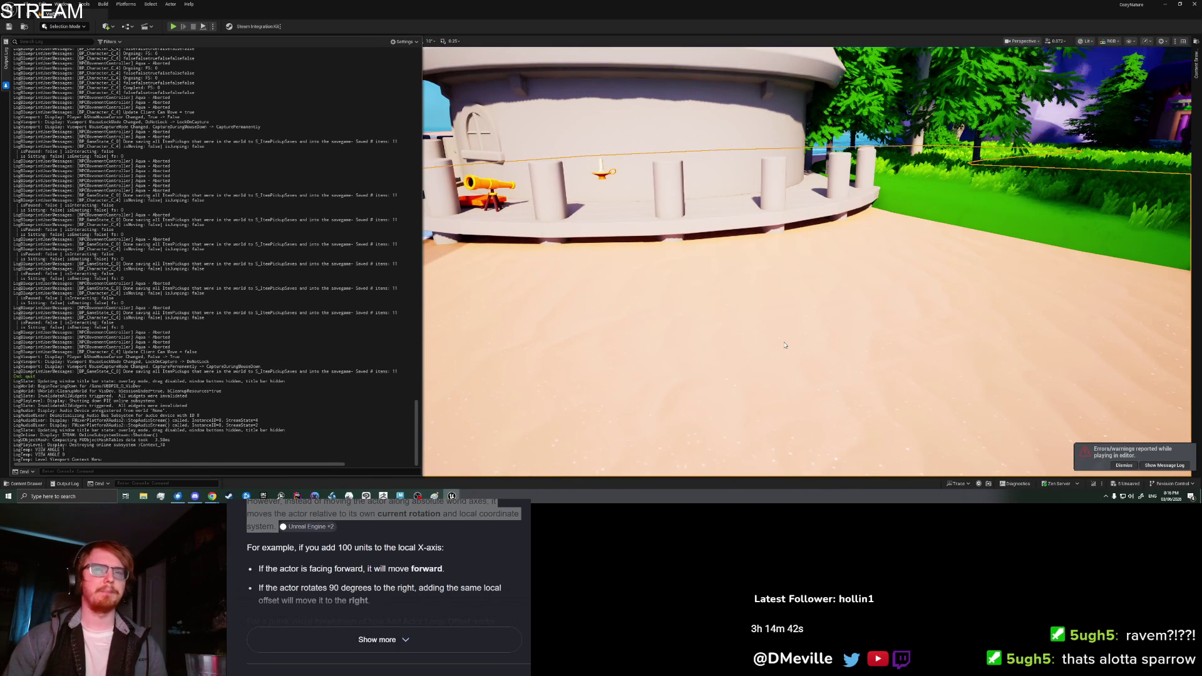
- Play test from here, pick up the saved Banana Shark, stop, and filter the Output Log to 'shark'
{"action": "key", "text": "alt+p"}
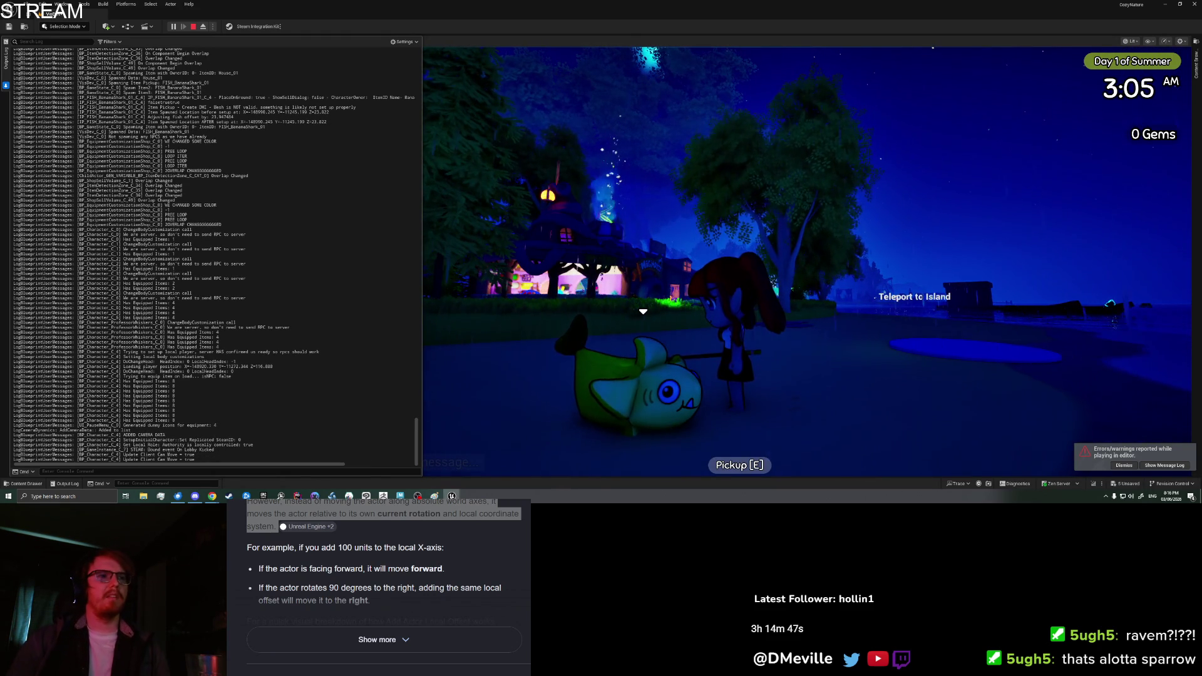
{"action": "key", "text": "e"}
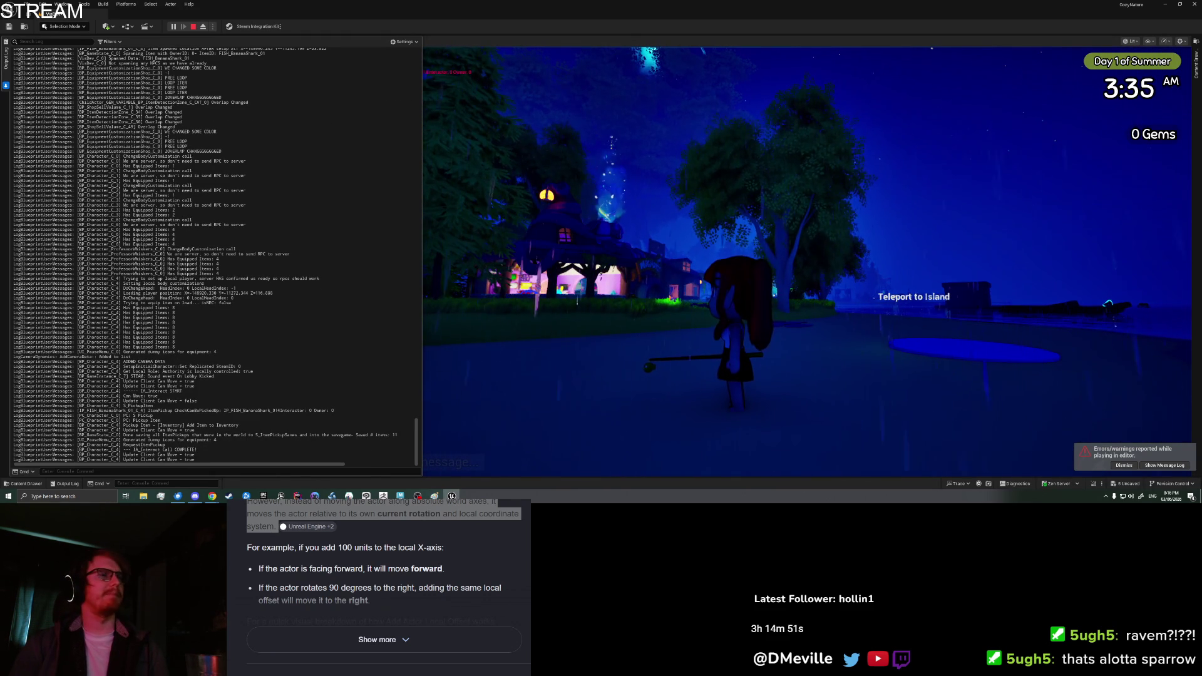
{"action": "key", "text": "Escape"}
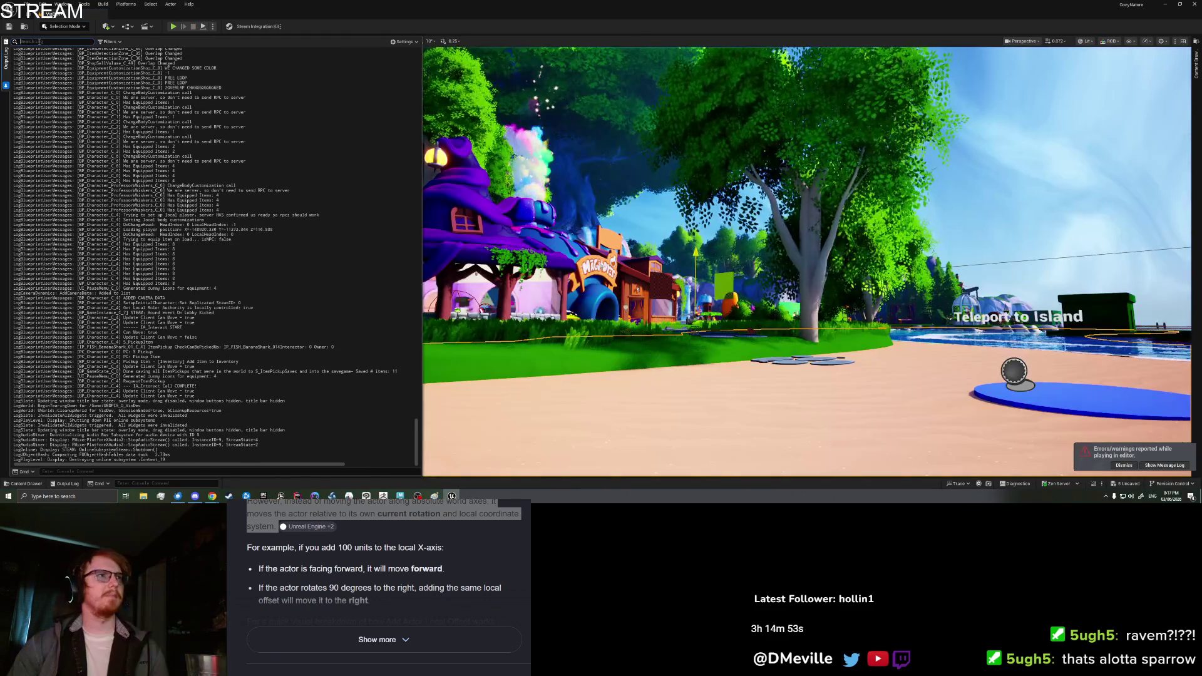
{"action": "left_click", "coordinate": [39, 42]}
{"action": "type", "text": "shark"}
- Clear the Output Log, start Play From Here, and drop a Banana Shark from the inventory
{"action": "right_click", "coordinate": [303, 354]}
{"action": "left_click", "coordinate": [328, 380]}
{"action": "right_click", "coordinate": [644, 414]}
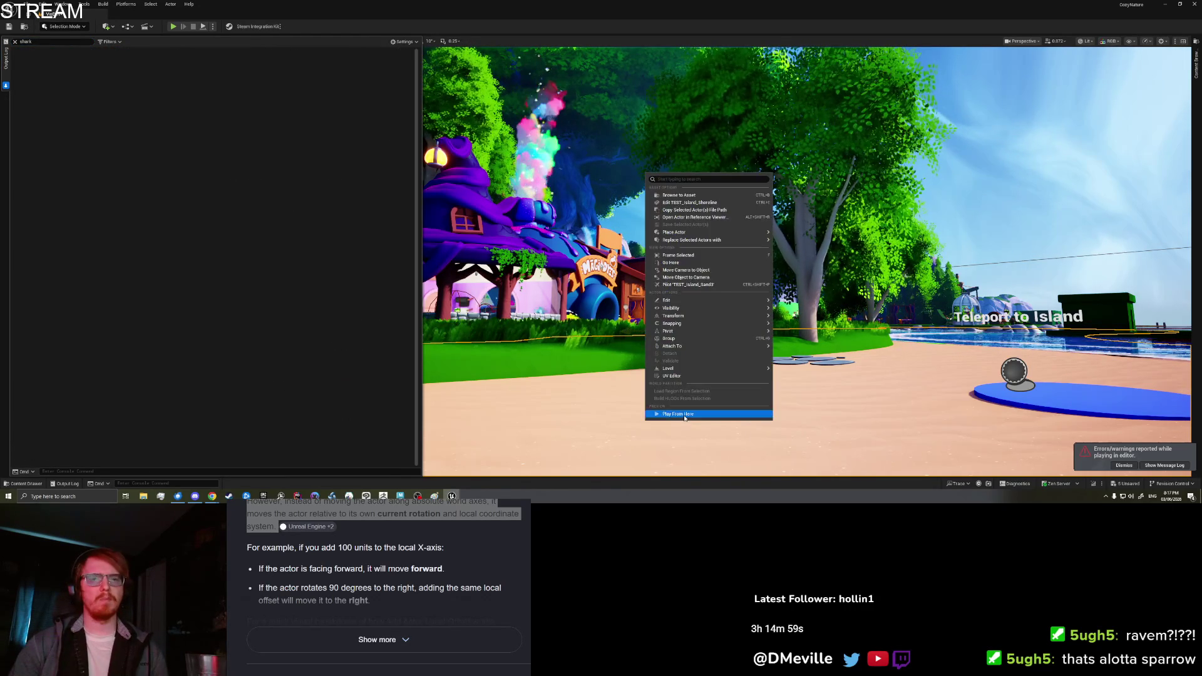
{"action": "left_click", "coordinate": [681, 417]}
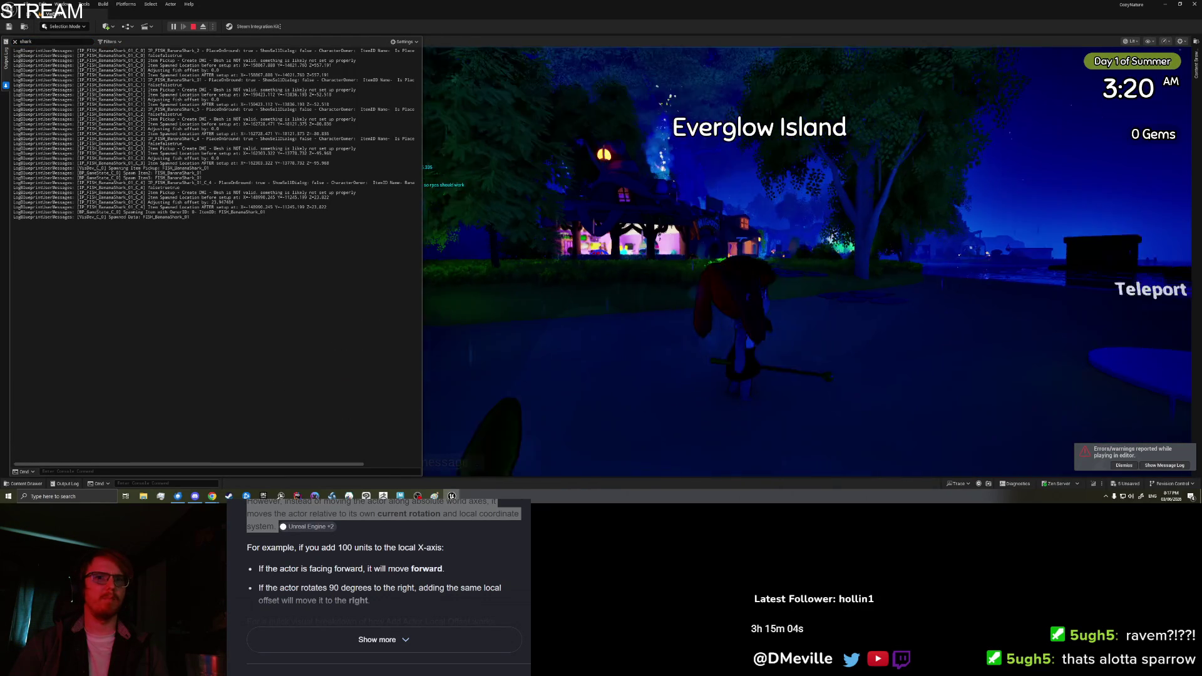
{"action": "key", "text": "i"}
{"action": "scroll", "coordinate": [711, 218], "scroll_direction": "down", "scroll_amount": 3}
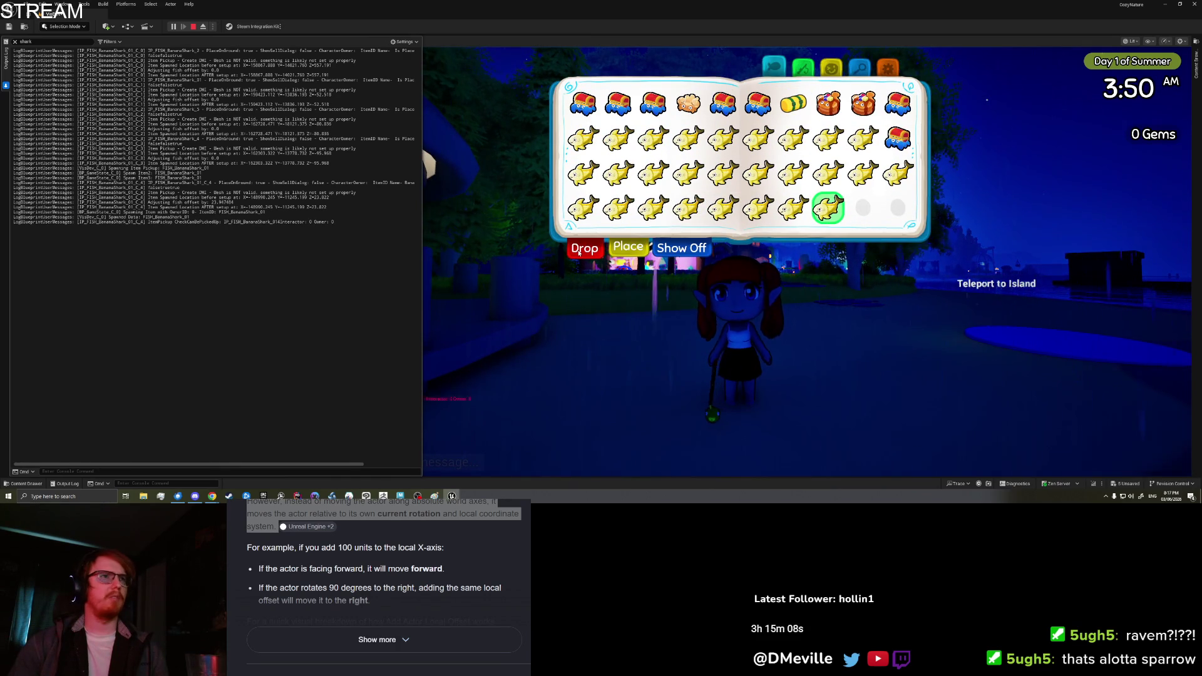
{"action": "left_click", "coordinate": [585, 247]}
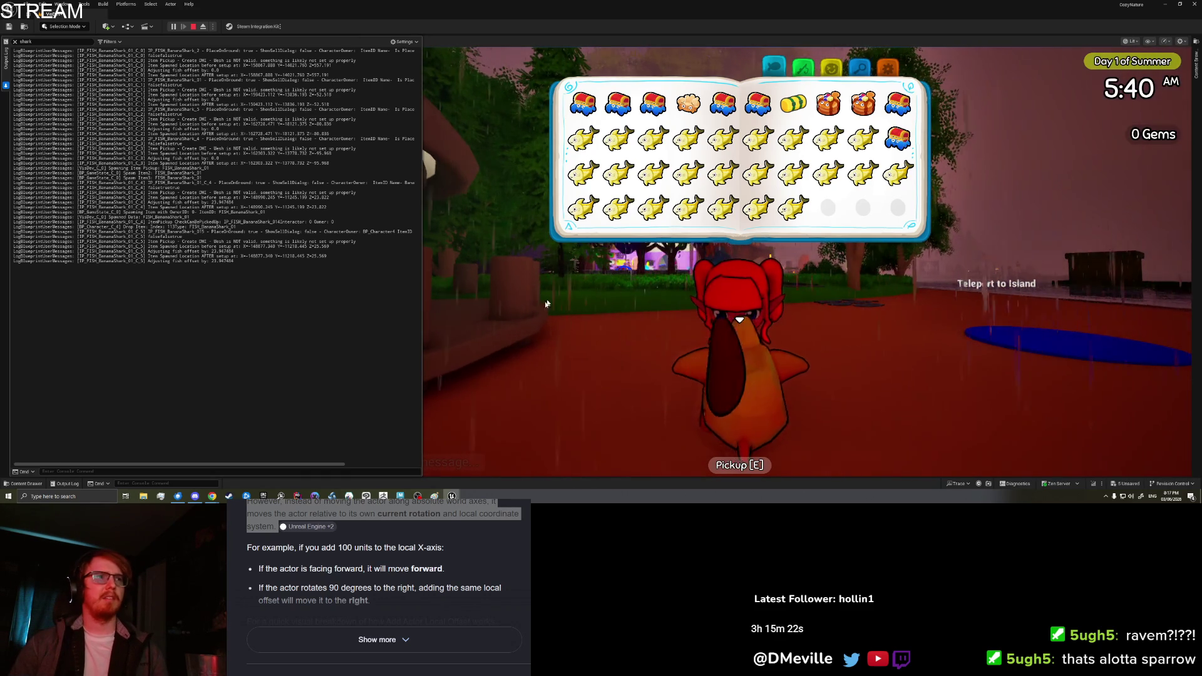
- Look at the dropped fish, then Save & Quit from the collection book's settings page
{"action": "key", "text": "a"}
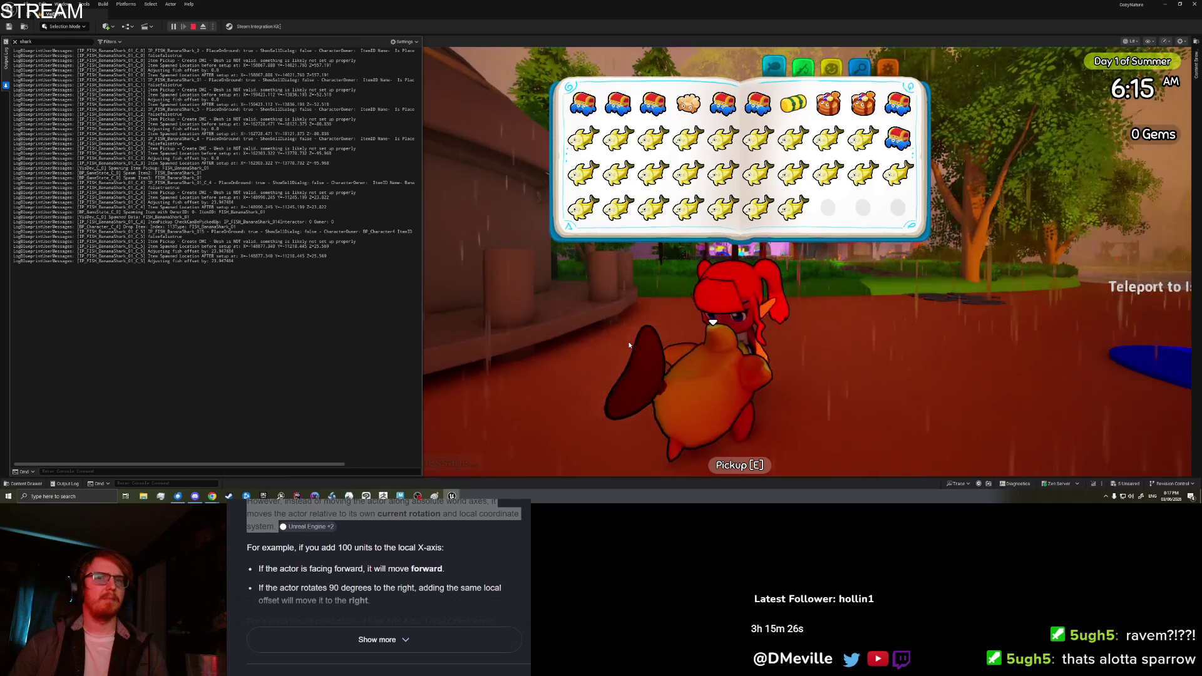
{"action": "key", "text": "Escape"}
{"action": "key", "text": "Tab"}
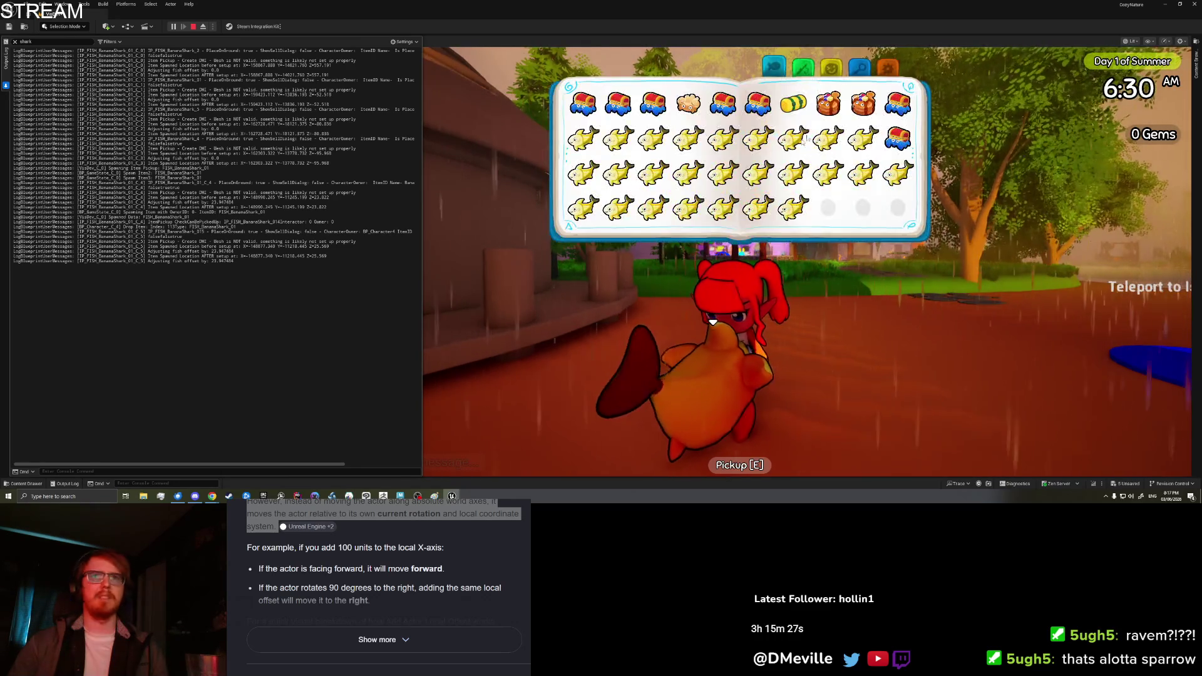
{"action": "key", "text": "Escape"}
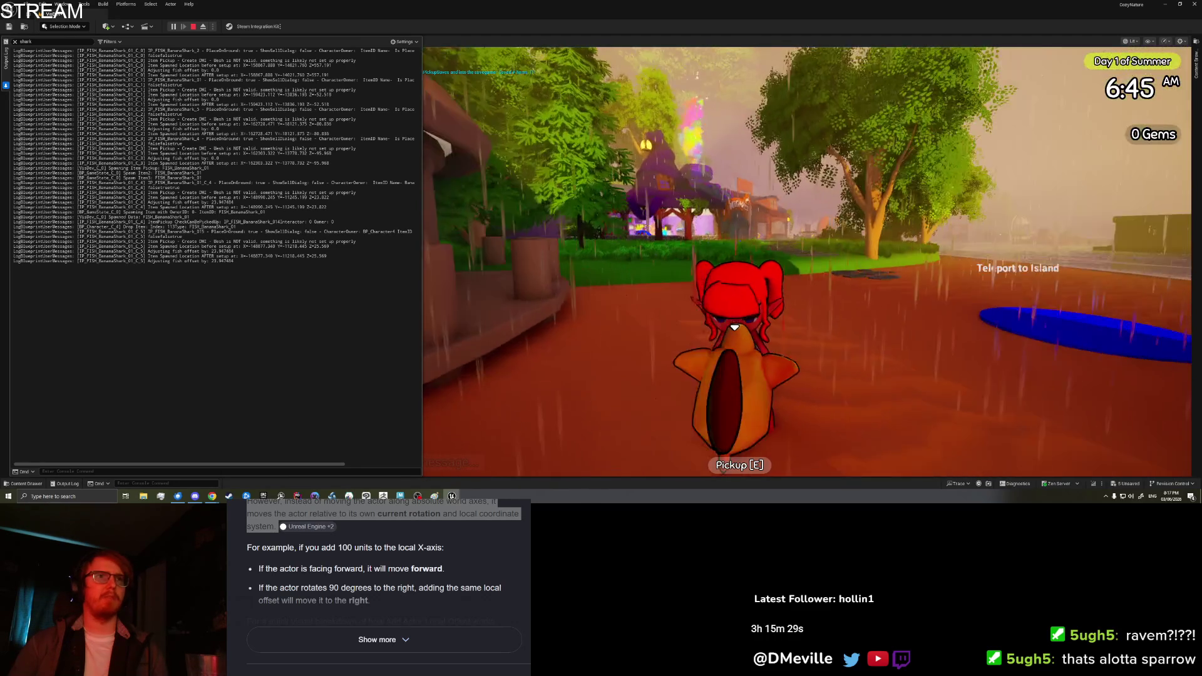
{"action": "key", "text": "Tab"}
{"action": "left_click", "coordinate": [865, 69]}
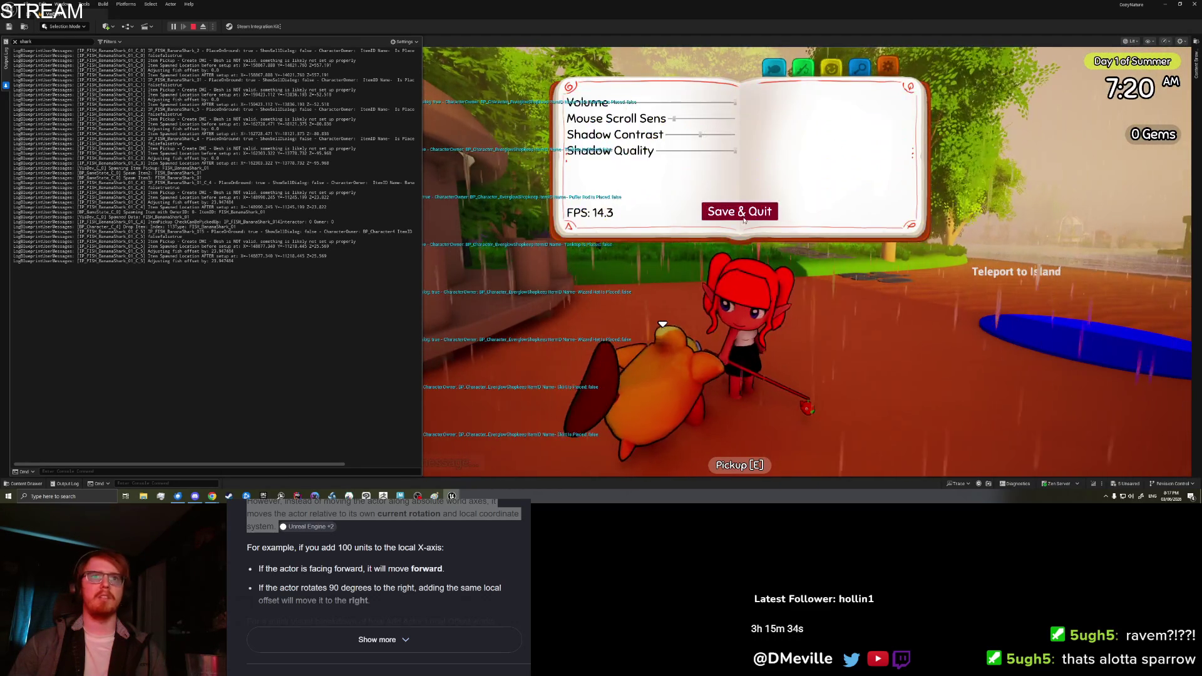
{"action": "left_click", "coordinate": [742, 216]}
- Play From Here again, walk to the dropped fish, pick it up, and stop the test
{"action": "right_click", "coordinate": [665, 395]}
{"action": "left_click", "coordinate": [674, 389]}
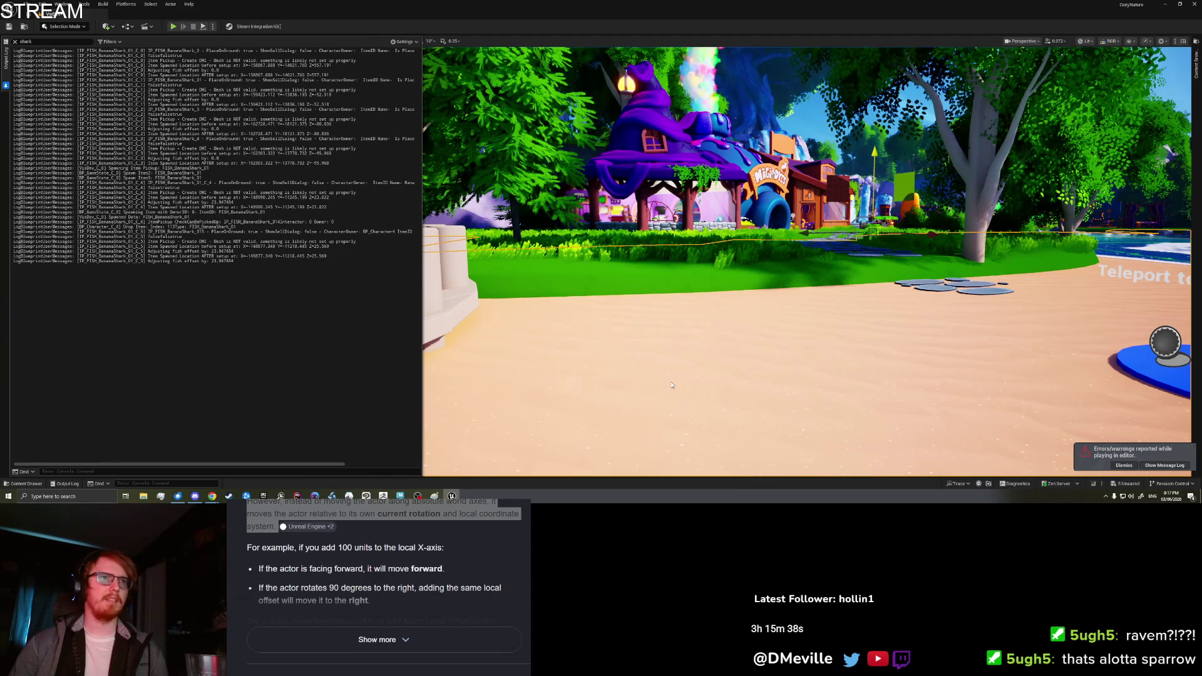
{"action": "key", "text": "alt+p"}
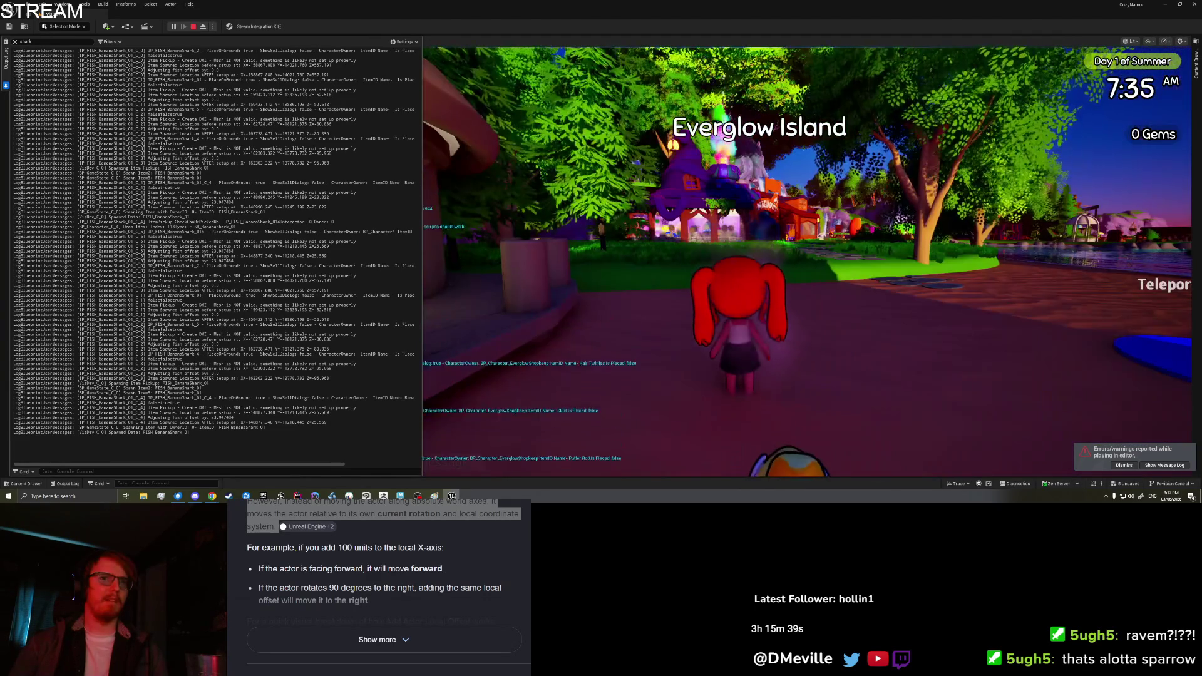
{"action": "key", "text": "w"}
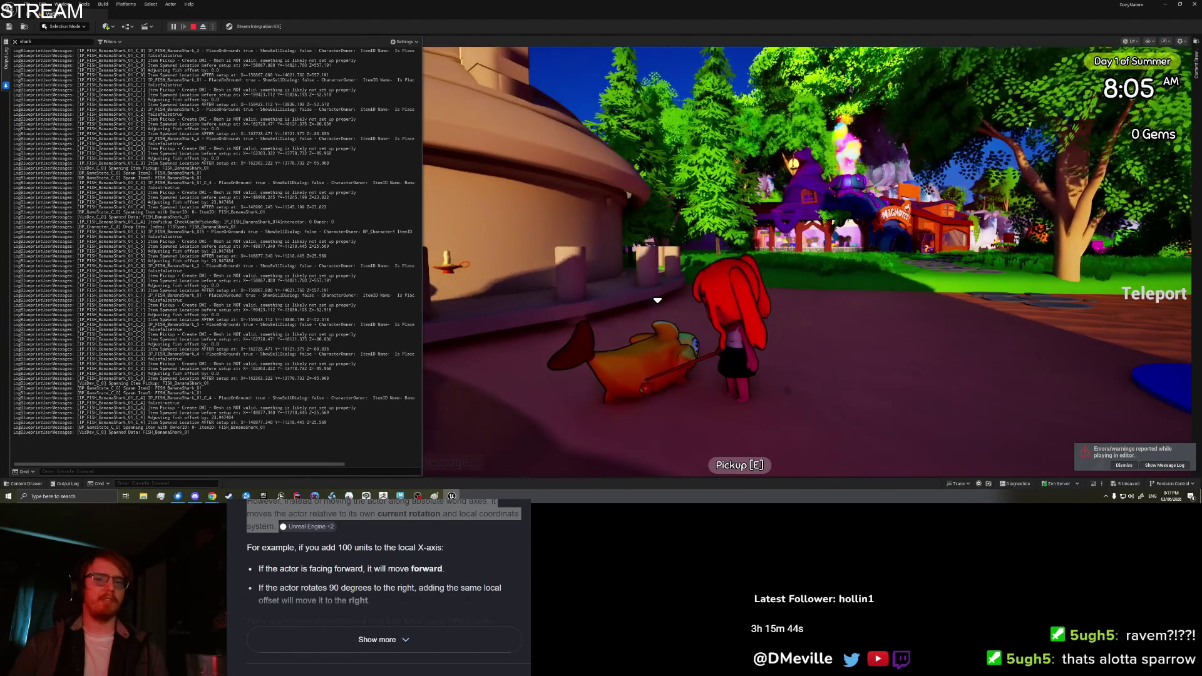
{"action": "key", "text": "e"}
{"action": "key", "text": "Escape"}
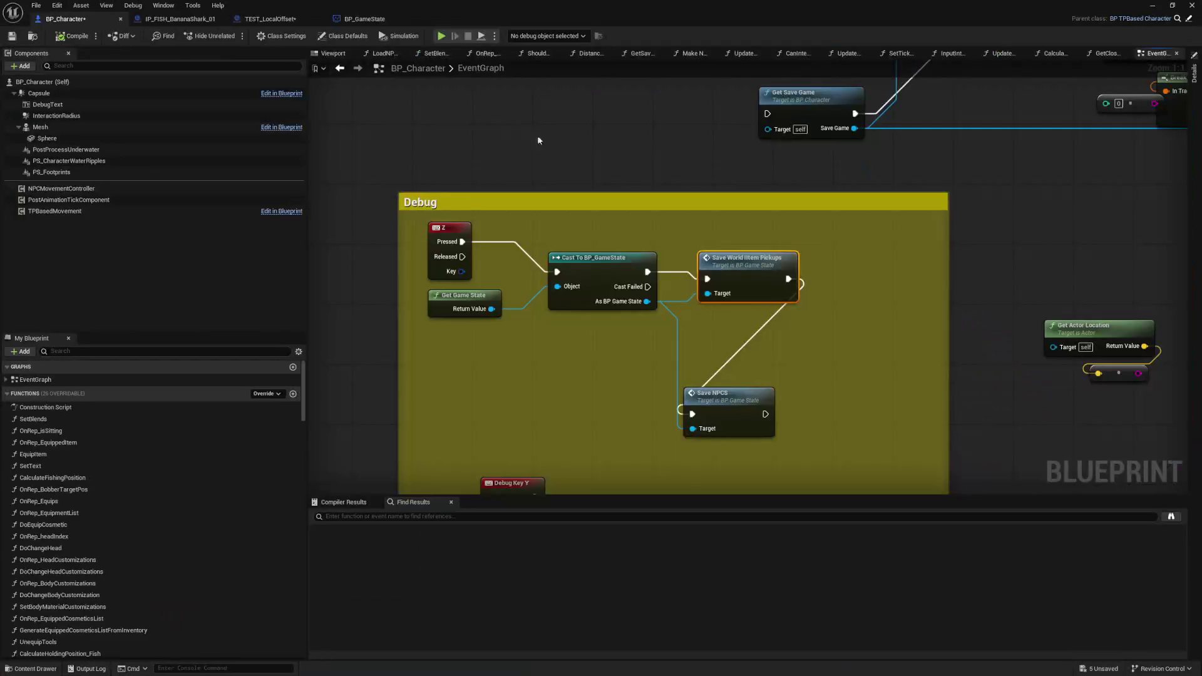
- In IP_FISH_BananaShark_01, open the Setup and AddLocalOffsetForPlacement graphs and inspect the FishRoot component
{"action": "left_click", "coordinate": [191, 22]}
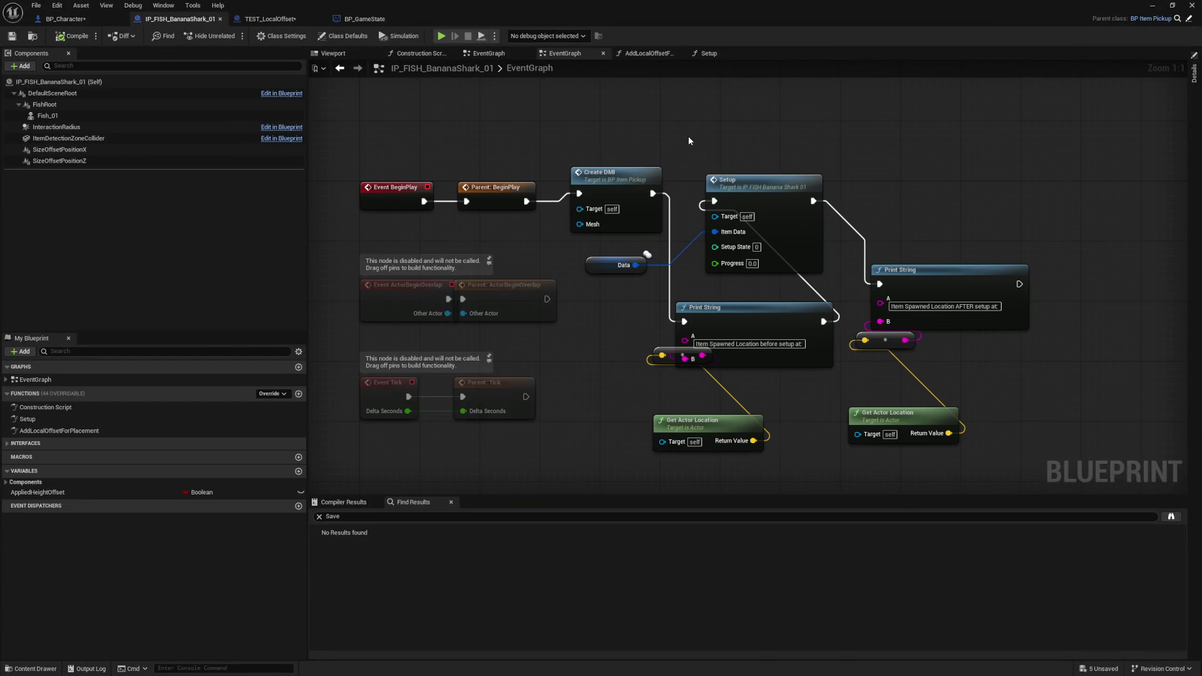
{"action": "double_click", "coordinate": [757, 238]}
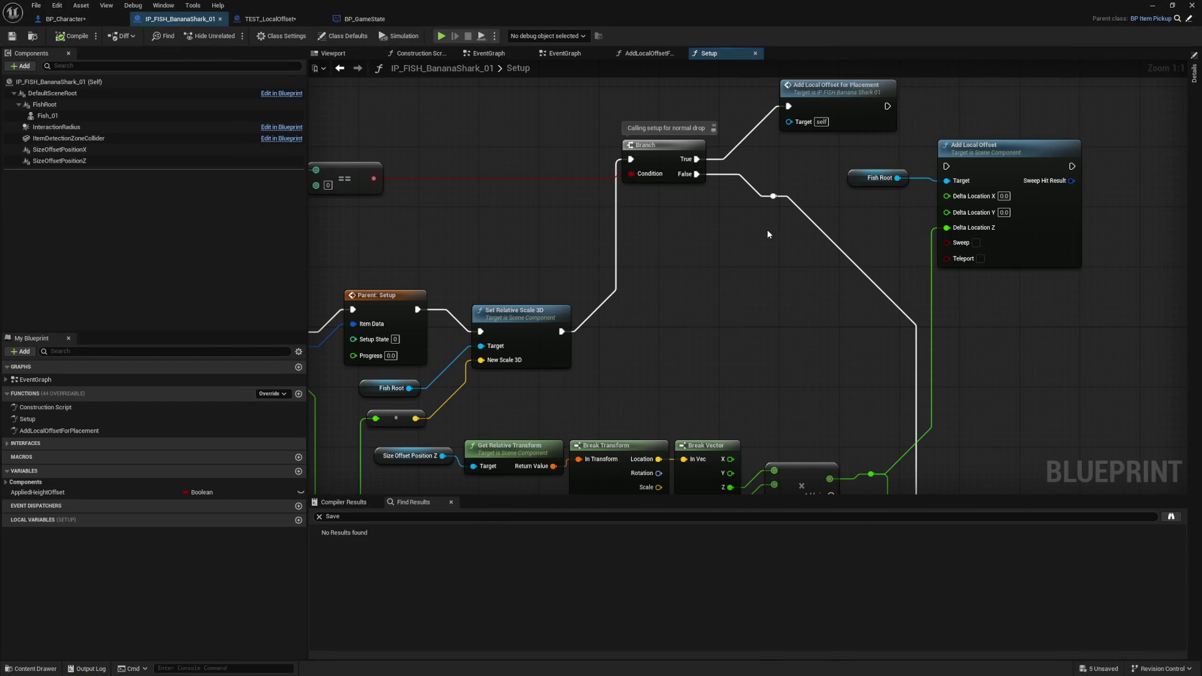
{"action": "double_click", "coordinate": [858, 117]}
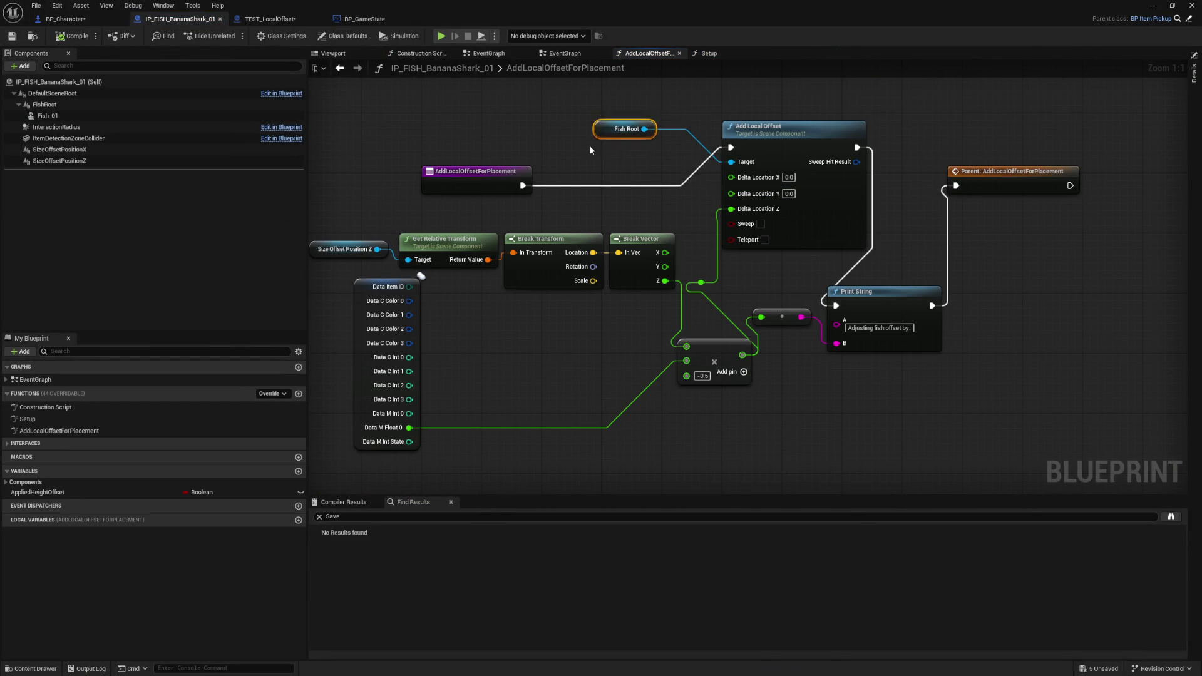
{"action": "left_click", "coordinate": [98, 105]}
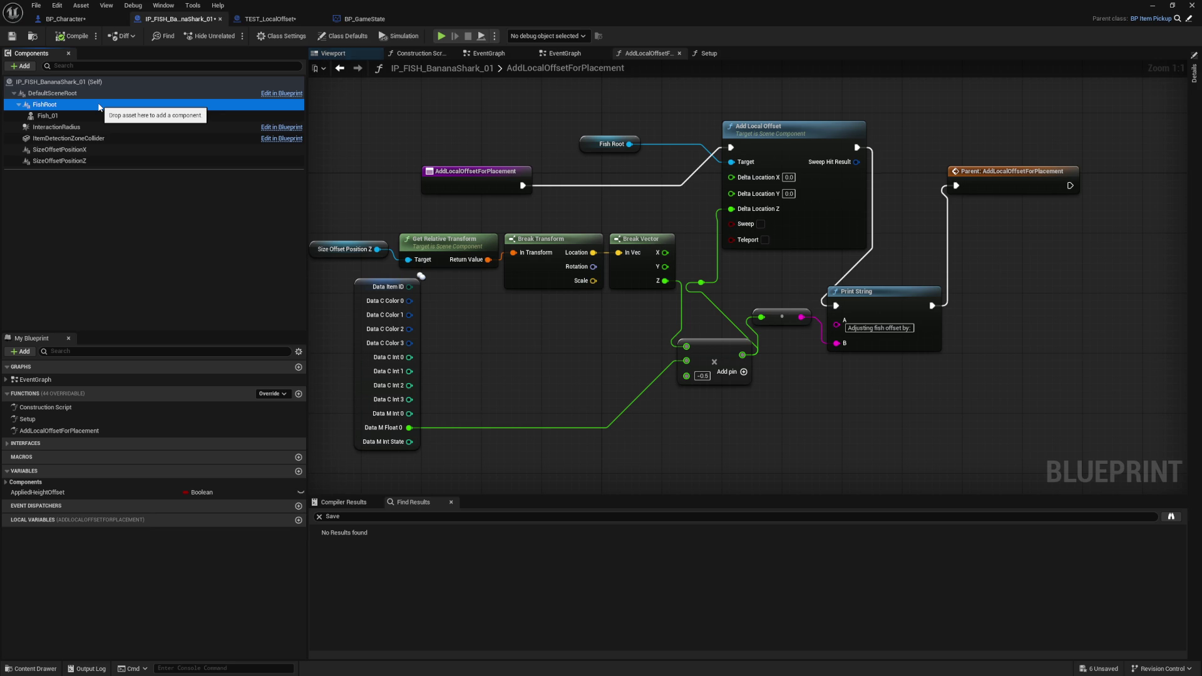
{"action": "mouse_move", "coordinate": [514, 182]}
{"action": "left_mouse_down"}
{"action": "mouse_move", "coordinate": [551, 113]}
{"action": "mouse_move", "coordinate": [593, 136]}
{"action": "left_mouse_up"}
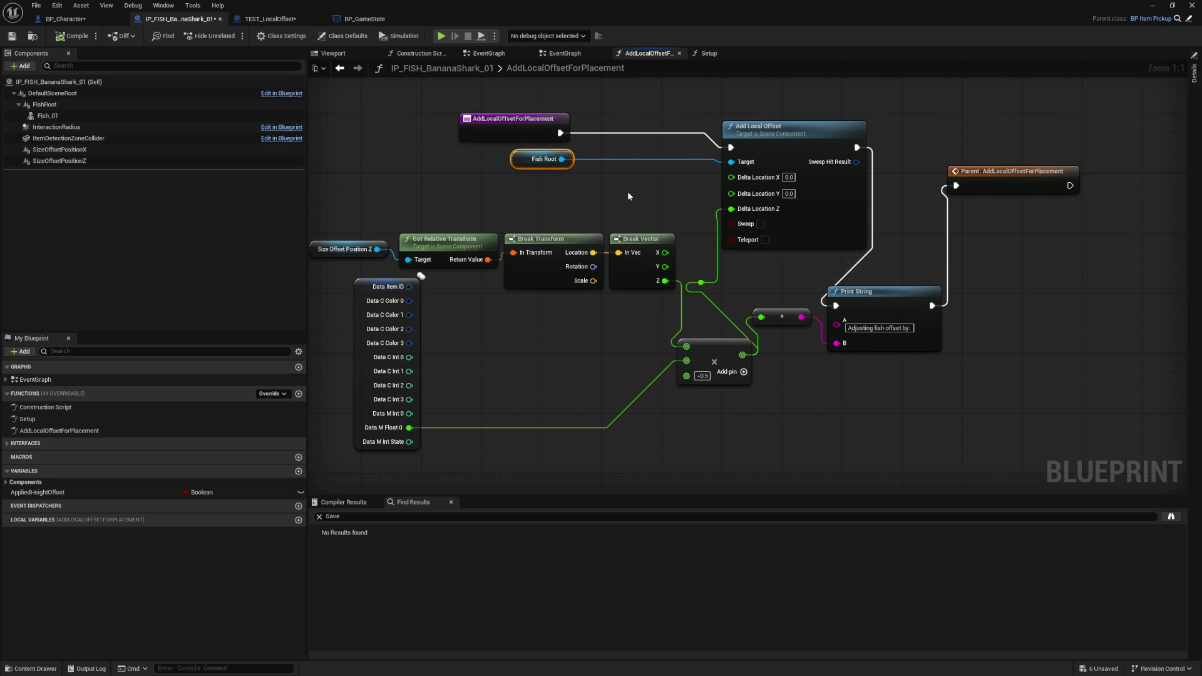
{"action": "left_click", "coordinate": [629, 196]}
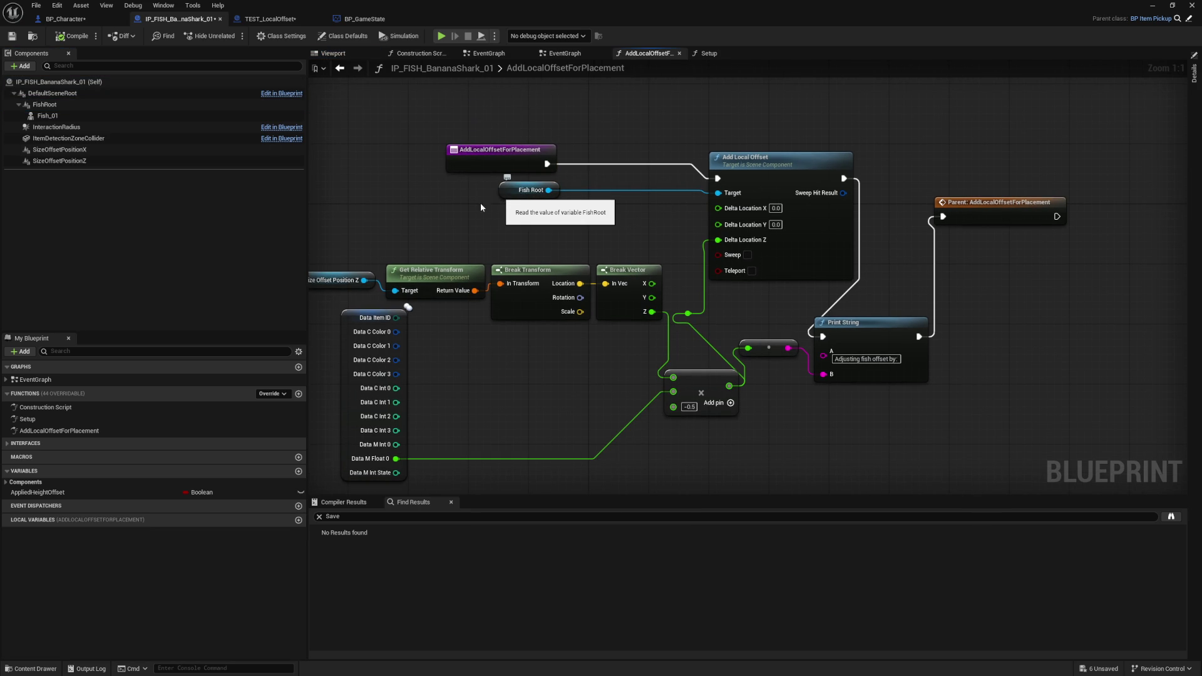
{"action": "left_click", "coordinate": [45, 105]}
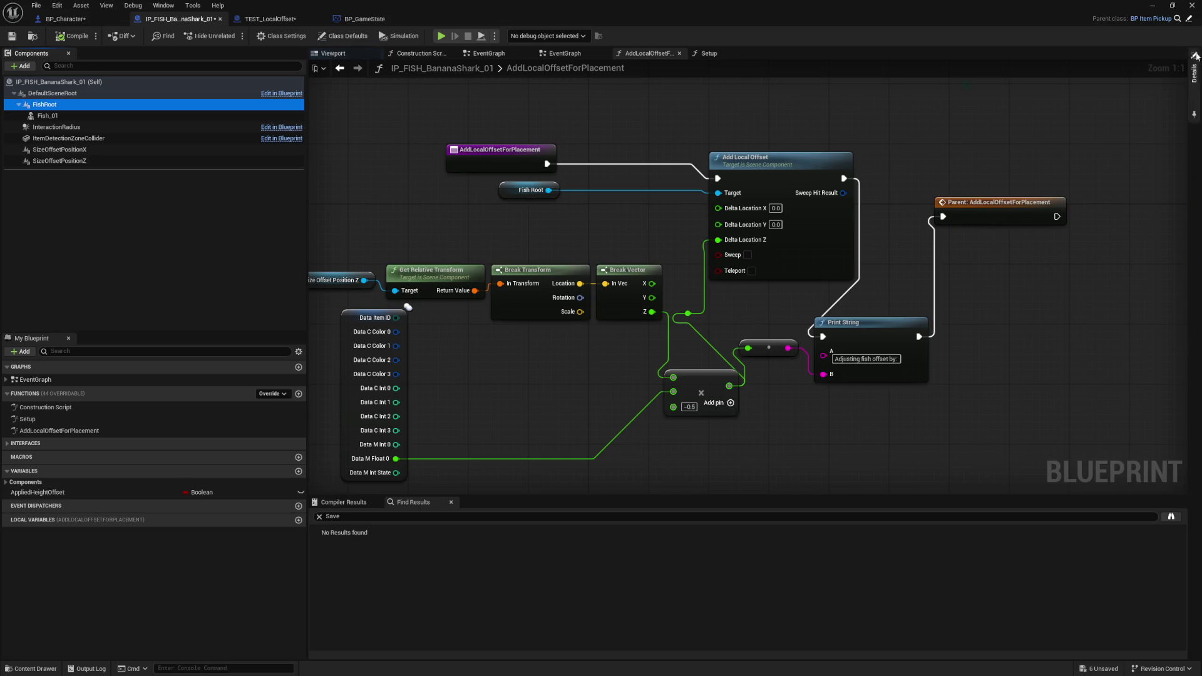
{"action": "left_click", "coordinate": [1196, 75]}
{"action": "left_click", "coordinate": [663, 172]}
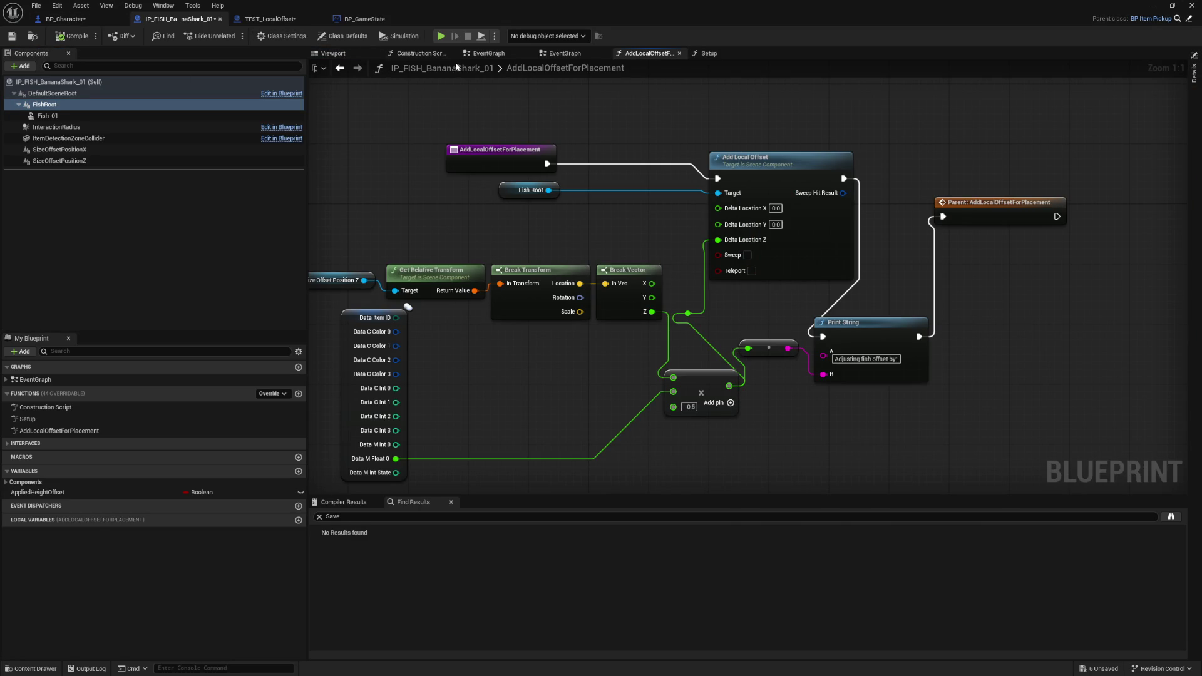
- In the EventGraph, rearrange the BeginPlay Get Actor Location and conversion nodes
{"action": "left_click", "coordinate": [565, 53]}
{"action": "mouse_move", "coordinate": [756, 378]}
{"action": "left_mouse_down"}
{"action": "mouse_move", "coordinate": [635, 268]}
{"action": "mouse_move", "coordinate": [571, 330]}
{"action": "mouse_move", "coordinate": [533, 320]}
{"action": "left_mouse_up"}
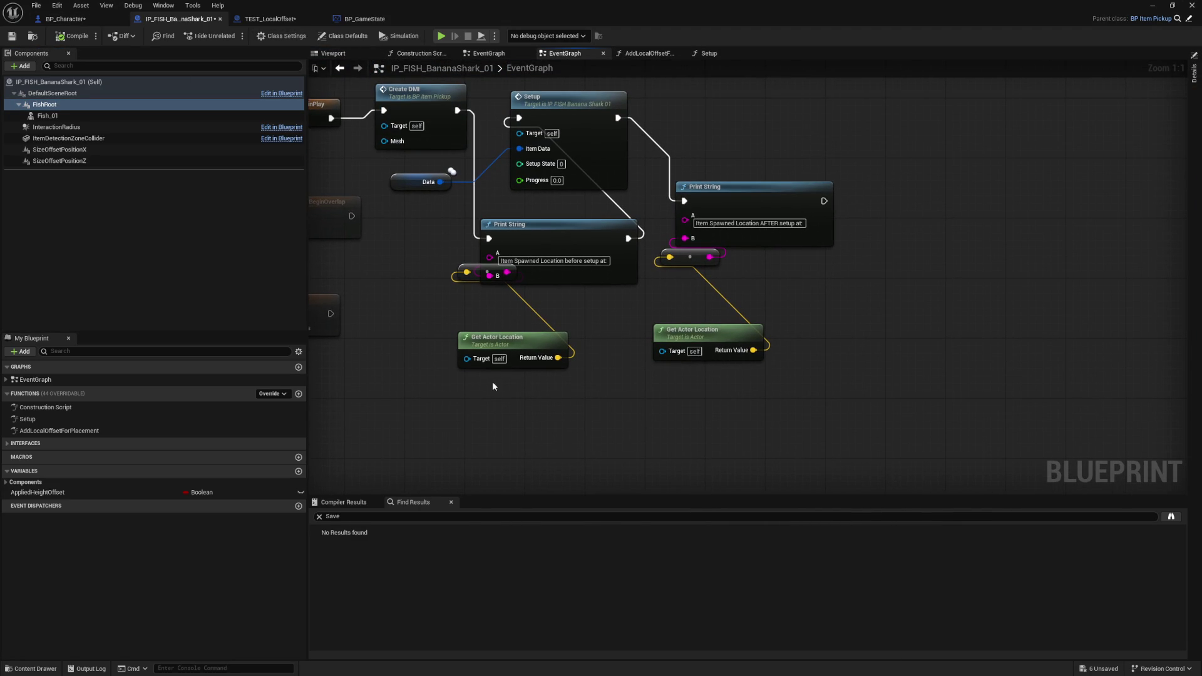
{"action": "left_click_drag", "start_coordinate": [593, 384], "coordinate": [624, 394]}
{"action": "left_click_drag", "start_coordinate": [529, 348], "coordinate": [438, 325]}
{"action": "left_click", "coordinate": [489, 274]}
{"action": "left_click_drag", "start_coordinate": [489, 274], "coordinate": [451, 258]}
{"action": "left_click", "coordinate": [368, 384]}
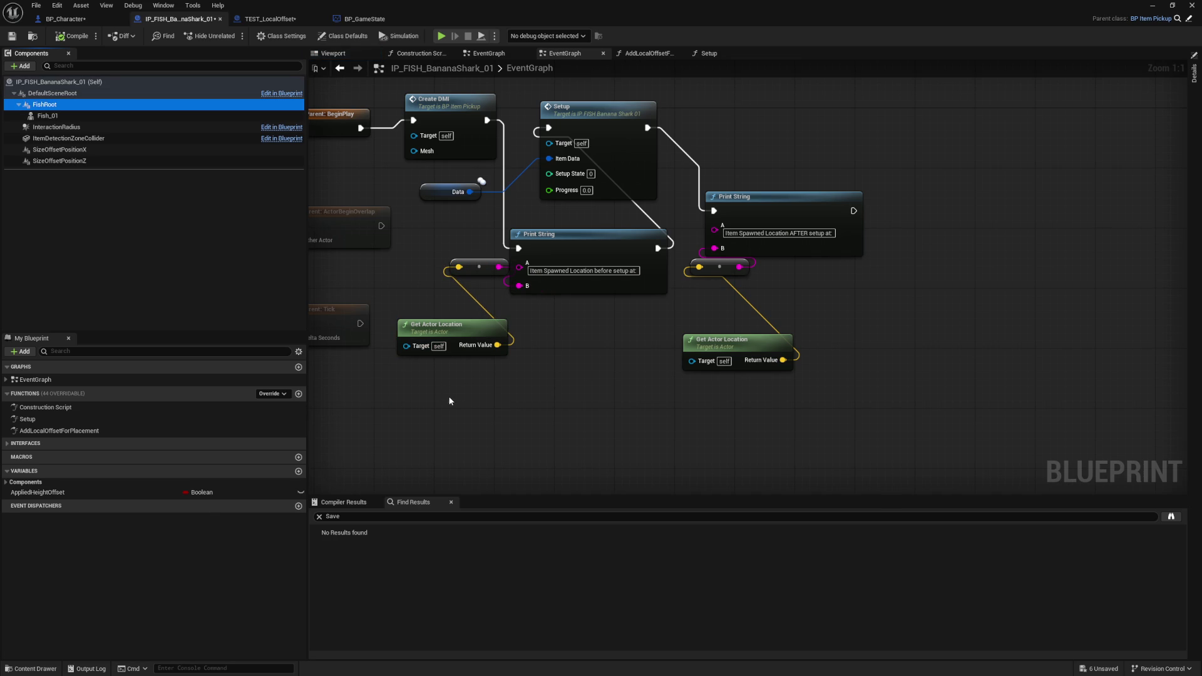
- Drag in a Fish Root reference and wire a Get World Location node to it
{"action": "mouse_move", "coordinate": [44, 105]}
{"action": "left_mouse_down"}
{"action": "mouse_move", "coordinate": [467, 368]}
{"action": "mouse_move", "coordinate": [452, 393]}
{"action": "mouse_move", "coordinate": [553, 395]}
{"action": "left_mouse_up"}
{"action": "type", "text": "get l"}
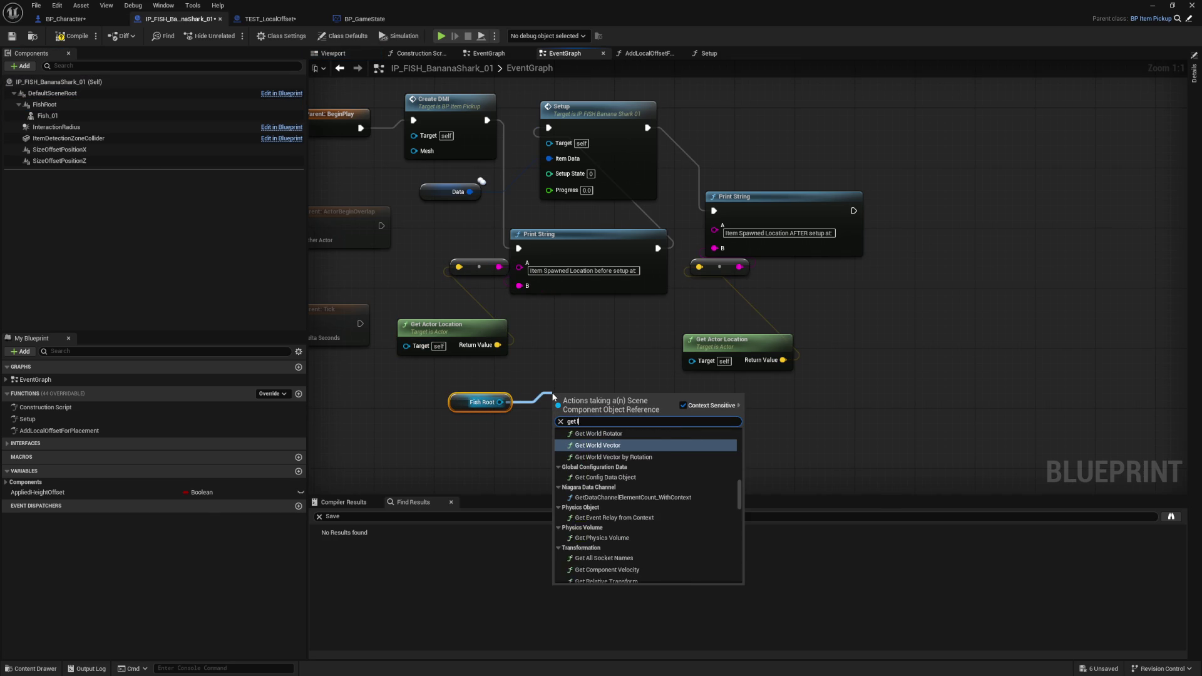
{"action": "type", "text": "ocation"}
{"action": "key", "text": "Down"}
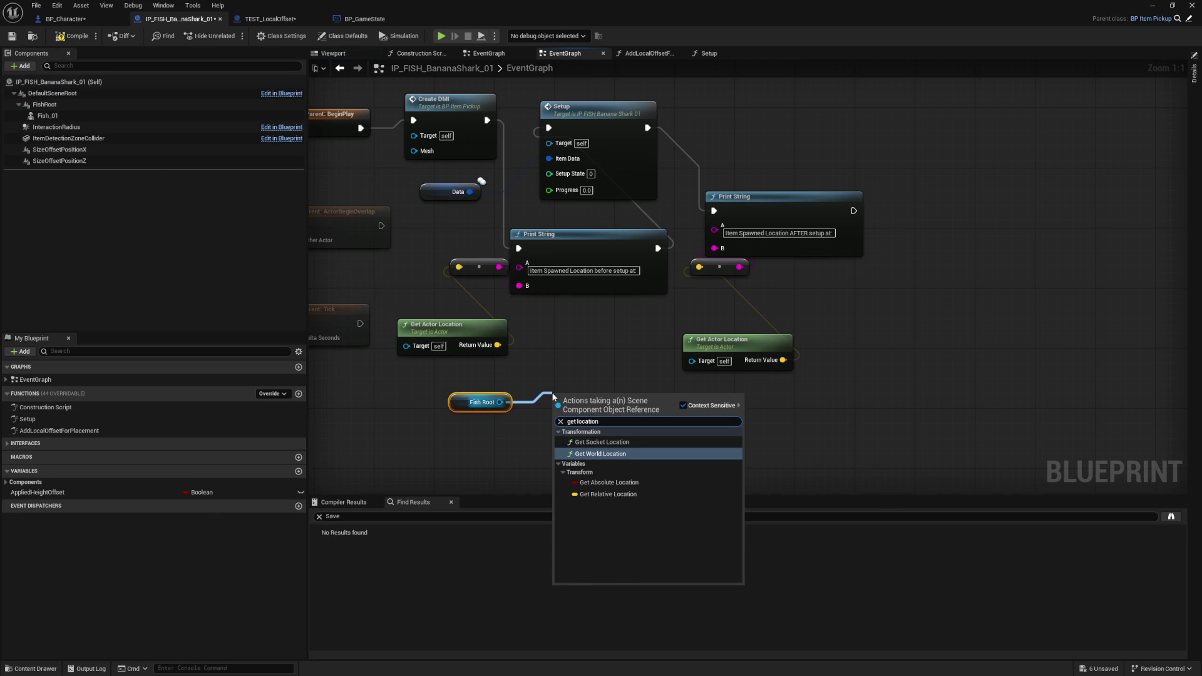
{"action": "key", "text": "Return"}
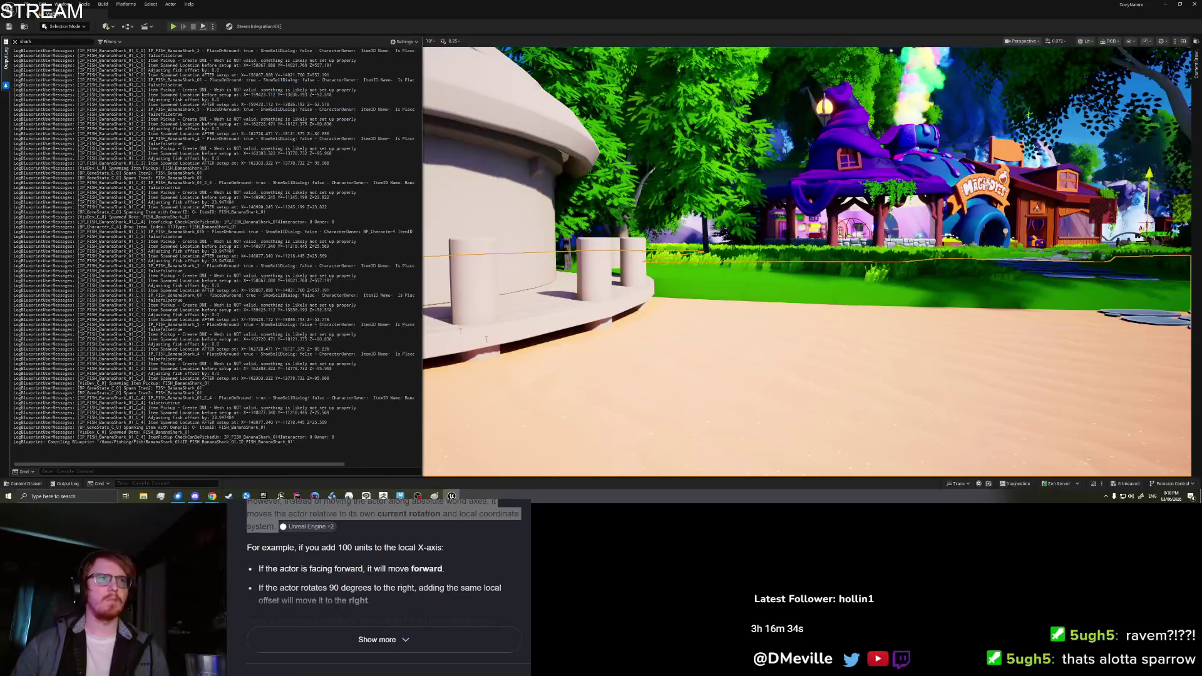
- Play From Here, clear the Output Log, and drop a Banana Shark beside the character
{"action": "right_click", "coordinate": [695, 363]}
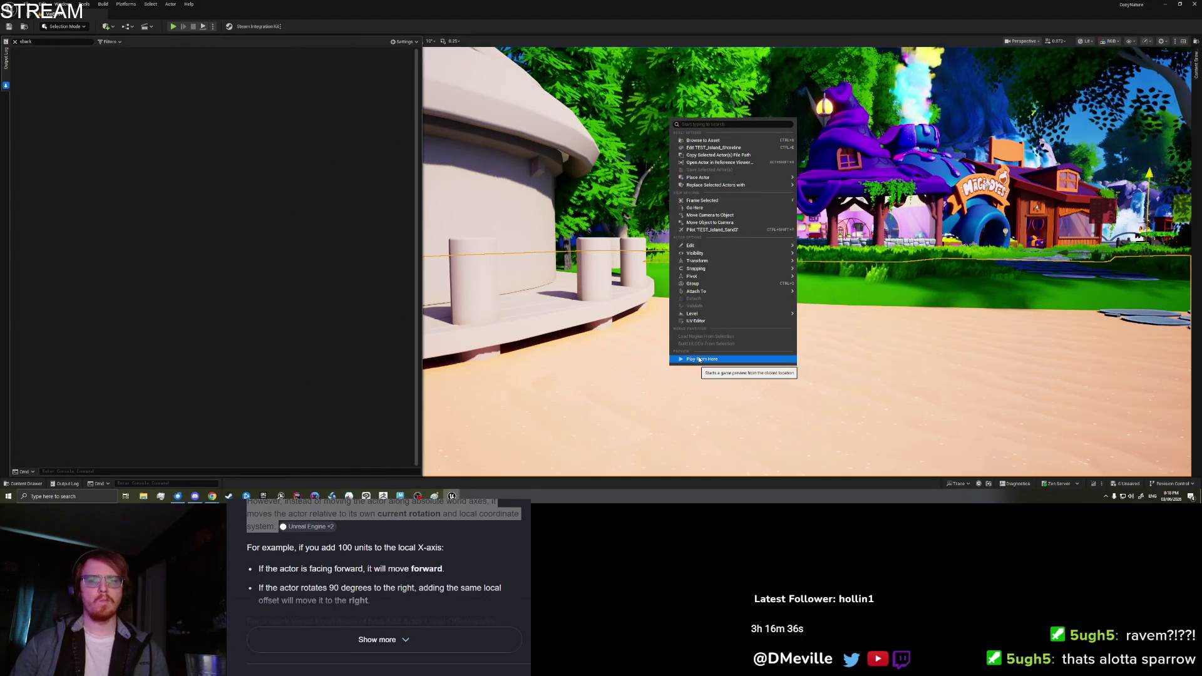
{"action": "left_click", "coordinate": [707, 360]}
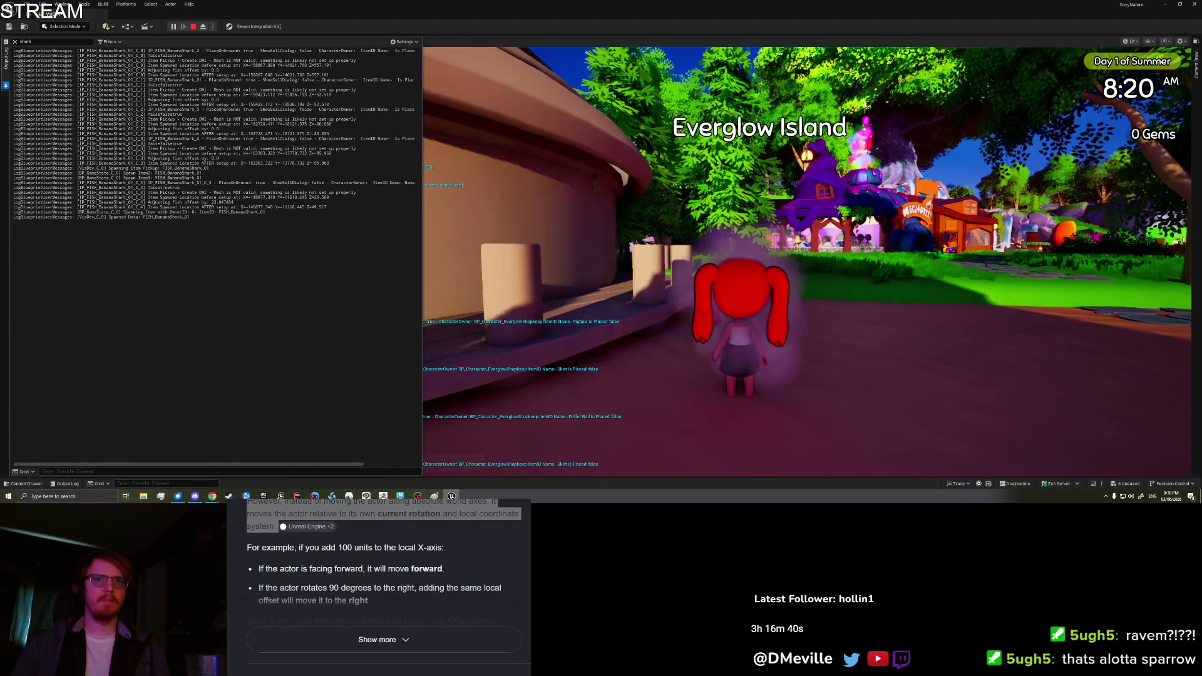
{"action": "key", "text": "e"}
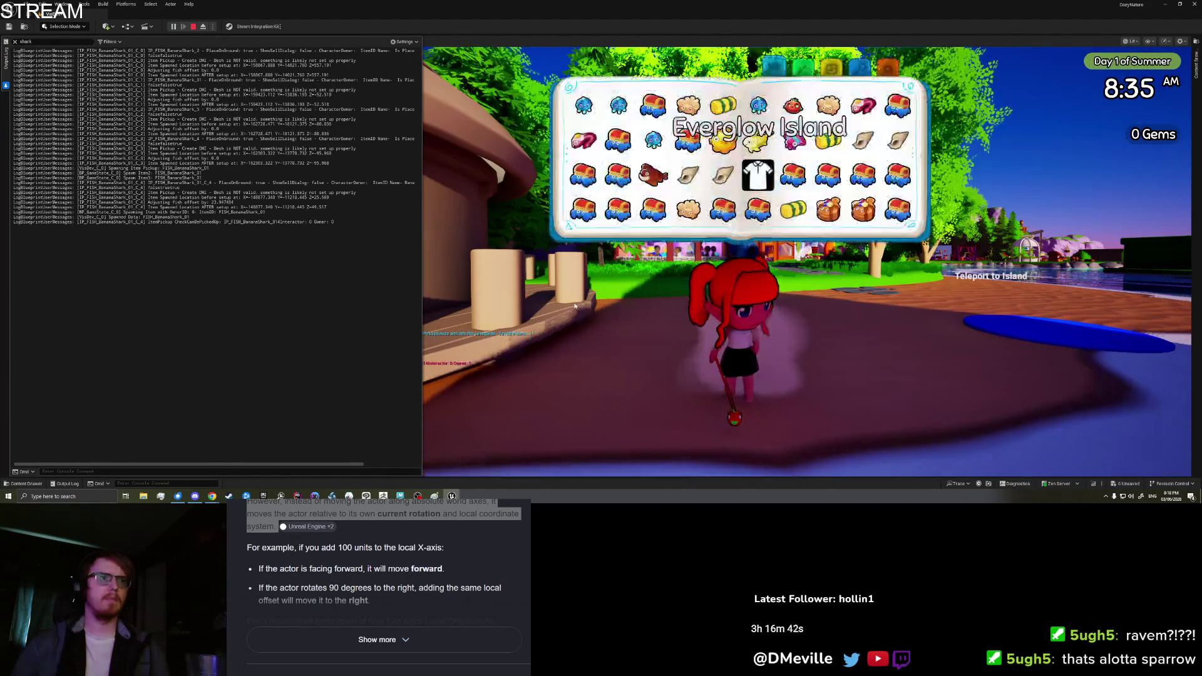
{"action": "right_click", "coordinate": [301, 274]}
{"action": "left_click", "coordinate": [333, 279]}
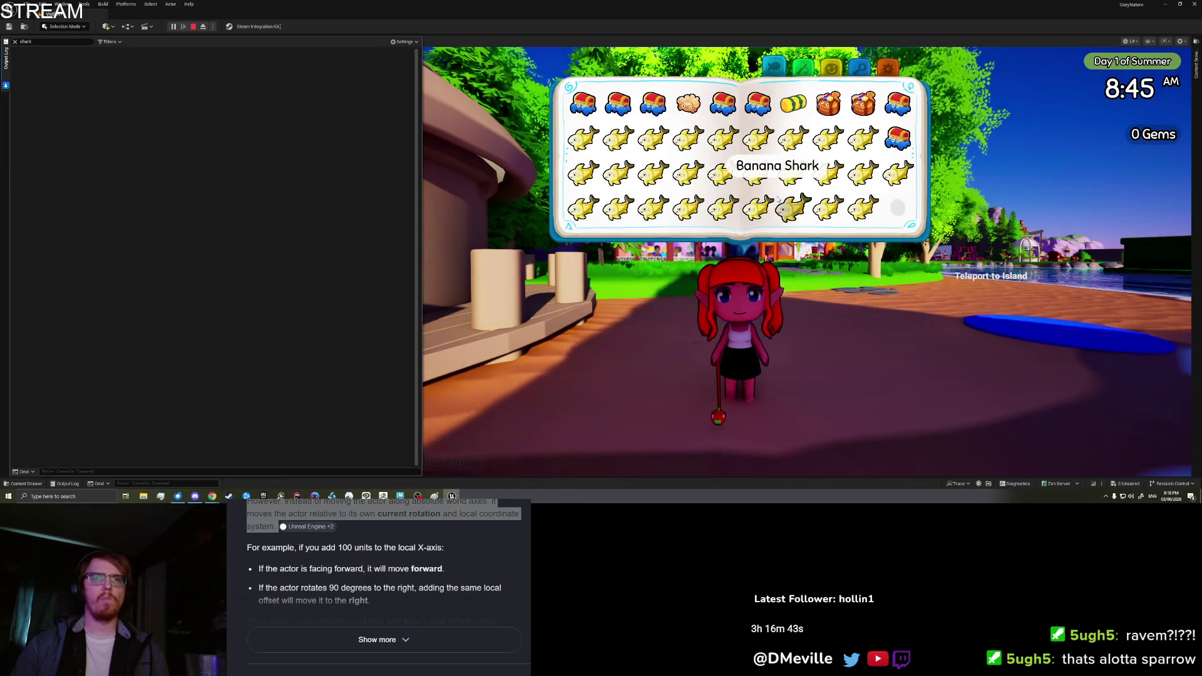
{"action": "left_click", "coordinate": [864, 210]}
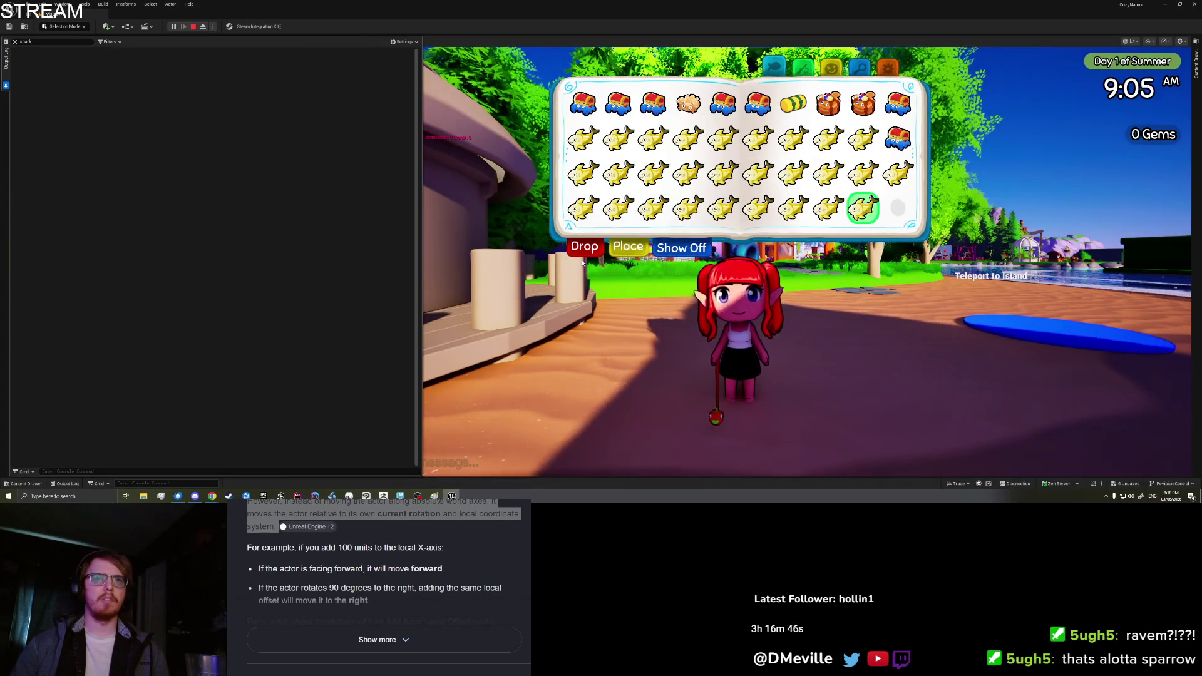
{"action": "key", "text": "q"}
{"action": "left_click_drag", "start_coordinate": [820, 327], "coordinate": [432, 184]}
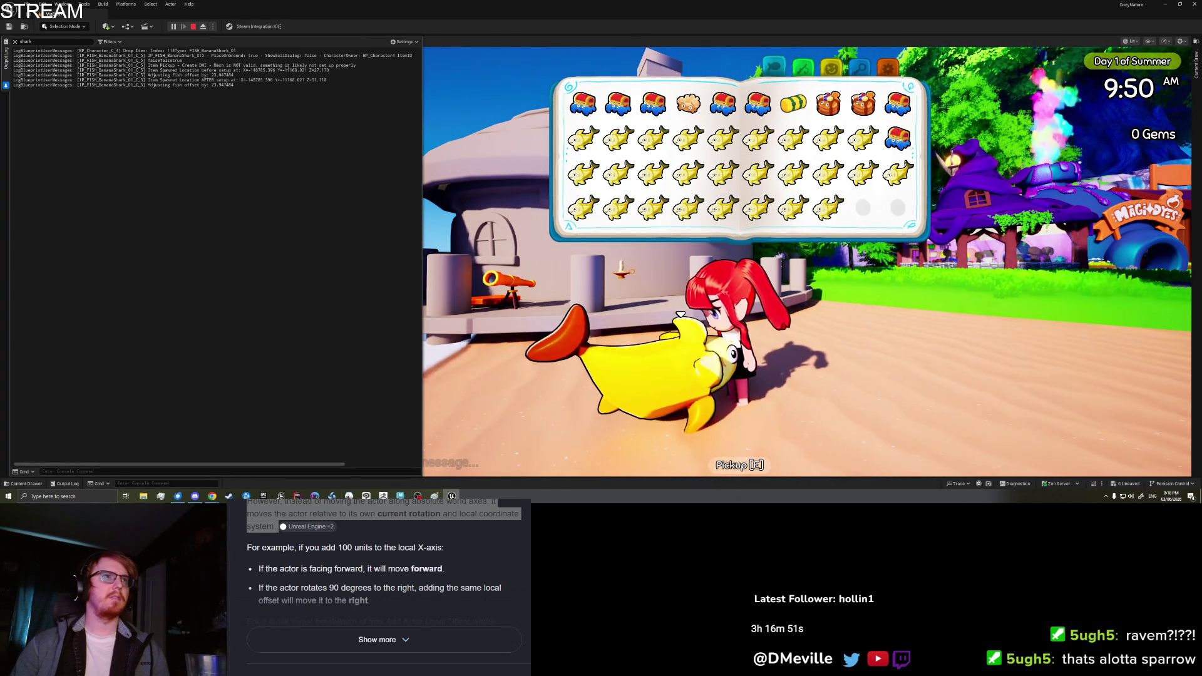
- Read the logged Banana Shark location lines, then end the play test
{"action": "left_click_drag", "start_coordinate": [311, 70], "coordinate": [319, 85]}
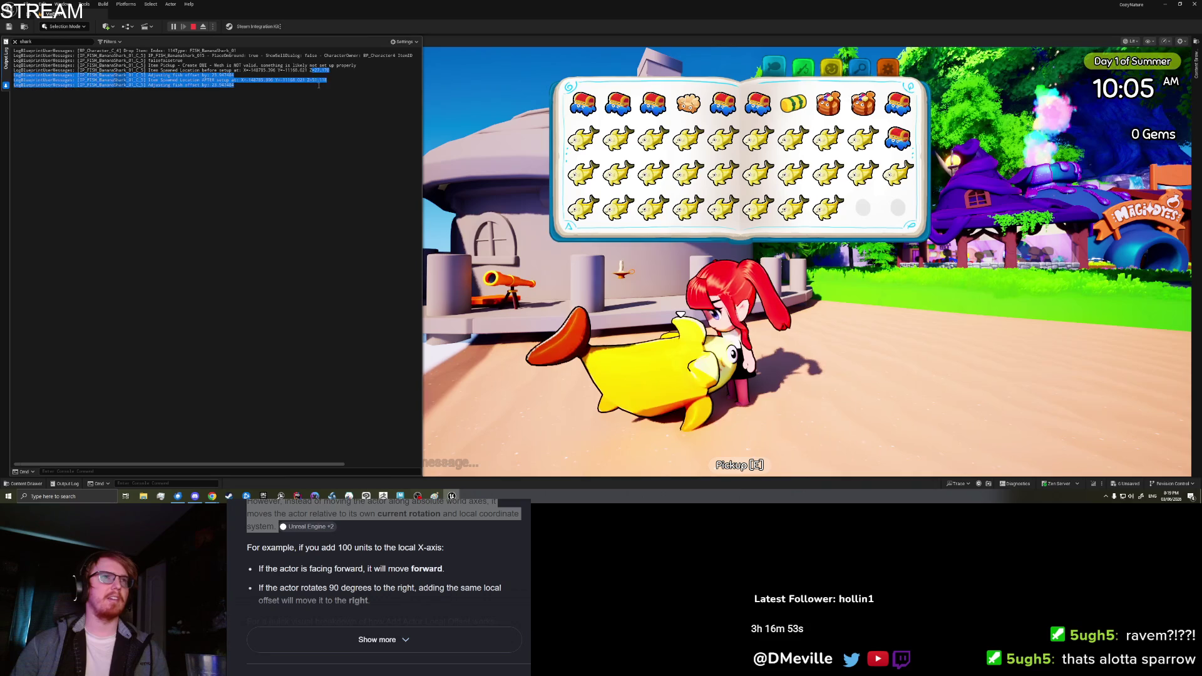
{"action": "left_click", "coordinate": [319, 80]}
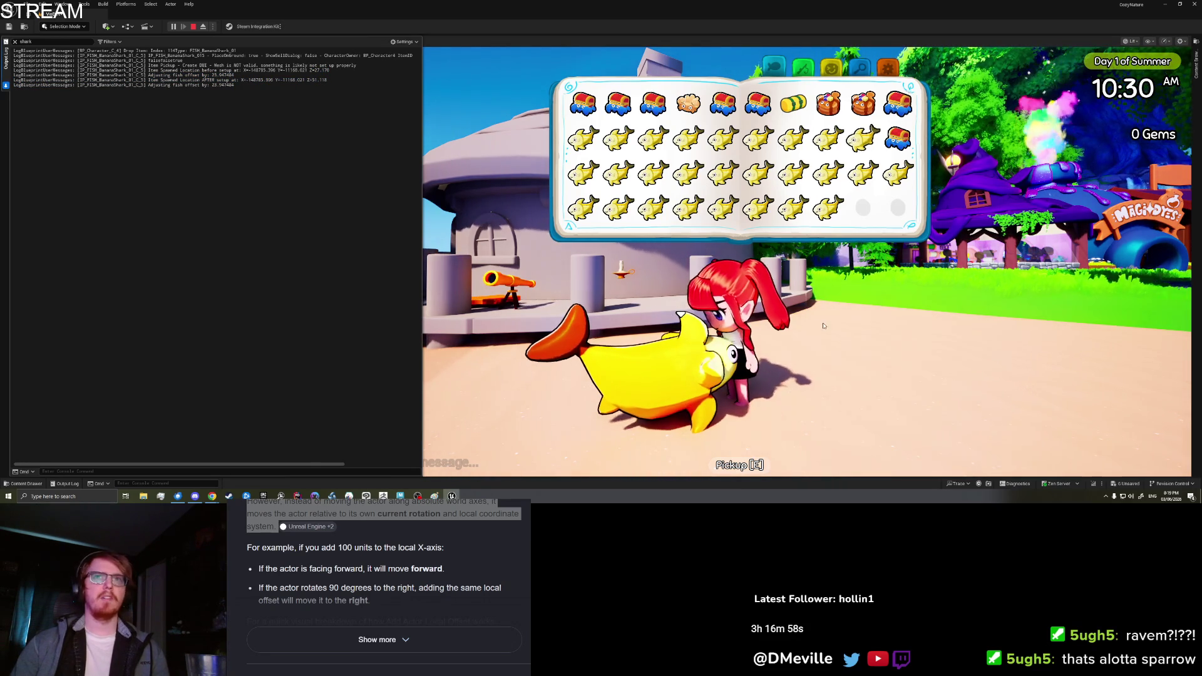
{"action": "left_click_drag", "start_coordinate": [823, 326], "coordinate": [929, 88]}
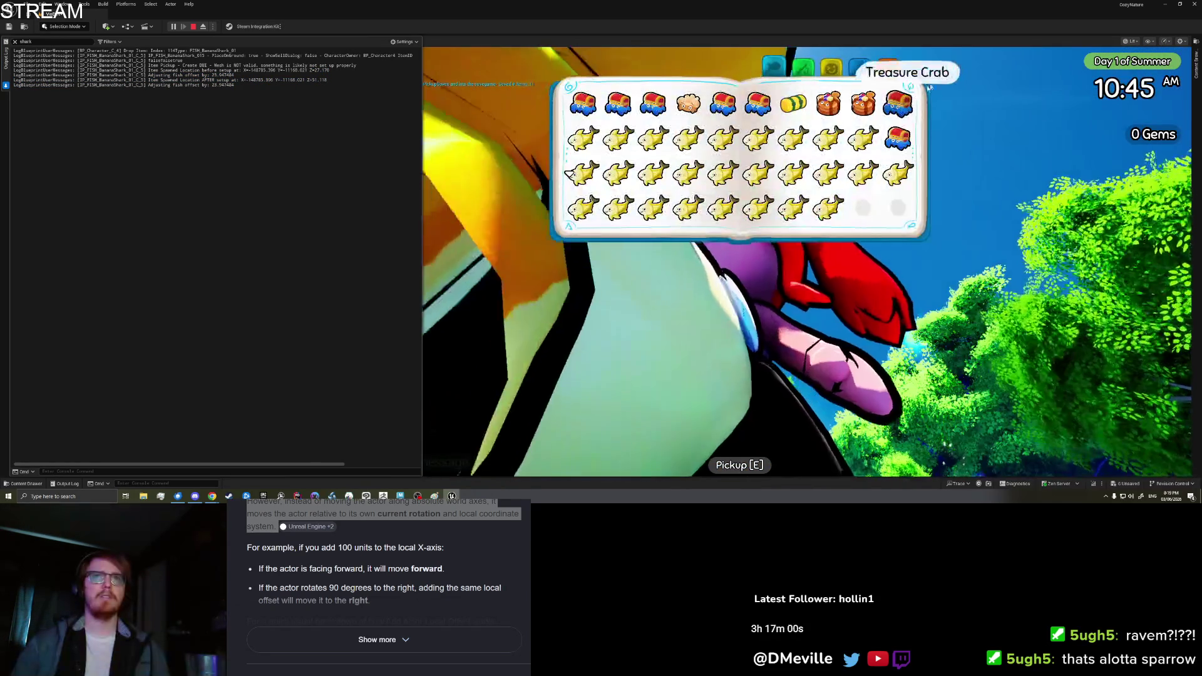
{"action": "key", "text": "Escape"}
{"action": "key", "text": "shift+Escape"}
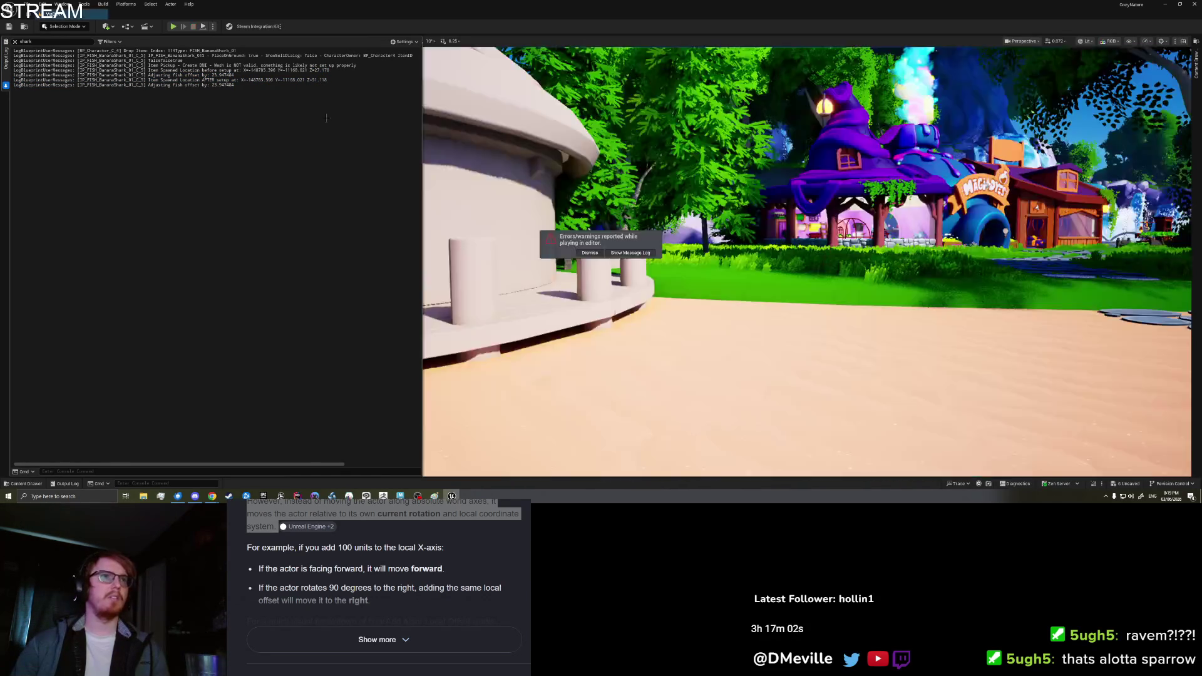
- Start another Play From Here session and walk back toward the yellow fish
{"action": "left_click_drag", "start_coordinate": [786, 349], "coordinate": [754, 486]}
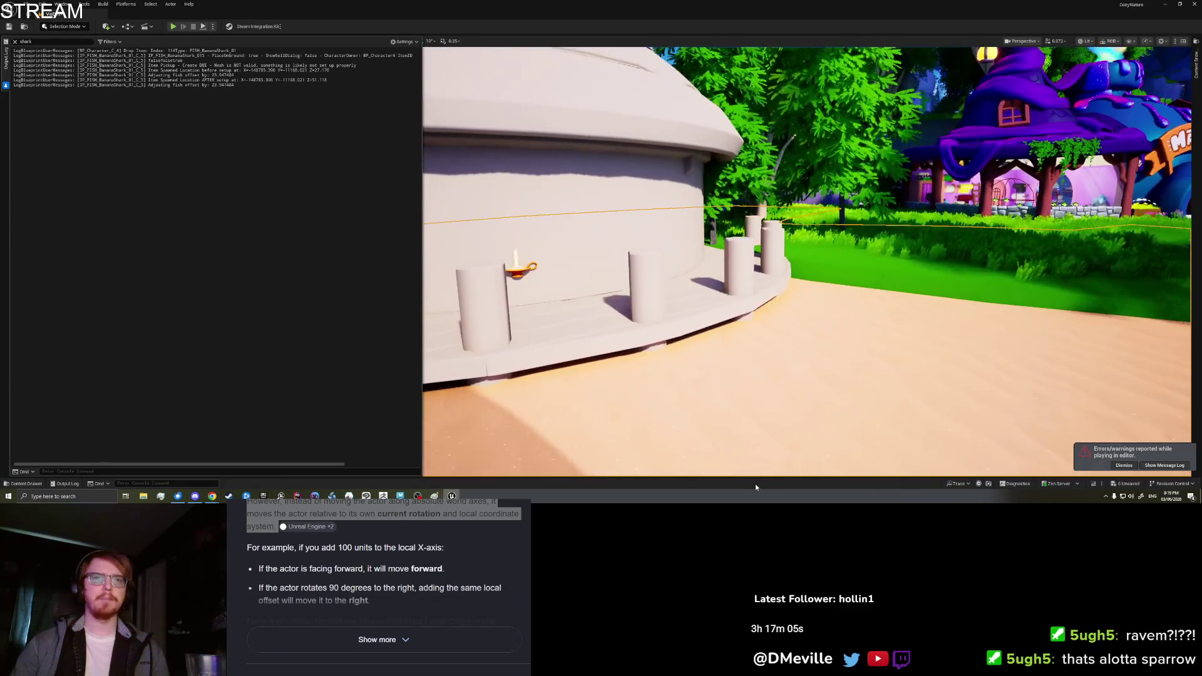
{"action": "right_click", "coordinate": [759, 438]}
{"action": "left_click", "coordinate": [796, 430]}
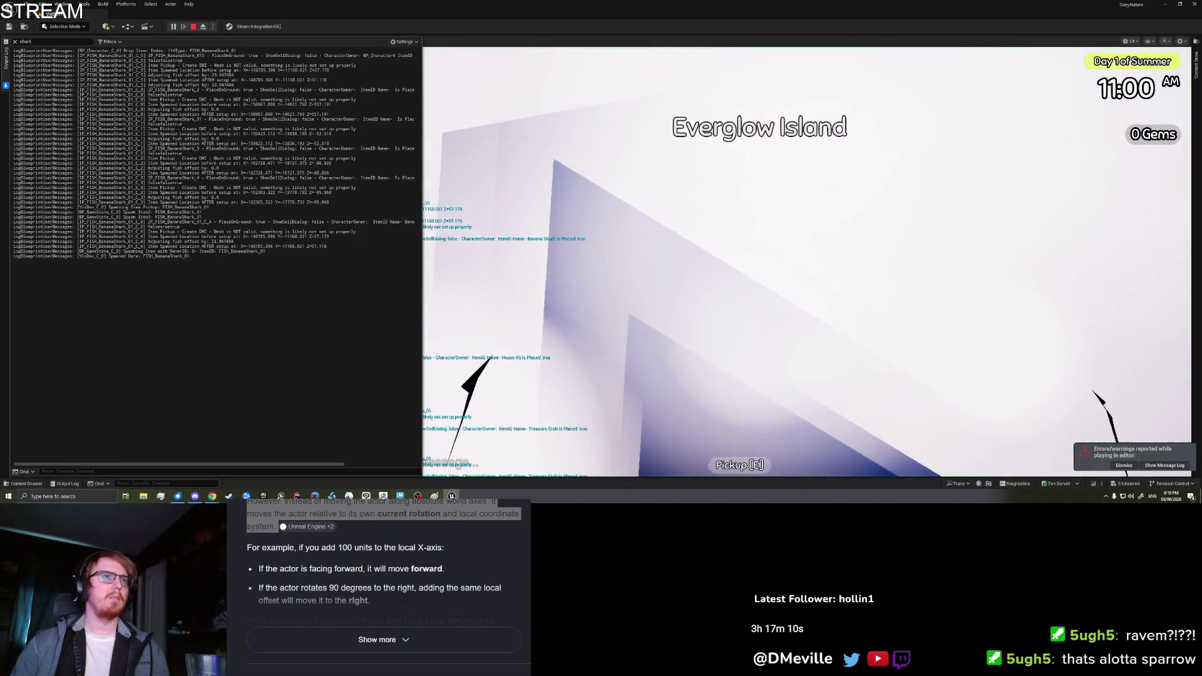
{"action": "key", "text": "s"}
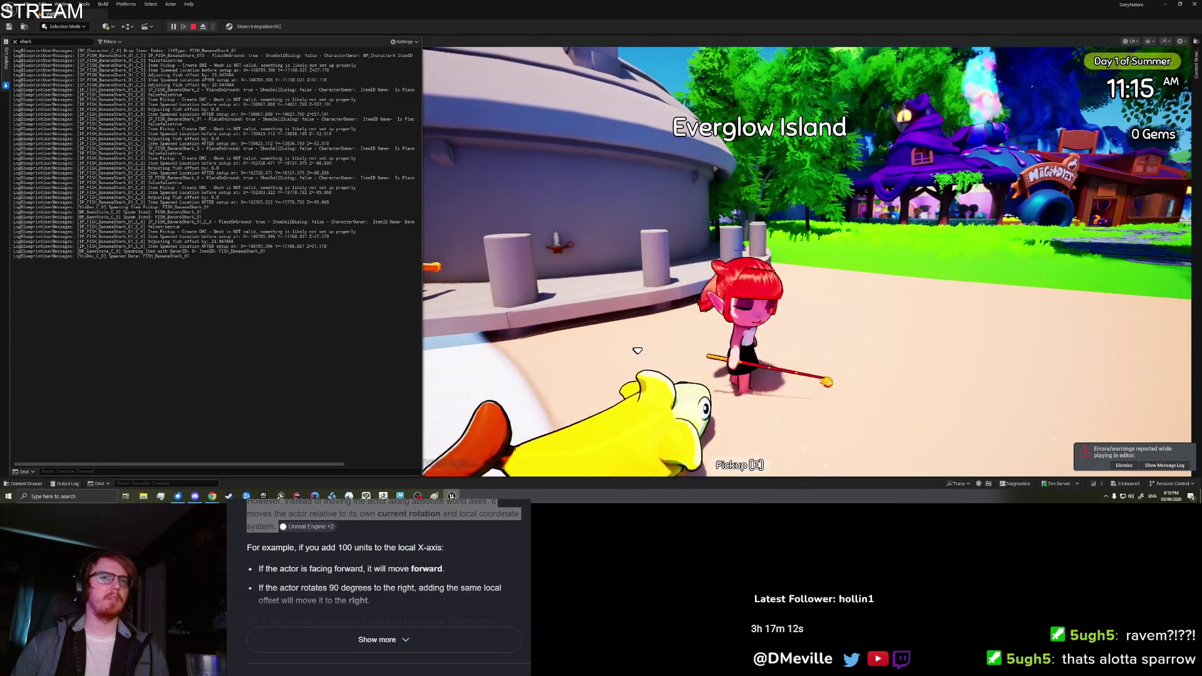
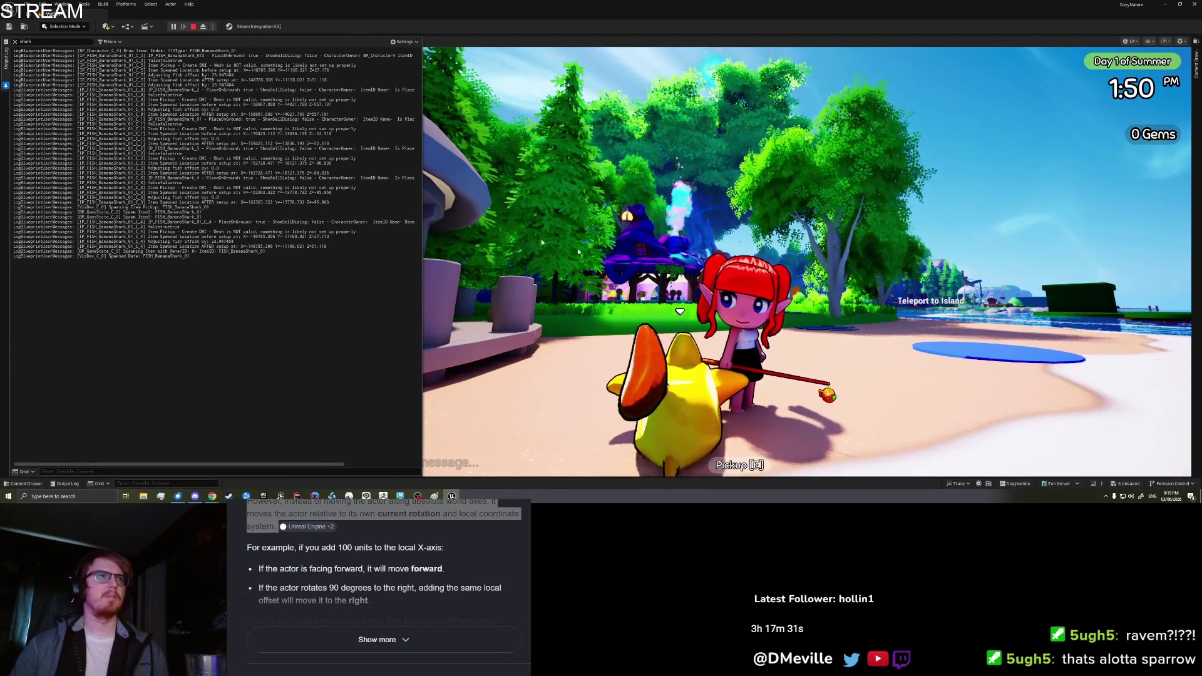
- Eject, inspect the FishRoot transform of dropped IP_FISH_BananaShark_014, then repossess the player
{"action": "left_click", "coordinate": [202, 28]}
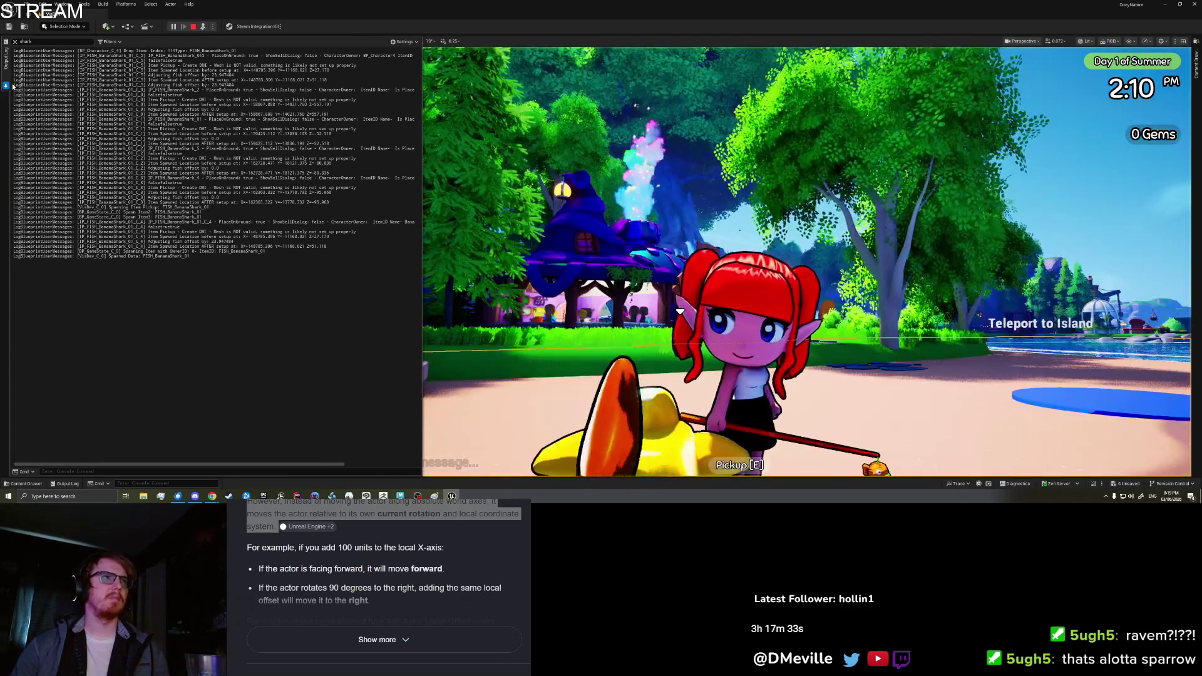
{"action": "left_click", "coordinate": [590, 380]}
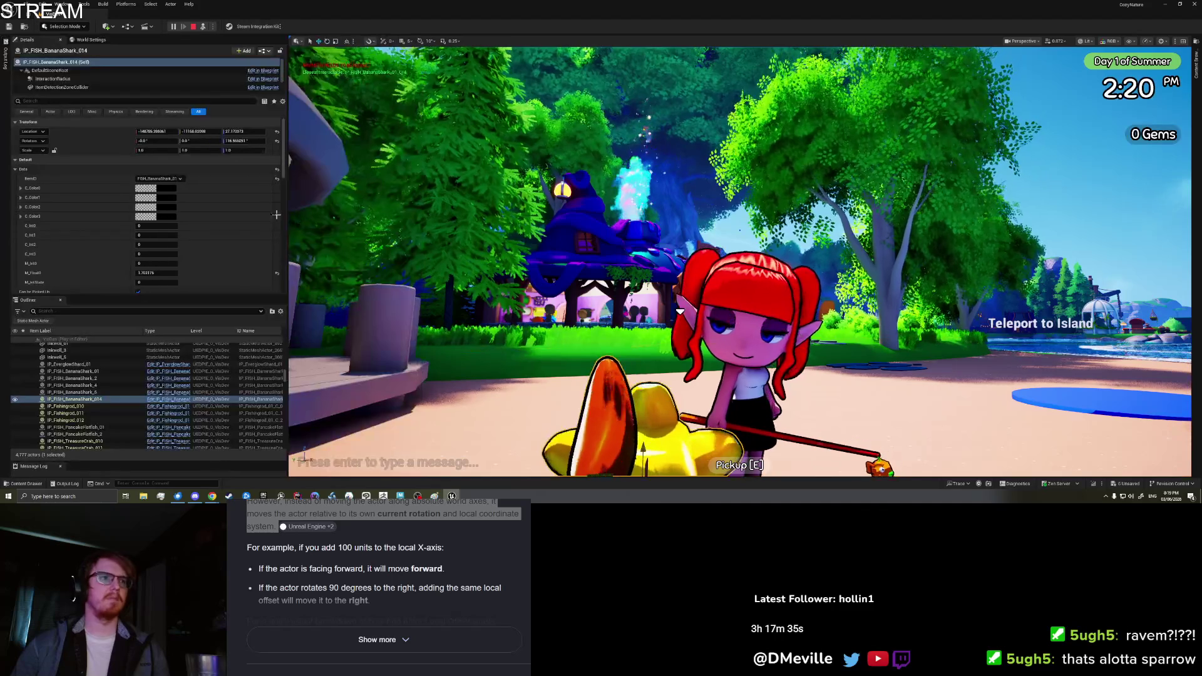
{"action": "scroll", "coordinate": [50, 74], "scroll_direction": "down", "scroll_amount": 3}
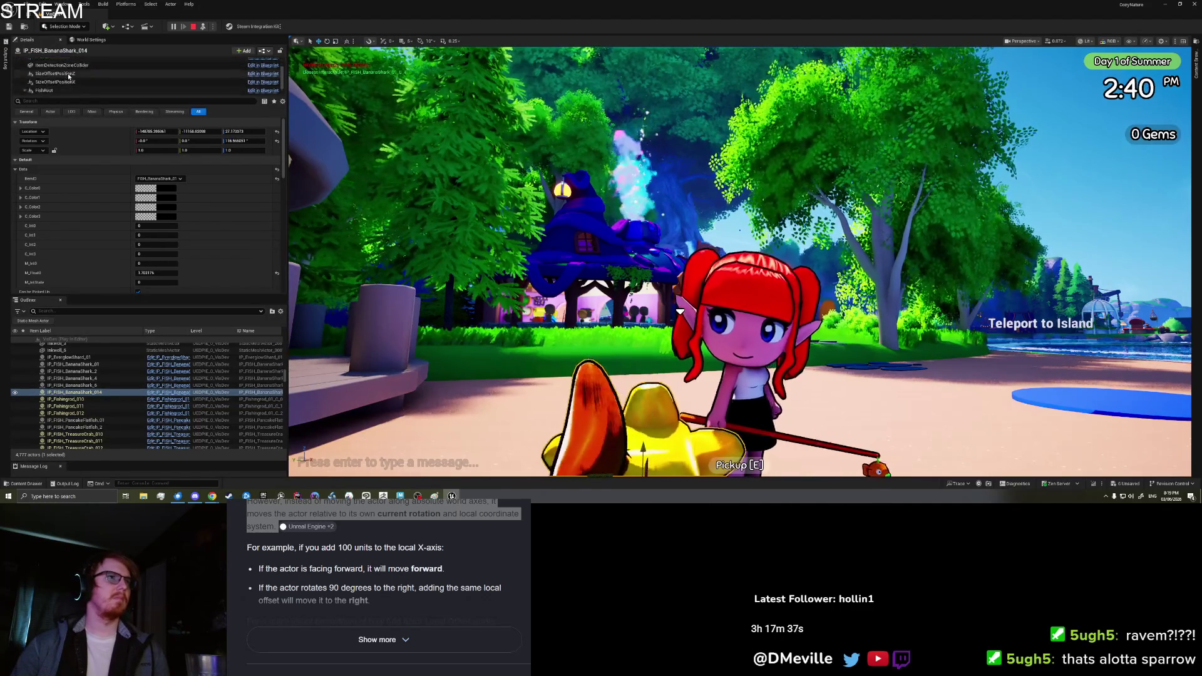
{"action": "left_click", "coordinate": [63, 82]}
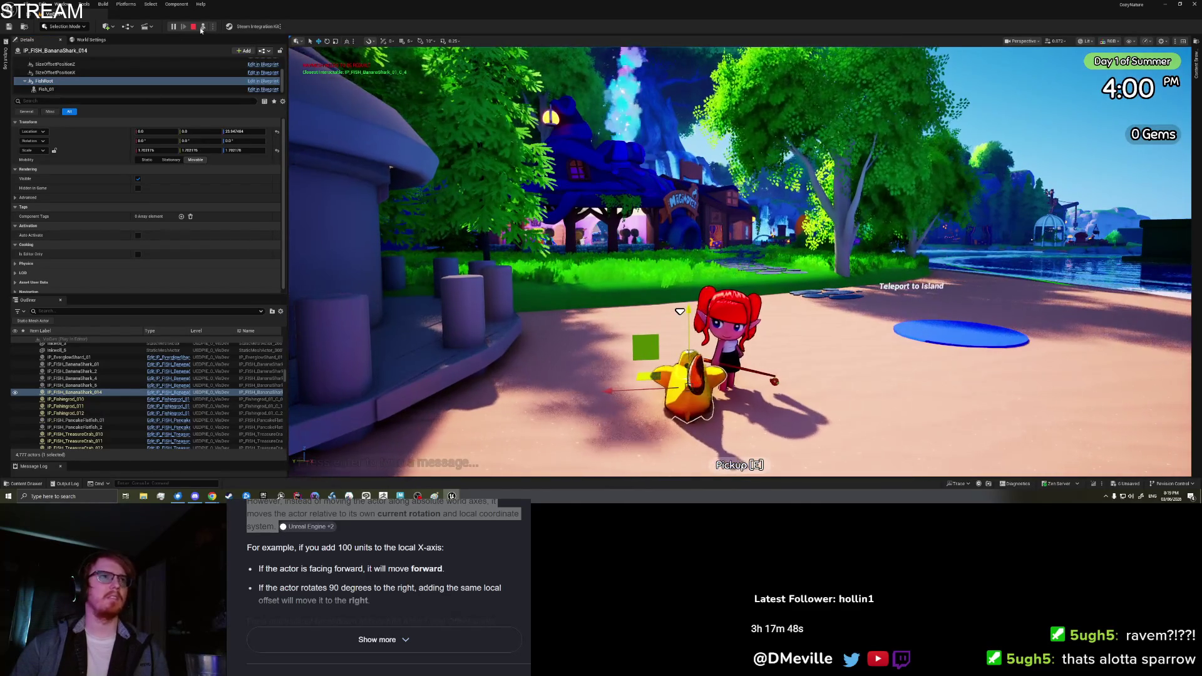
{"action": "key", "text": "F8"}
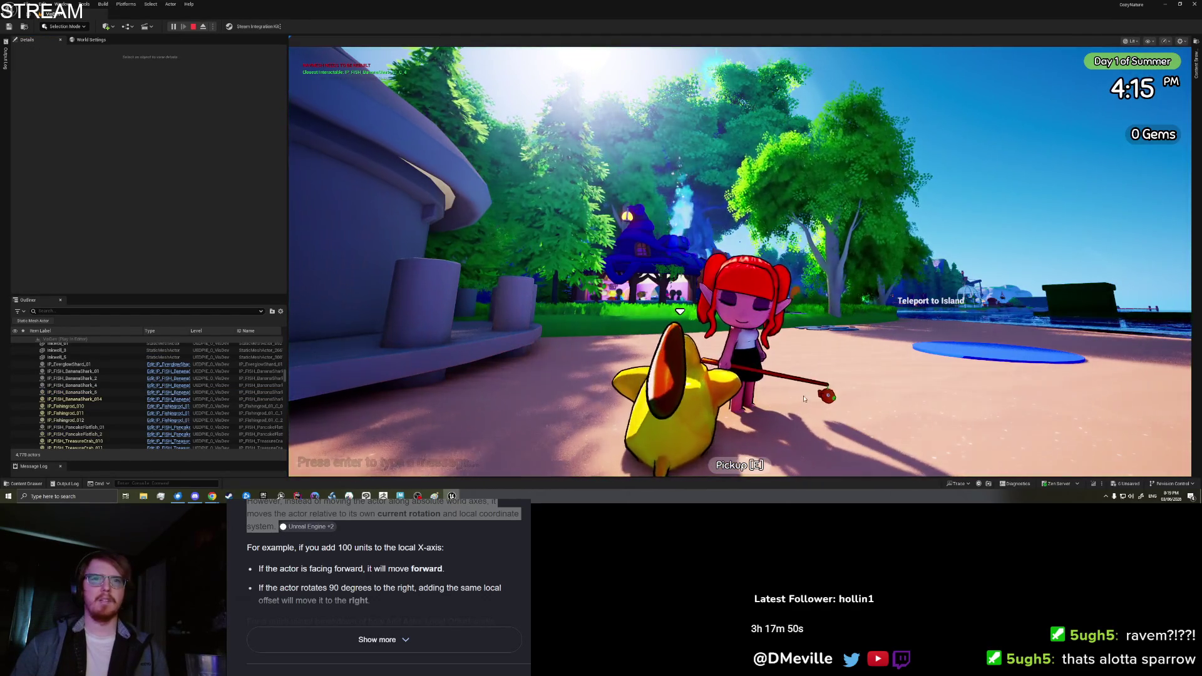
- Drop a Banana Shark from the inventory beside the character
{"action": "key", "text": "Tab"}
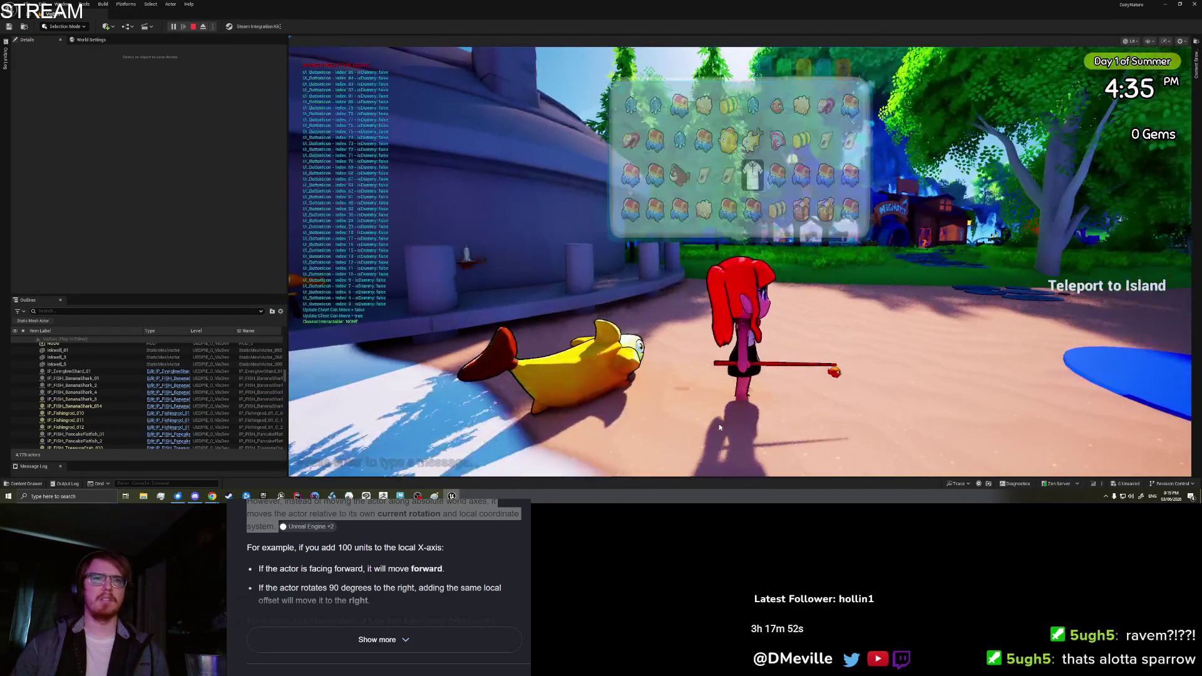
{"action": "scroll", "coordinate": [812, 188], "scroll_direction": "down", "scroll_amount": 1}
{"action": "left_click", "coordinate": [793, 203]}
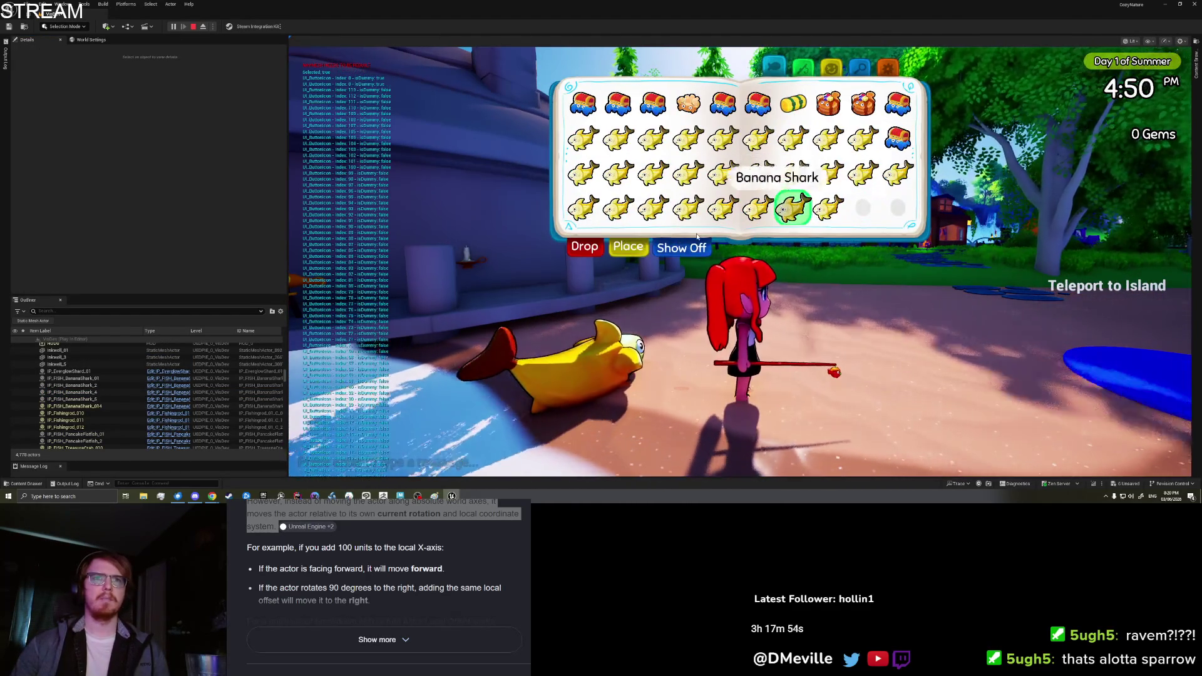
{"action": "left_click", "coordinate": [579, 249]}
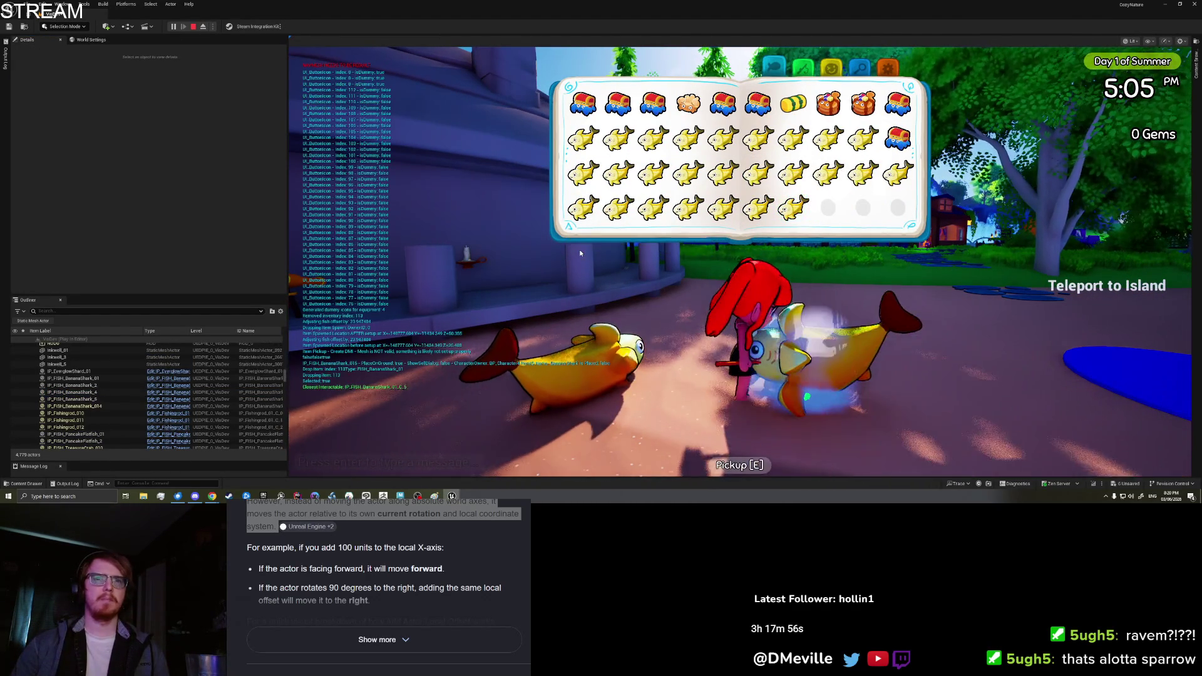
- Eject and repossess to check the newly dropped IP_FISH_BananaShark_015
{"action": "key", "text": "F8"}
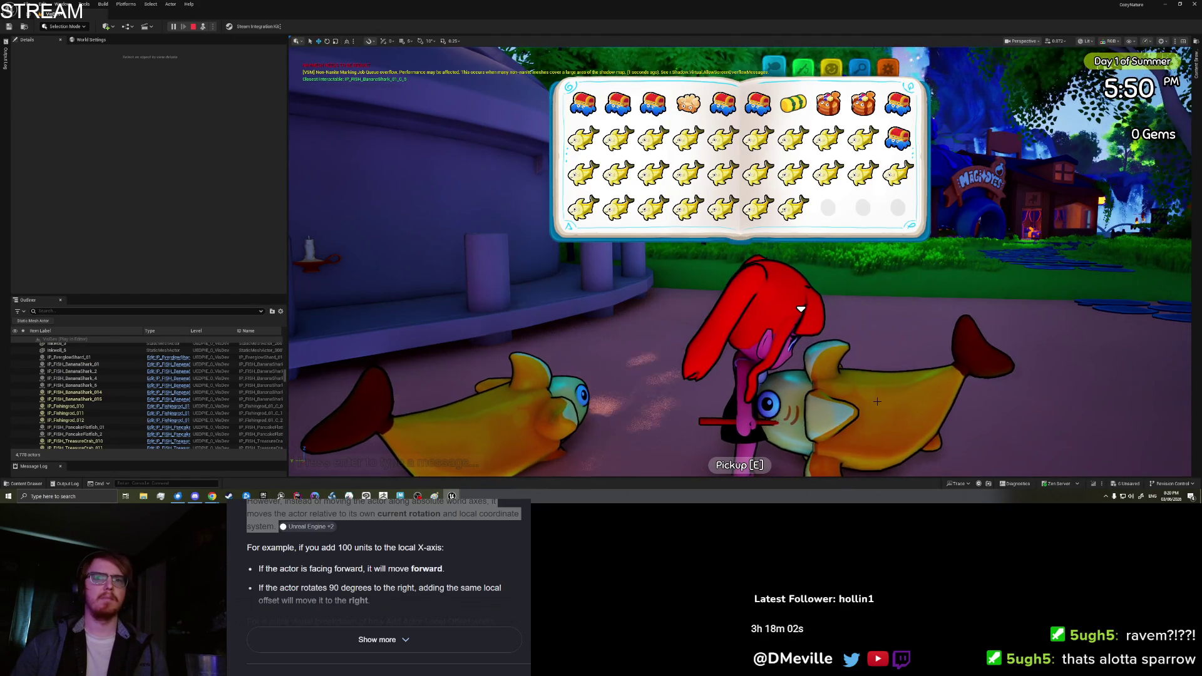
{"action": "key", "text": "F8"}
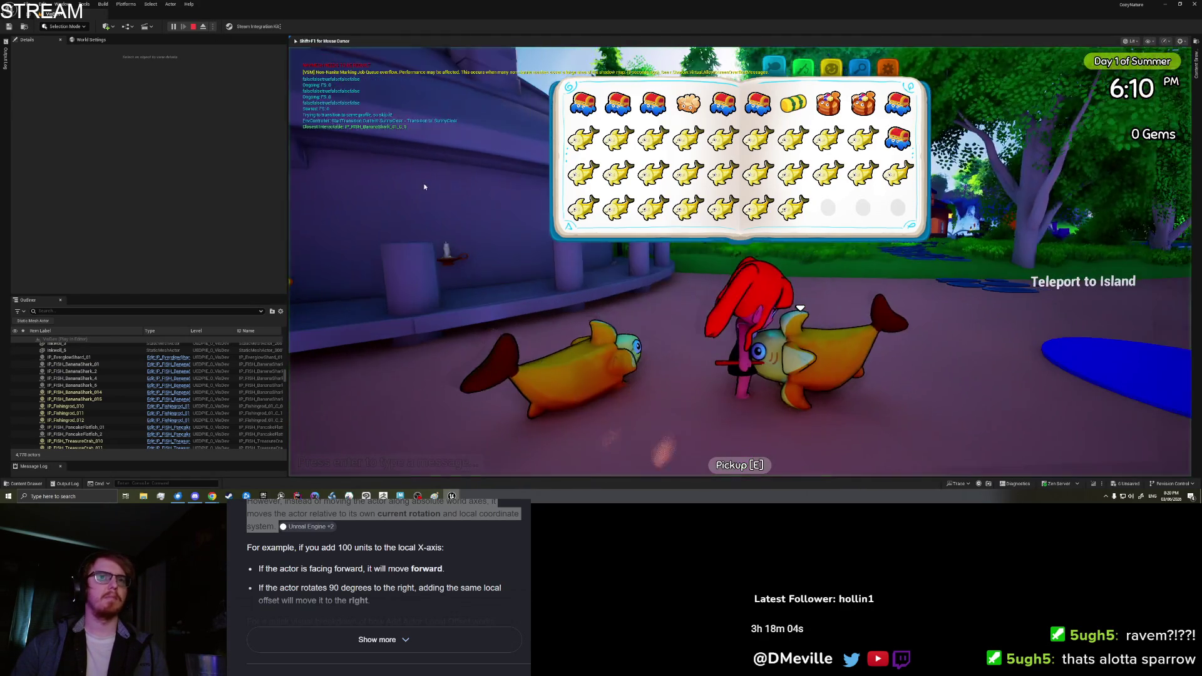
{"action": "left_click", "coordinate": [204, 27]}
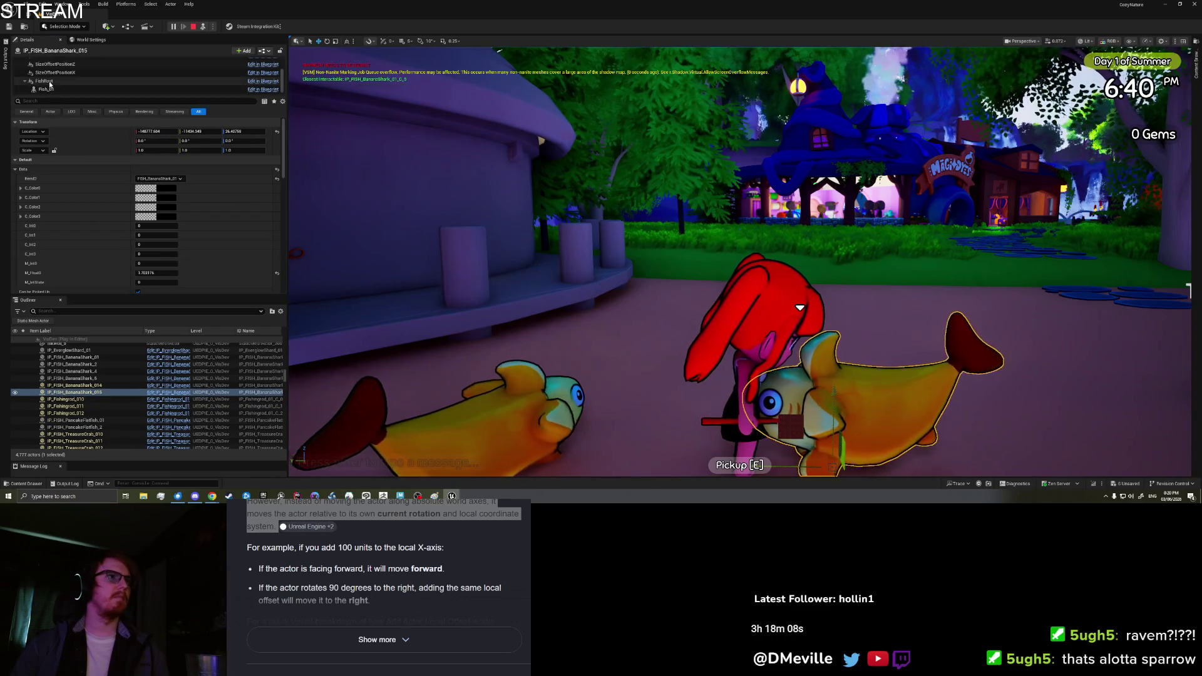
- Compare the FishRoot transforms of BananaShark_015 and BananaShark_014 in Details
{"action": "left_click", "coordinate": [44, 81]}
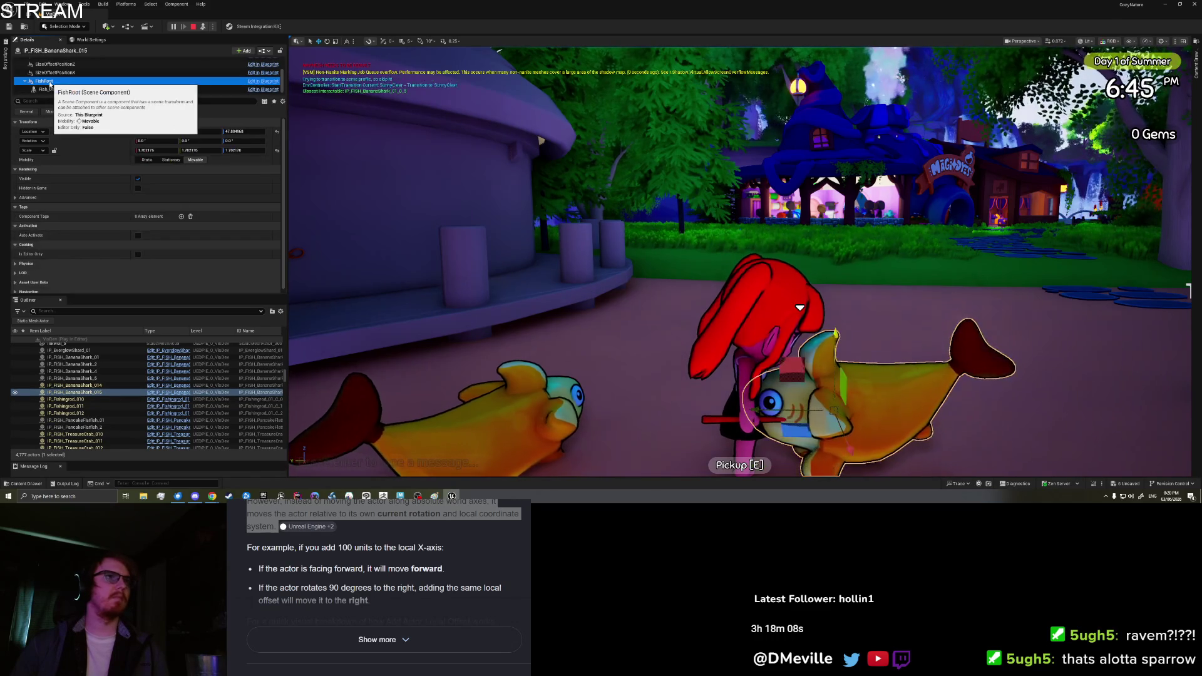
{"action": "left_click", "coordinate": [476, 418]}
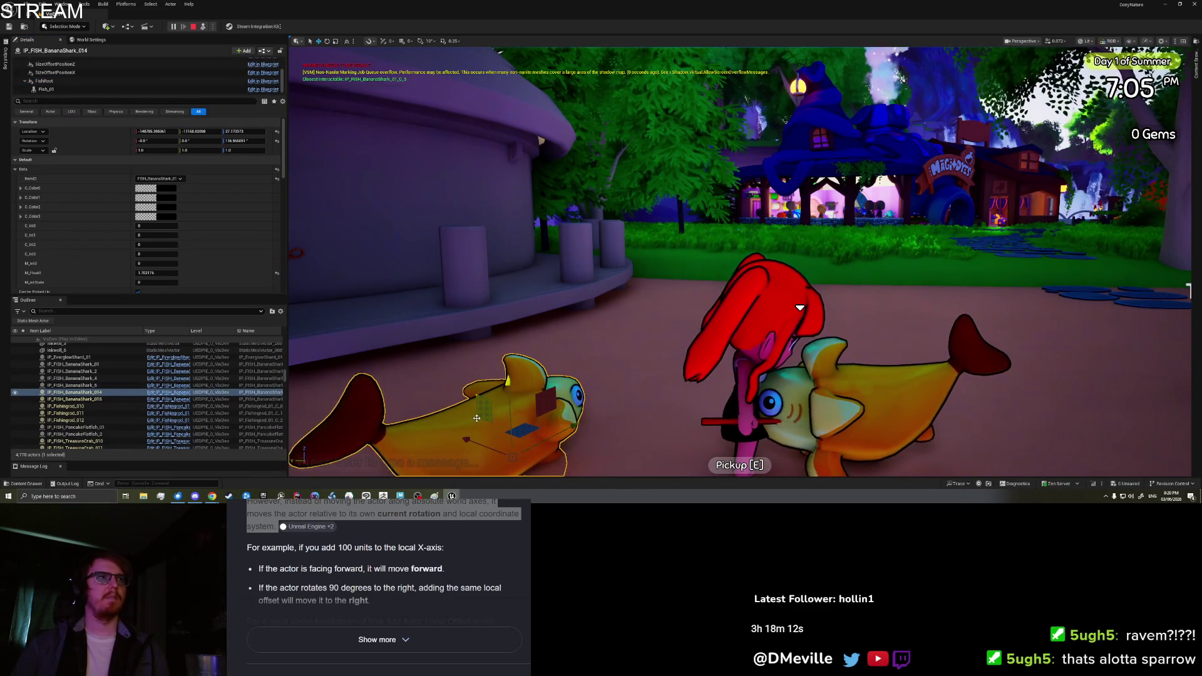
{"action": "left_click", "coordinate": [73, 82]}
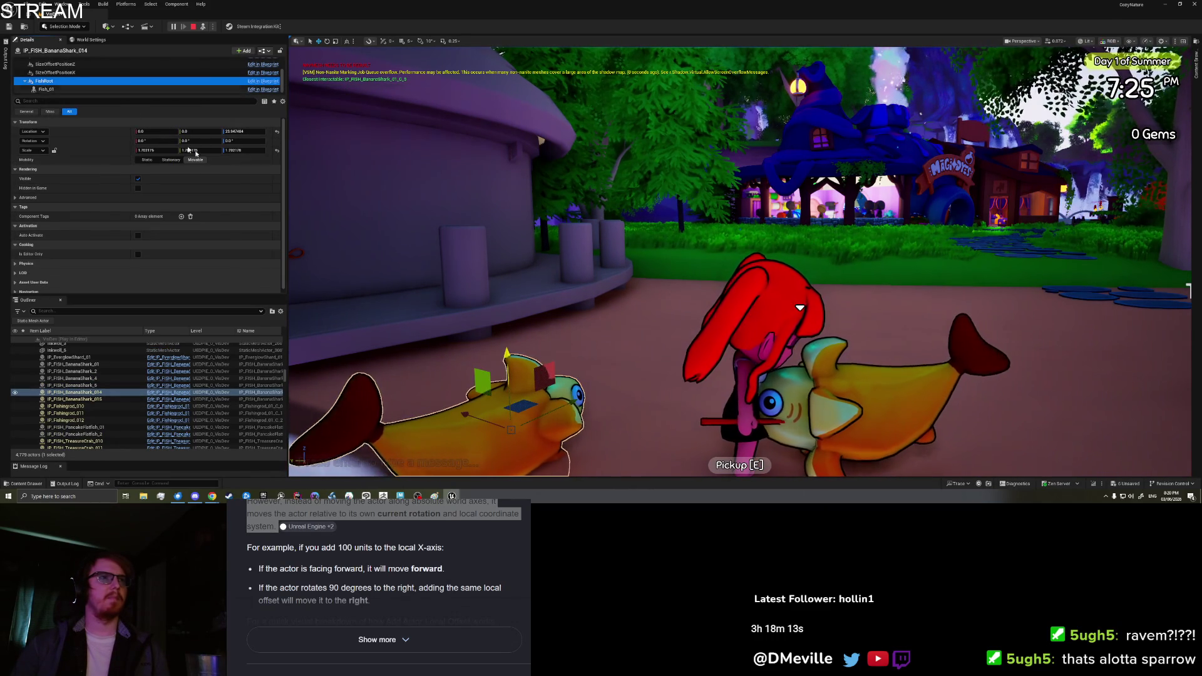
{"action": "left_click", "coordinate": [909, 397]}
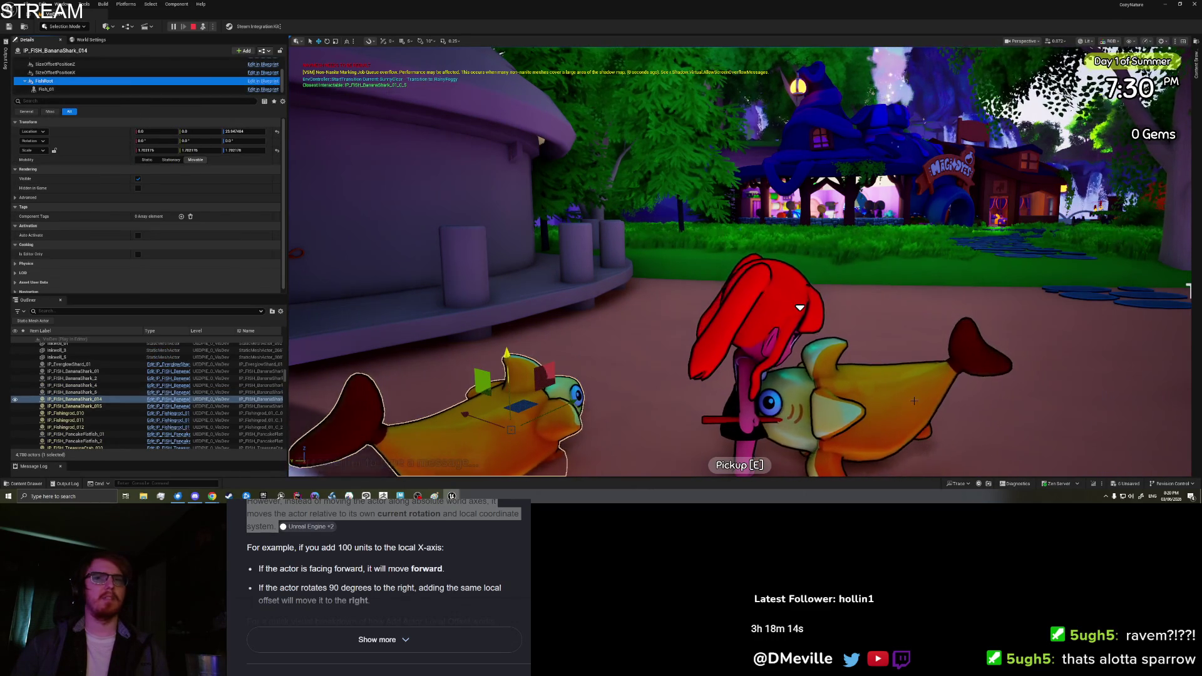
{"action": "left_click", "coordinate": [93, 82]}
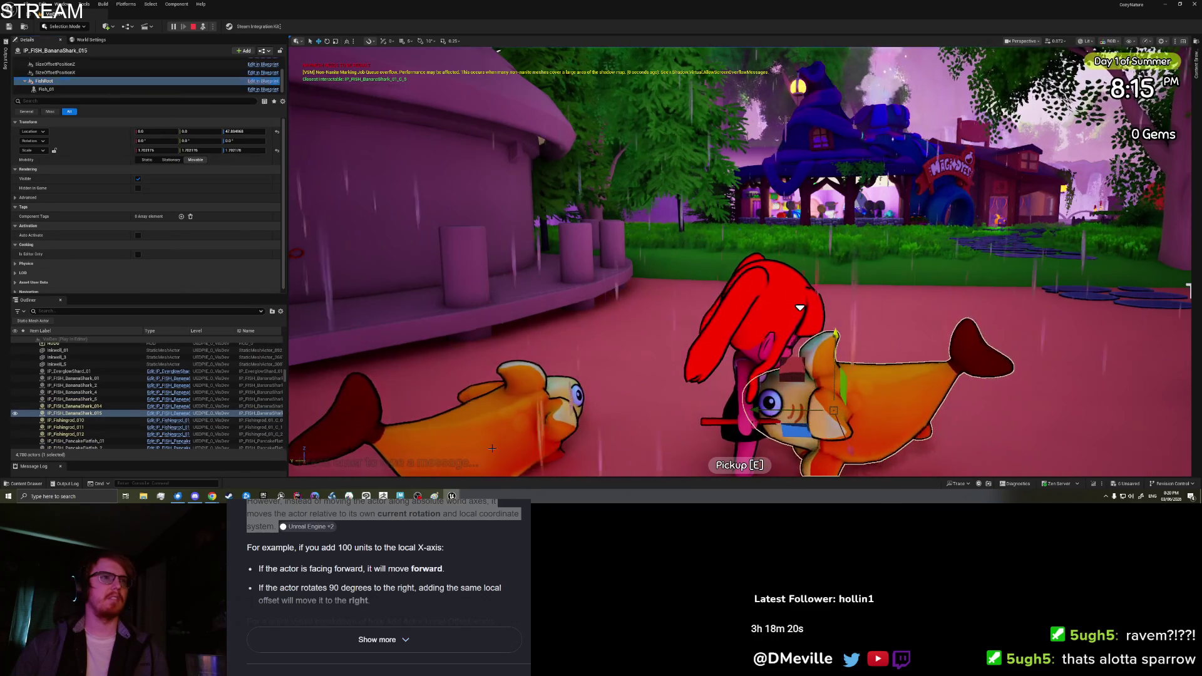
{"action": "left_click", "coordinate": [475, 428]}
{"action": "left_click", "coordinate": [69, 82]}
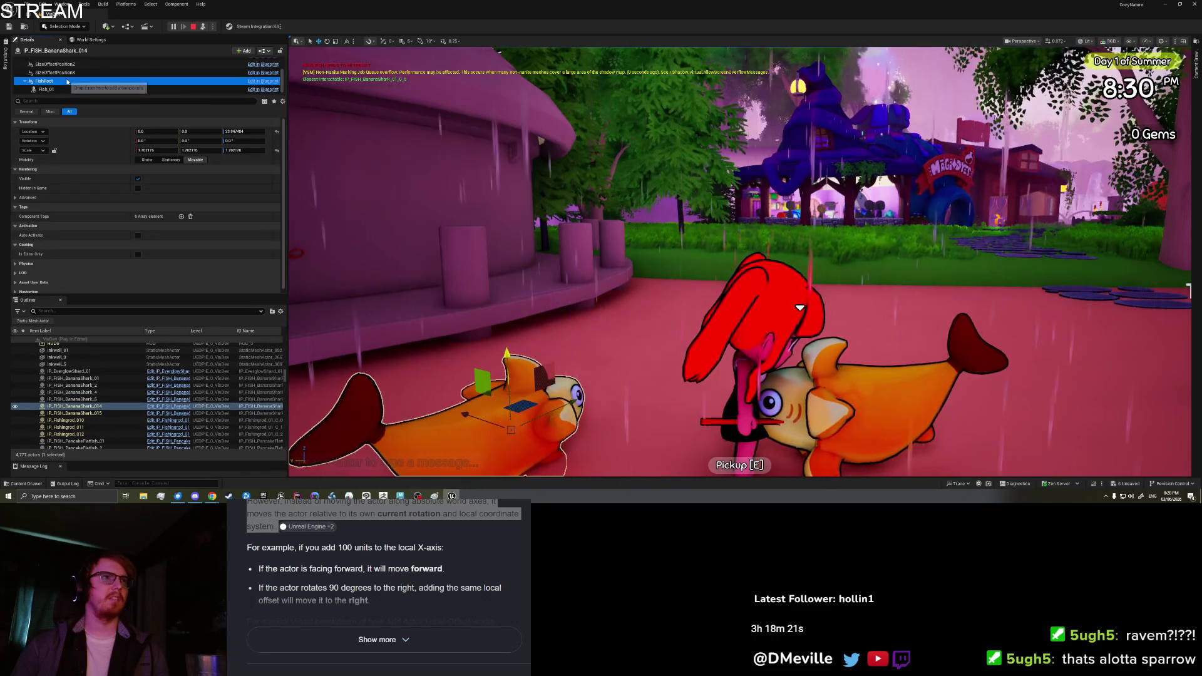
{"action": "key", "text": "ctrl+z"}
{"action": "key", "text": "ctrl+z"}
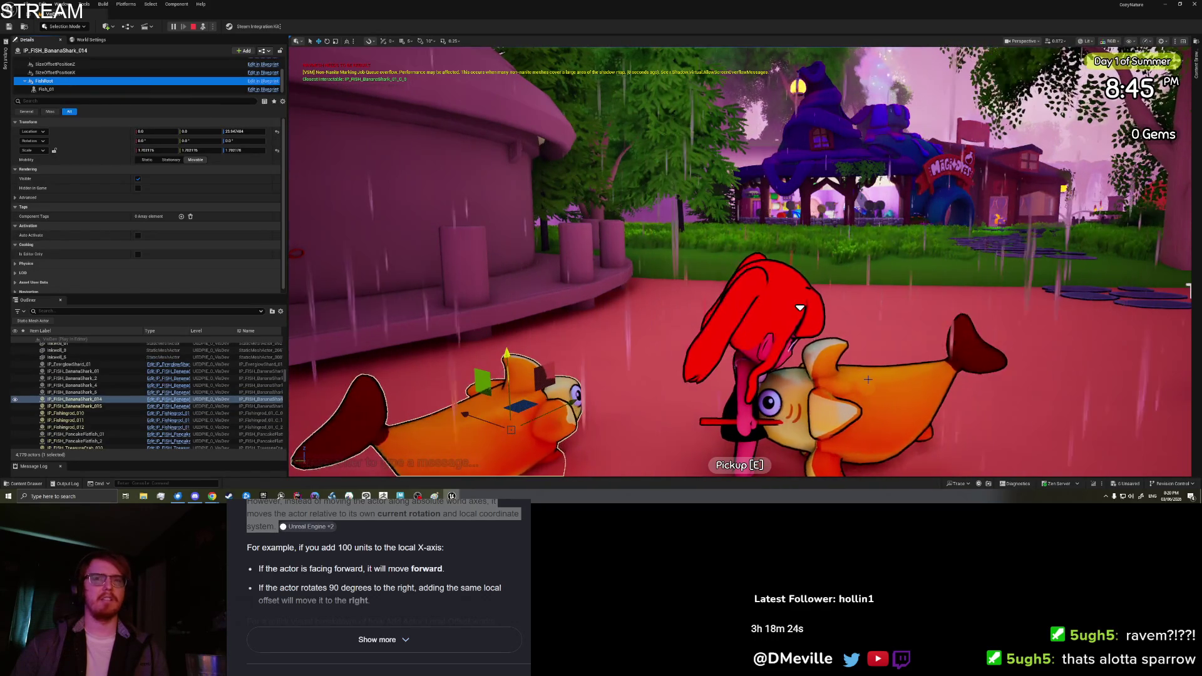
{"action": "left_click", "coordinate": [72, 84]}
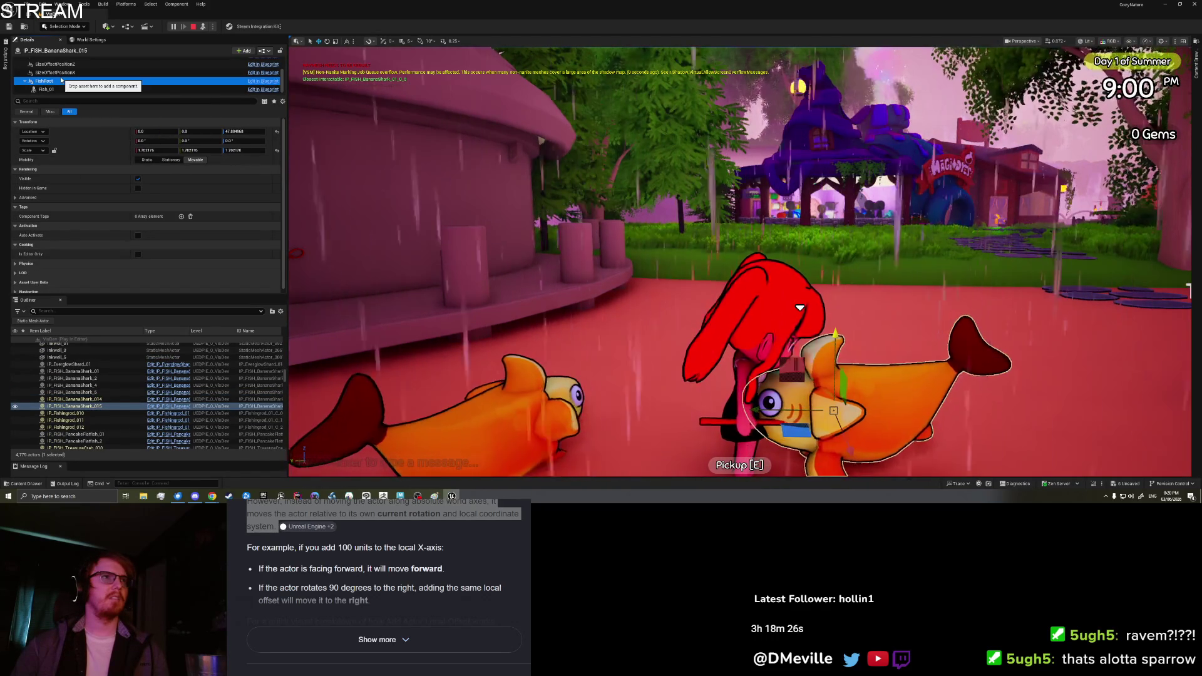
- Possess the player again and go to the book's settings page
{"action": "left_click", "coordinate": [203, 28]}
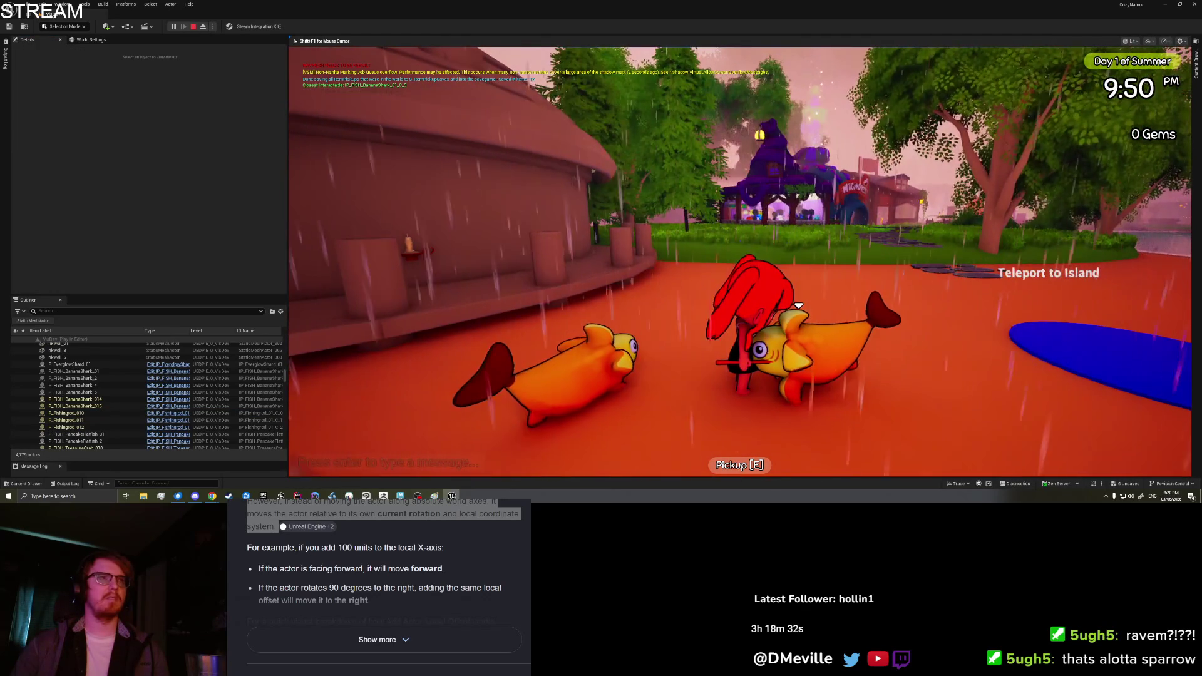
{"action": "key", "text": "Tab"}
{"action": "left_click", "coordinate": [887, 66]}
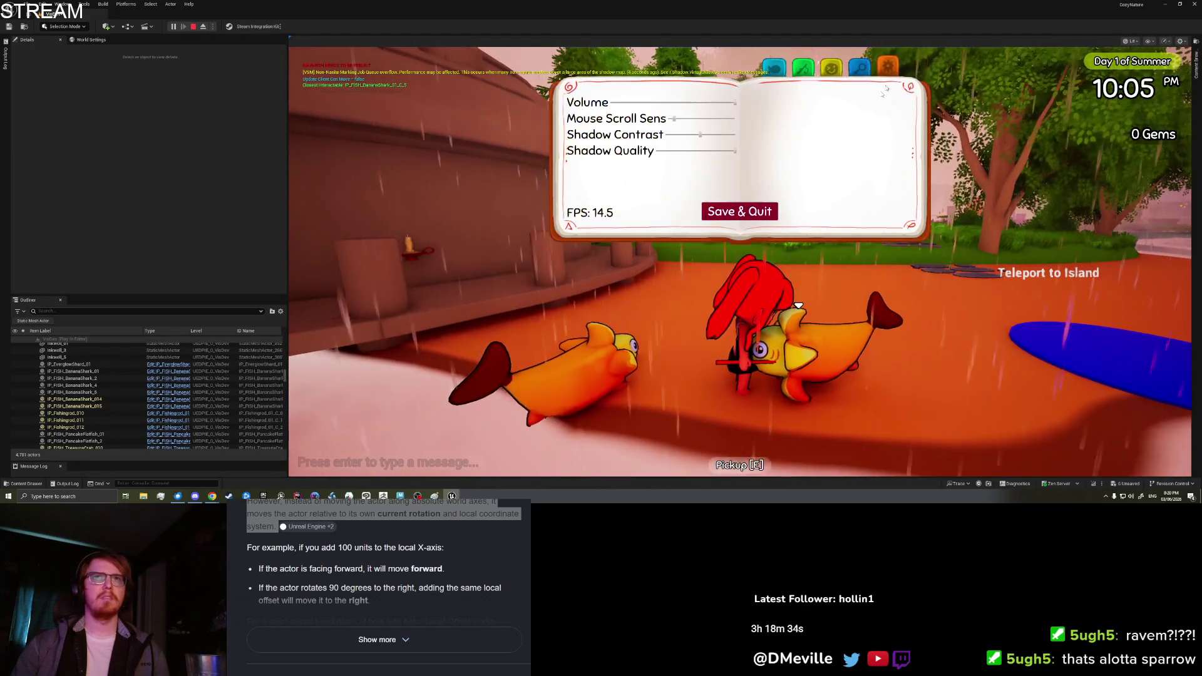
- Save & Quit, replay from the sand, check BananaShark_015's FishRoot transform, then stop play
{"action": "left_click", "coordinate": [725, 219]}
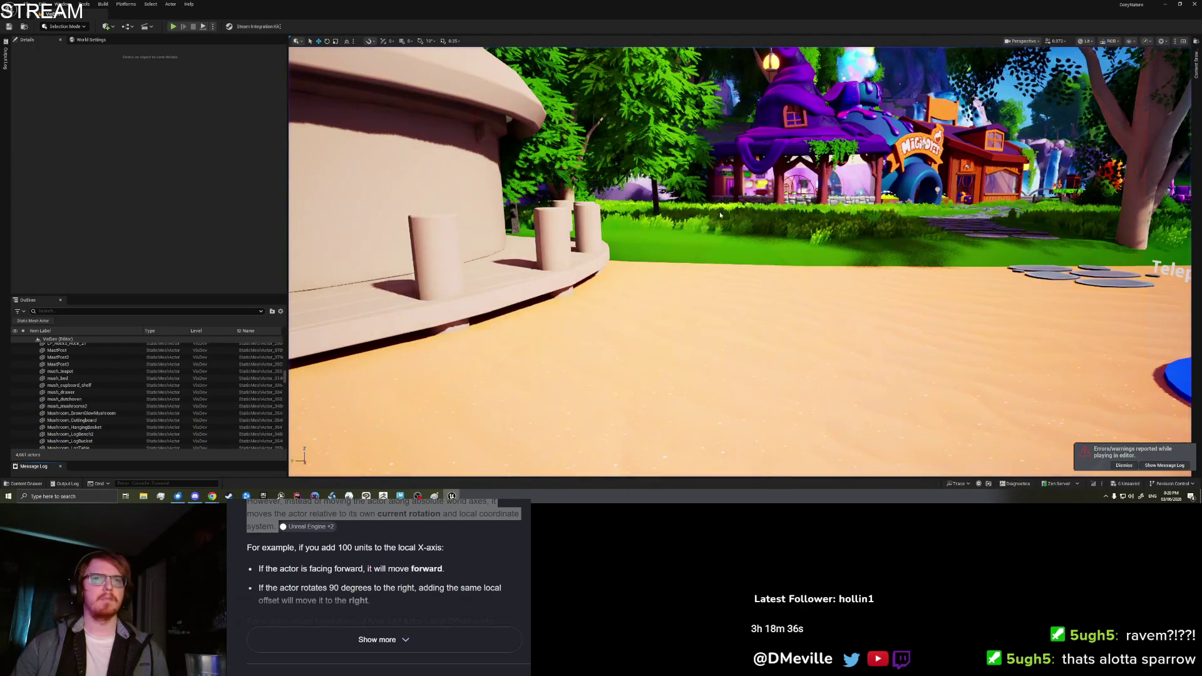
{"action": "right_click", "coordinate": [625, 419]}
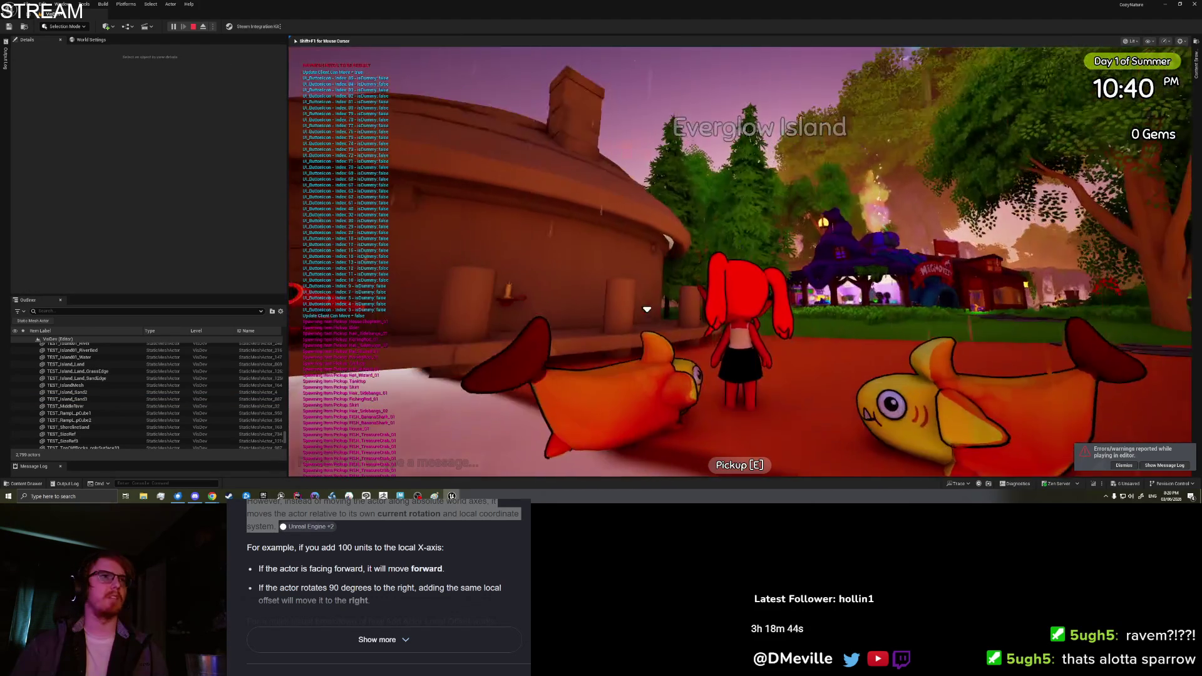
{"action": "key", "text": "F8"}
{"action": "left_click", "coordinate": [907, 421]}
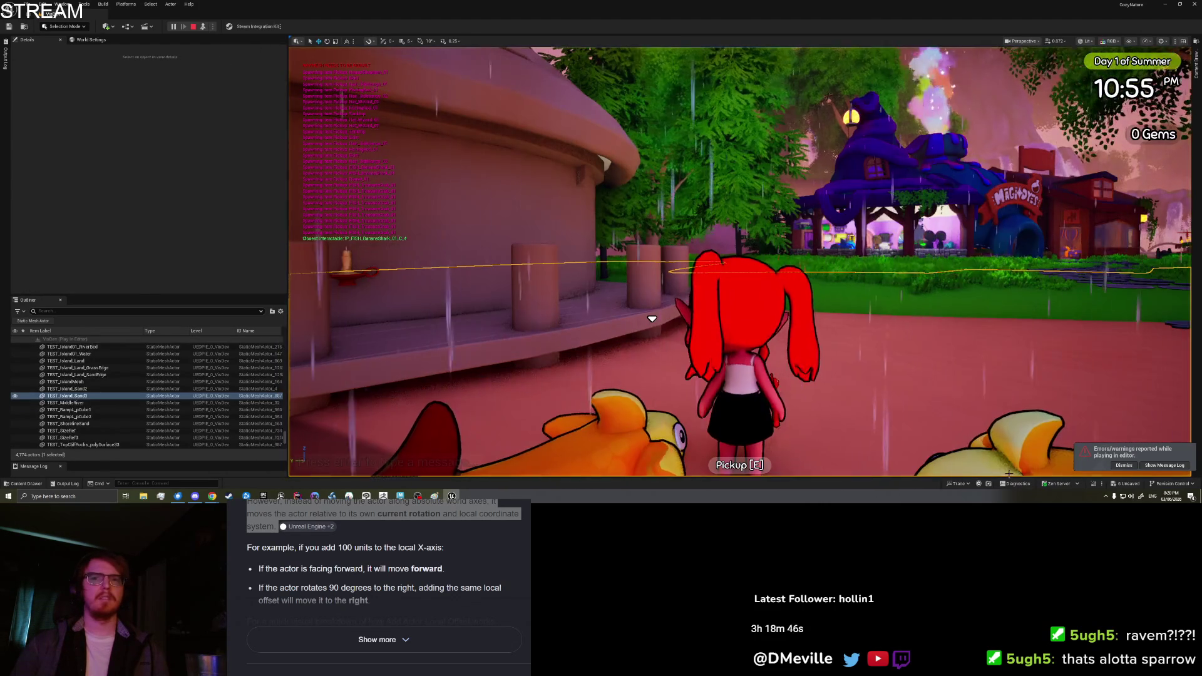
{"action": "scroll", "coordinate": [71, 84], "scroll_direction": "down", "scroll_amount": 3}
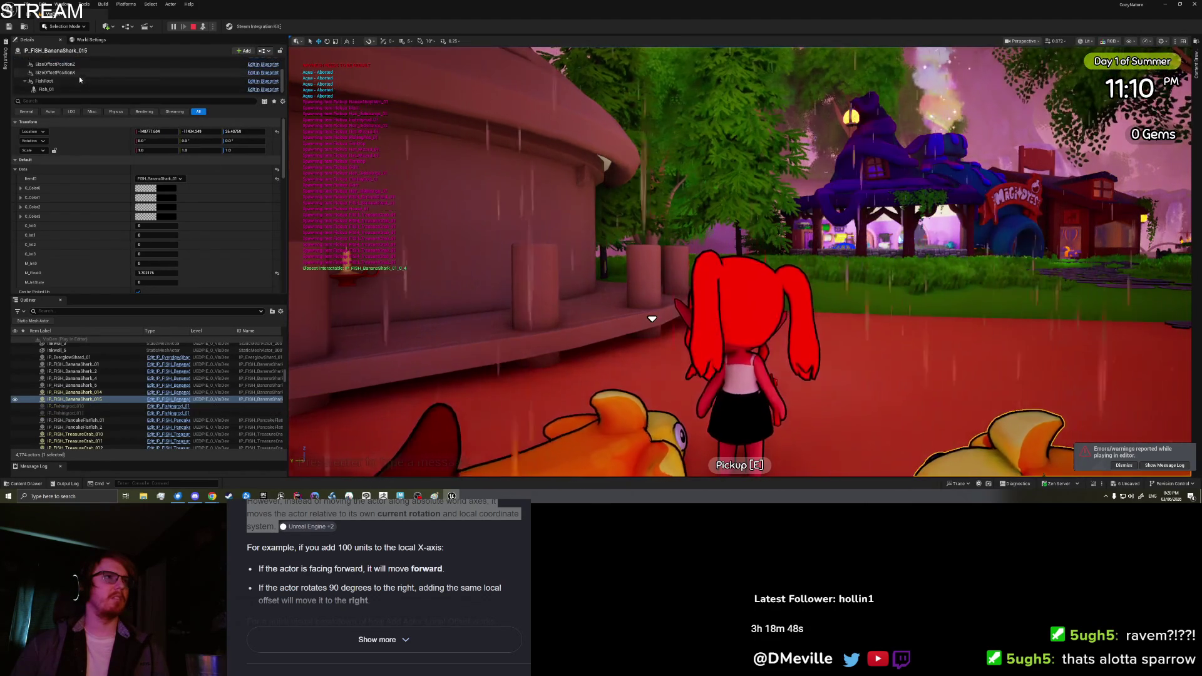
{"action": "left_click", "coordinate": [71, 82]}
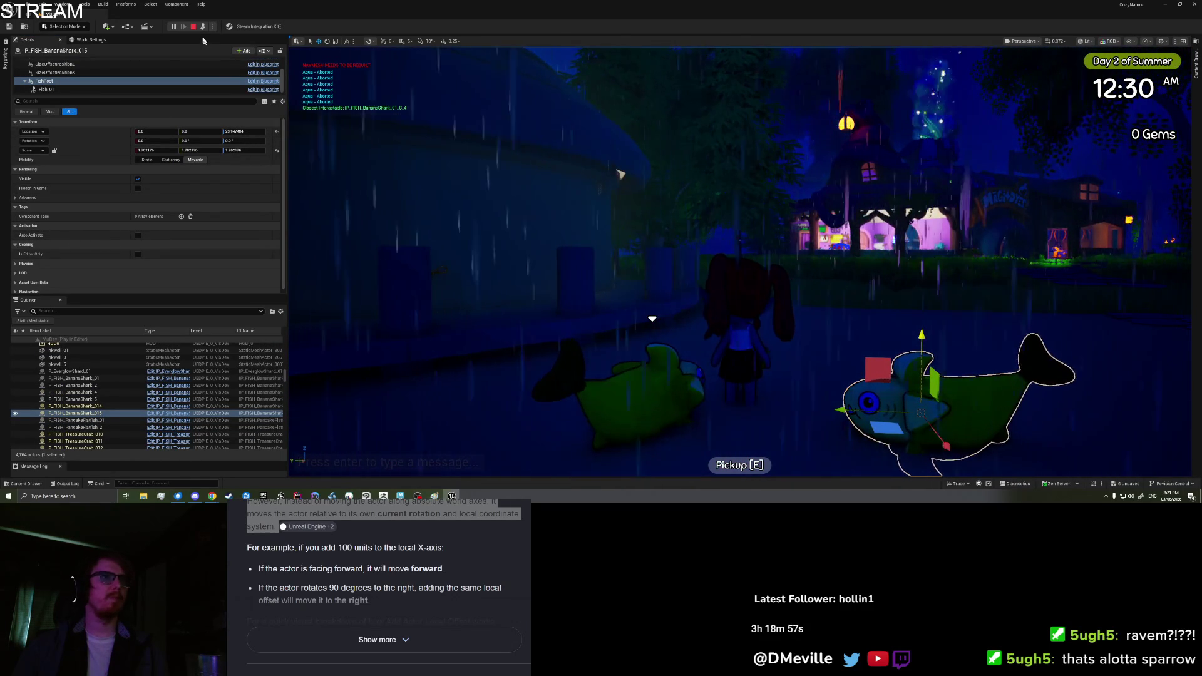
{"action": "key", "text": "Escape"}
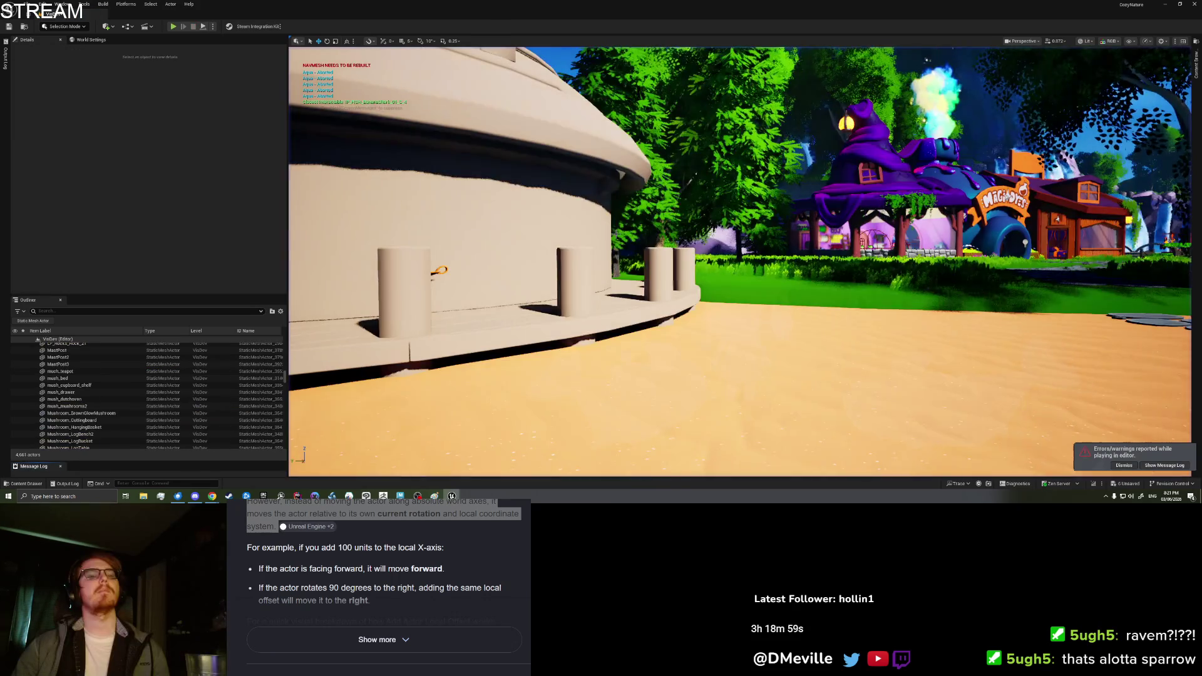
- Start playing from a spot on the sand and walk the character toward the shore
{"action": "left_click_drag", "start_coordinate": [693, 261], "coordinate": [693, 288]}
{"action": "right_click", "coordinate": [694, 288]}
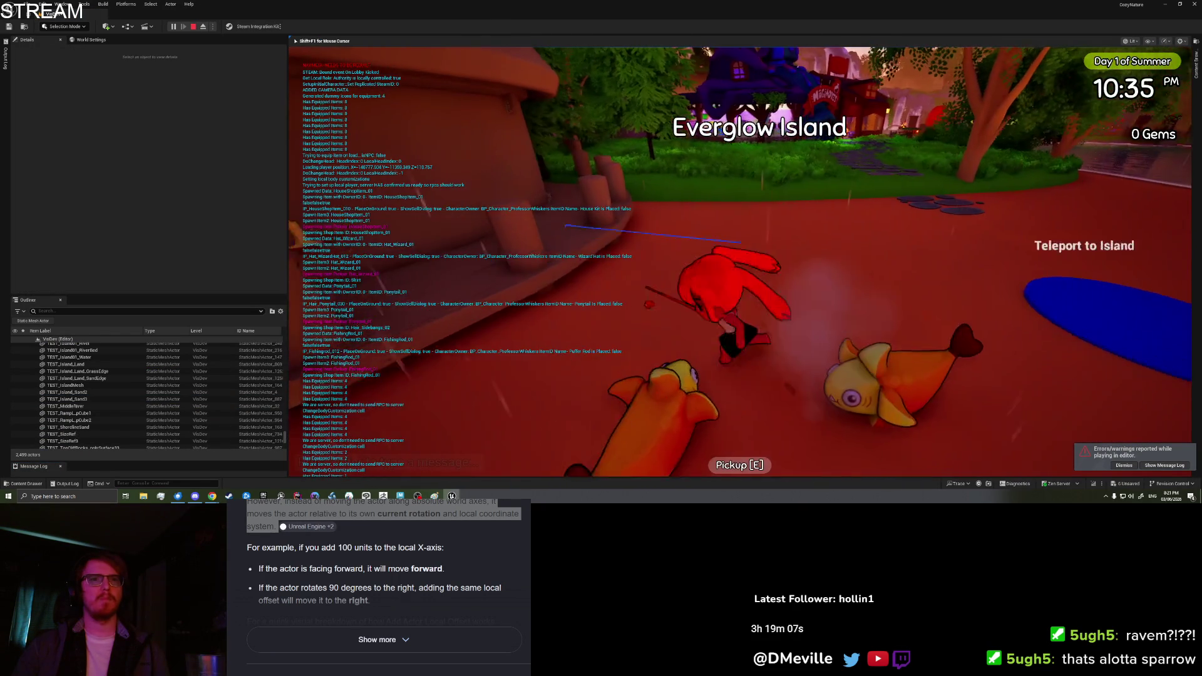
{"action": "key", "text": "w"}
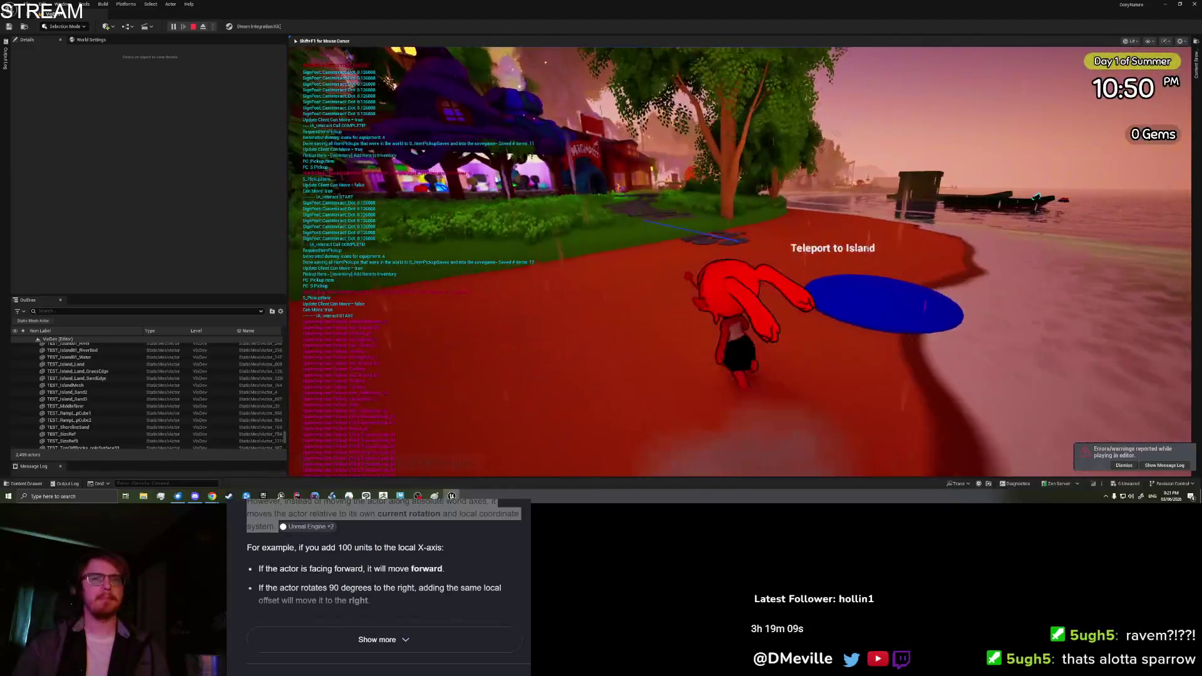
{"action": "key", "text": "d"}
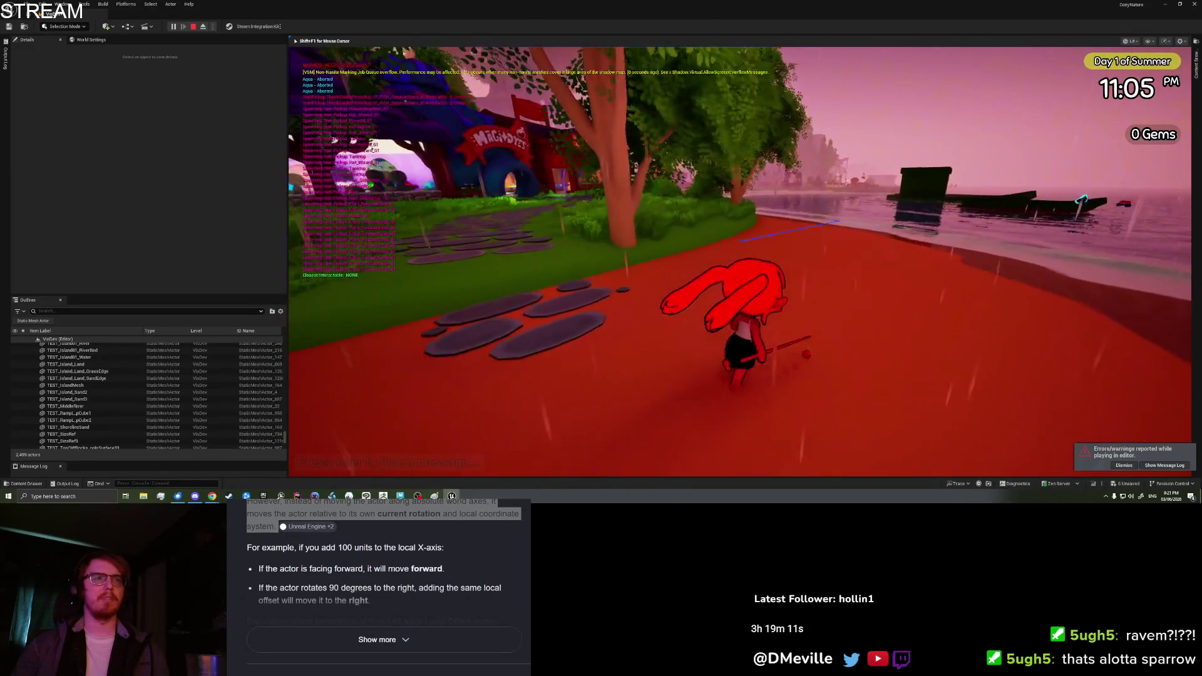
- Swim the character out into the night water
{"action": "key", "text": "w"}
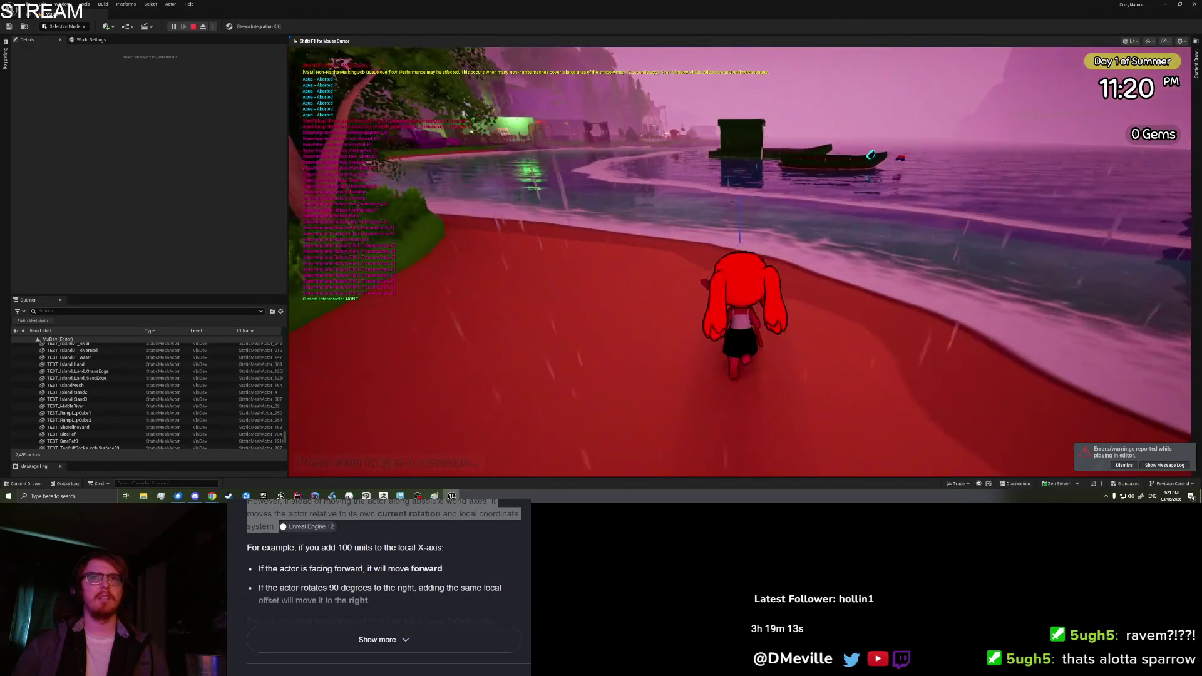
{"action": "key", "text": "w"}
{"action": "key", "text": "space"}
{"action": "key", "text": "space"}
{"action": "key", "text": "space"}
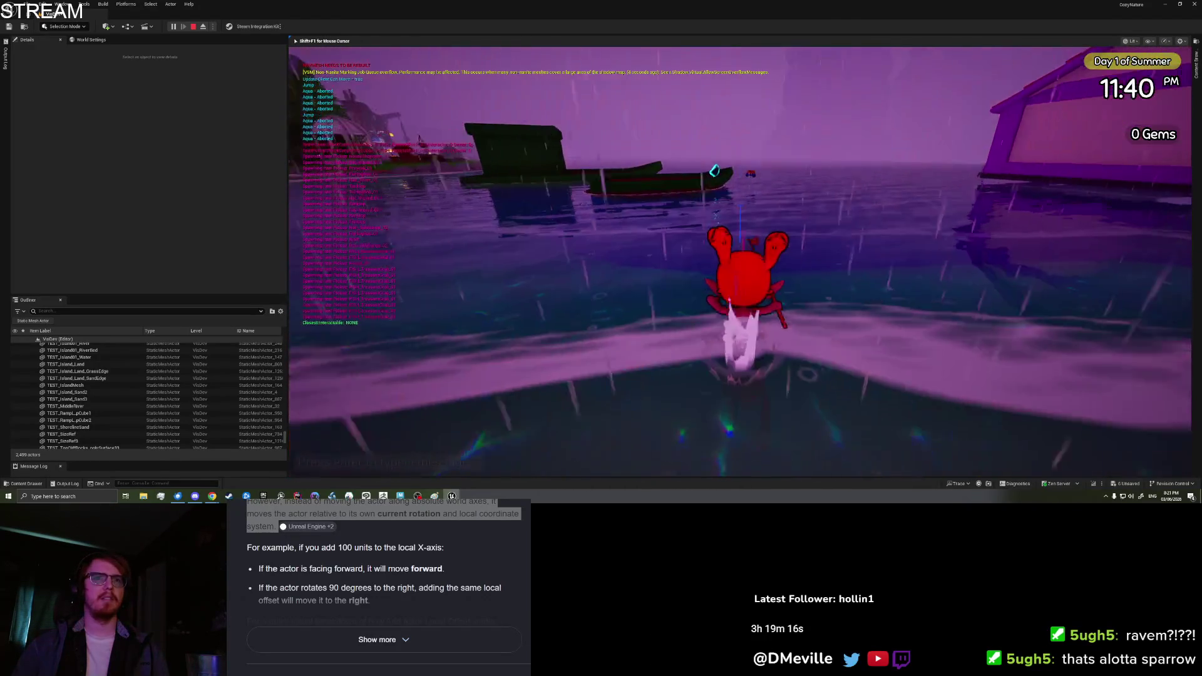
{"action": "key", "text": "w"}
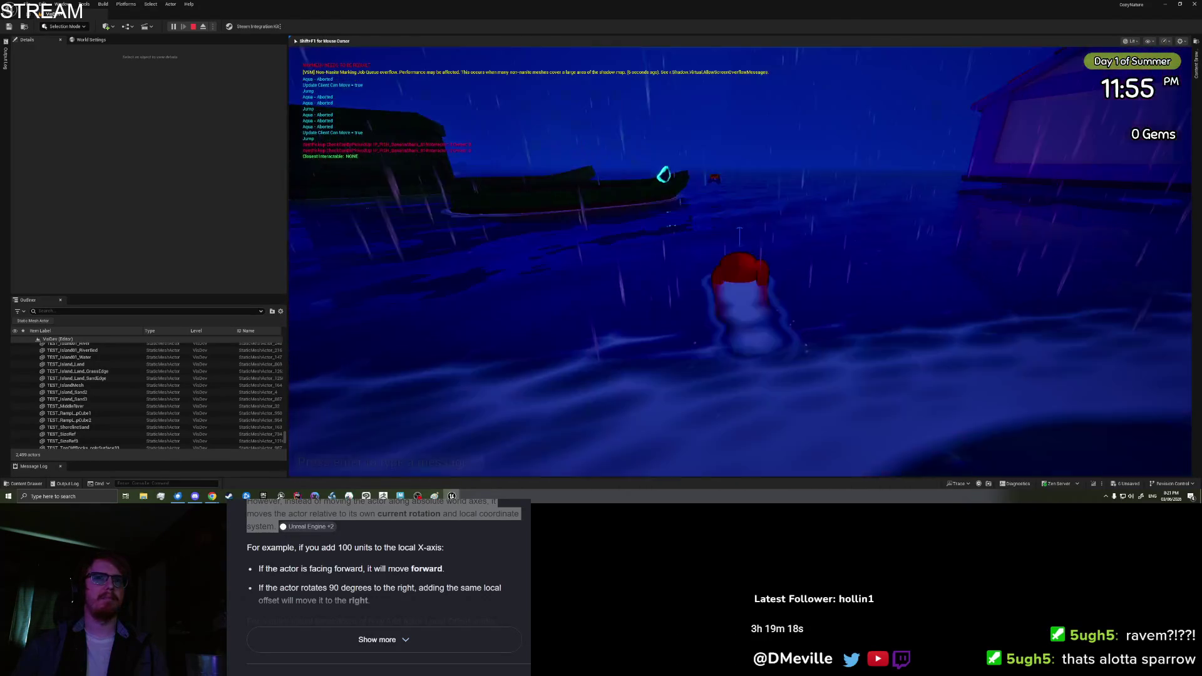
{"action": "key", "text": "space"}
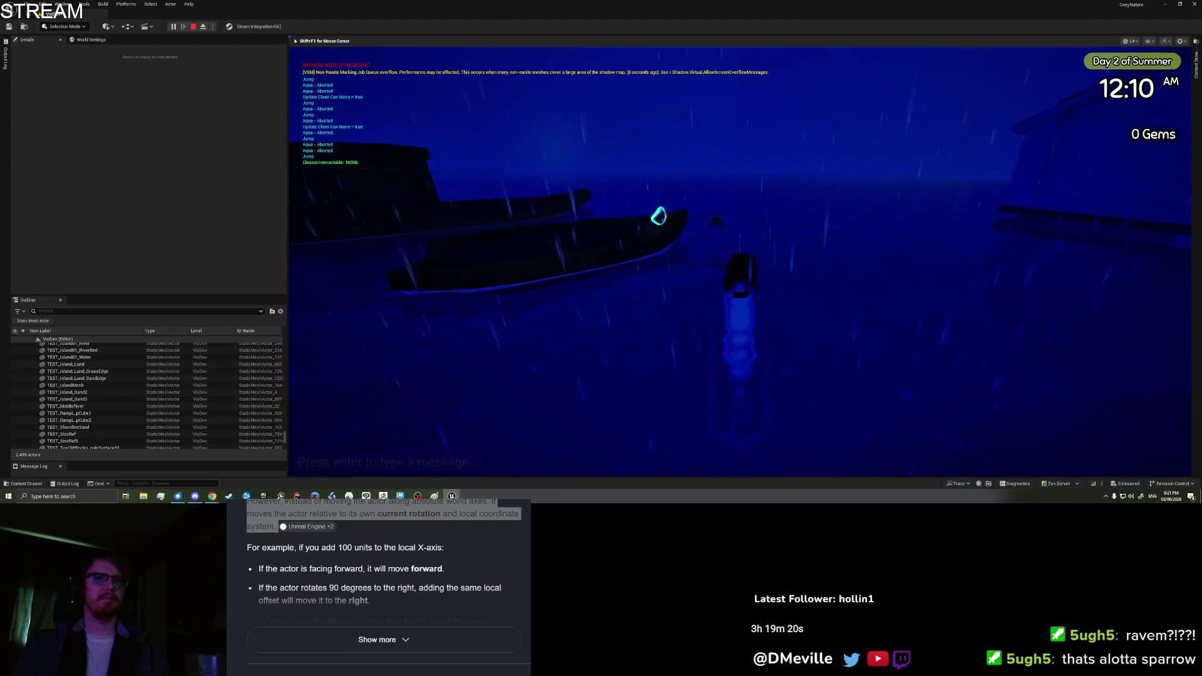
- Turn around and swim back toward the shore and buildings
{"action": "key", "text": "e"}
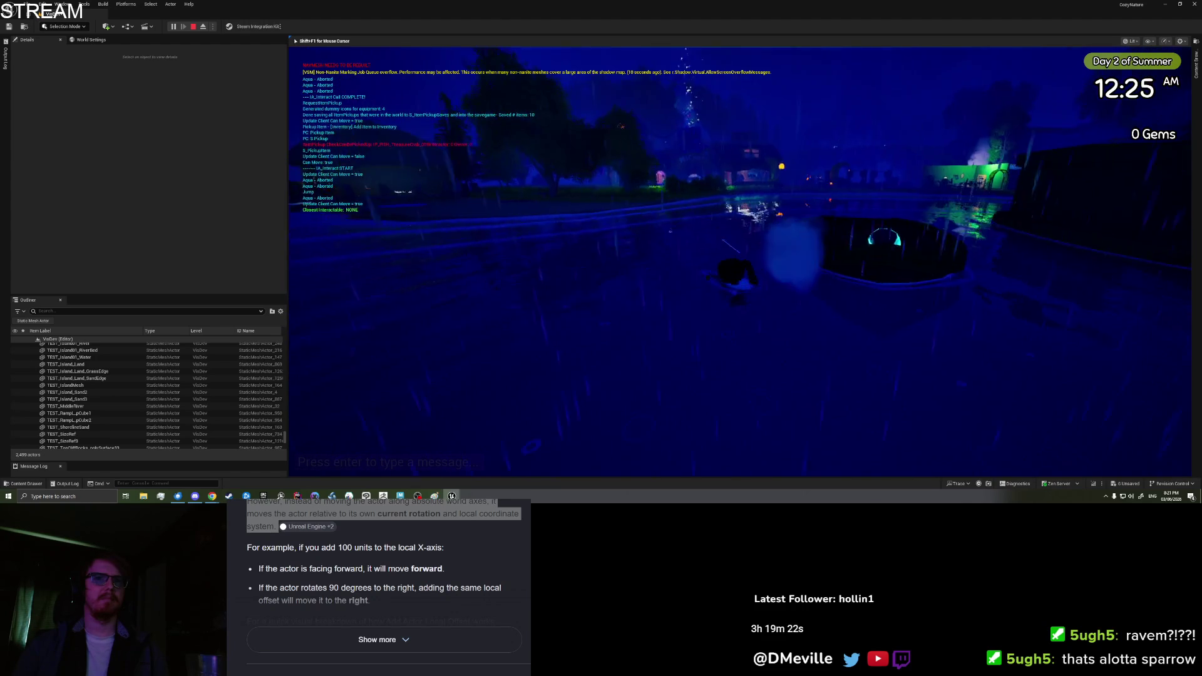
{"action": "key", "text": "w"}
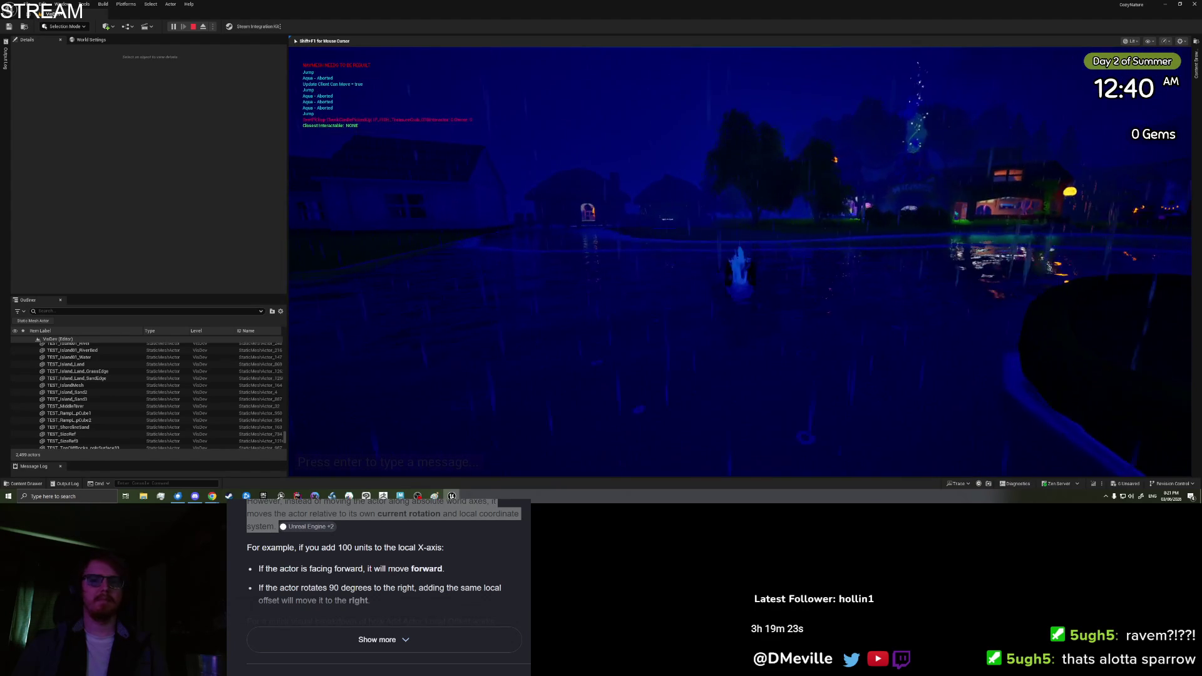
{"action": "key", "text": "space"}
{"action": "key", "text": "space"}
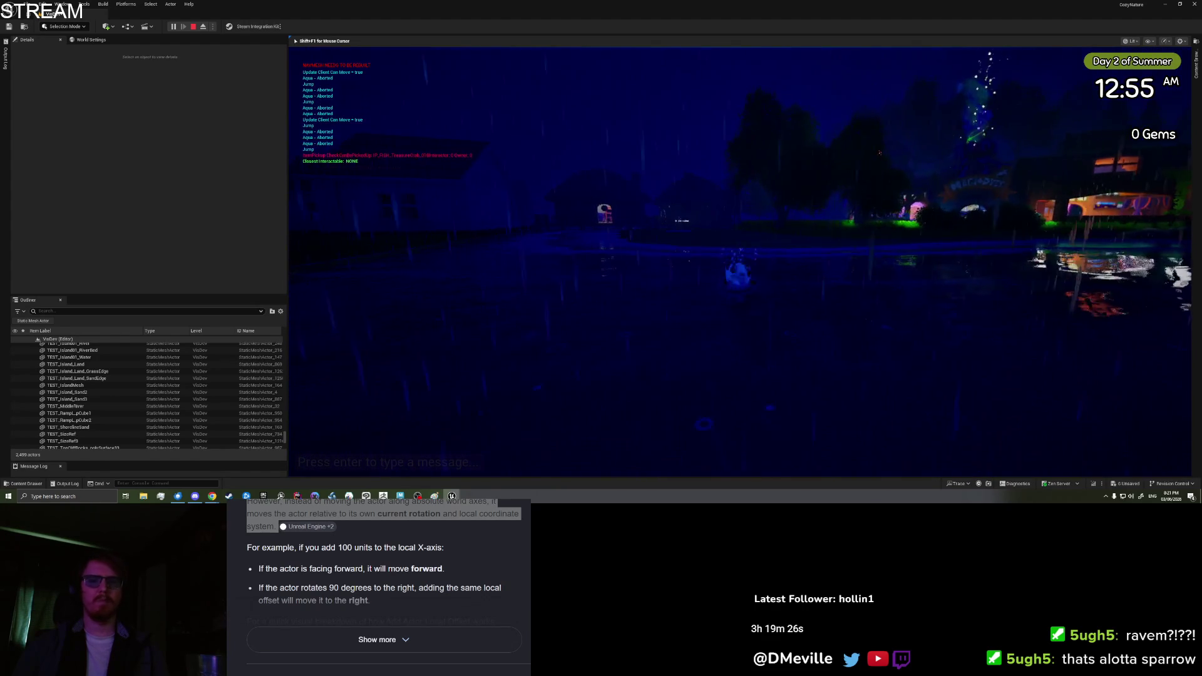
{"action": "key", "text": "w"}
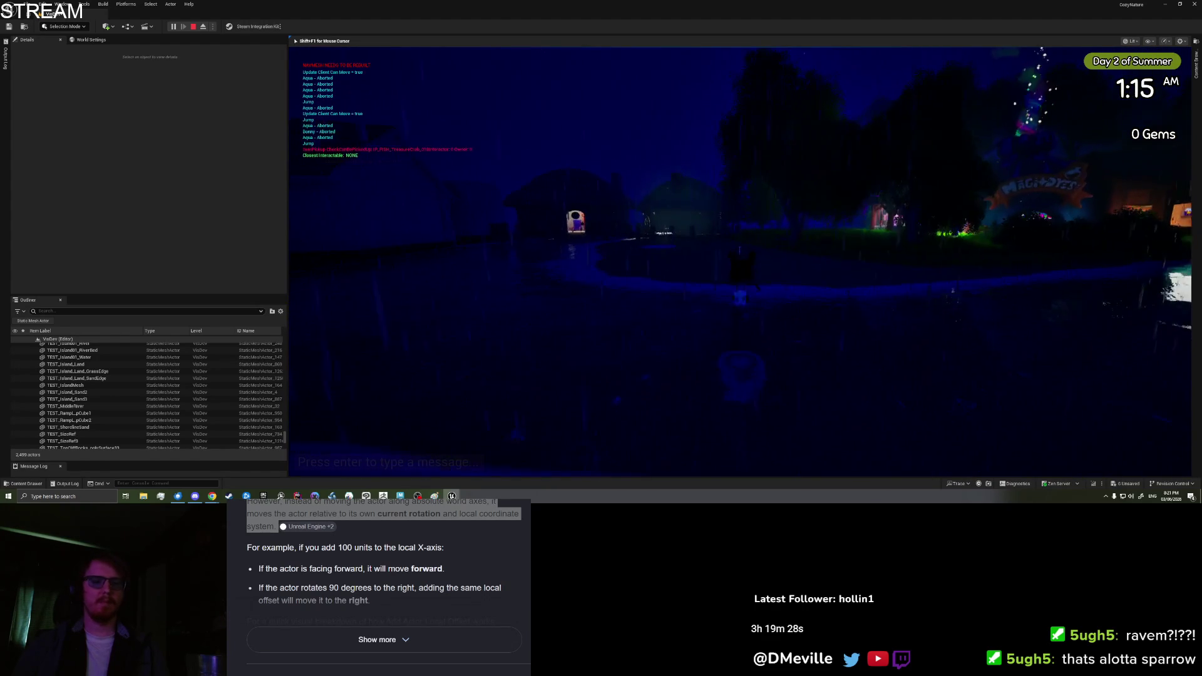
{"action": "key", "text": "w"}
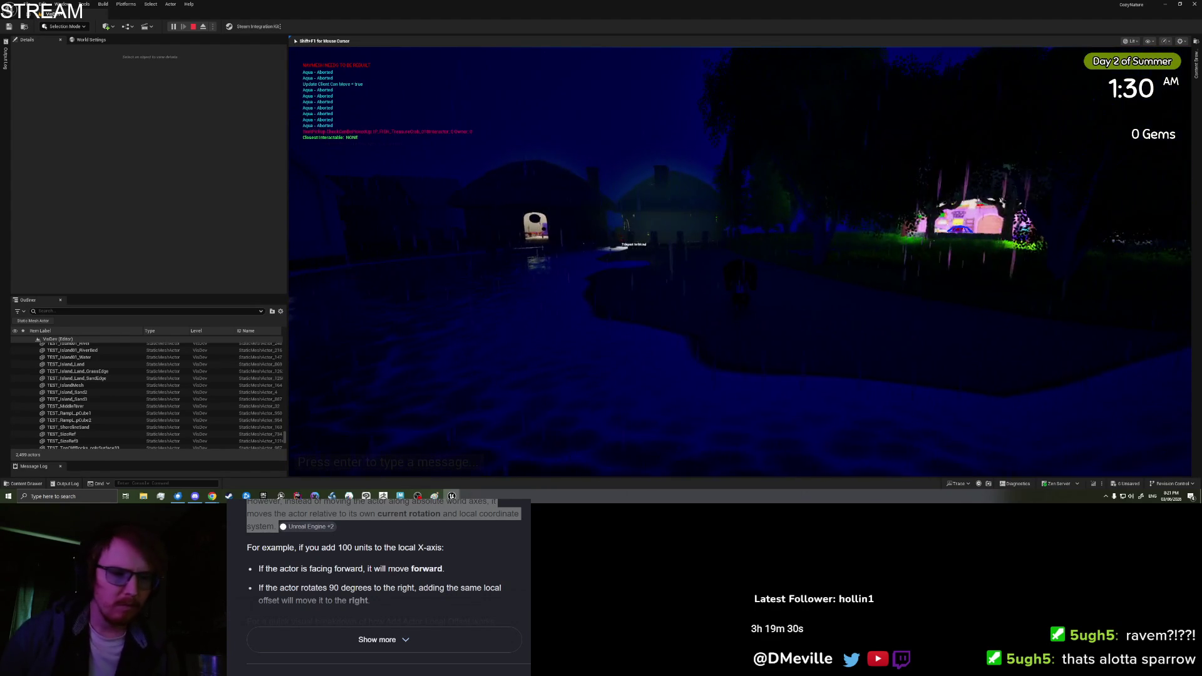
{"action": "key", "text": "alt+Tab"}
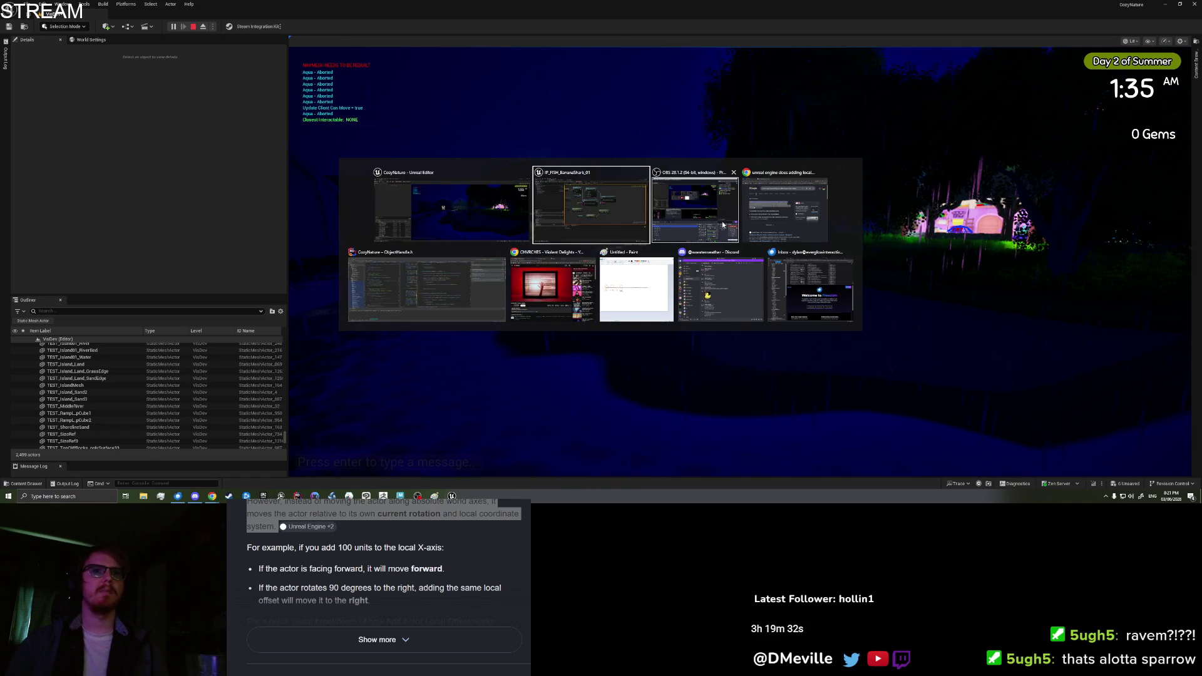
- Return to the game and Save & Quit from the book's settings page
{"action": "left_click", "coordinate": [765, 215]}
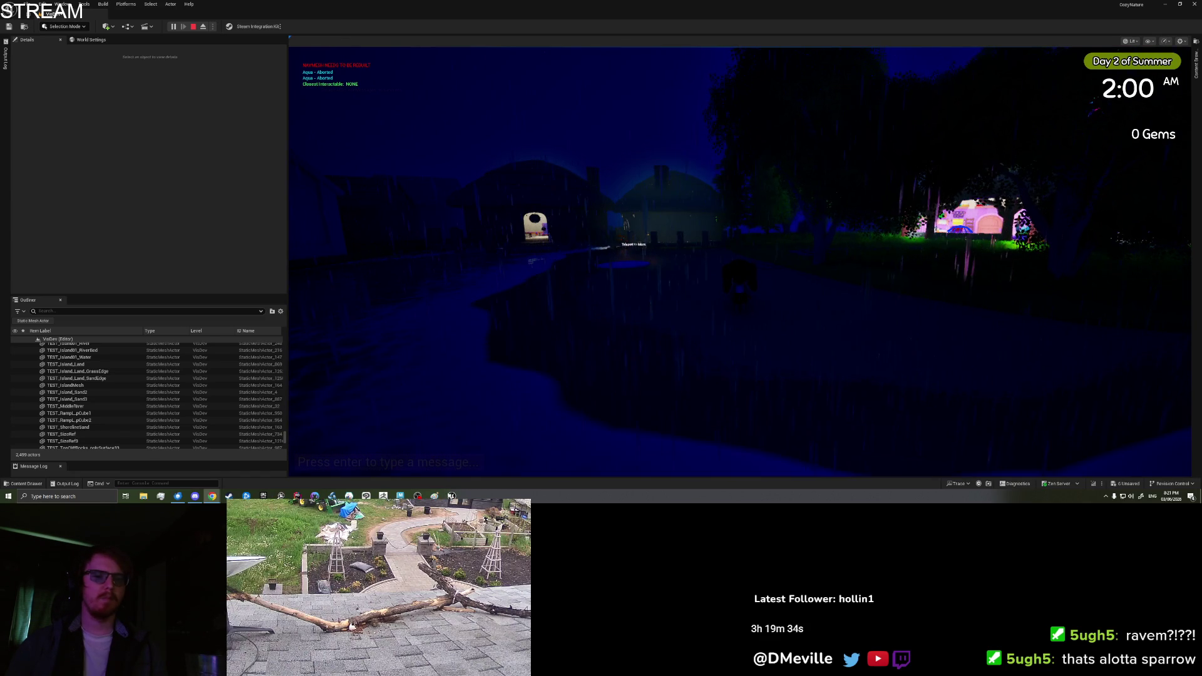
{"action": "left_click", "coordinate": [739, 263]}
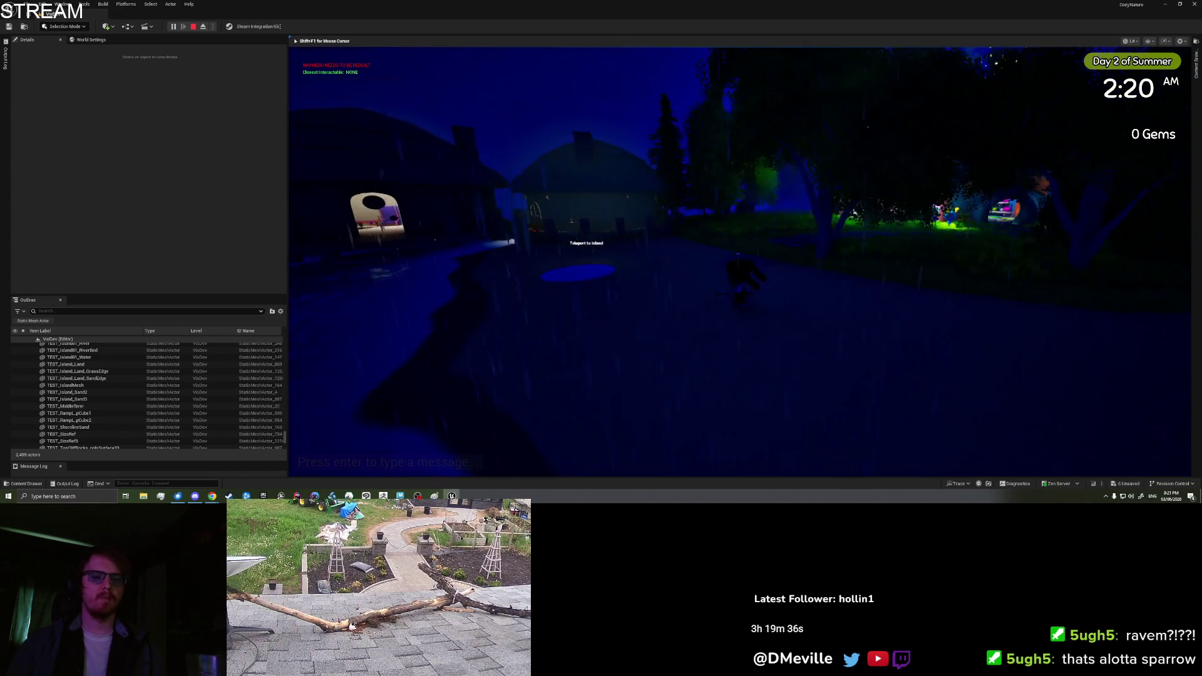
{"action": "key", "text": "Tab"}
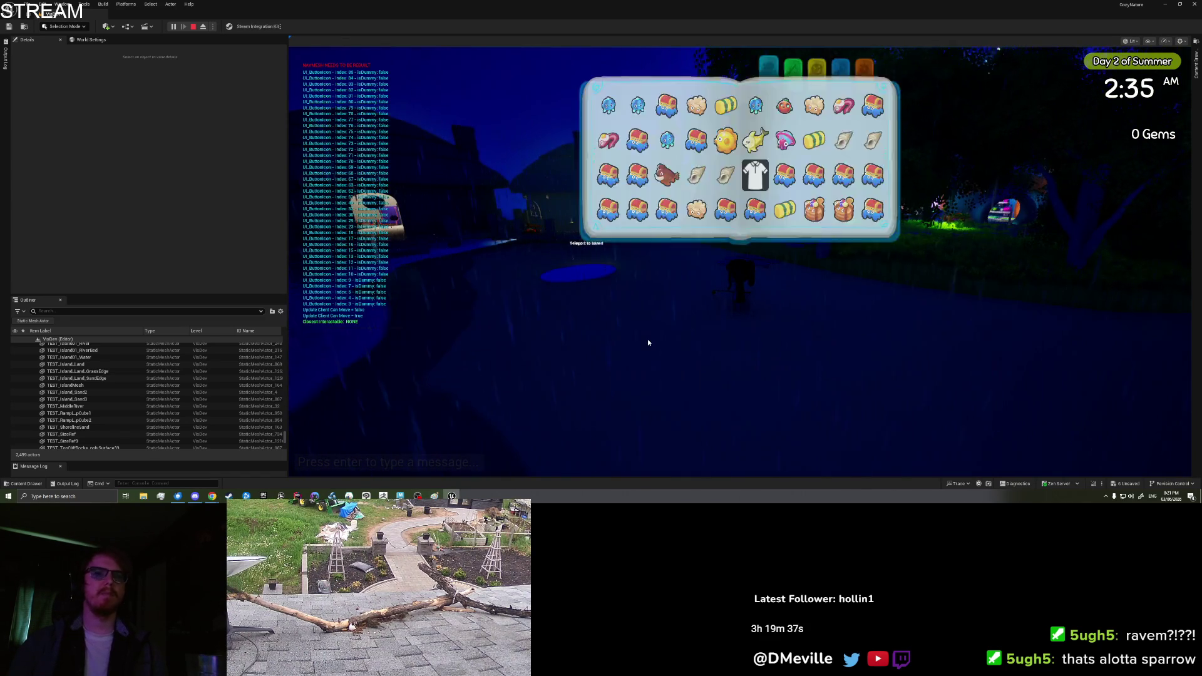
{"action": "left_click", "coordinate": [887, 66]}
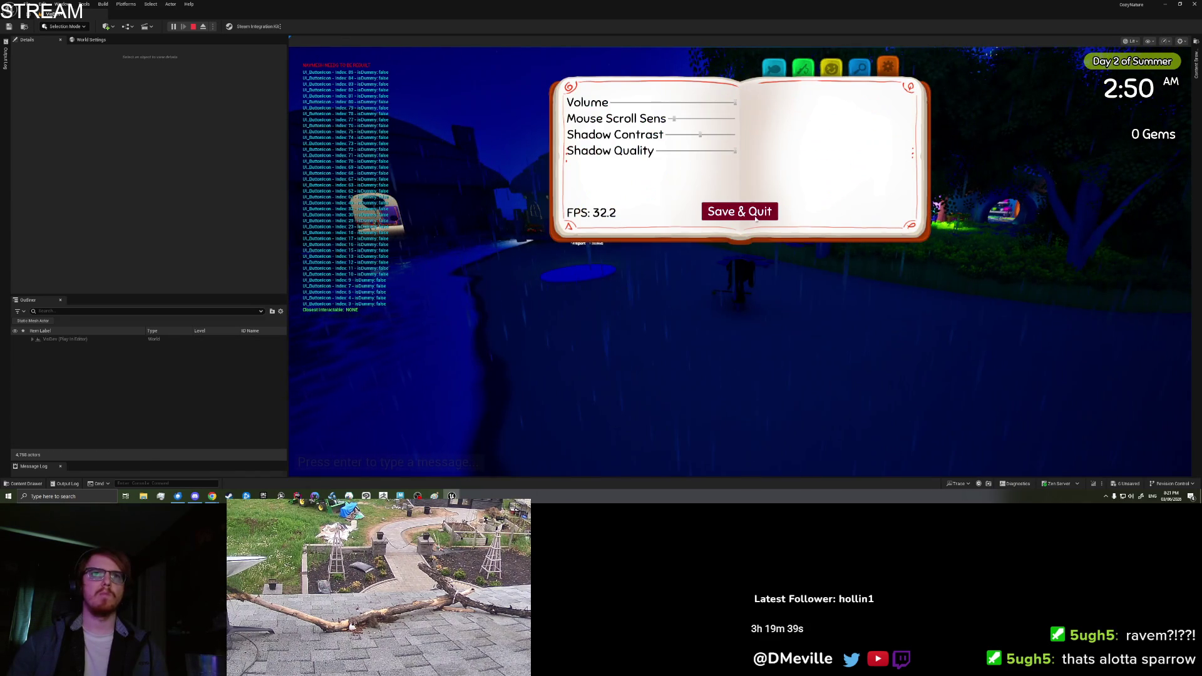
{"action": "left_click", "coordinate": [755, 218]}
- Play from the sand again and drop a Banana Shark from the inventory
{"action": "right_click", "coordinate": [802, 394]}
{"action": "left_click", "coordinate": [796, 390]}
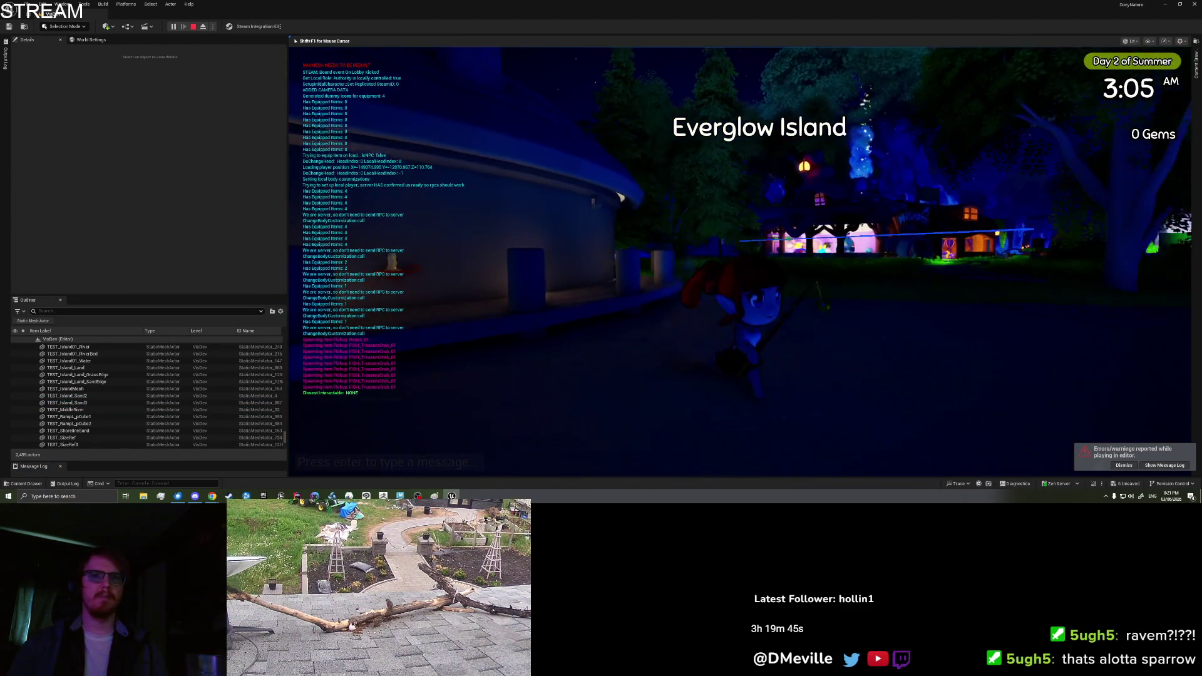
{"action": "key", "text": "w"}
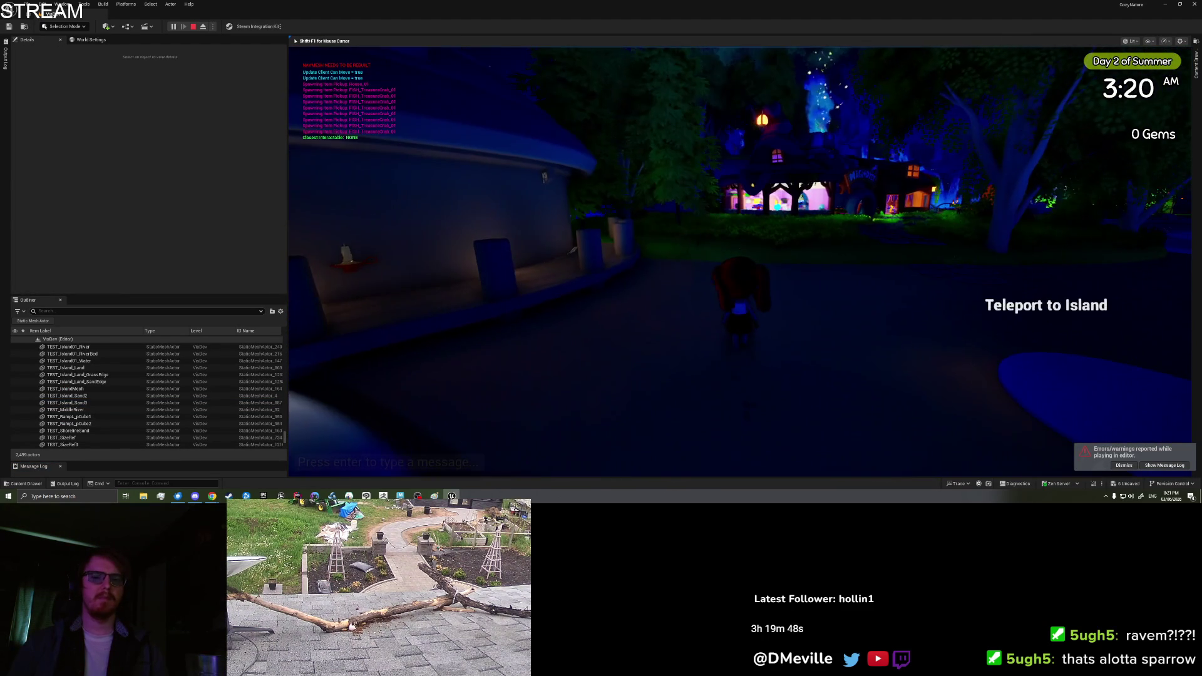
{"action": "key", "text": "i"}
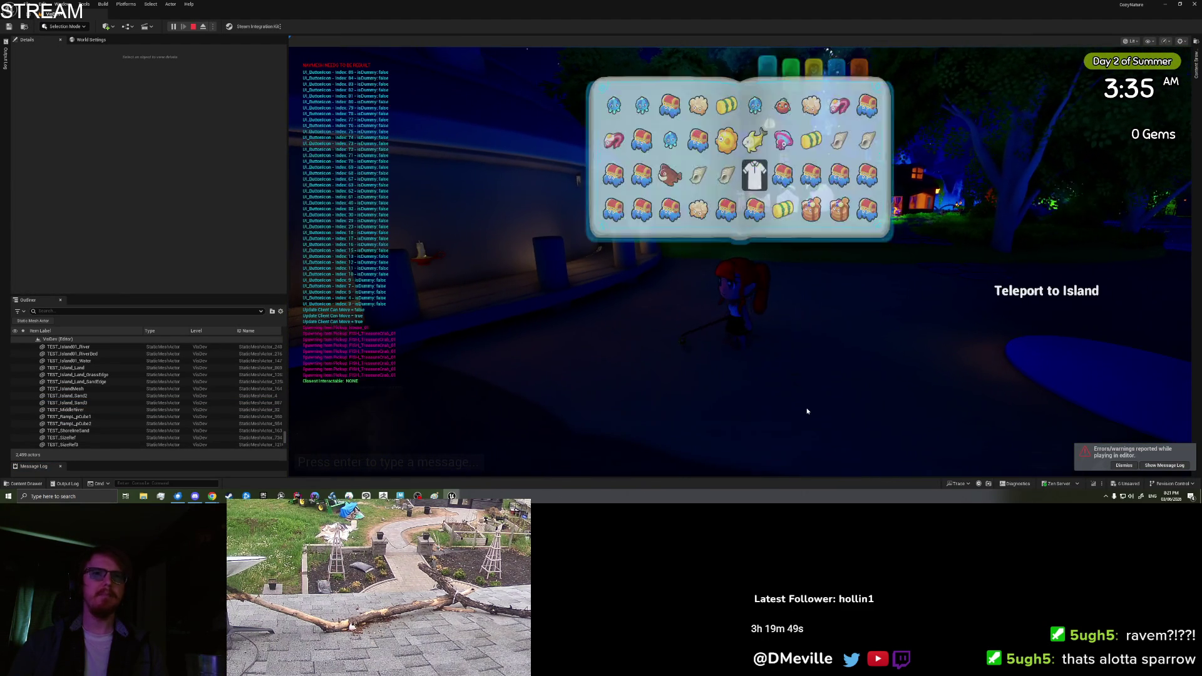
{"action": "scroll", "coordinate": [839, 175], "scroll_direction": "down", "scroll_amount": 5}
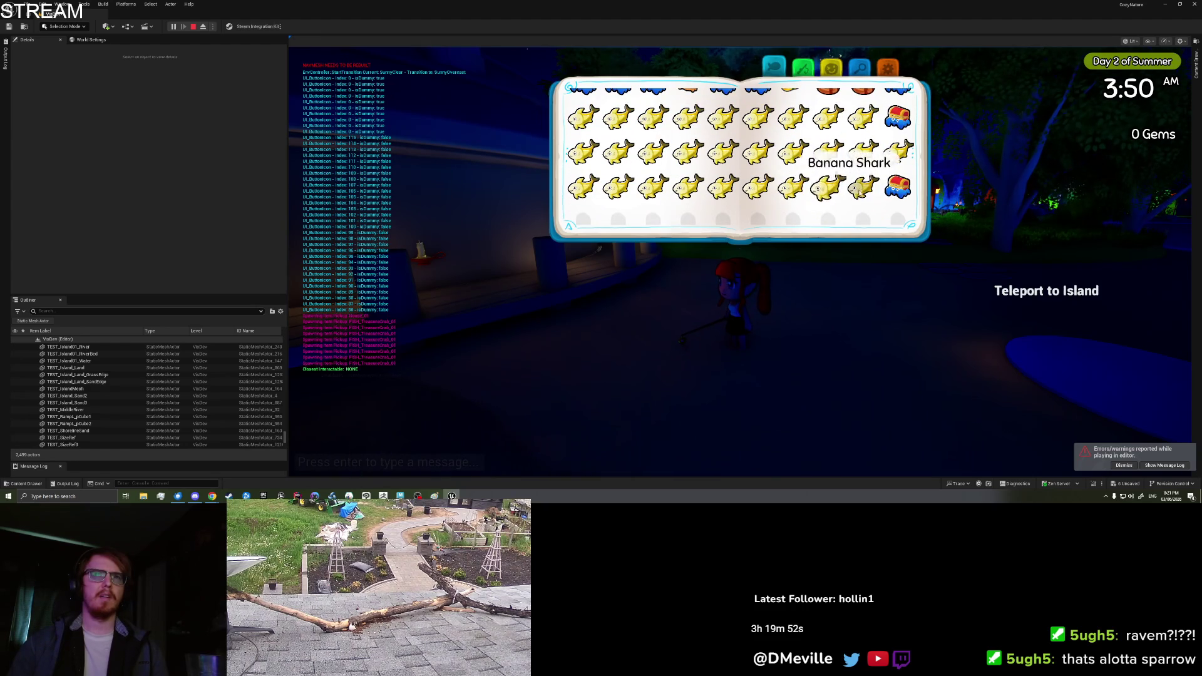
{"action": "left_click", "coordinate": [827, 186]}
{"action": "left_click", "coordinate": [585, 246]}
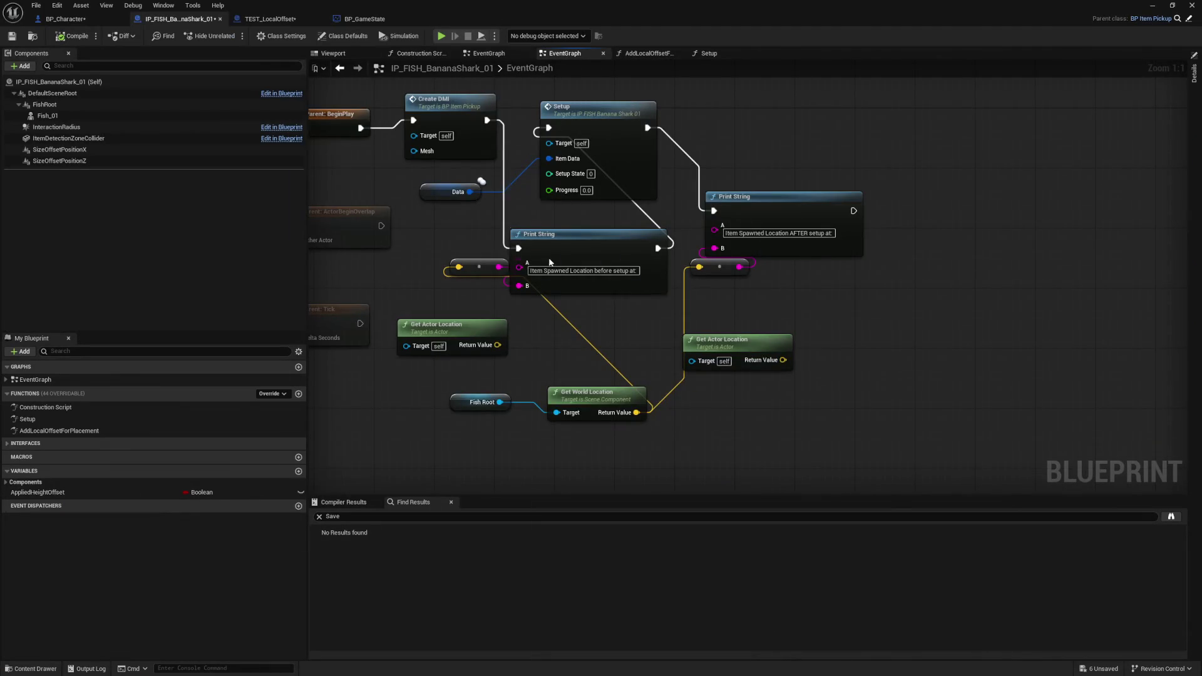
- Review the IP_FISH_BananaShark_01 EventGraph, glancing at the TEST_LocalOffset graph
{"action": "left_click_drag", "start_coordinate": [412, 212], "coordinate": [532, 252]}
{"action": "left_click", "coordinate": [306, 20]}
{"action": "left_click", "coordinate": [195, 23]}
{"action": "left_click_drag", "start_coordinate": [545, 262], "coordinate": [639, 277]}
- Save the blueprint, open its Setup function graph, and return to the level's sand
{"action": "key", "text": "ctrl+shift+s"}
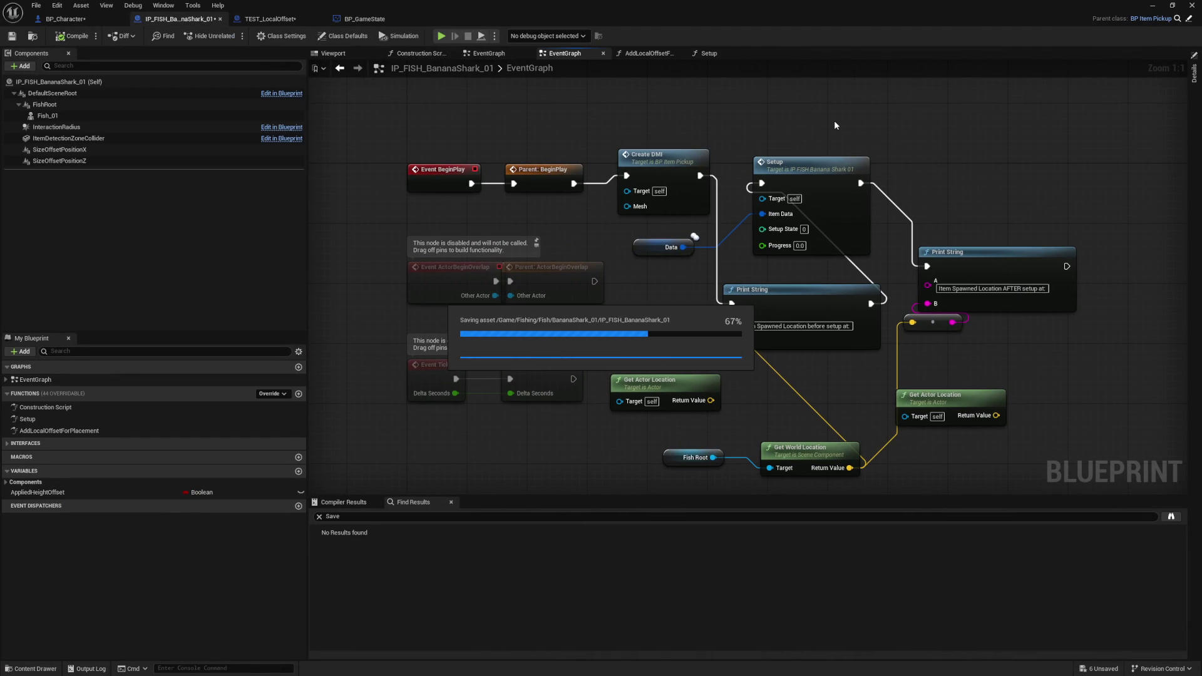
{"action": "double_click", "coordinate": [828, 162]}
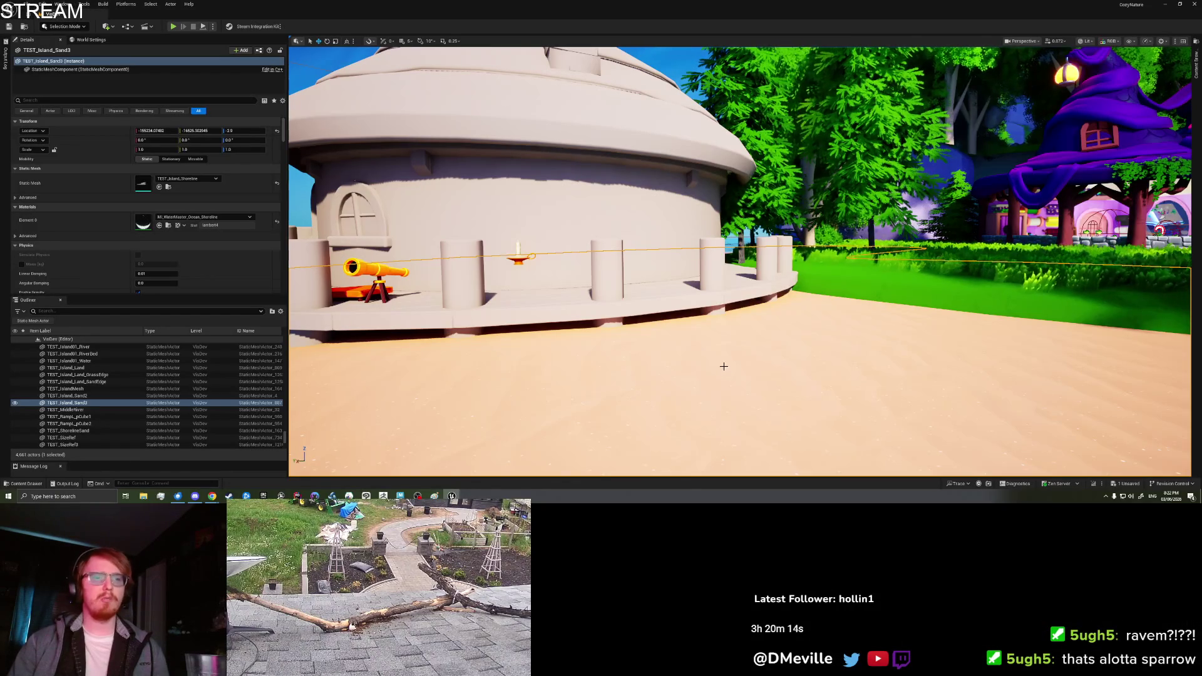
{"action": "right_click", "coordinate": [724, 358]}
- Play from the sand and drop a Banana Shark from the book
{"action": "left_click", "coordinate": [740, 363]}
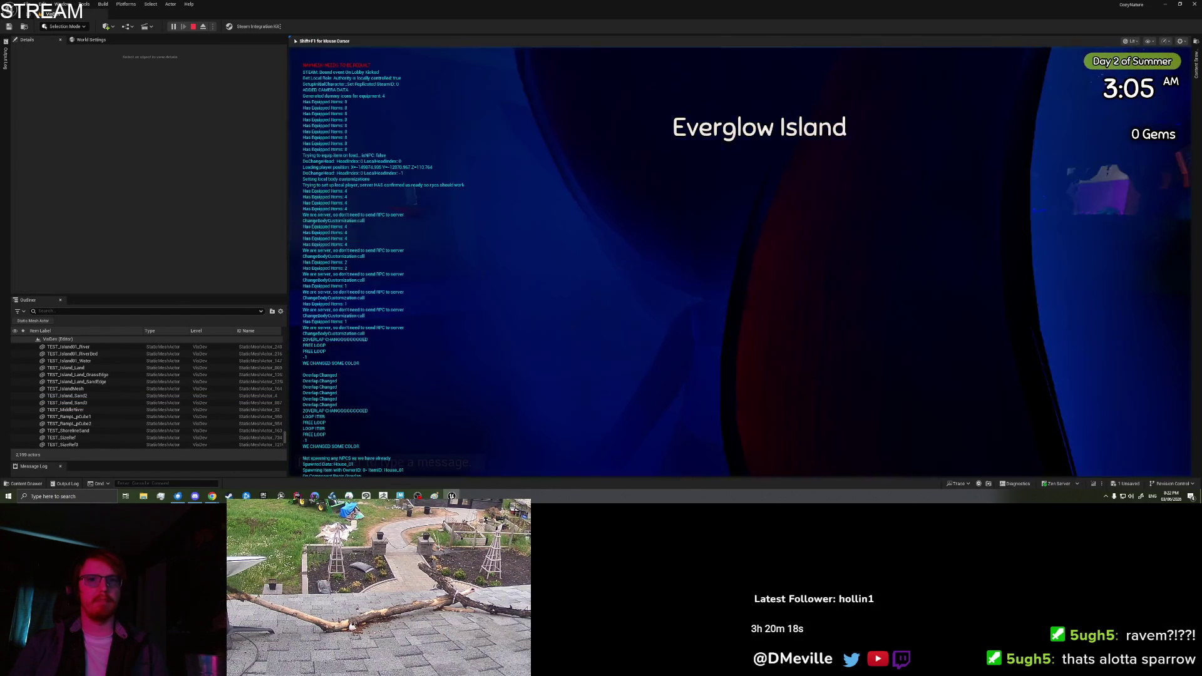
{"action": "key", "text": "Tab"}
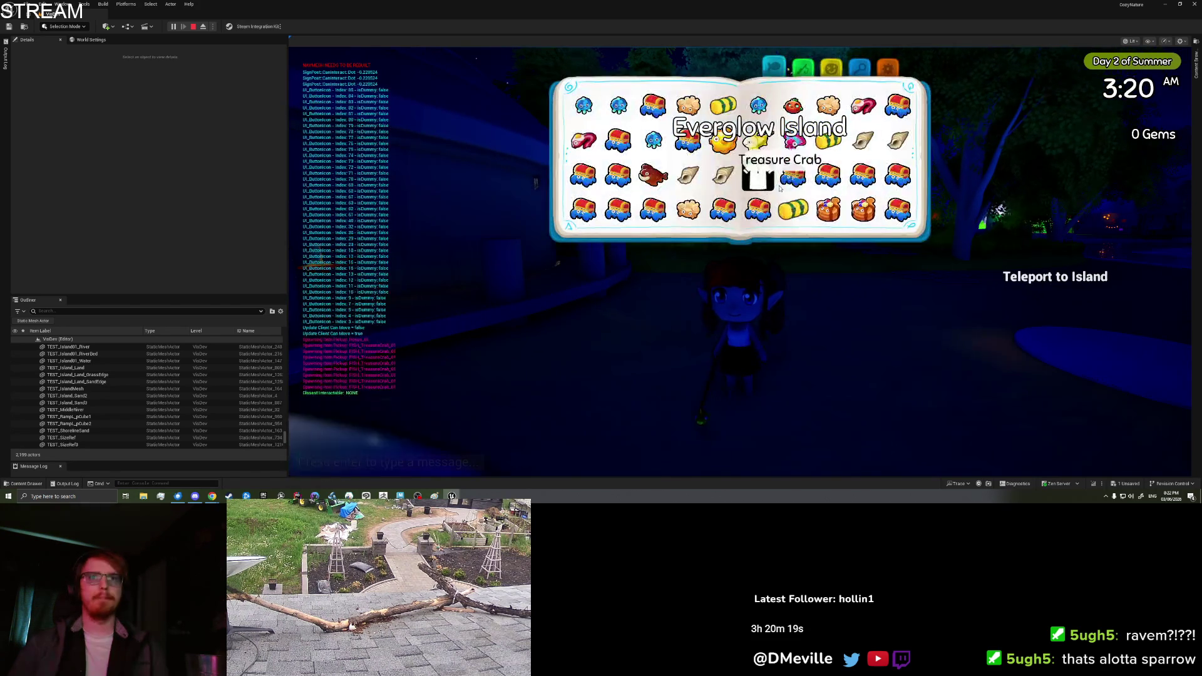
{"action": "scroll", "coordinate": [781, 190], "scroll_direction": "down", "scroll_amount": 3}
{"action": "left_click", "coordinate": [862, 173]}
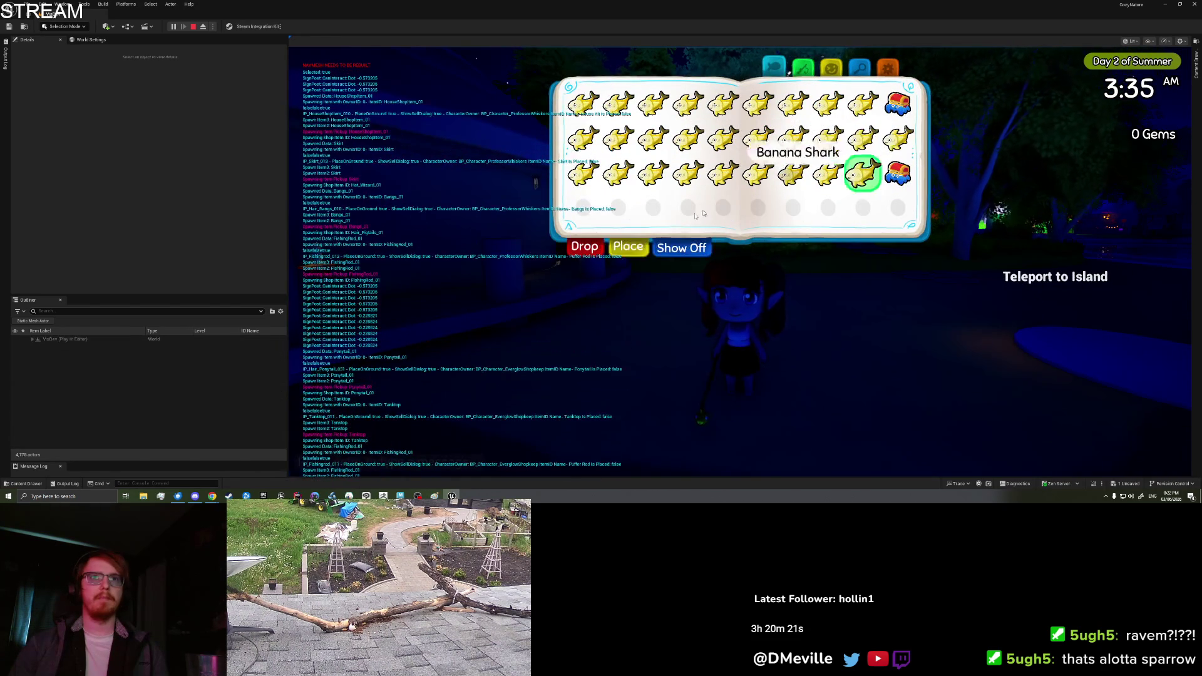
{"action": "left_click", "coordinate": [601, 249]}
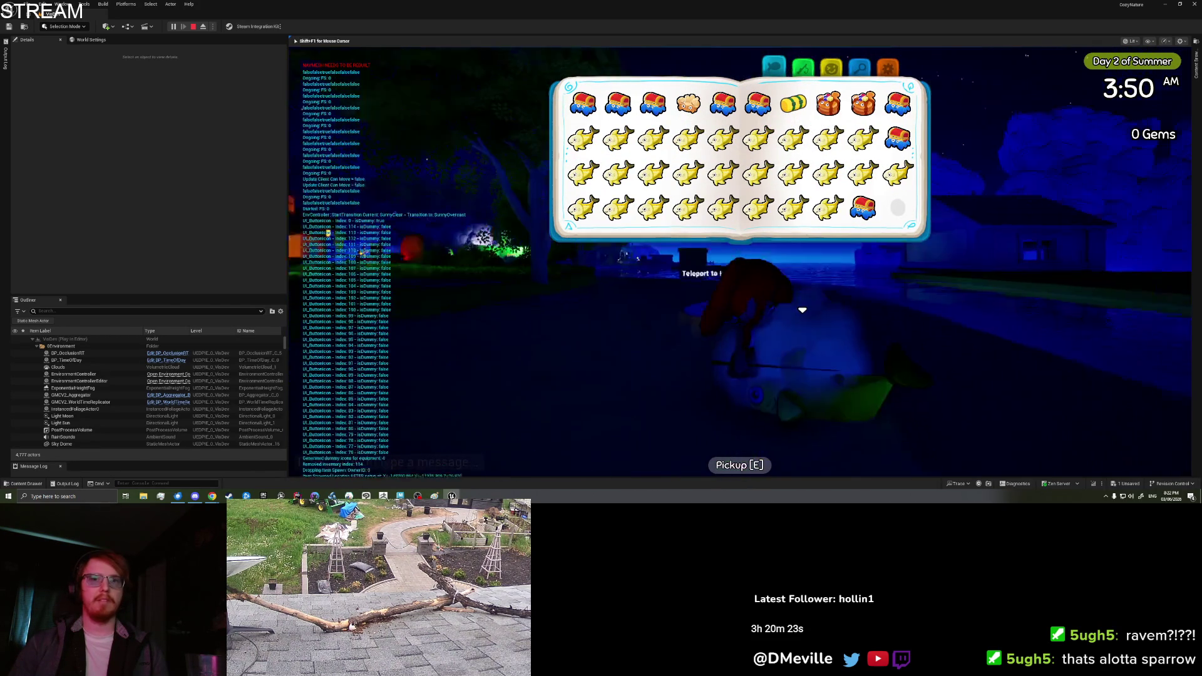
- Place a second Banana Shark at the preview position on the sand
{"action": "left_click", "coordinate": [723, 208]}
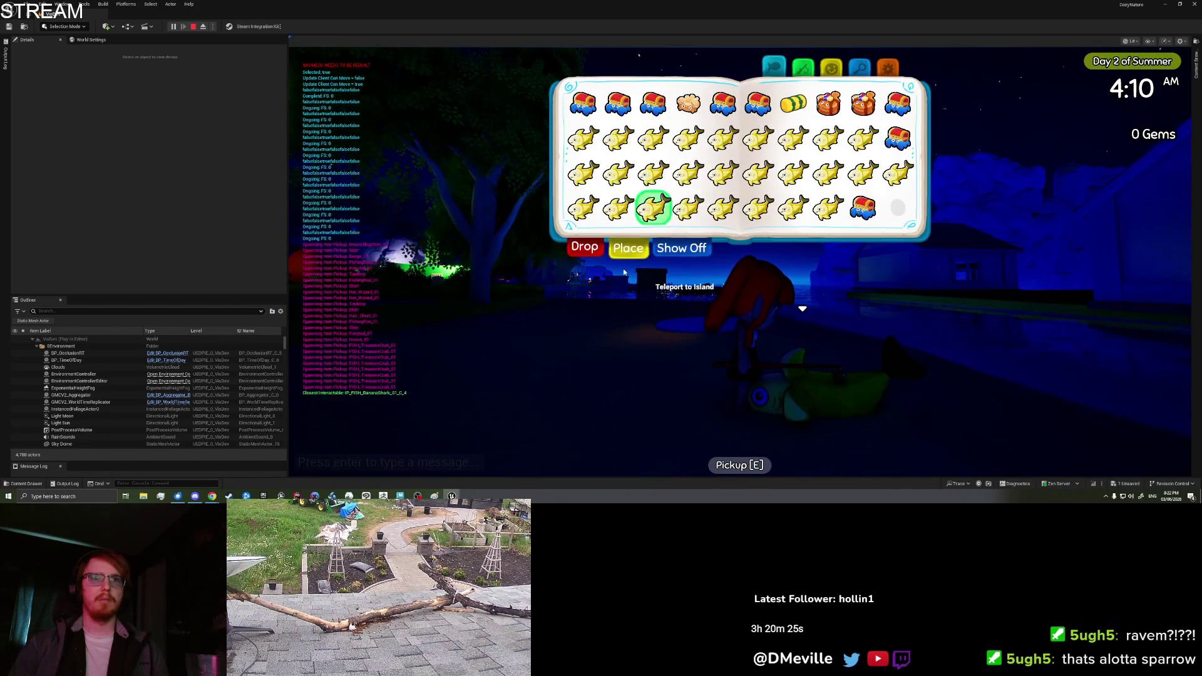
{"action": "left_click", "coordinate": [629, 246]}
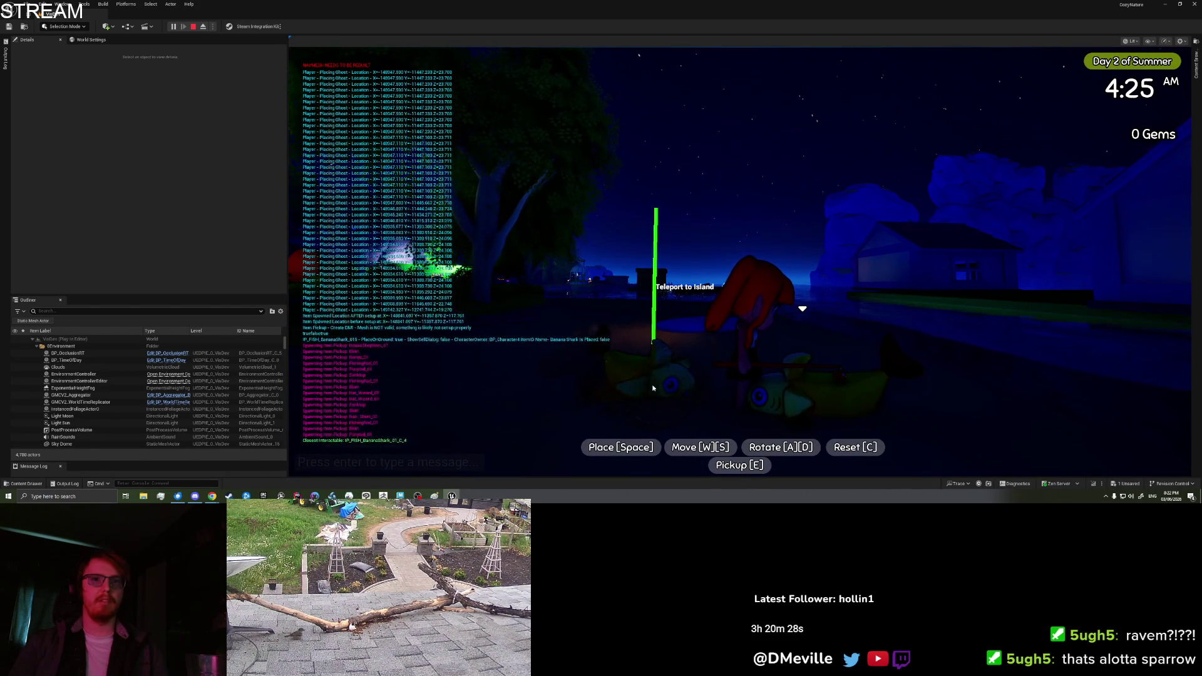
{"action": "left_click", "coordinate": [692, 401]}
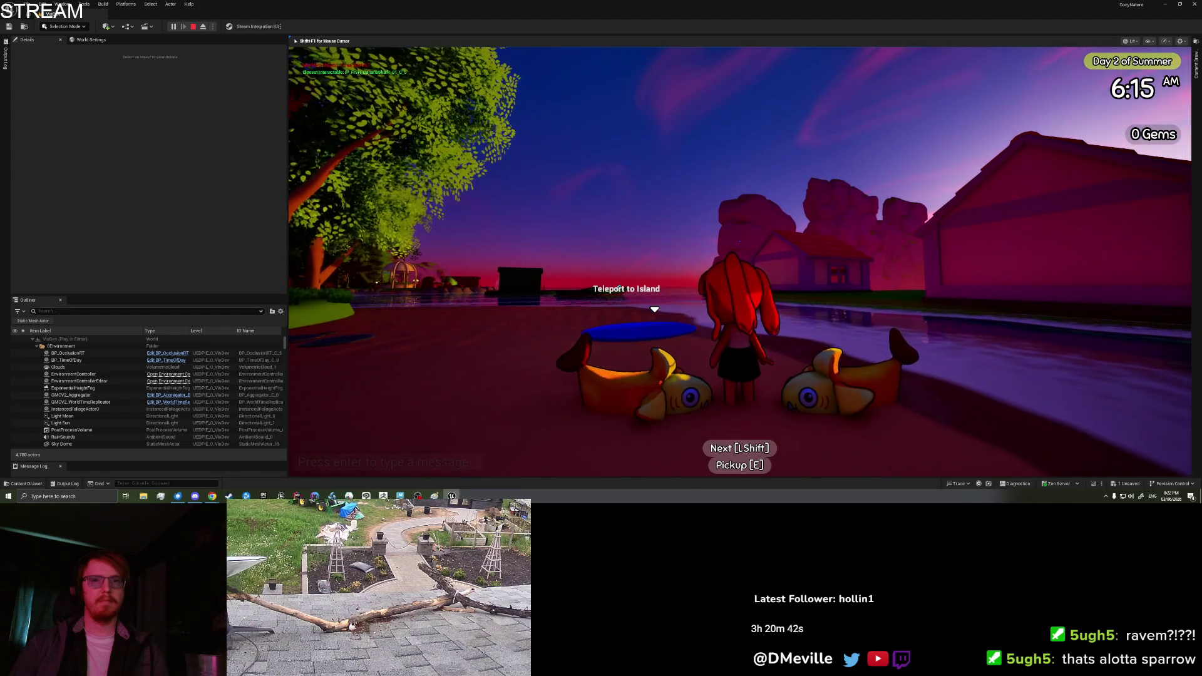
{"action": "key", "text": "Tab"}
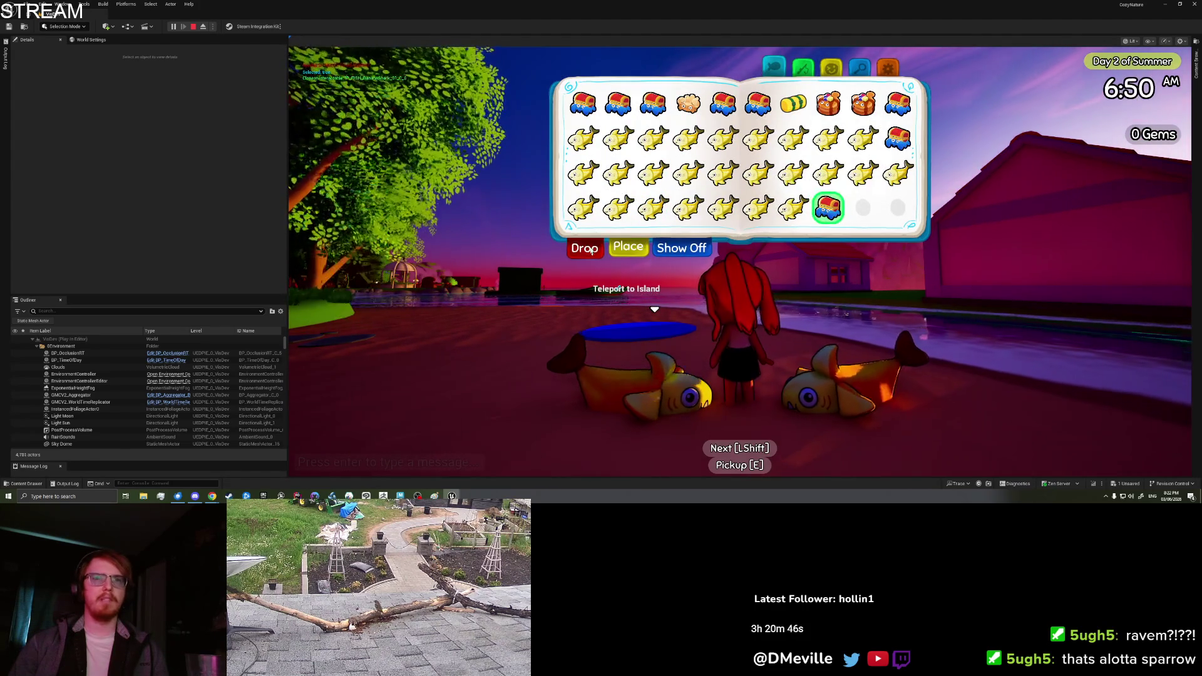
{"action": "left_click", "coordinate": [651, 325]}
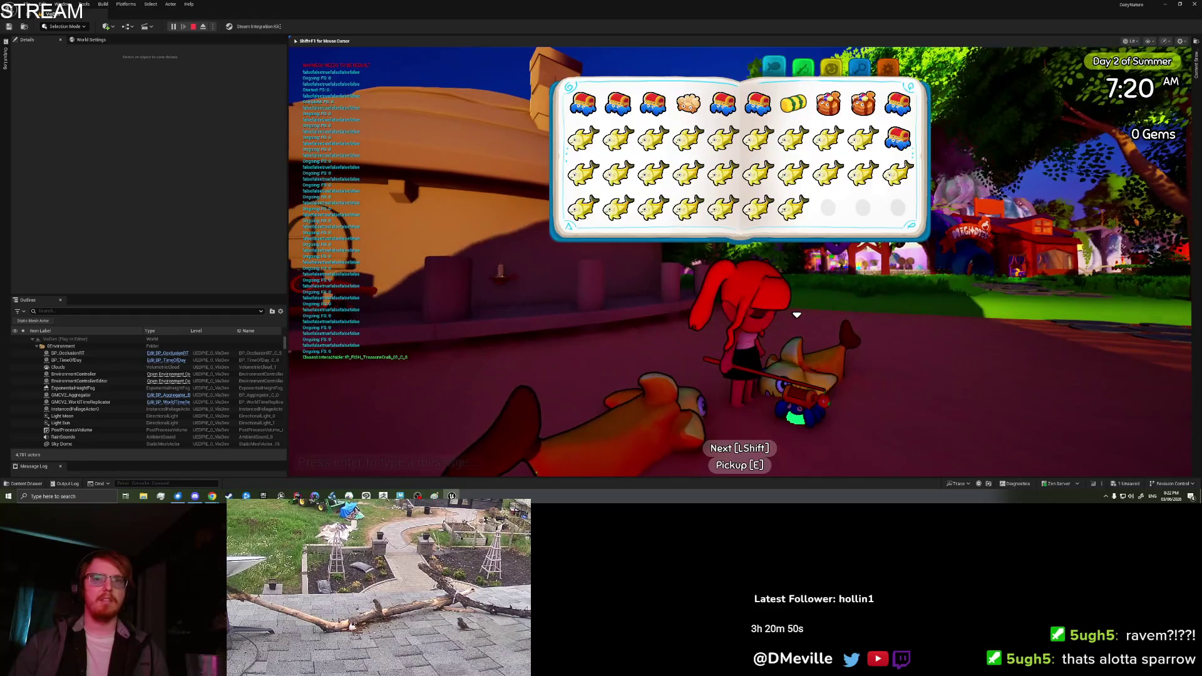
{"action": "key", "text": "Tab"}
- Walk the character around the beach and back and forth beside the two sharks
{"action": "key", "text": "e"}
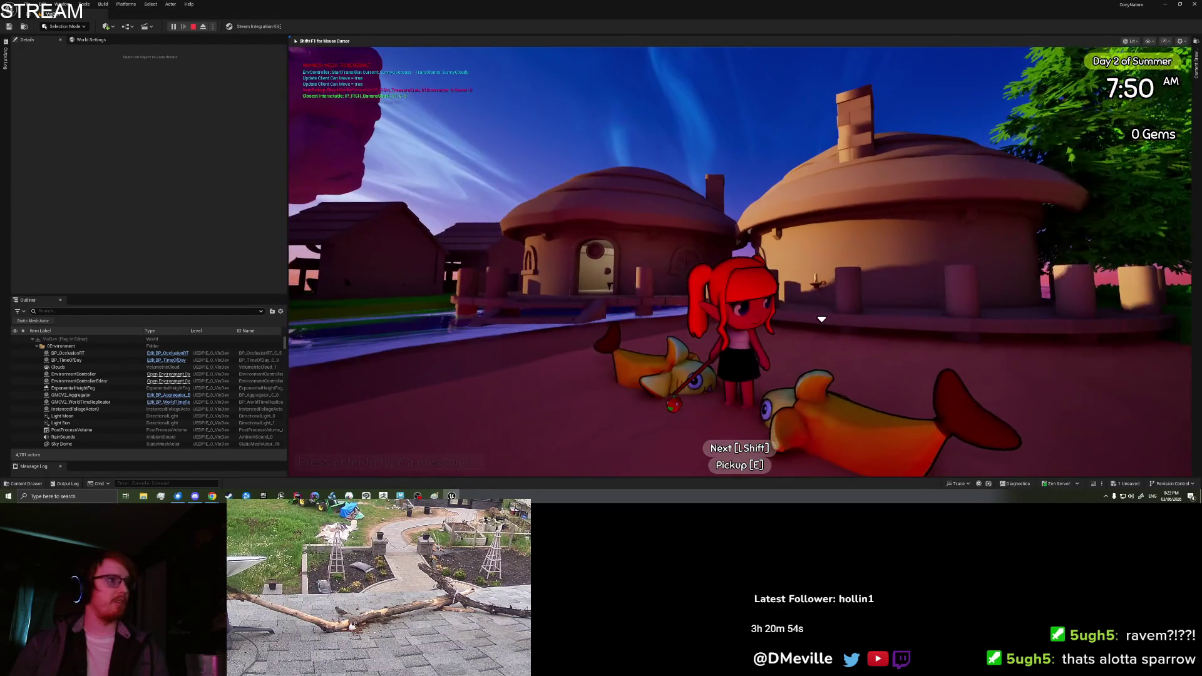
{"action": "key", "text": "a"}
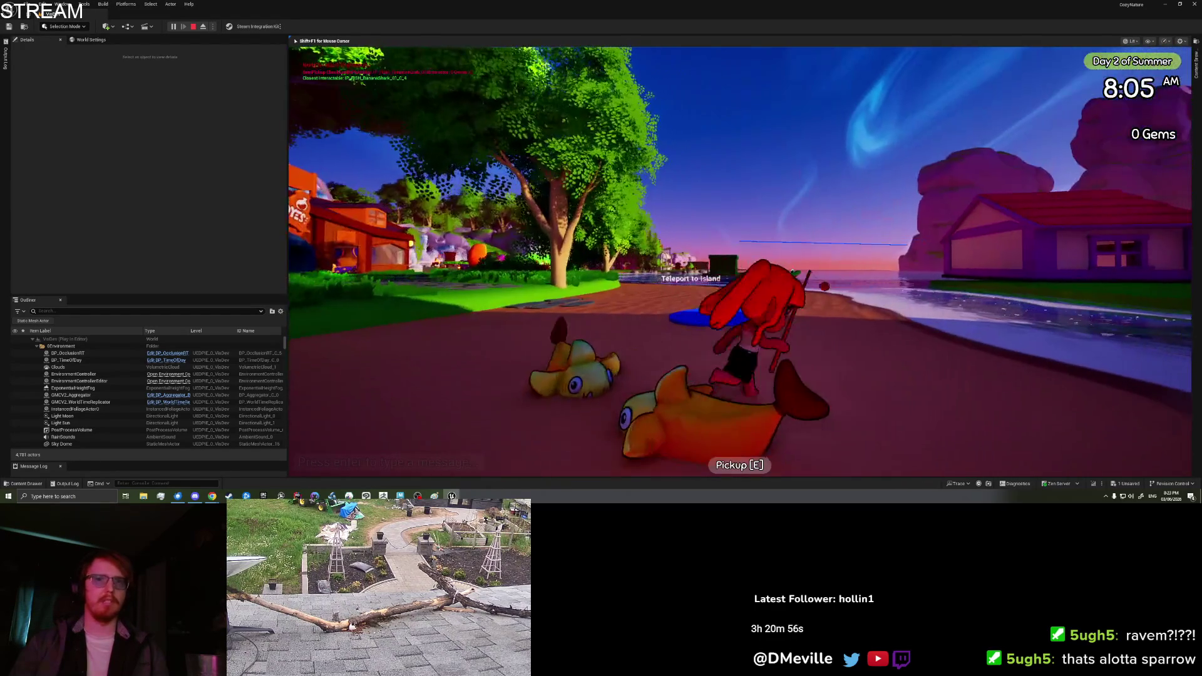
{"action": "key", "text": "s"}
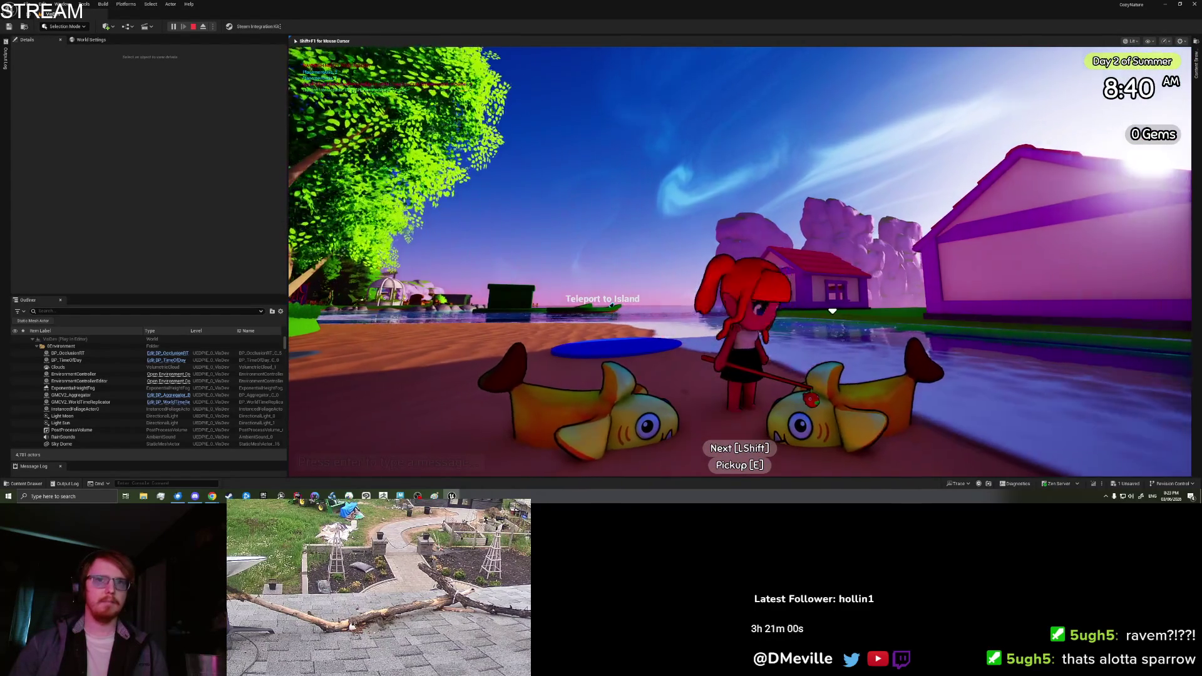
{"action": "key", "text": "w"}
{"action": "key", "text": "s"}
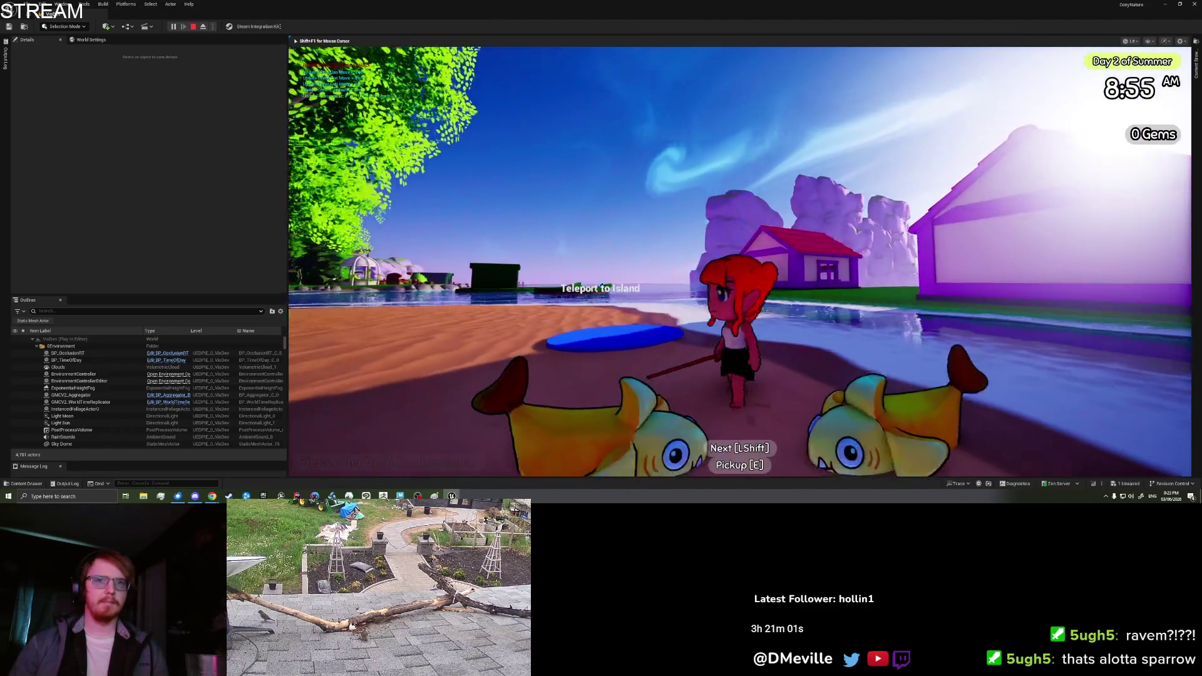
{"action": "key", "text": "w"}
{"action": "key", "text": "s"}
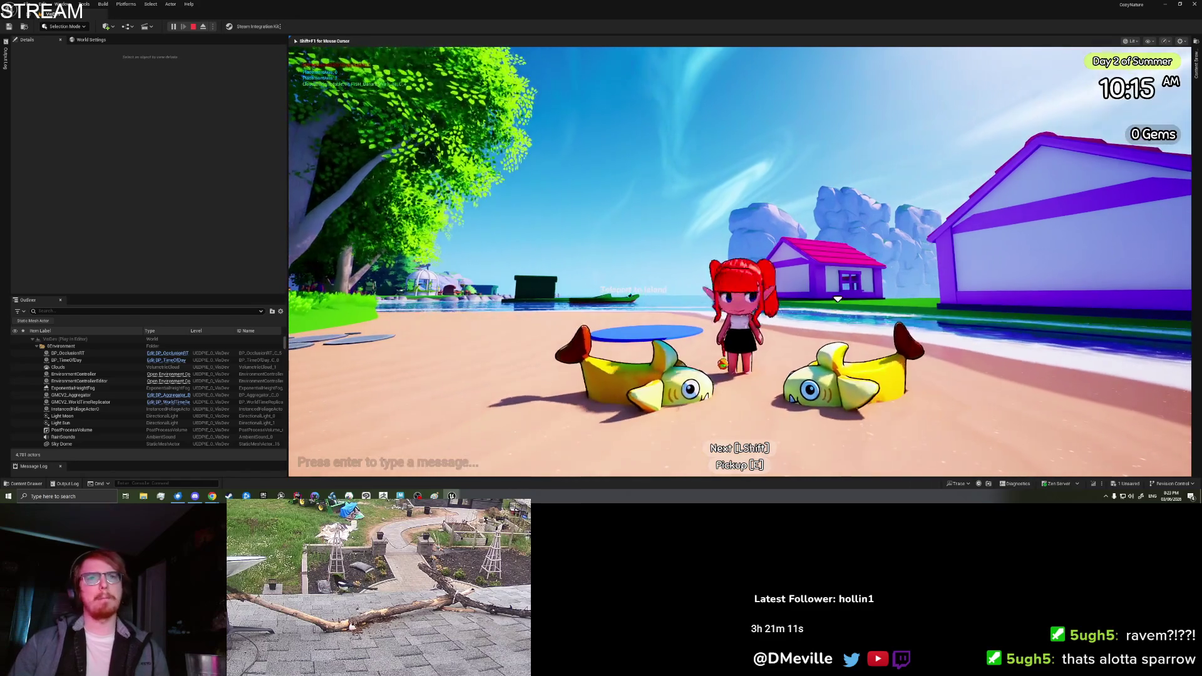
- Open the inventory's settings page, then stop the play session
{"action": "key", "text": "i"}
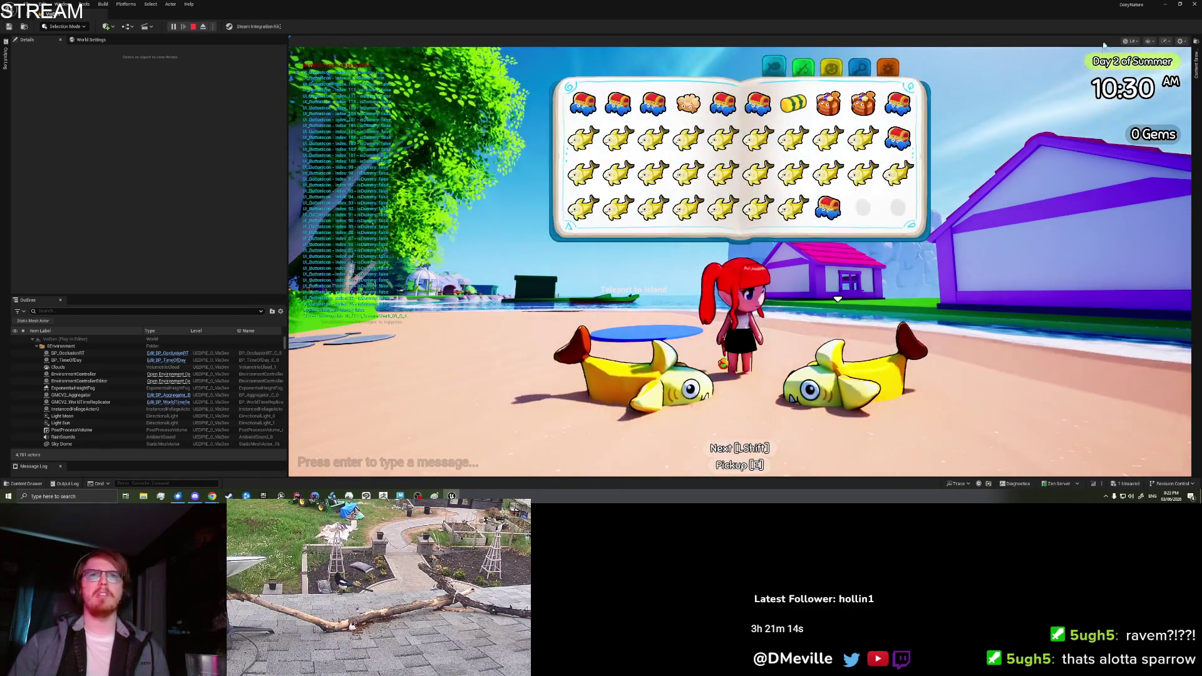
{"action": "left_click", "coordinate": [897, 71]}
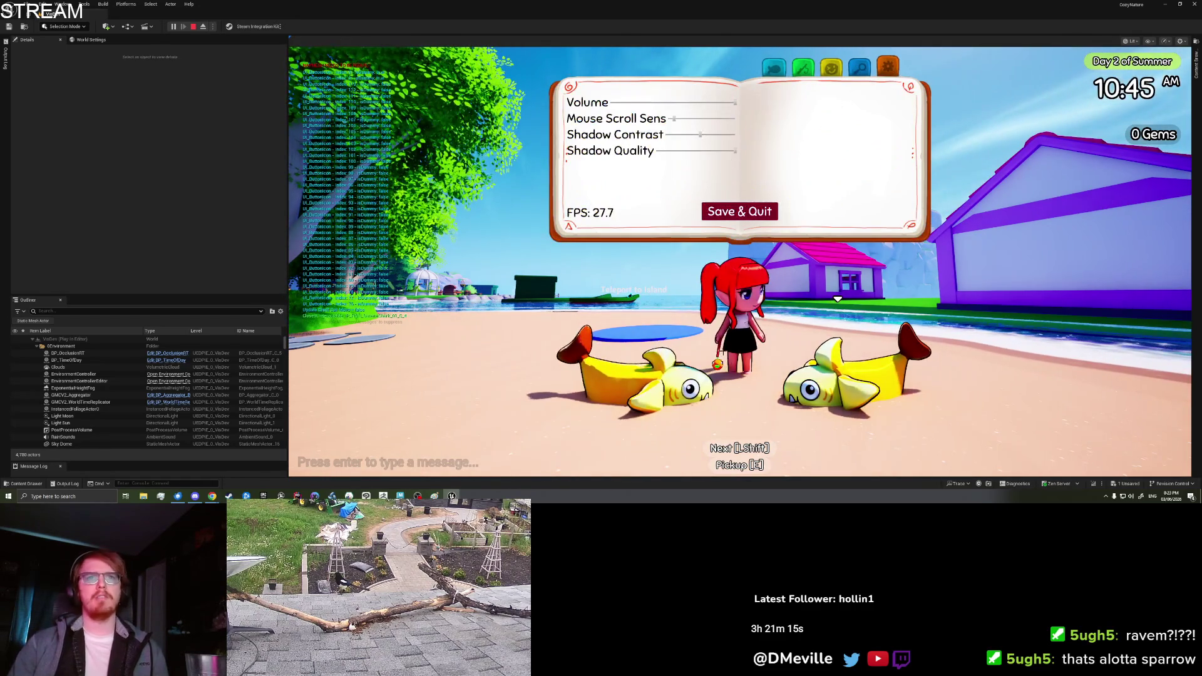
{"action": "key", "text": "Escape"}
{"action": "right_click", "coordinate": [717, 151]}
{"action": "key", "text": "Escape"}
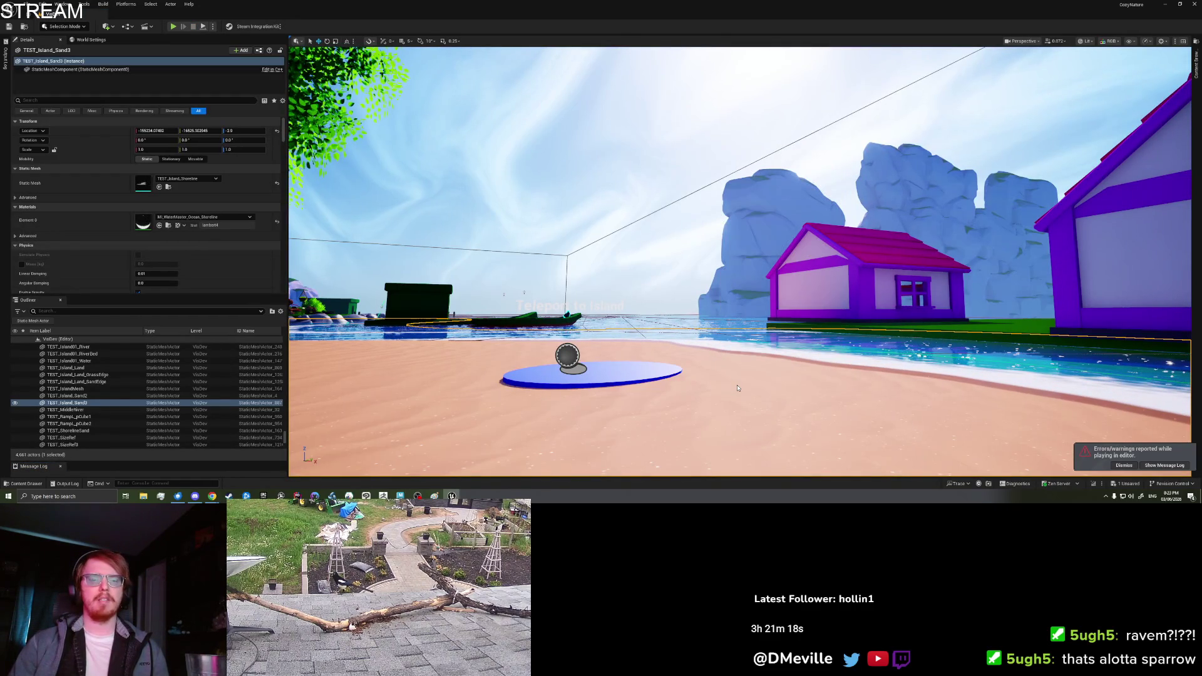
- Start a new play session and place a turned-around Banana Shark from the inventory
{"action": "key", "text": "alt+p"}
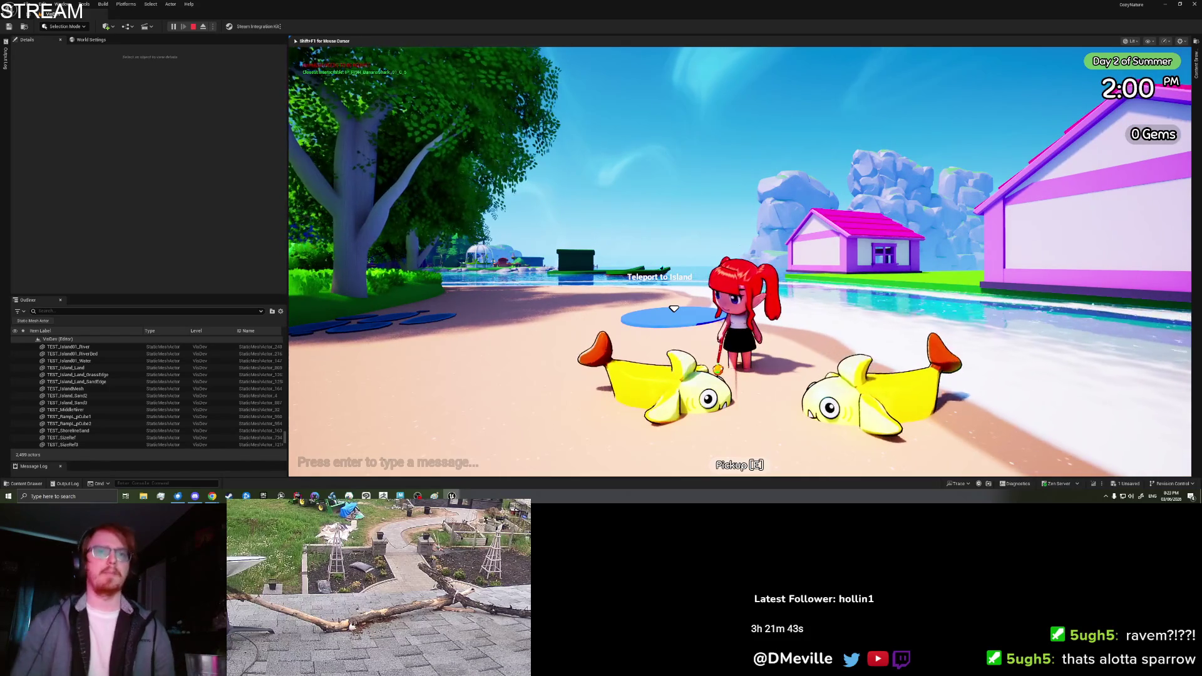
{"action": "key", "text": "shift+F1"}
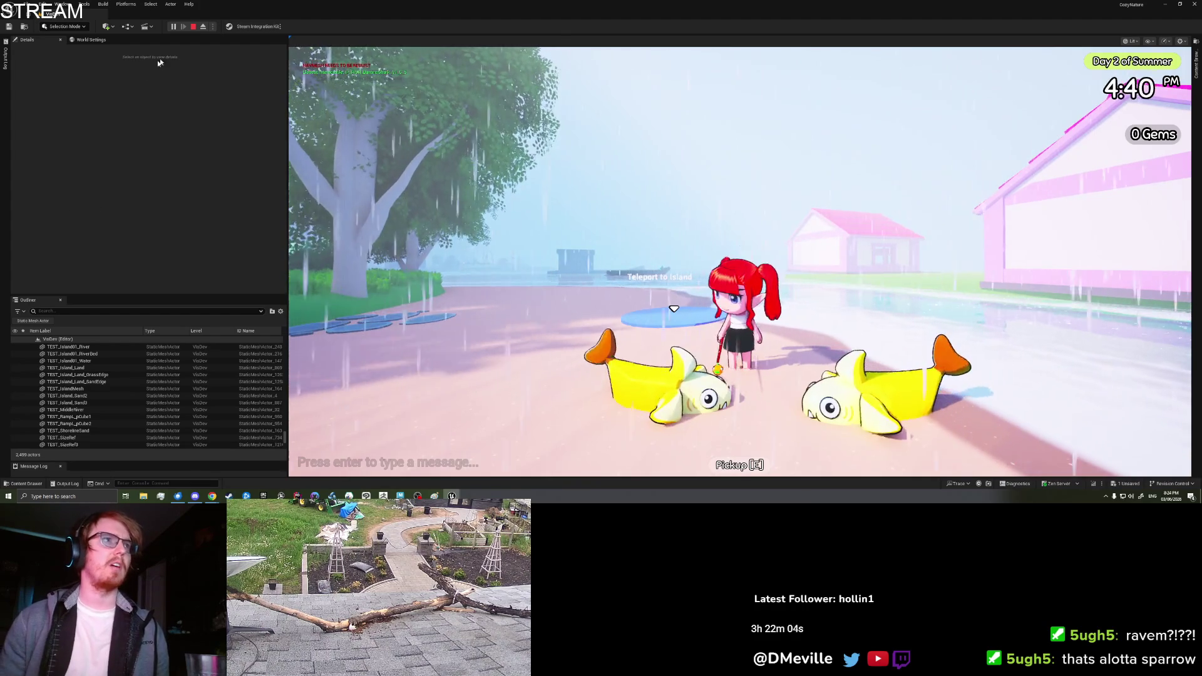
{"action": "key", "text": "i"}
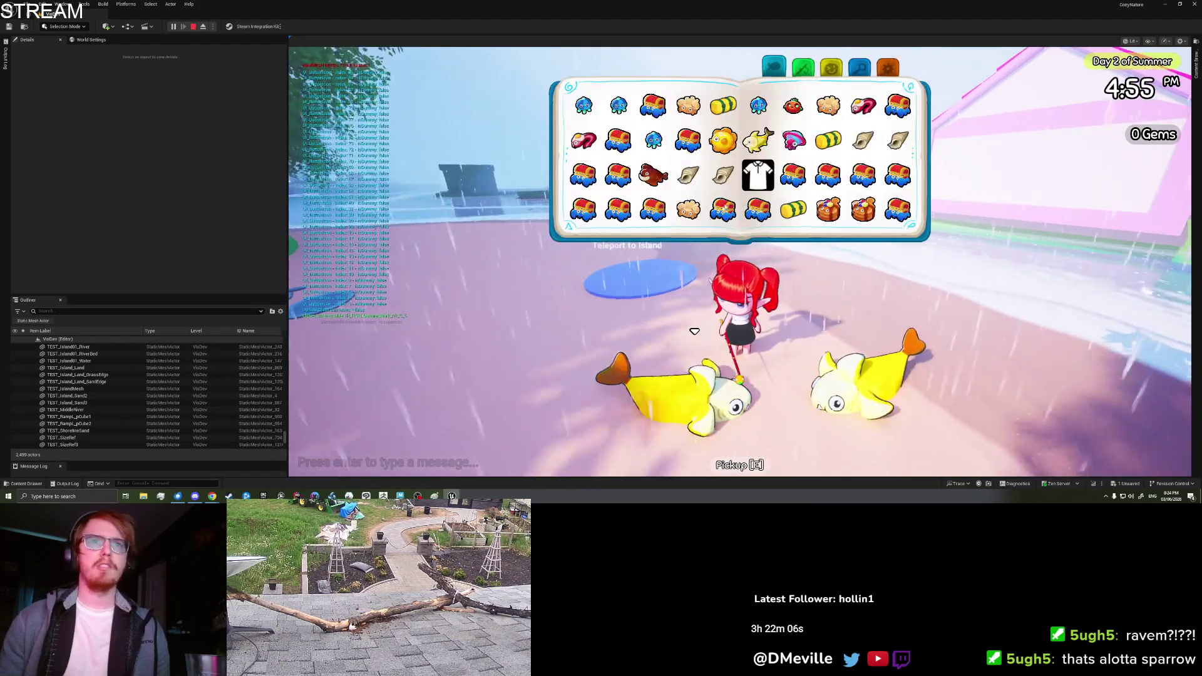
{"action": "scroll", "coordinate": [712, 218], "scroll_direction": "down", "scroll_amount": 3}
{"action": "left_click", "coordinate": [723, 208]}
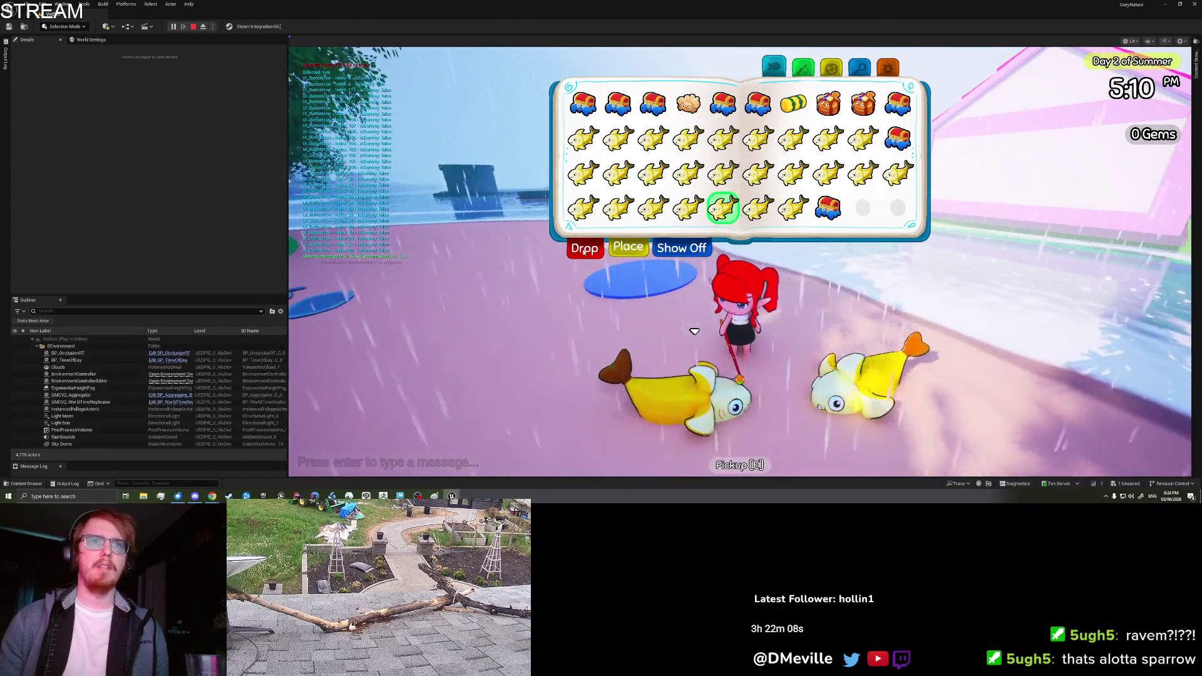
{"action": "left_click", "coordinate": [628, 247]}
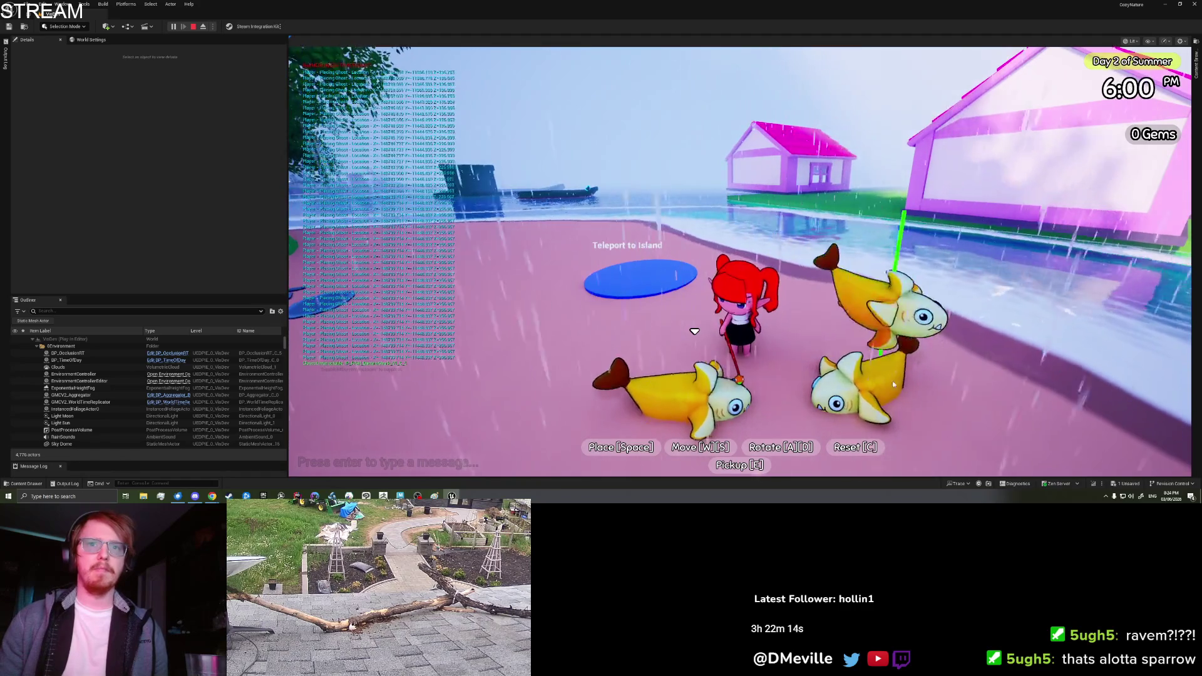
{"action": "key", "text": "d"}
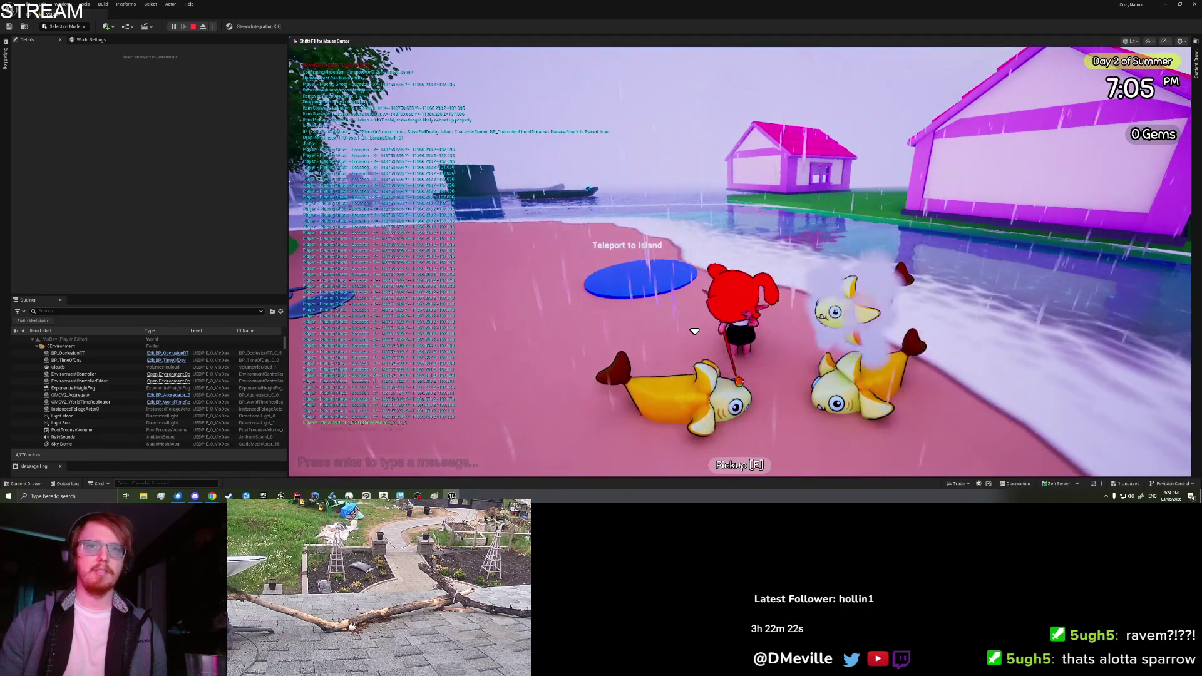
- Open the book's settings page, stop play, and fly the view toward the teleport pad
{"action": "key", "text": "i"}
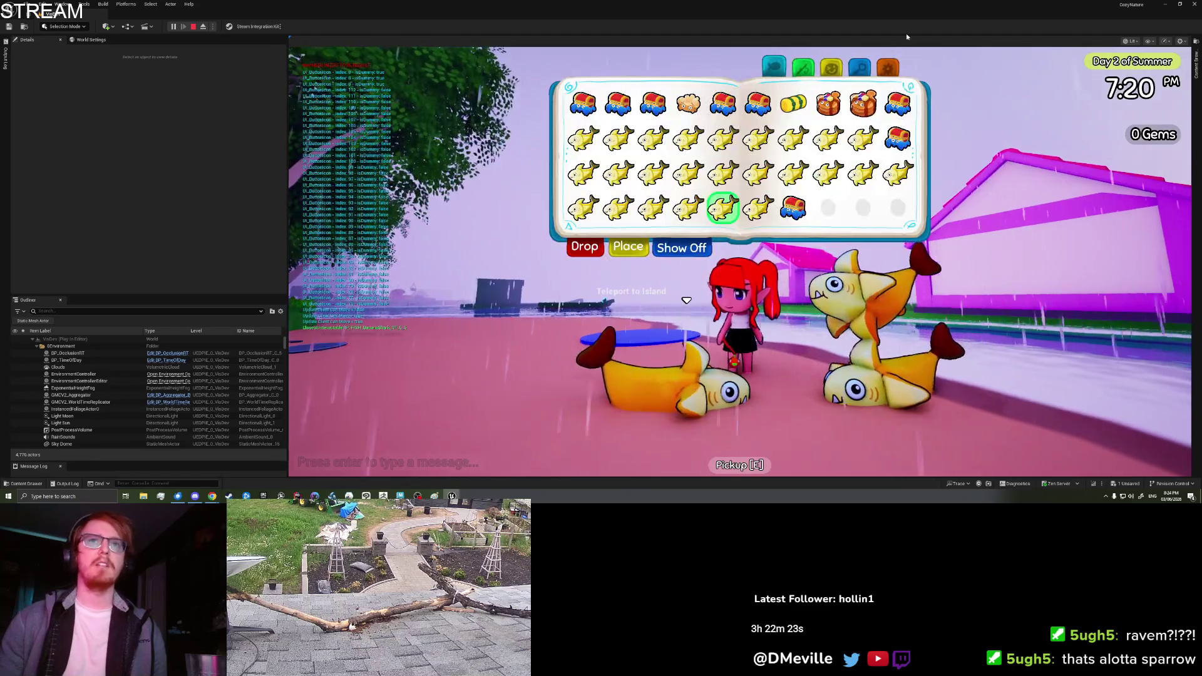
{"action": "left_click", "coordinate": [889, 70]}
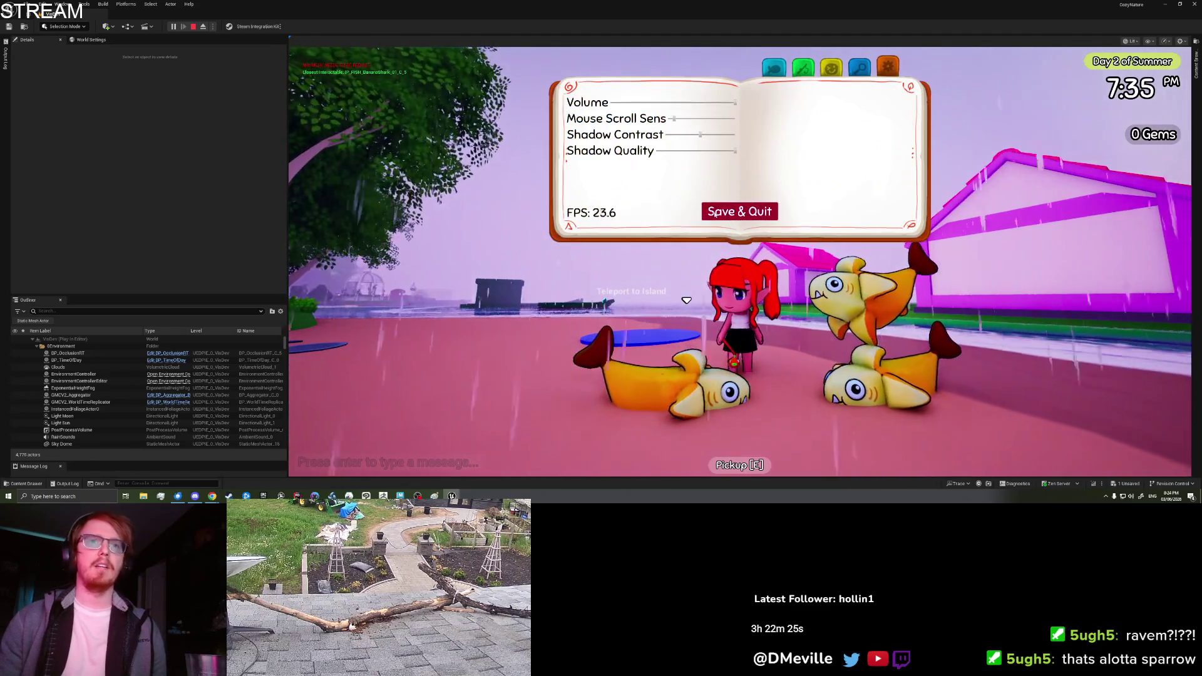
{"action": "key", "text": "Escape"}
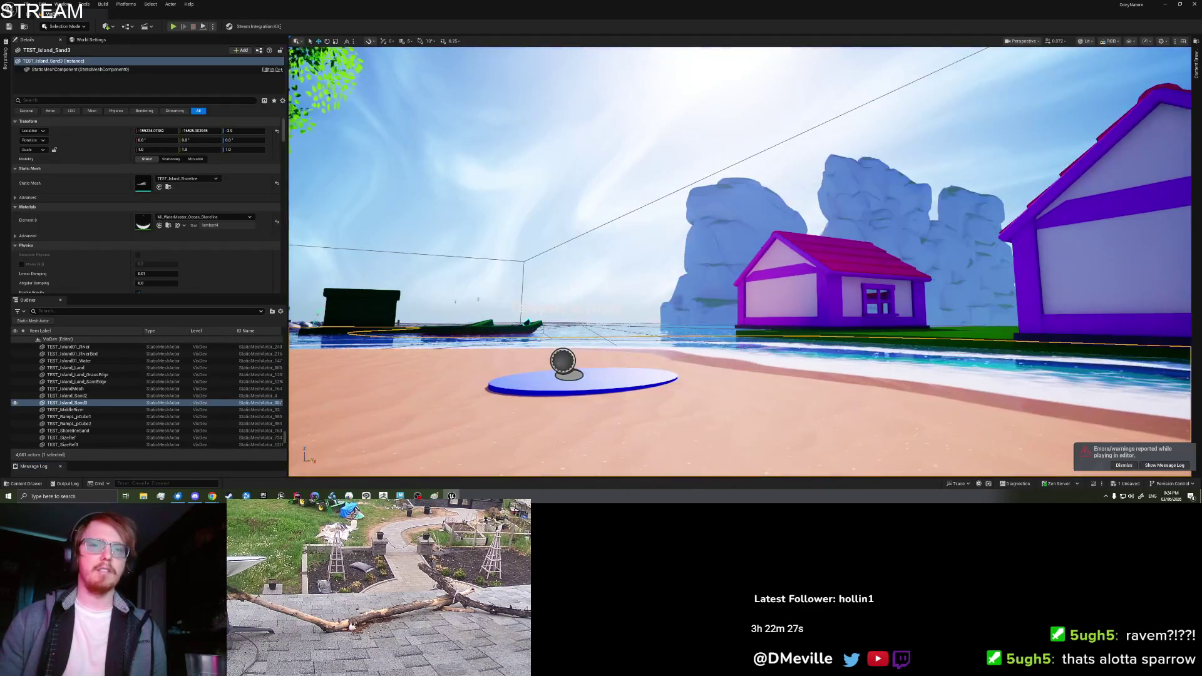
{"action": "key", "text": "s"}
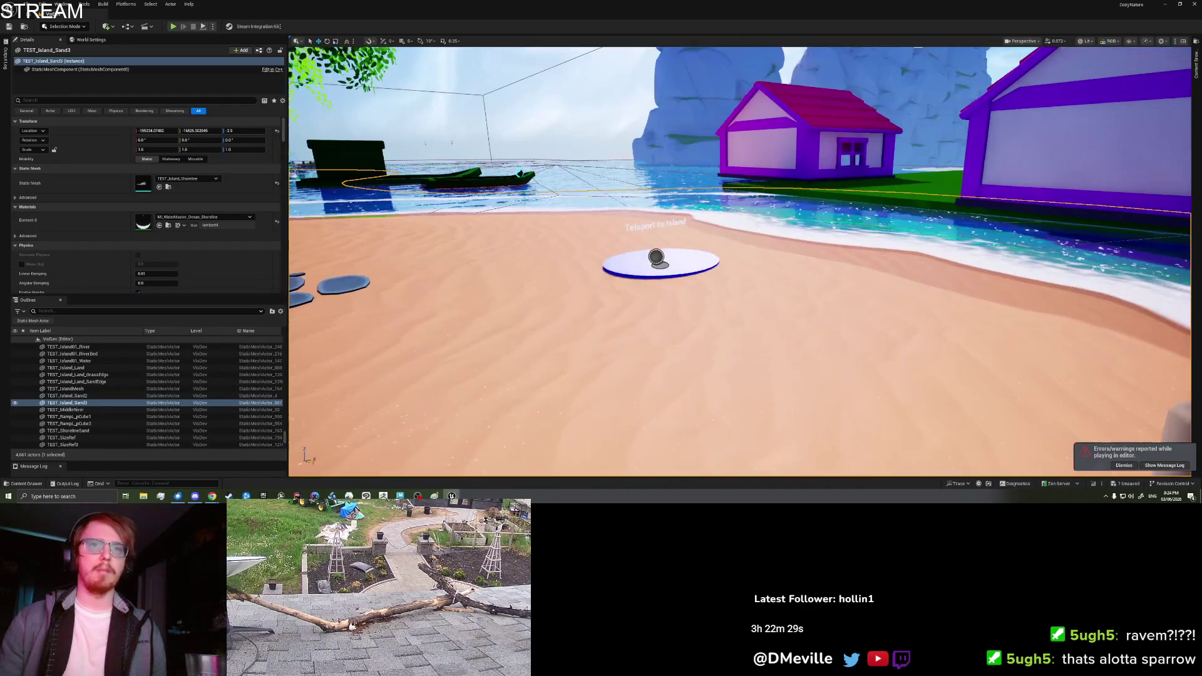
- Start playing and teleport to Firstlight Island and back to Everglow Island
{"action": "right_click", "coordinate": [719, 399]}
{"action": "left_click", "coordinate": [749, 398]}
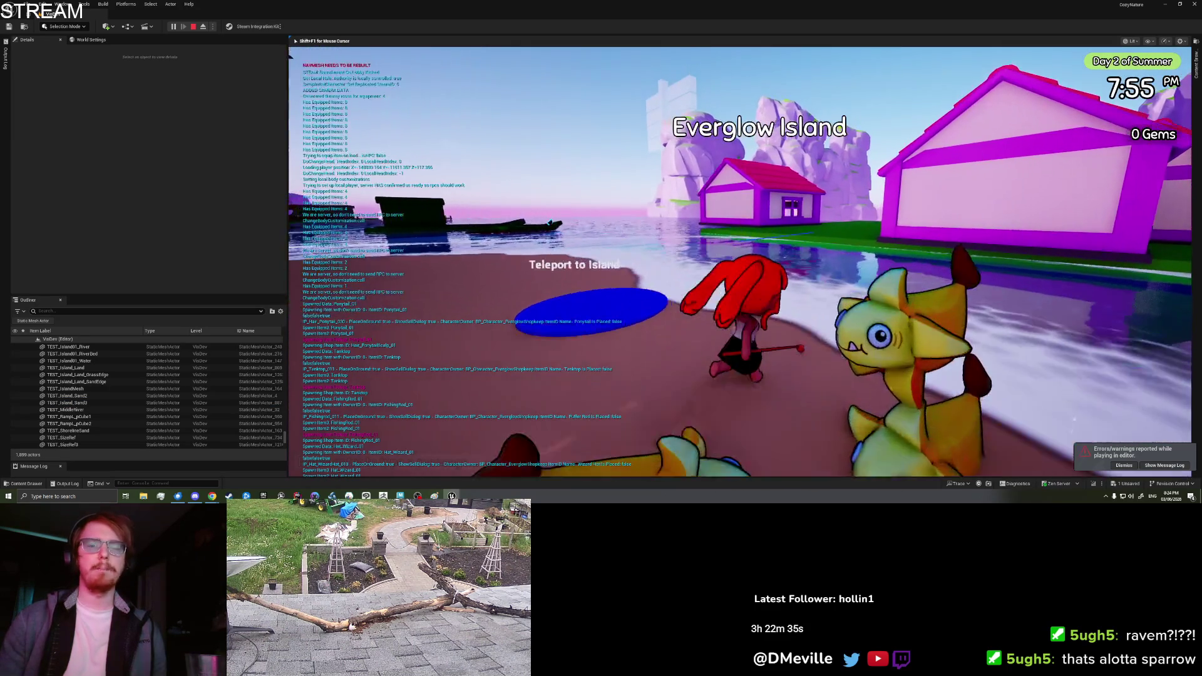
{"action": "key", "text": "a"}
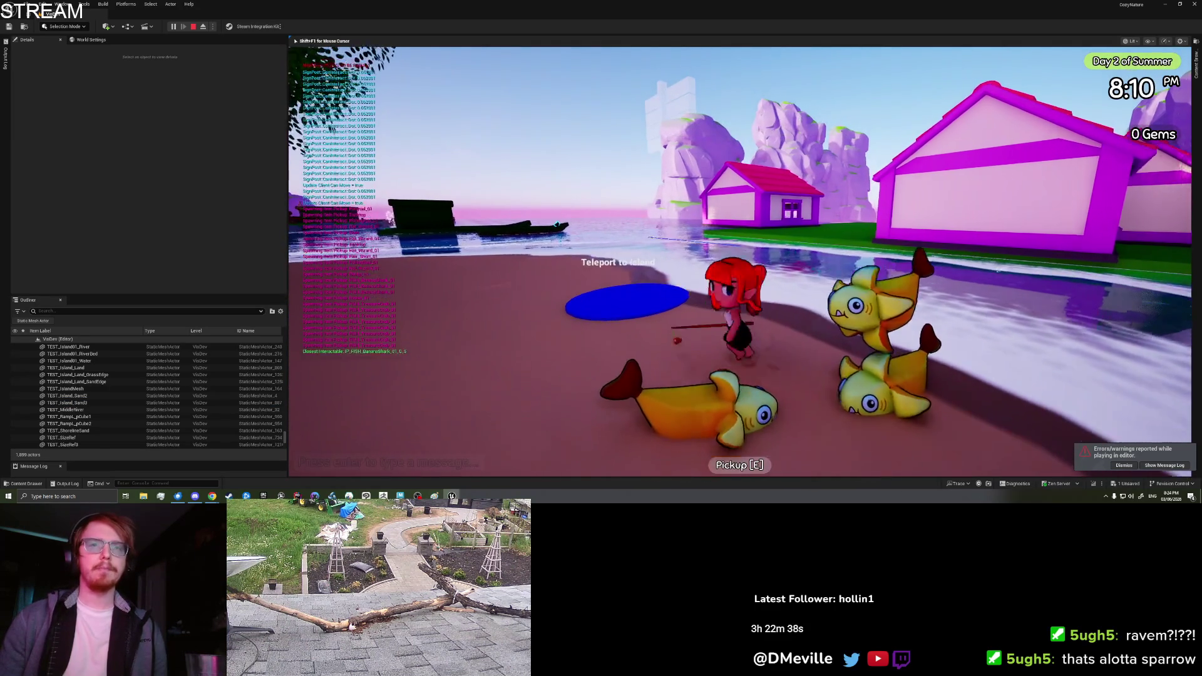
{"action": "key", "text": "w"}
{"action": "key", "text": "e"}
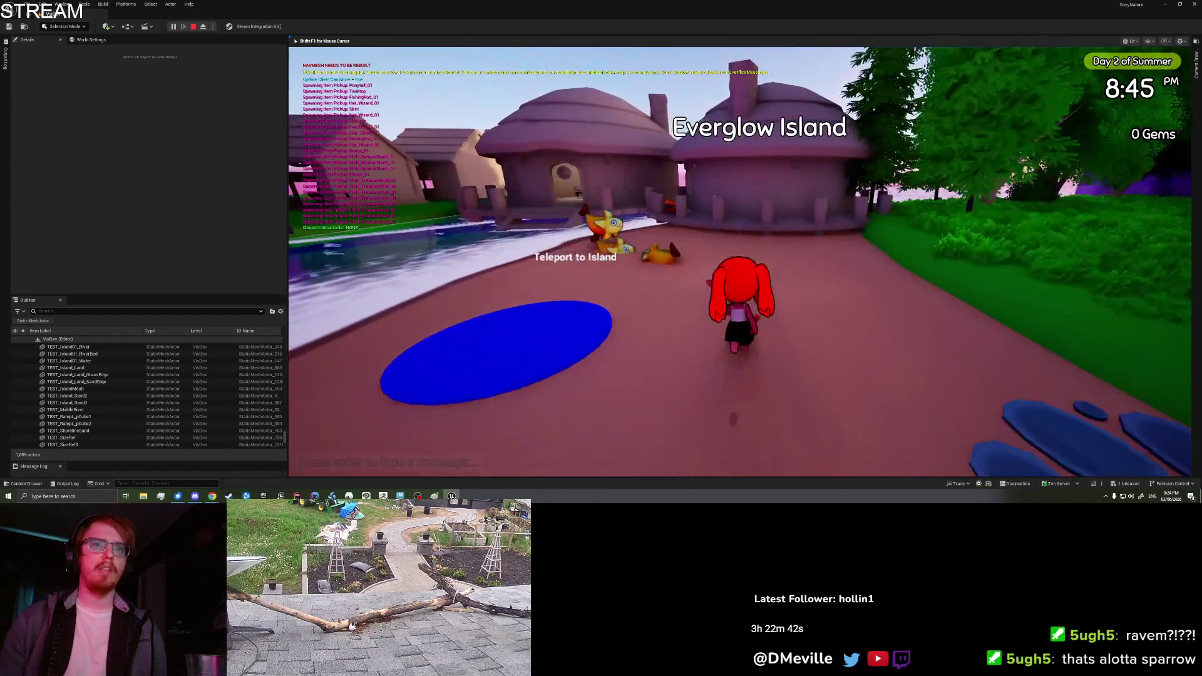
{"action": "key", "text": "a"}
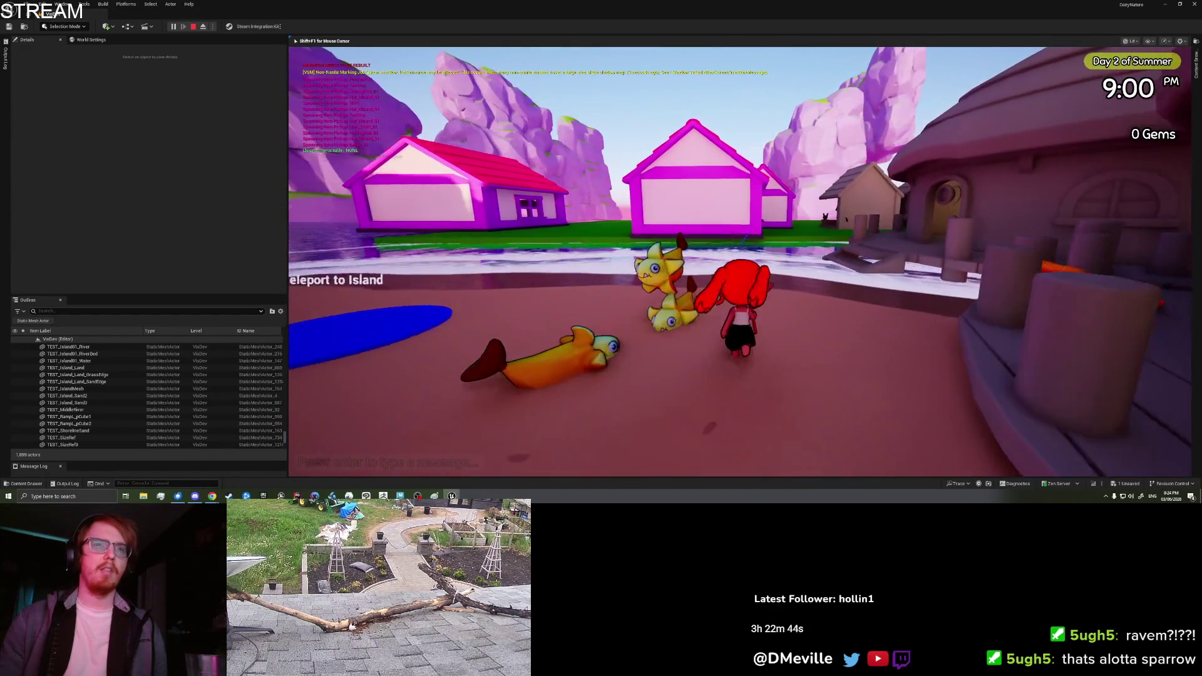
- Show off a Banana Shark from the inventory, with confetti
{"action": "key", "text": "Tab"}
{"action": "scroll", "coordinate": [724, 148], "scroll_direction": "down", "scroll_amount": 2}
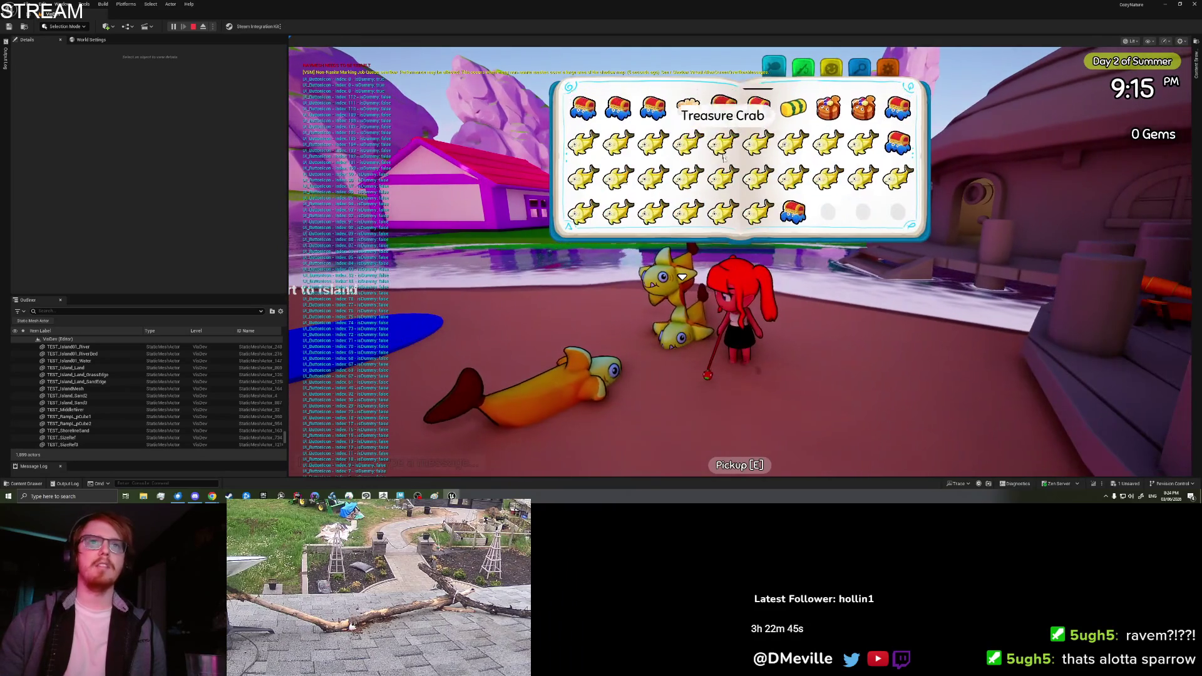
{"action": "left_click", "coordinate": [758, 210]}
{"action": "left_click", "coordinate": [684, 245]}
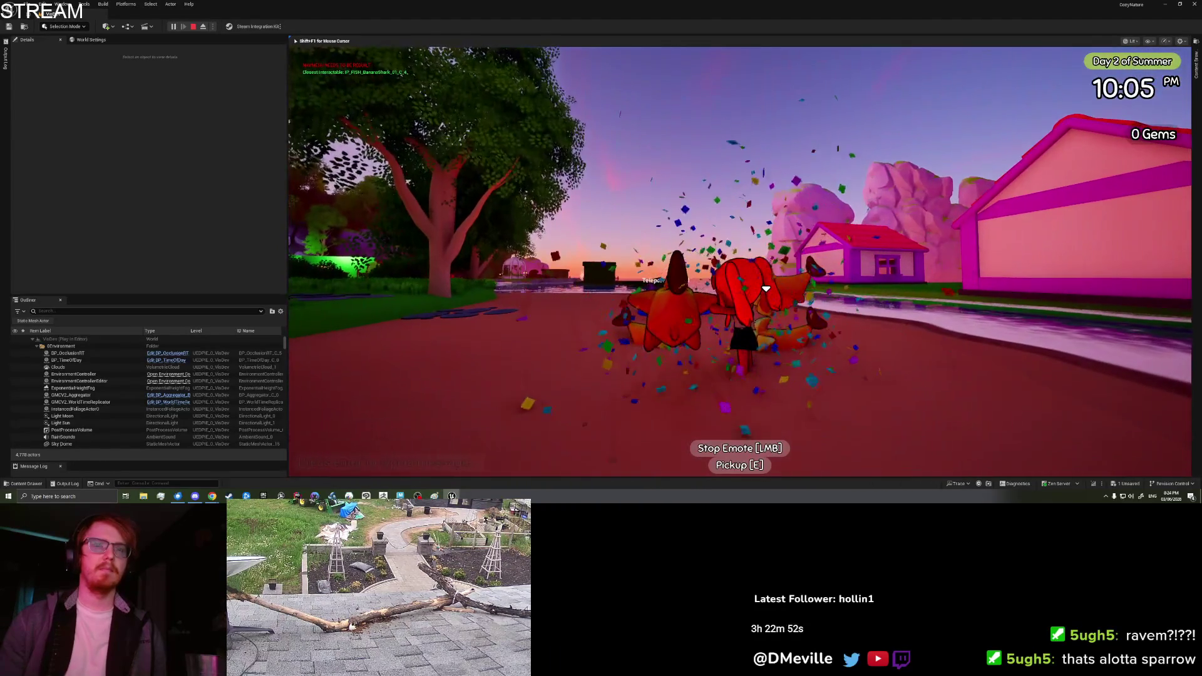
{"action": "key", "text": "Tab"}
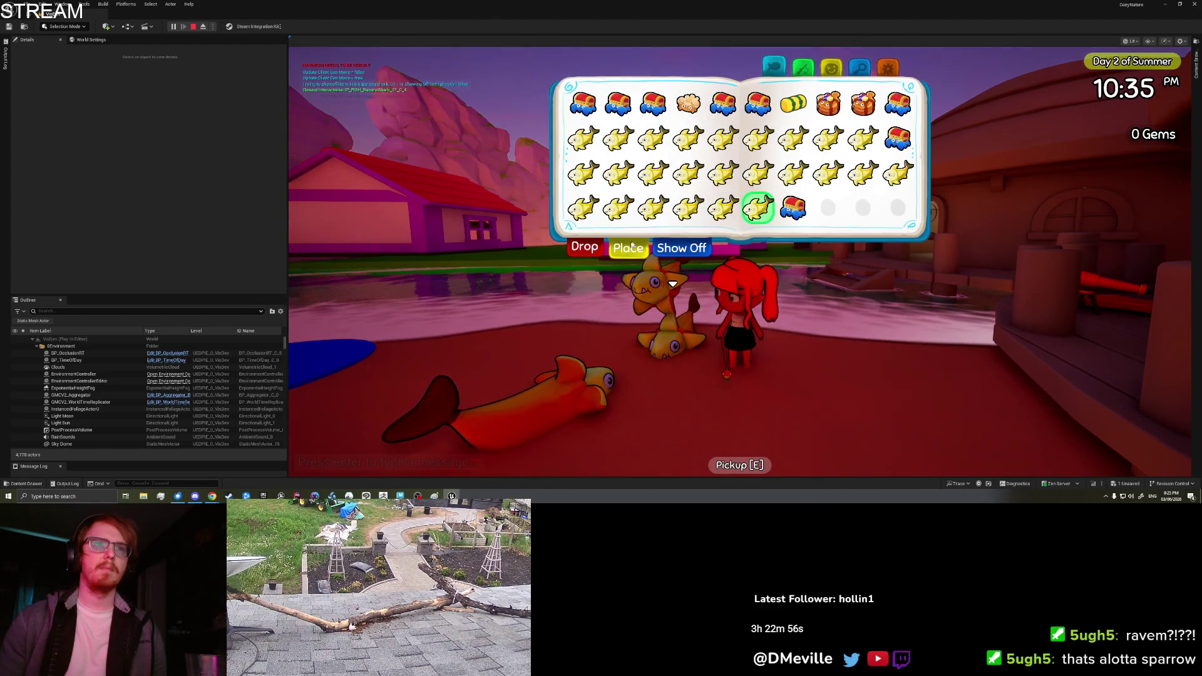
{"action": "left_click", "coordinate": [682, 249]}
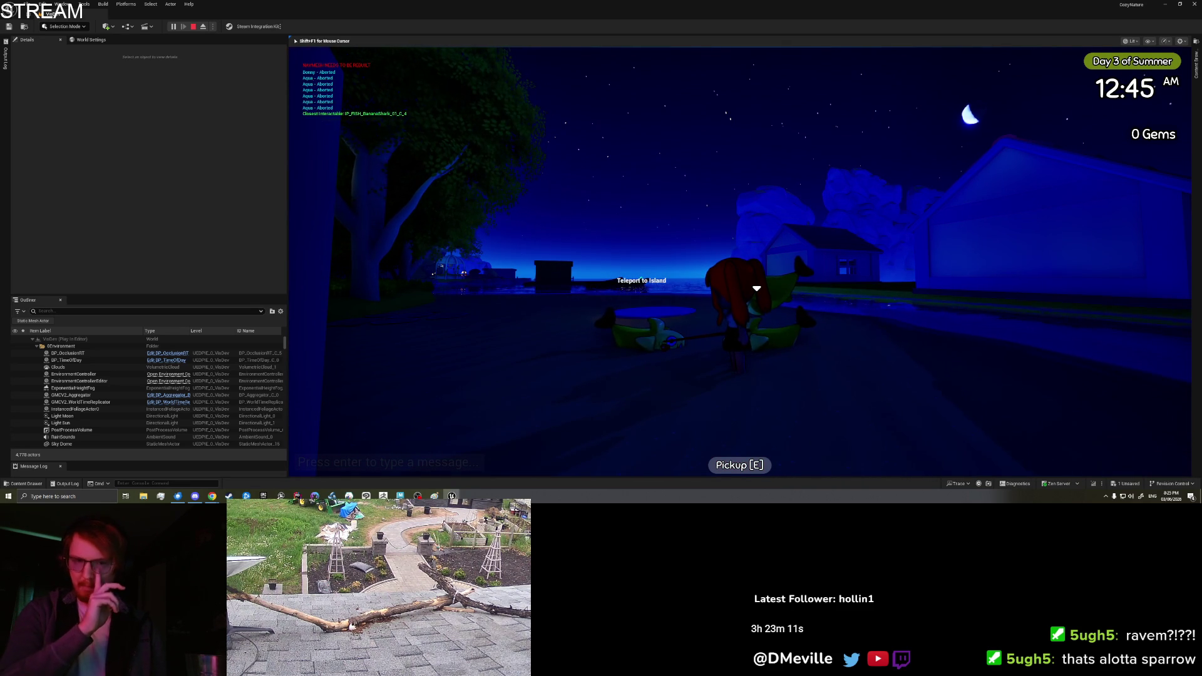
{"action": "key", "text": "alt+Tab"}
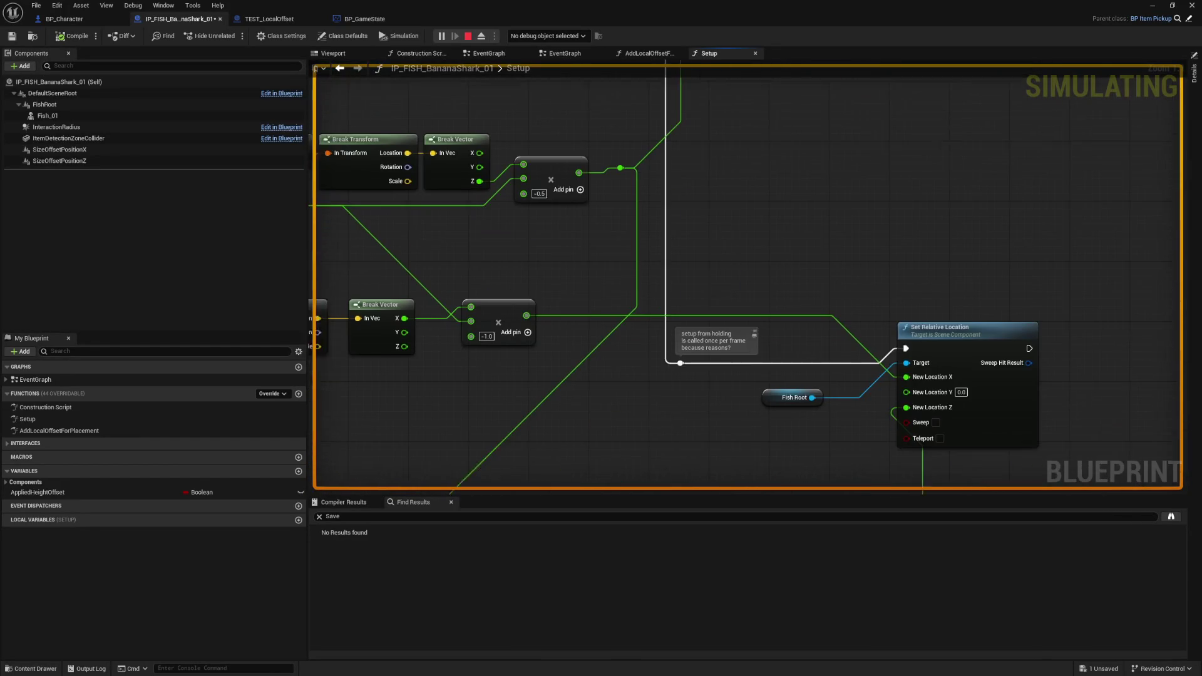
{"action": "mouse_move", "coordinate": [630, 465]}
{"action": "left_mouse_down"}
{"action": "mouse_move", "coordinate": [678, 295]}
{"action": "mouse_move", "coordinate": [707, 410]}
{"action": "left_mouse_up"}
{"action": "left_click_drag", "start_coordinate": [678, 229], "coordinate": [678, 394]}
{"action": "scroll", "coordinate": [791, 285], "scroll_direction": "down", "scroll_amount": 2}
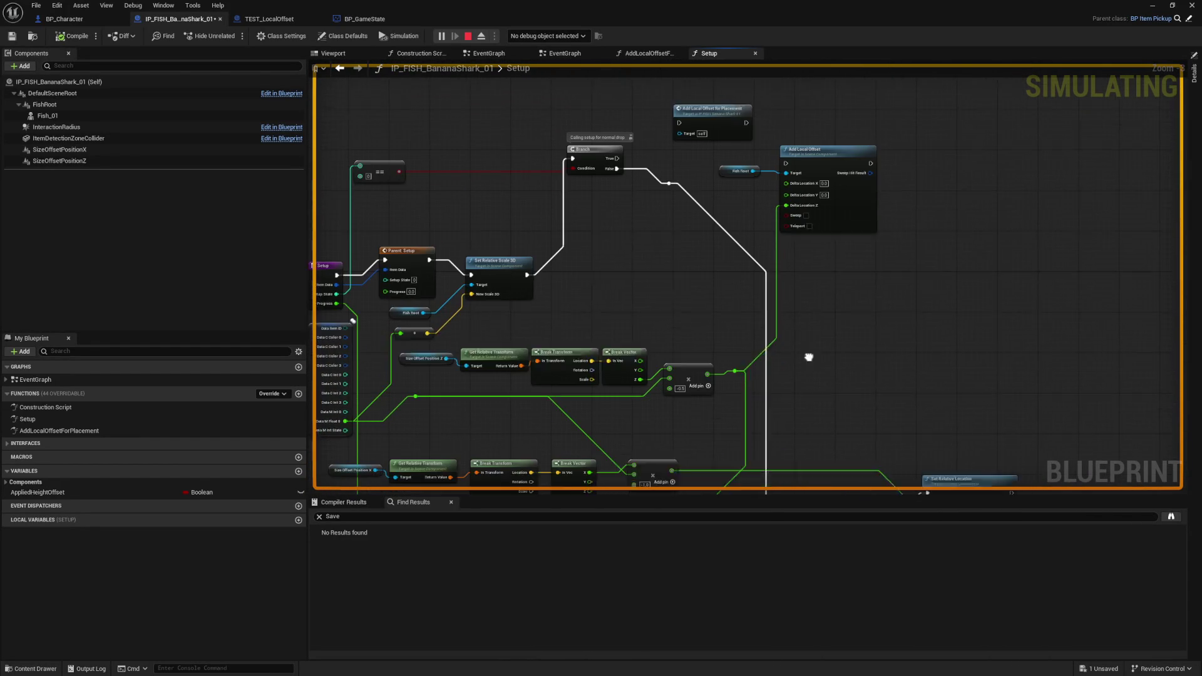
{"action": "left_click_drag", "start_coordinate": [806, 355], "coordinate": [824, 325]}
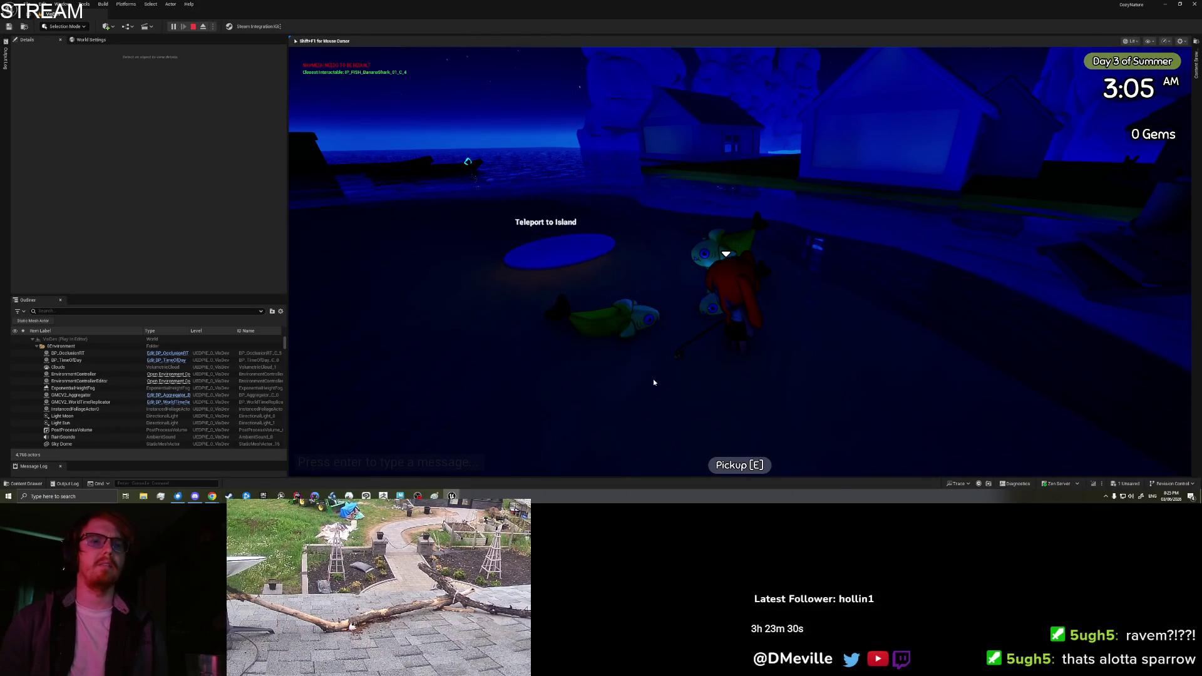
{"action": "key", "text": "Escape"}
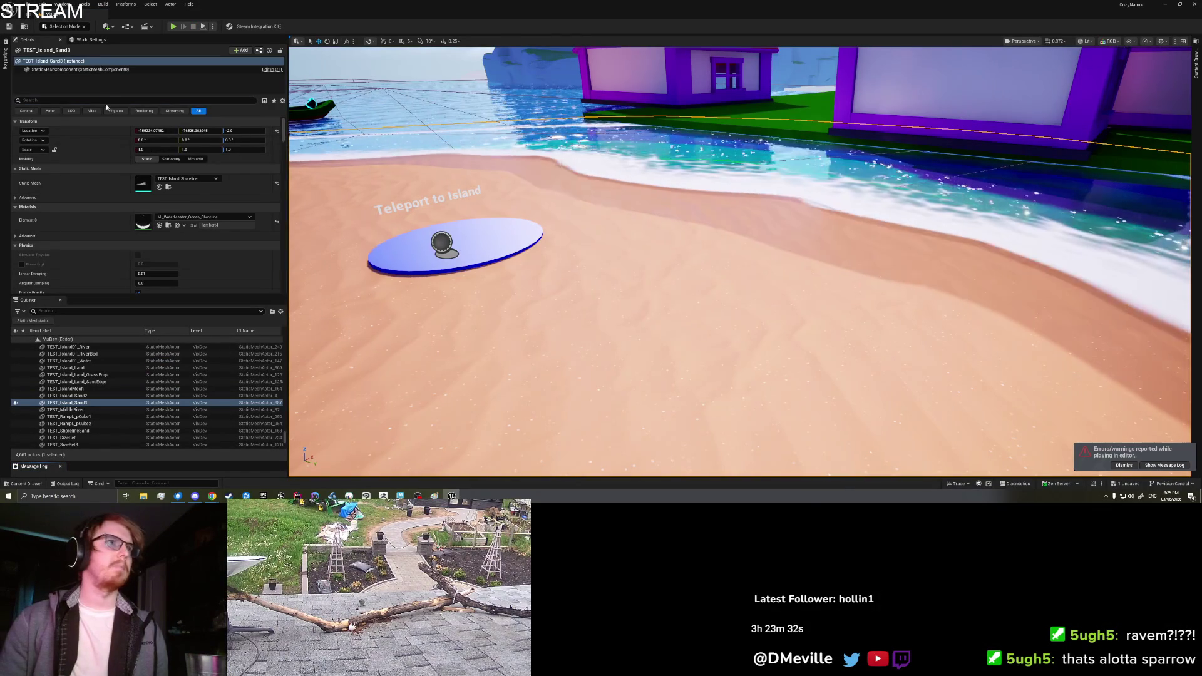
- Filter the Outliner with 'spawner' so only the fish and item spawners are listed
{"action": "left_click", "coordinate": [104, 99]}
{"action": "type", "text": "Spawner"}
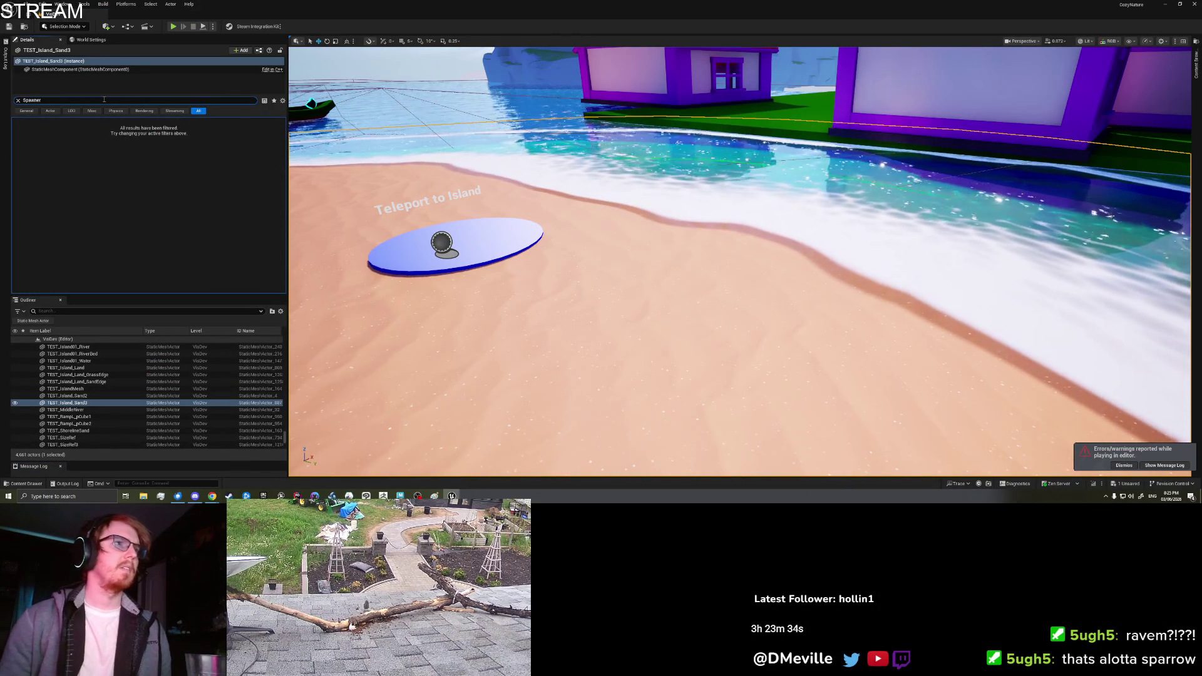
{"action": "left_click", "coordinate": [71, 310]}
{"action": "type", "text": "s"}
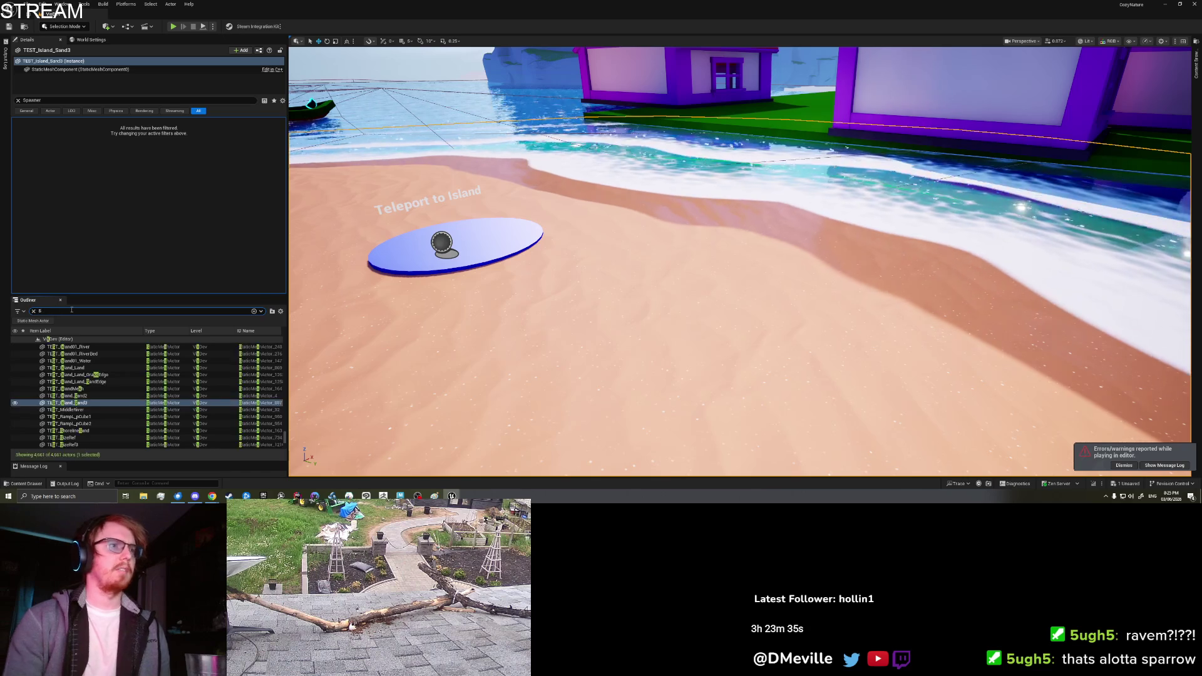
{"action": "type", "text": "pawner"}
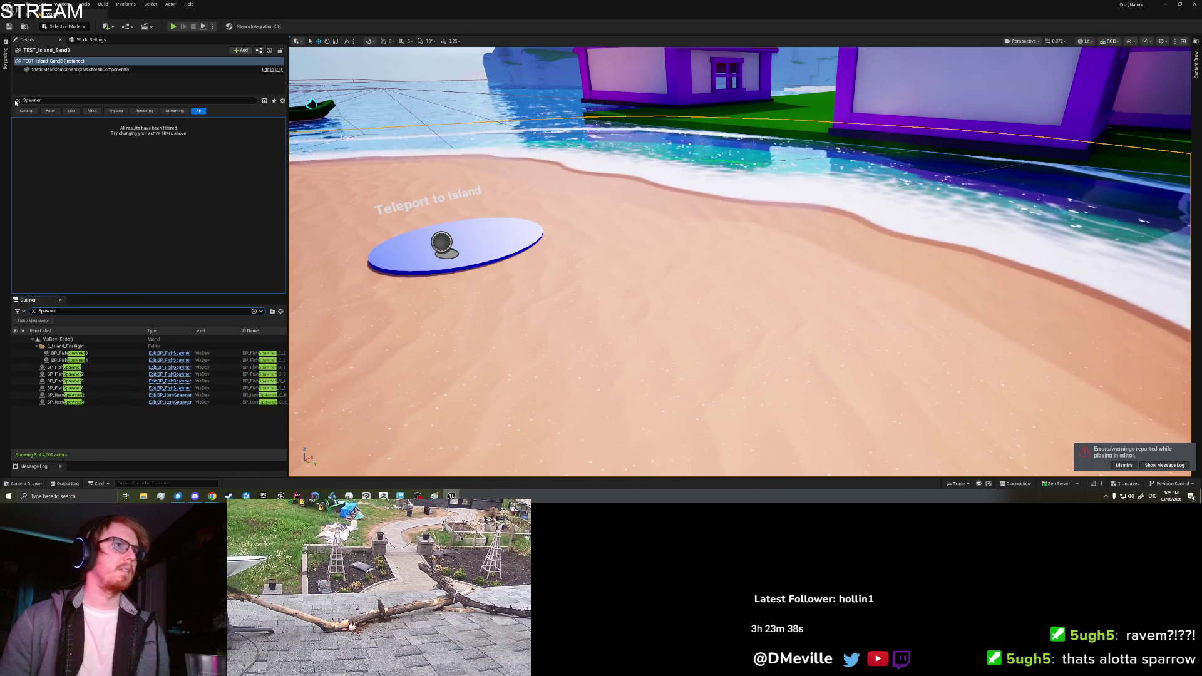
{"action": "left_click", "coordinate": [18, 100]}
- Inspect BP_FishSpawner3's FishSpawnSettings and focus the viewport on it
{"action": "left_click", "coordinate": [82, 353]}
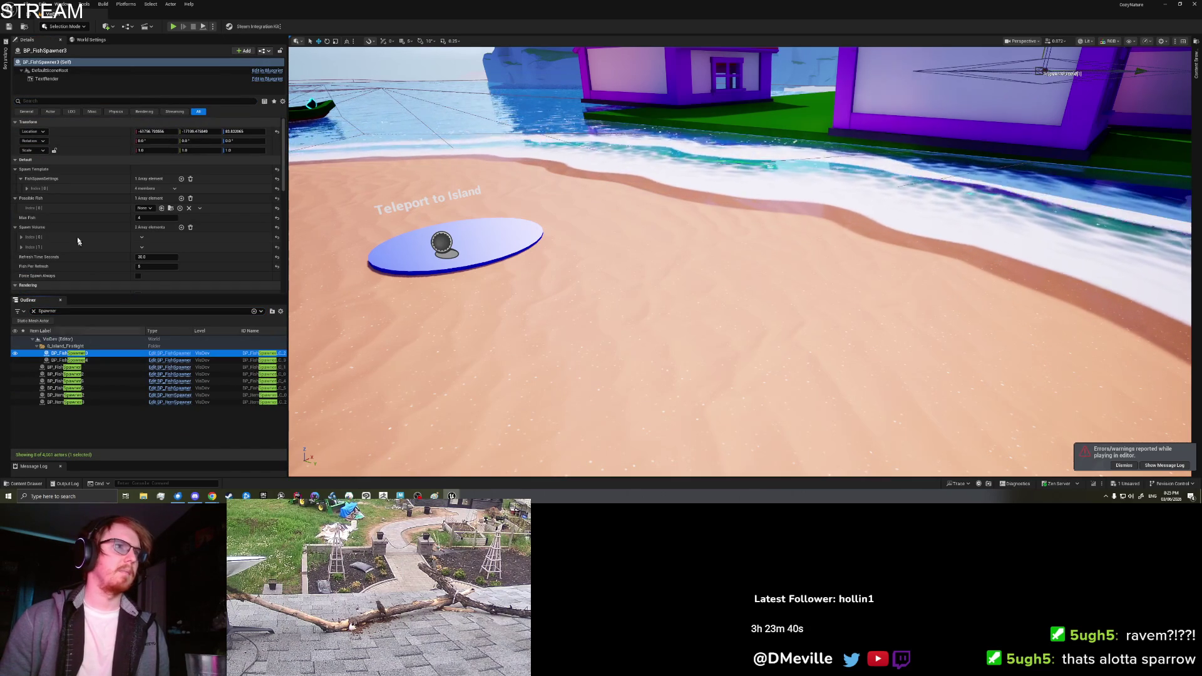
{"action": "left_click", "coordinate": [26, 188]}
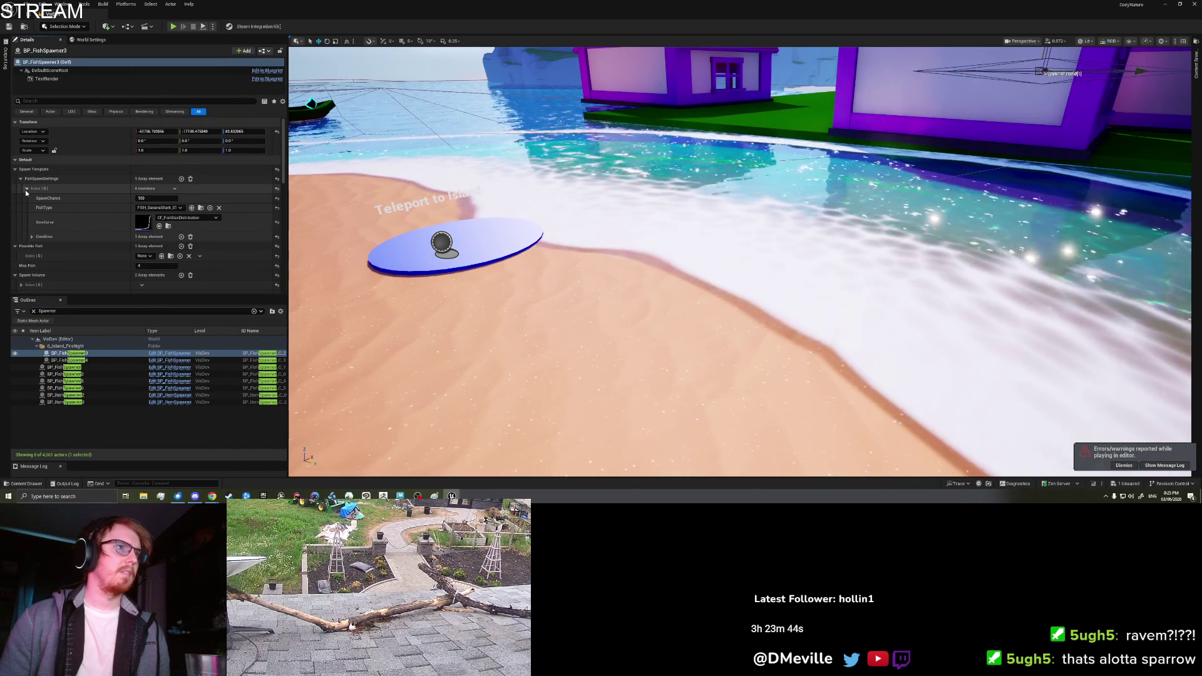
{"action": "left_click", "coordinate": [97, 362]}
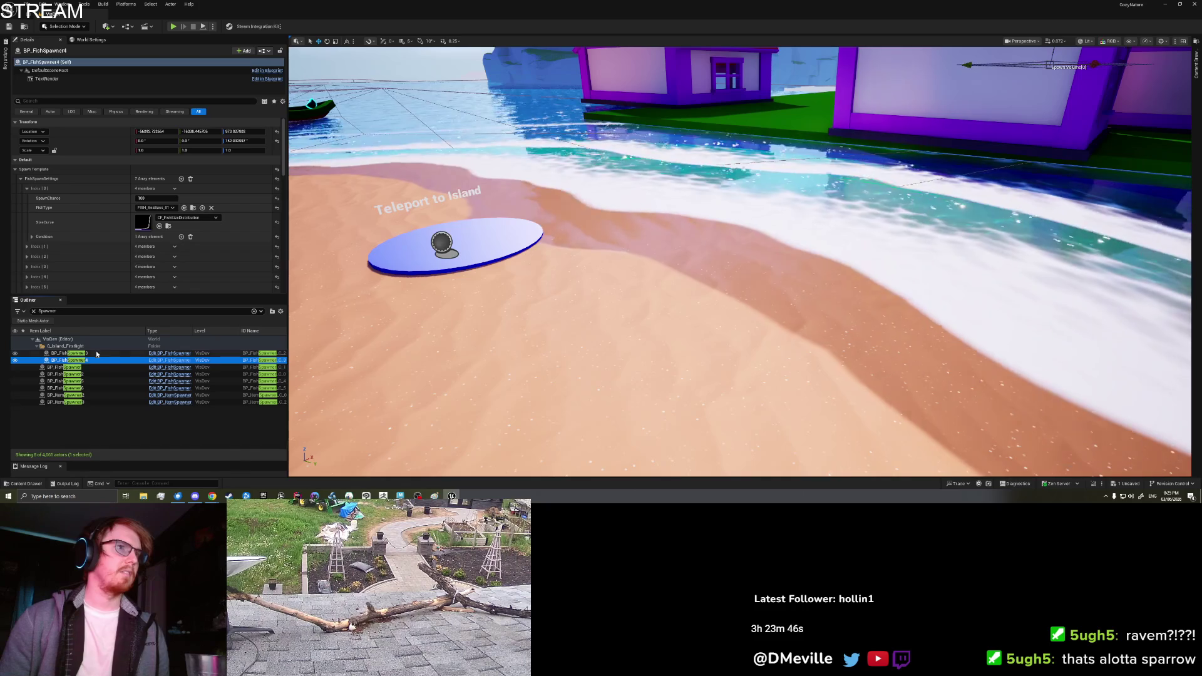
{"action": "double_click", "coordinate": [97, 354]}
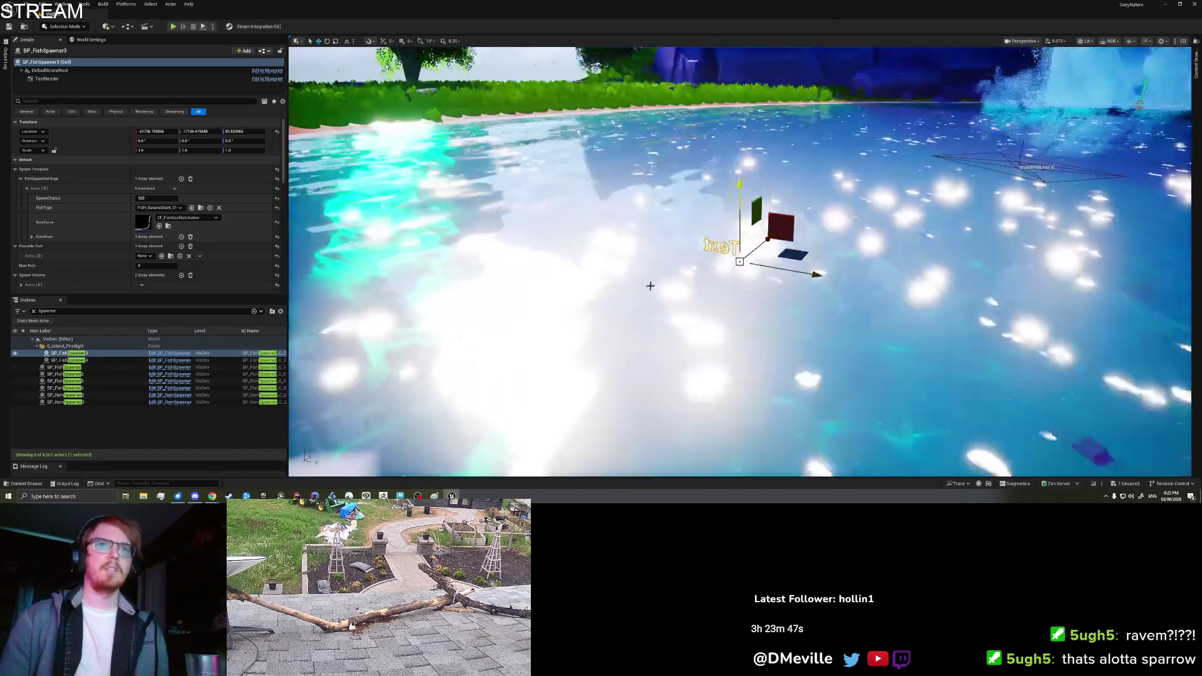
{"action": "scroll", "coordinate": [650, 285], "scroll_direction": "down", "scroll_amount": 10}
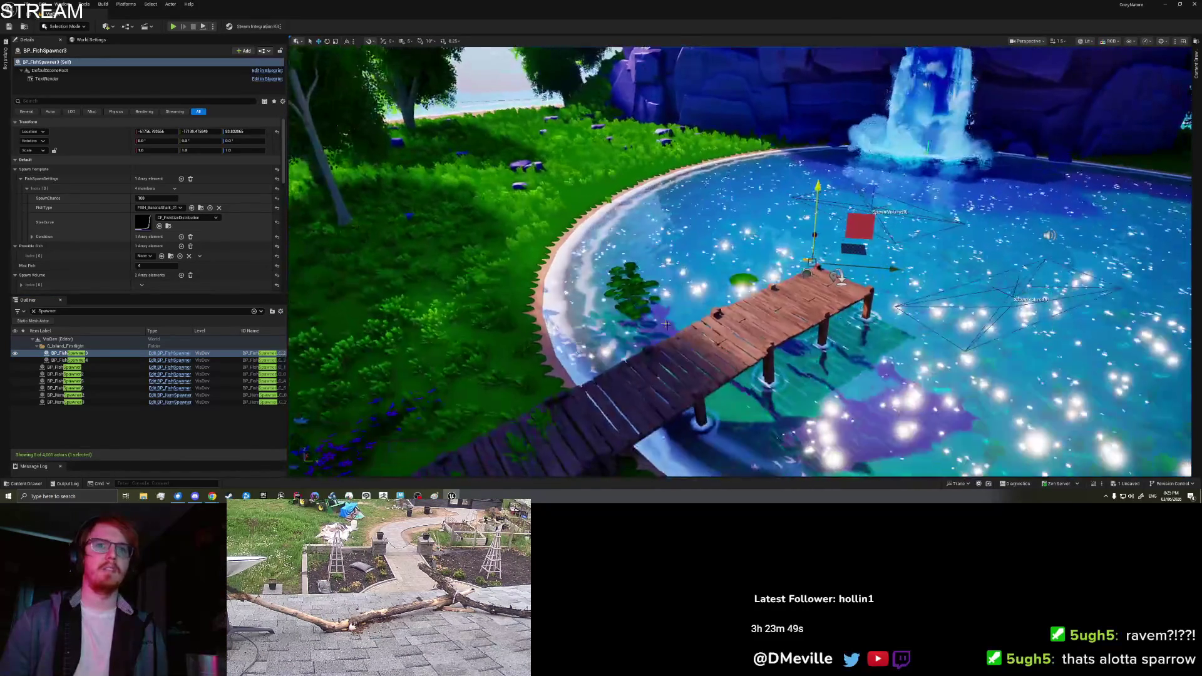
- Select the pond dock in the level and start Play In Editor
{"action": "right_click", "coordinate": [726, 346]}
{"action": "key", "text": "Escape"}
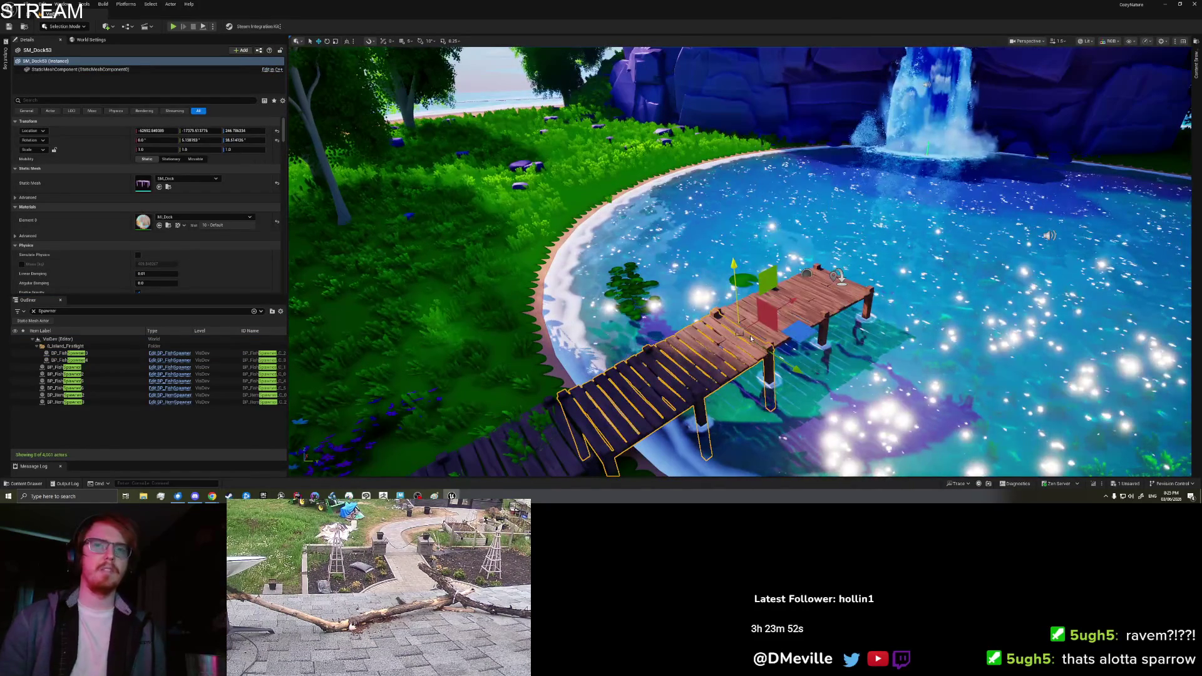
{"action": "key", "text": "alt+p"}
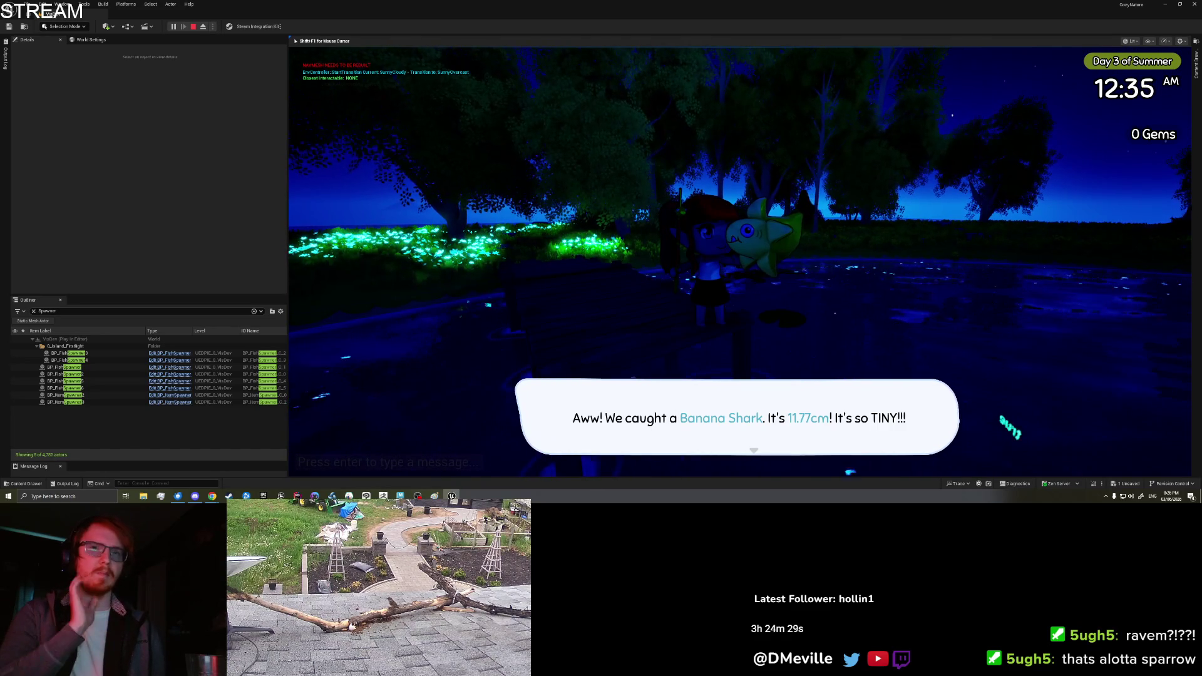
- Dismiss the catch dialogue and drop the Banana Shark from the inventory book
{"action": "left_click", "coordinate": [1007, 428]}
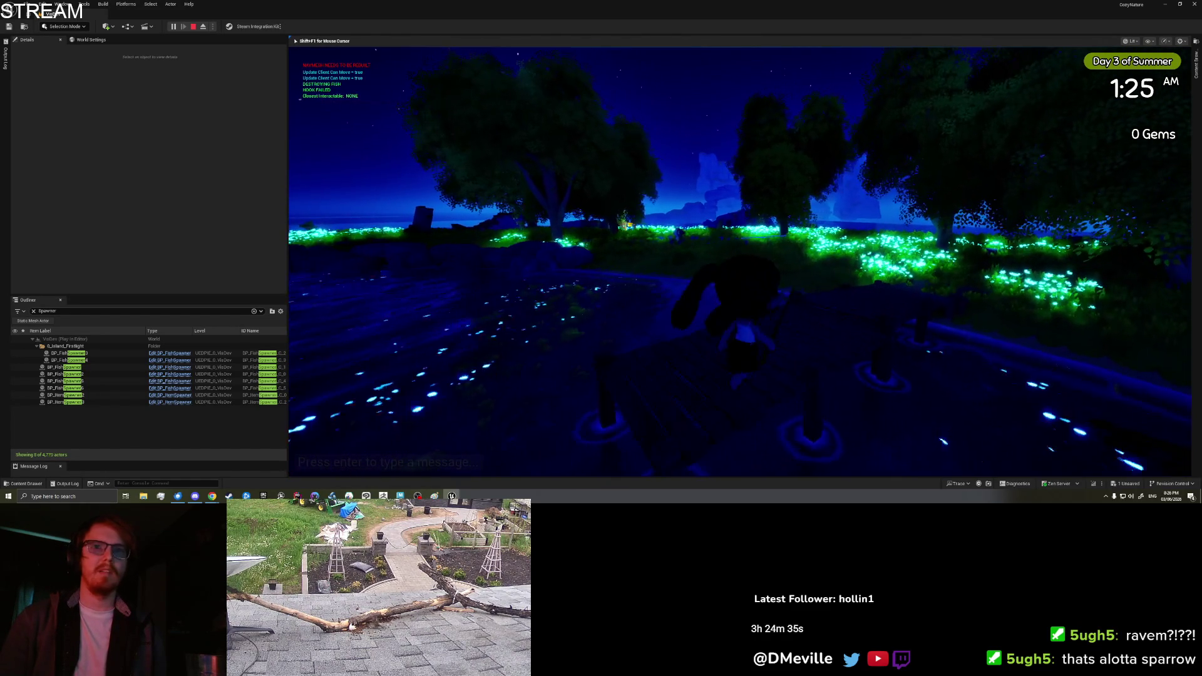
{"action": "key", "text": "i"}
{"action": "scroll", "coordinate": [811, 186], "scroll_direction": "down", "scroll_amount": 3}
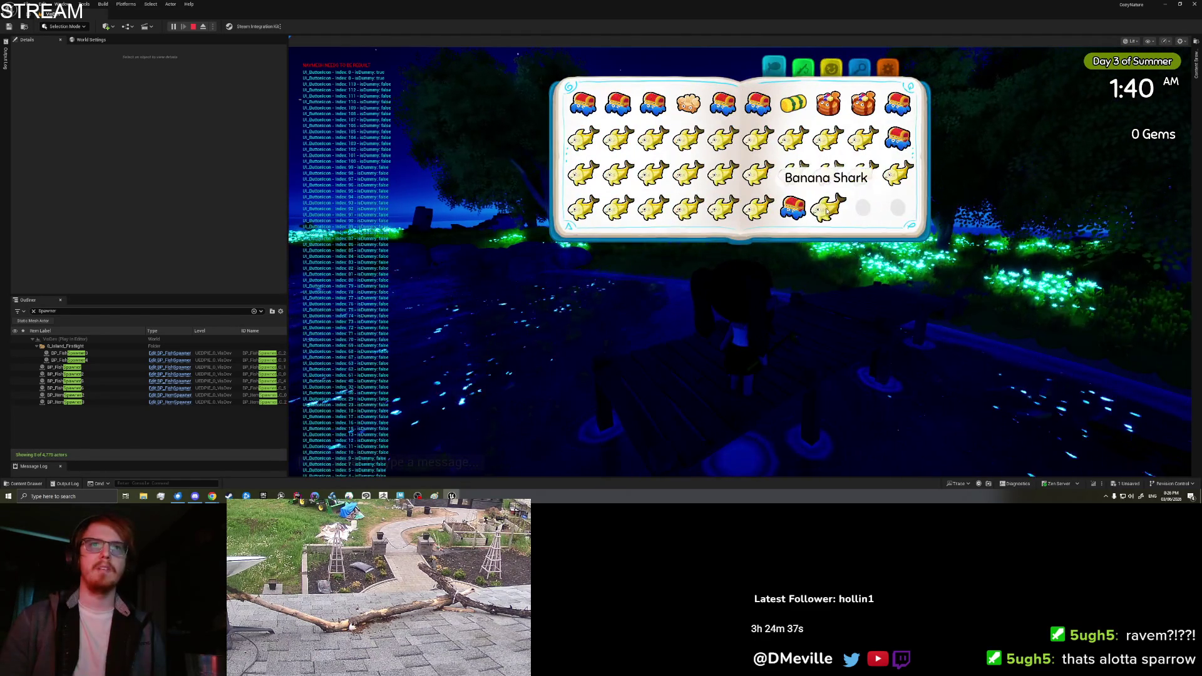
{"action": "left_click", "coordinate": [827, 213]}
{"action": "left_click", "coordinate": [585, 249]}
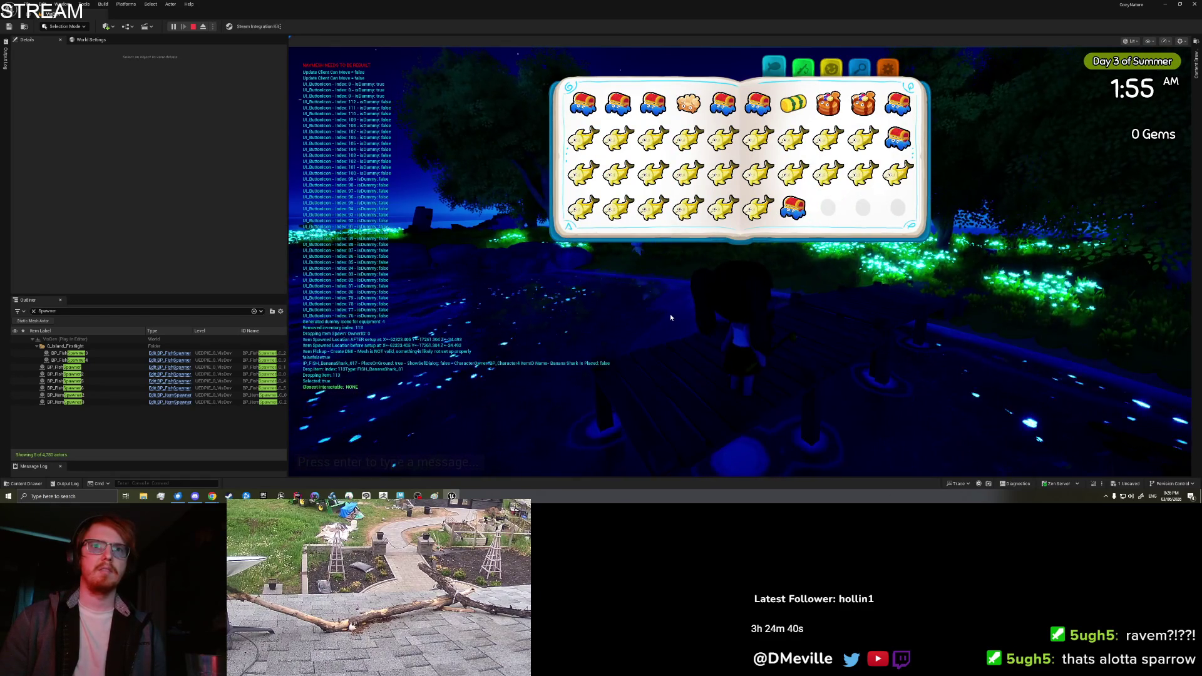
{"action": "key", "text": "i"}
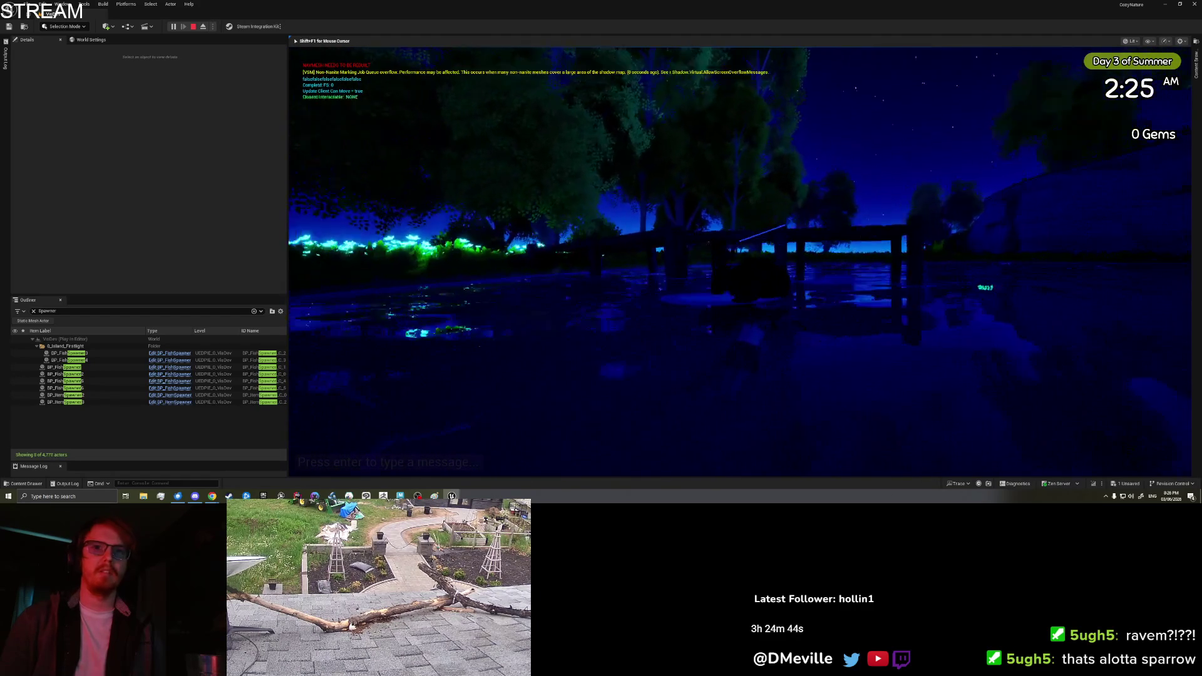
- Walk to the dropped Banana Shark, pick it up, and reopen its inventory actions
{"action": "key", "text": "w"}
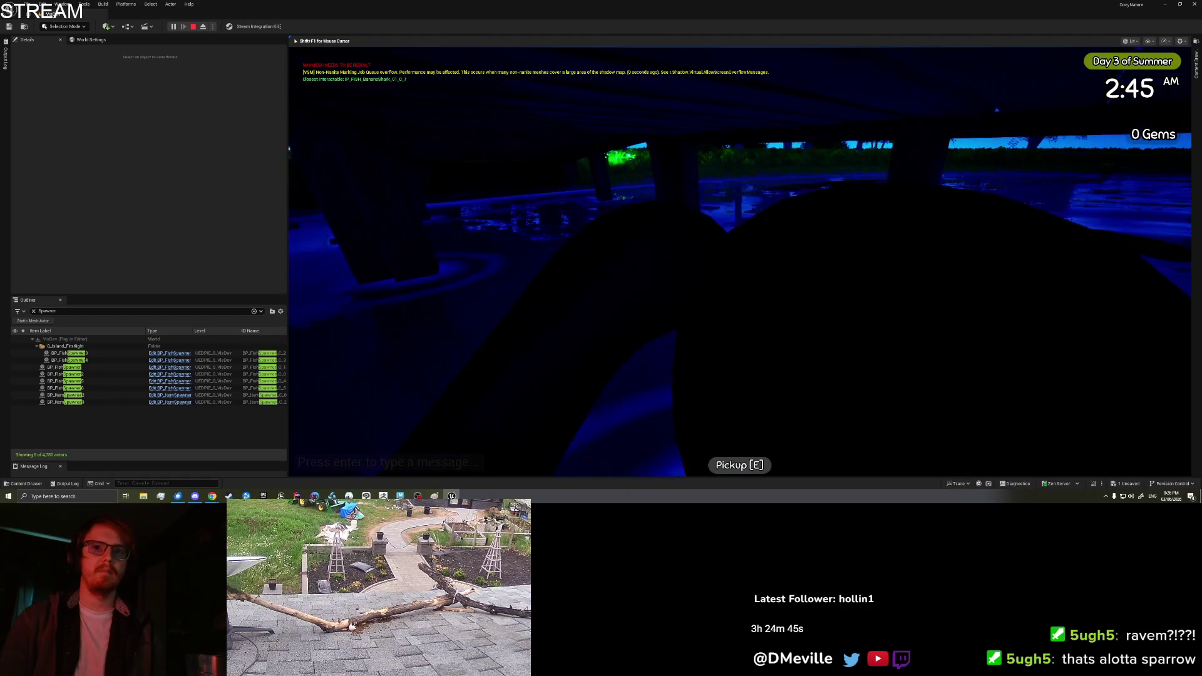
{"action": "key", "text": "e"}
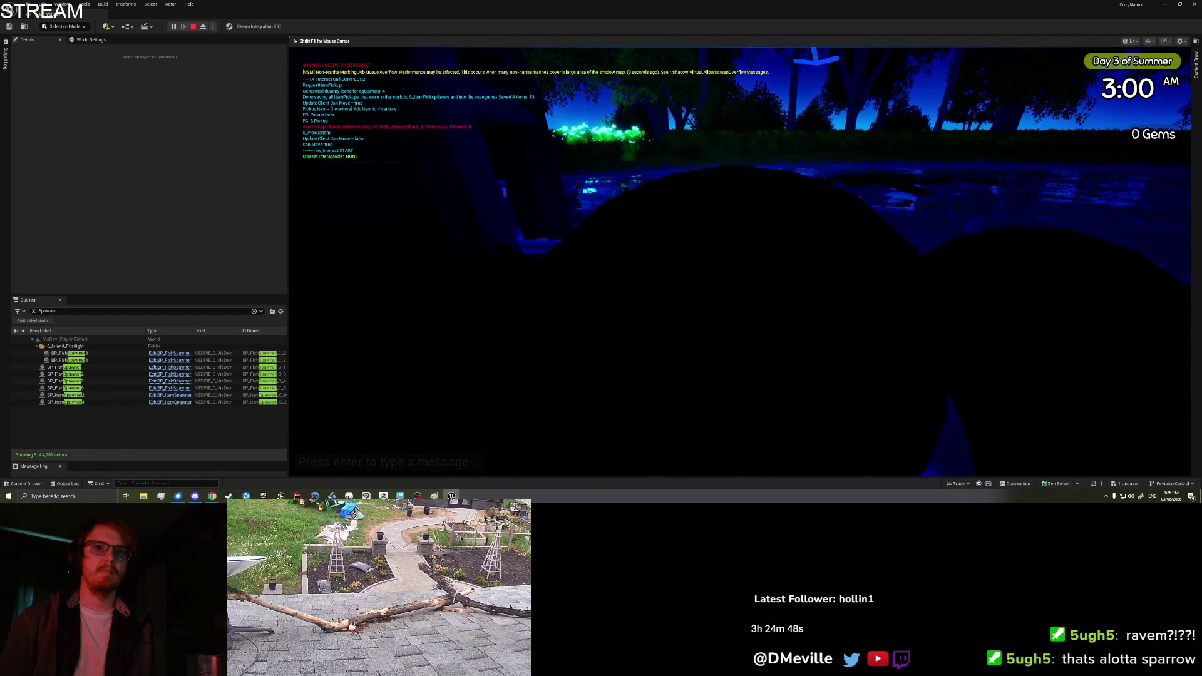
{"action": "key", "text": "space"}
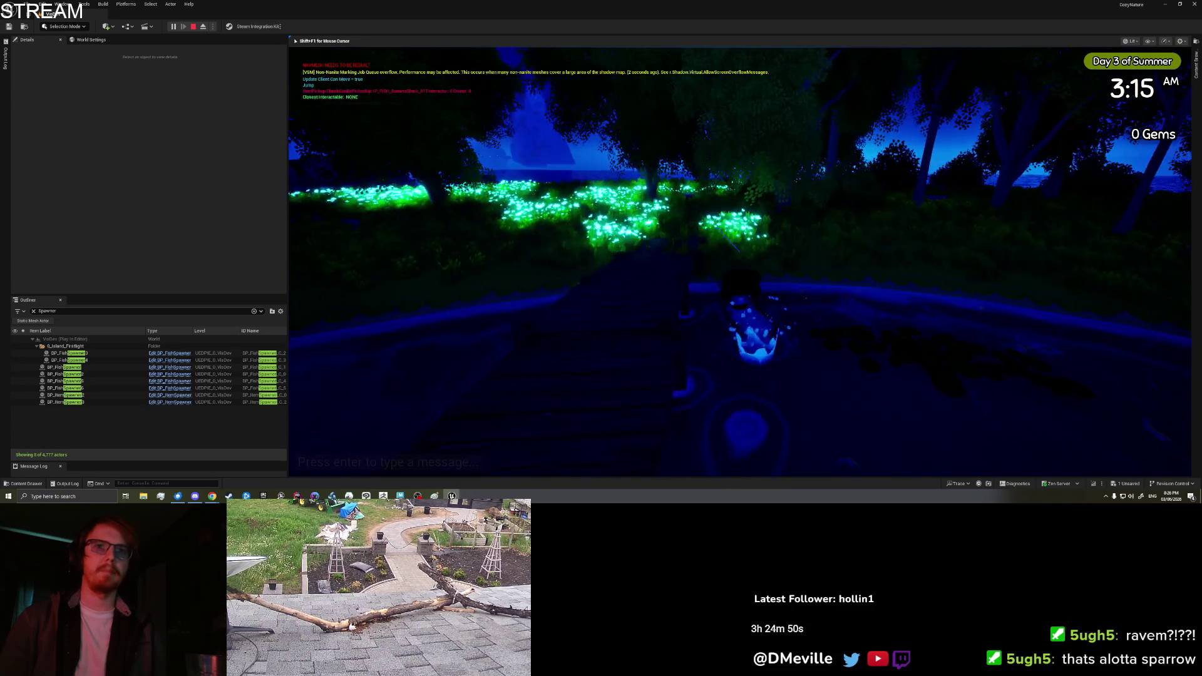
{"action": "key", "text": "Tab"}
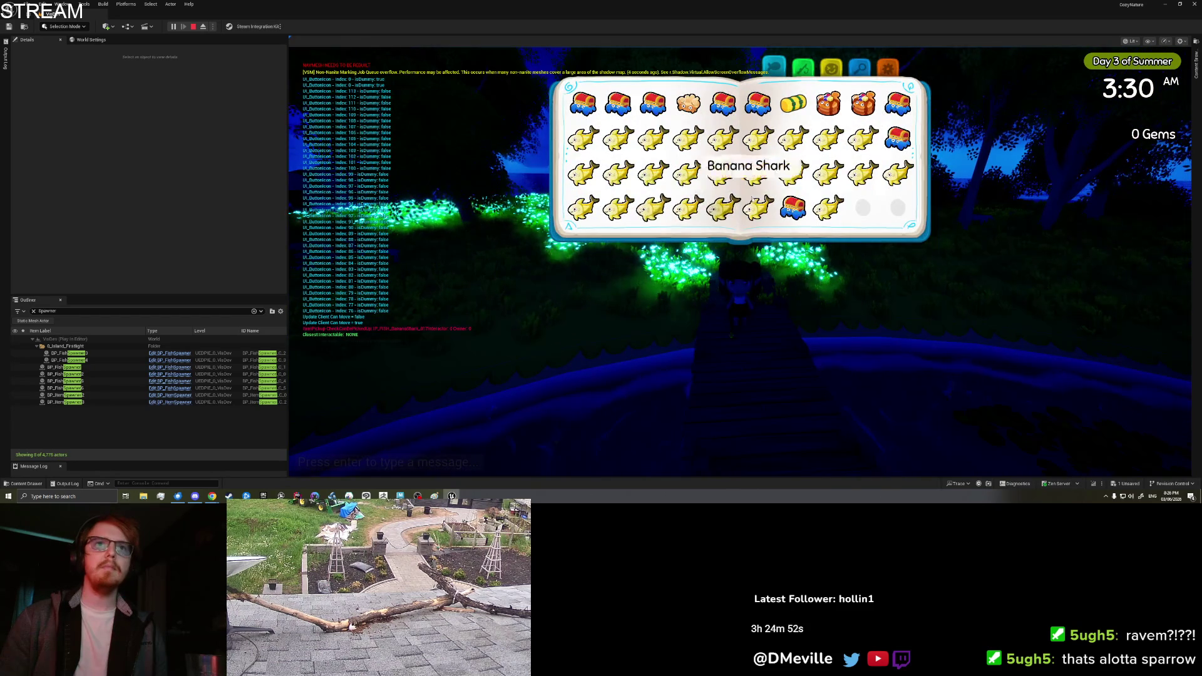
{"action": "left_click", "coordinate": [828, 206]}
- Place the Banana Shark on the ground in the world
{"action": "left_click", "coordinate": [634, 245]}
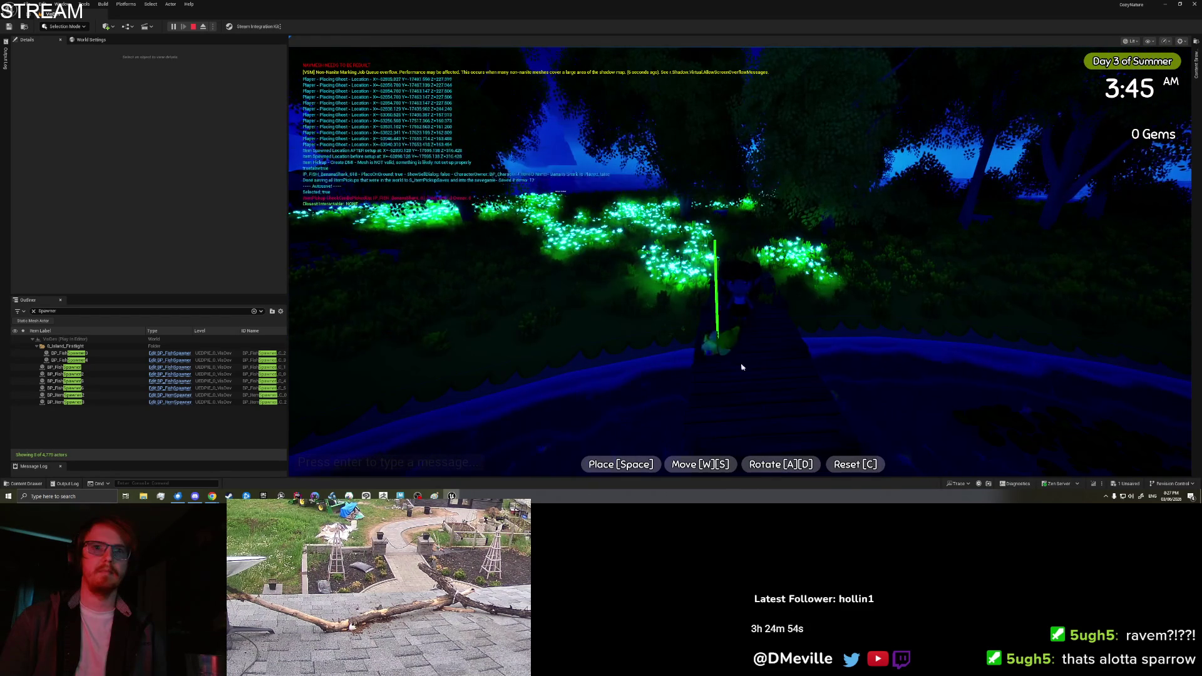
{"action": "left_click", "coordinate": [759, 379]}
{"action": "key", "text": "space"}
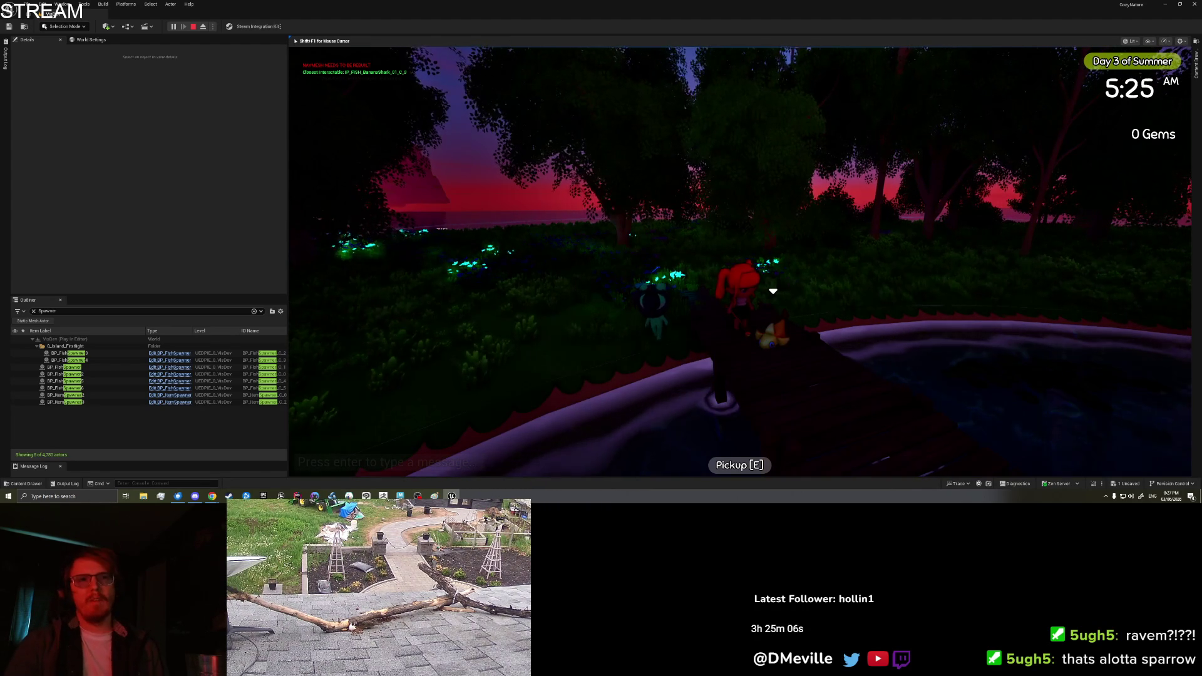
- Pick the placed Banana Shark back up, walk along the dock, and stop play
{"action": "key", "text": "e"}
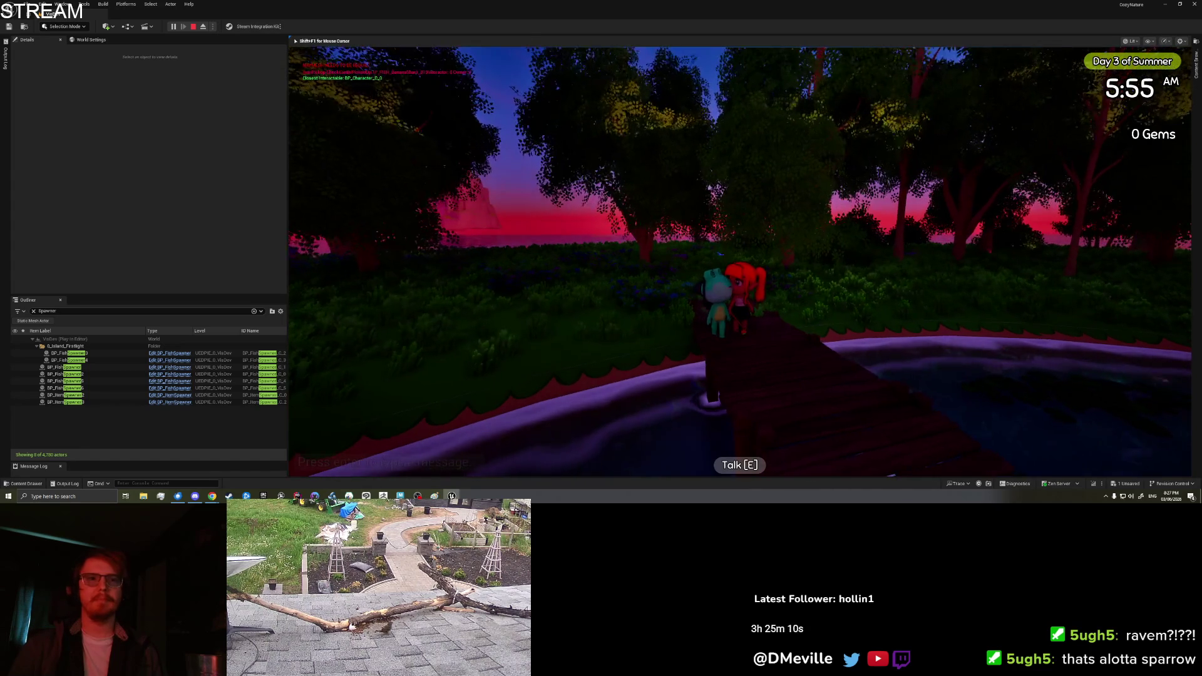
{"action": "key", "text": "a"}
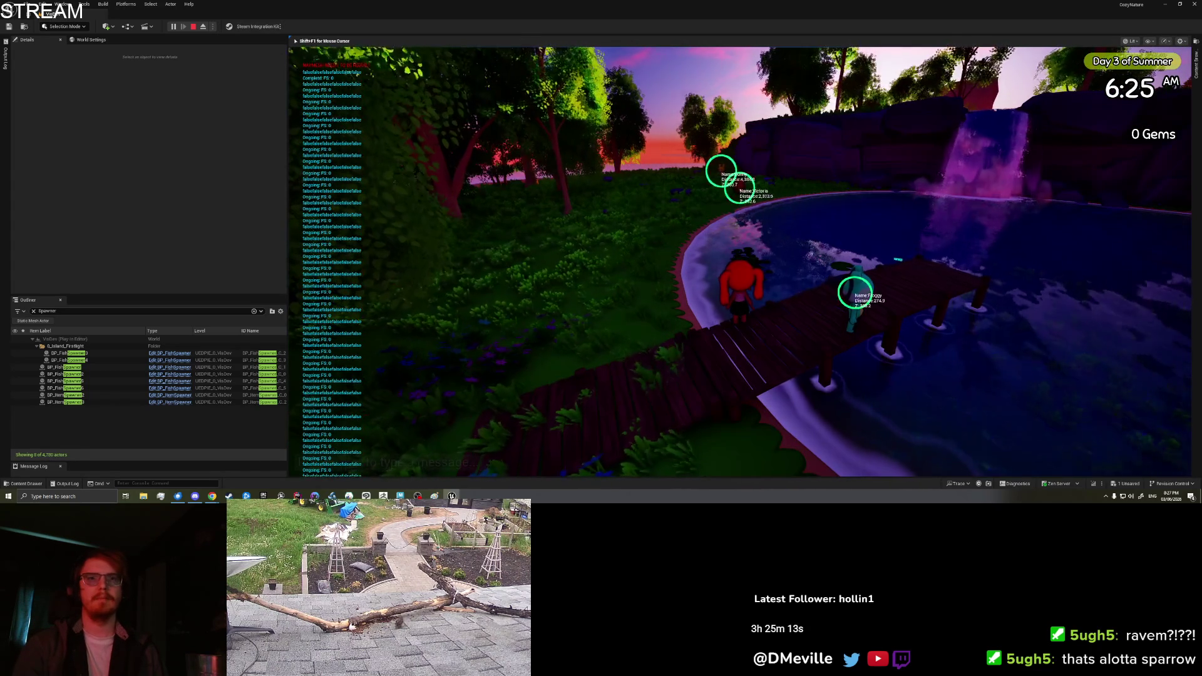
{"action": "key", "text": "a"}
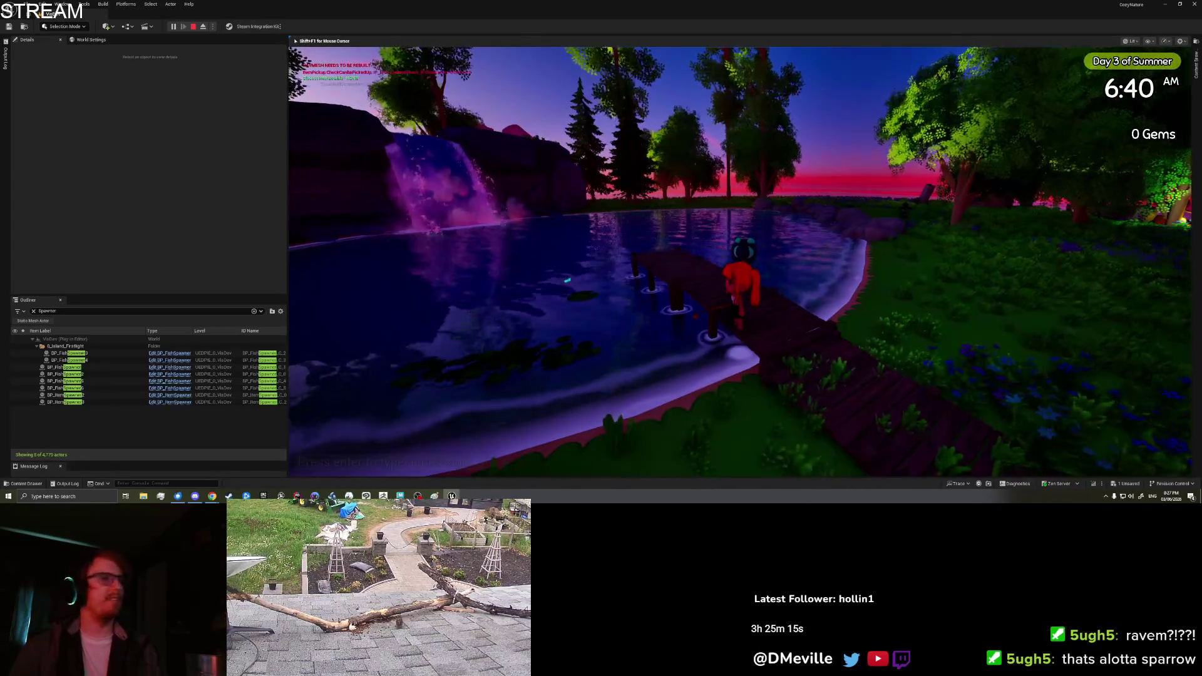
{"action": "key", "text": "Escape"}
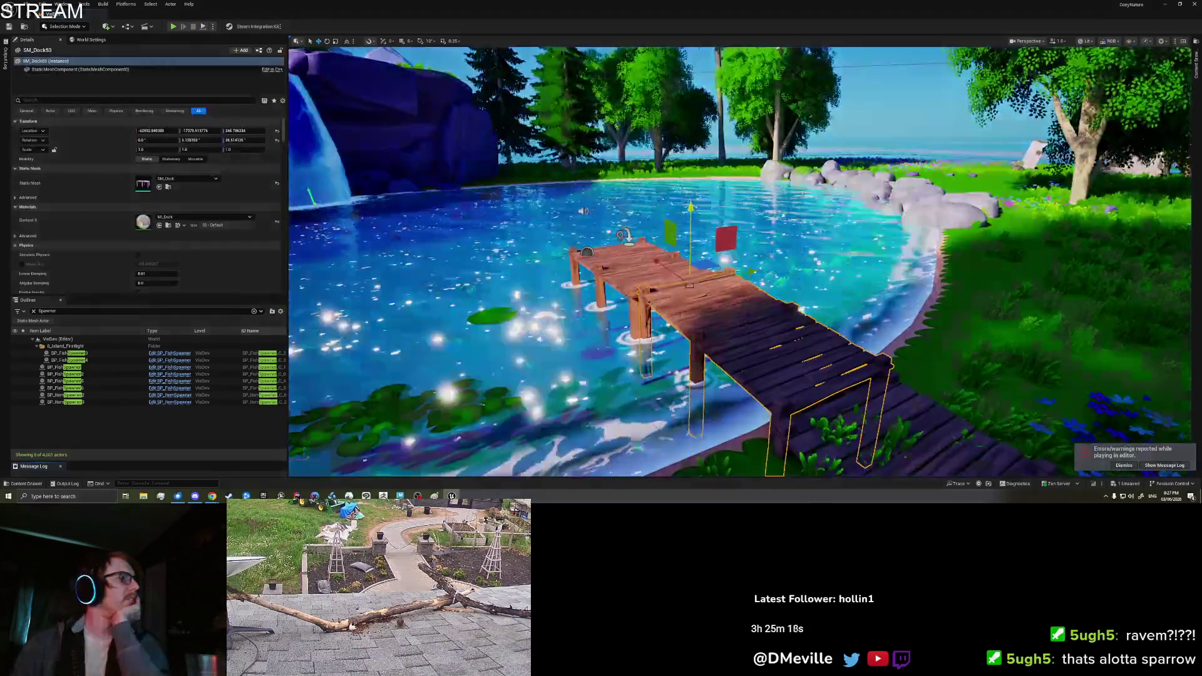
- Wire the Setup graph's Branch True output into Add Local Offset for Placement
{"action": "key", "text": "alt+Tab"}
{"action": "scroll", "coordinate": [705, 172], "scroll_direction": "up", "scroll_amount": 4}
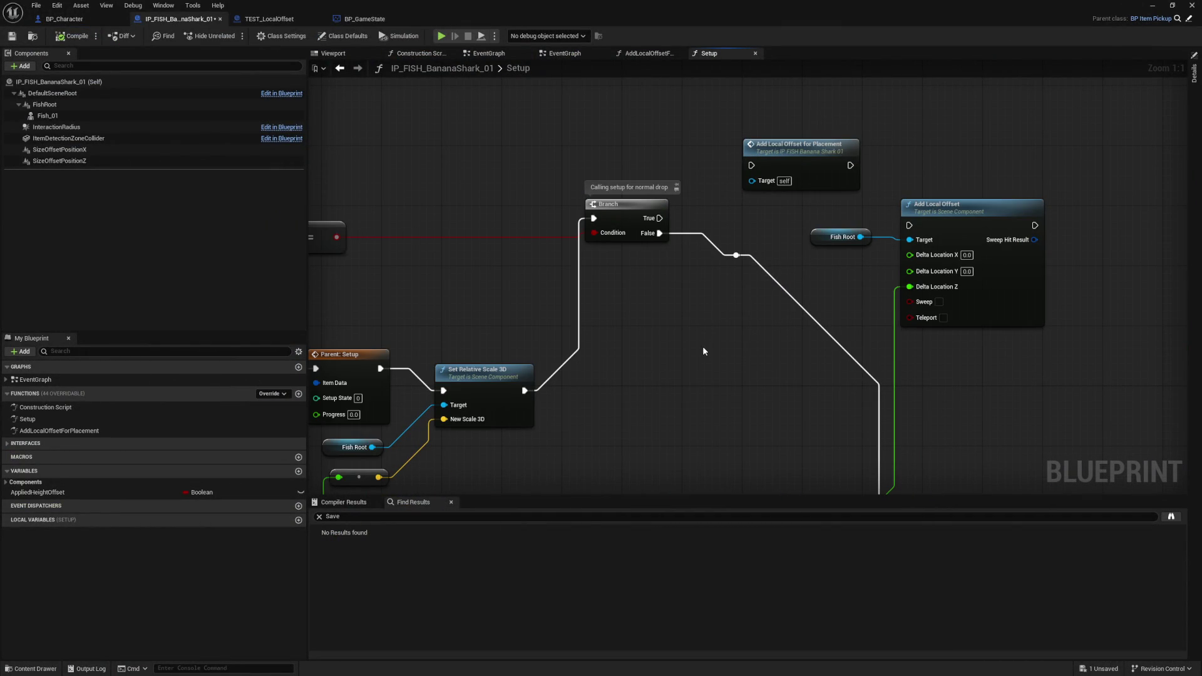
{"action": "left_click_drag", "start_coordinate": [703, 352], "coordinate": [711, 290]}
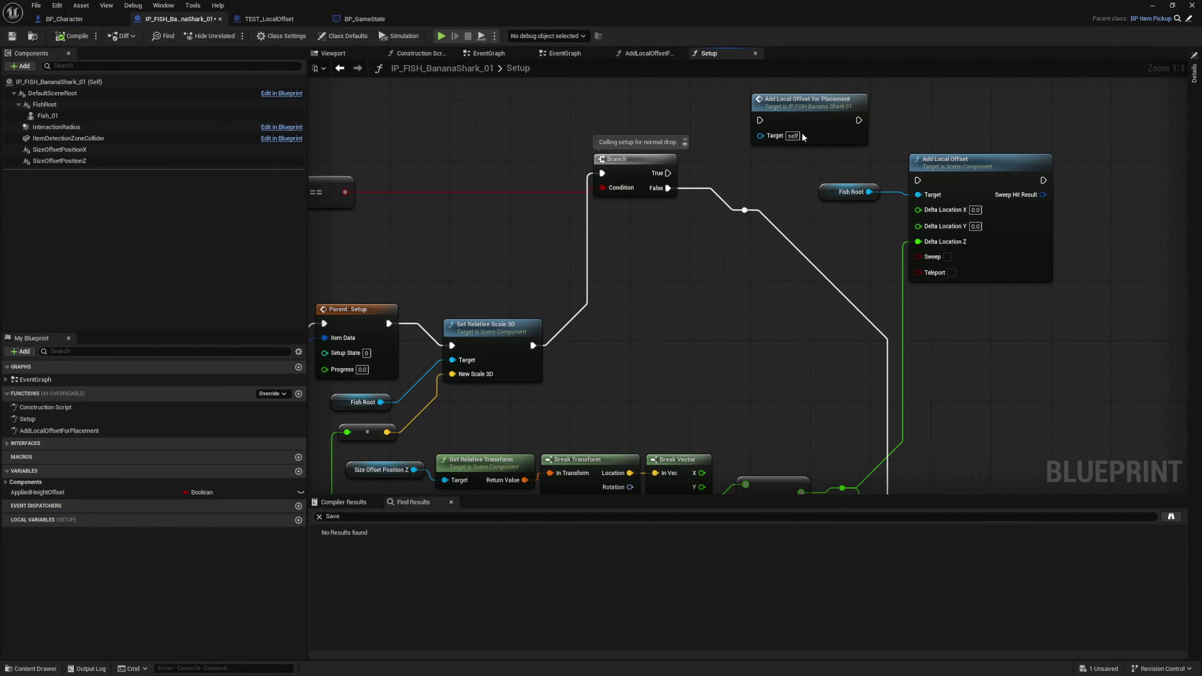
{"action": "left_click_drag", "start_coordinate": [773, 128], "coordinate": [743, 142]}
{"action": "mouse_move", "coordinate": [671, 294]}
{"action": "left_mouse_down"}
{"action": "mouse_move", "coordinate": [754, 263]}
{"action": "mouse_move", "coordinate": [753, 244]}
{"action": "mouse_move", "coordinate": [957, 294]}
{"action": "mouse_move", "coordinate": [602, 207]}
{"action": "left_mouse_up"}
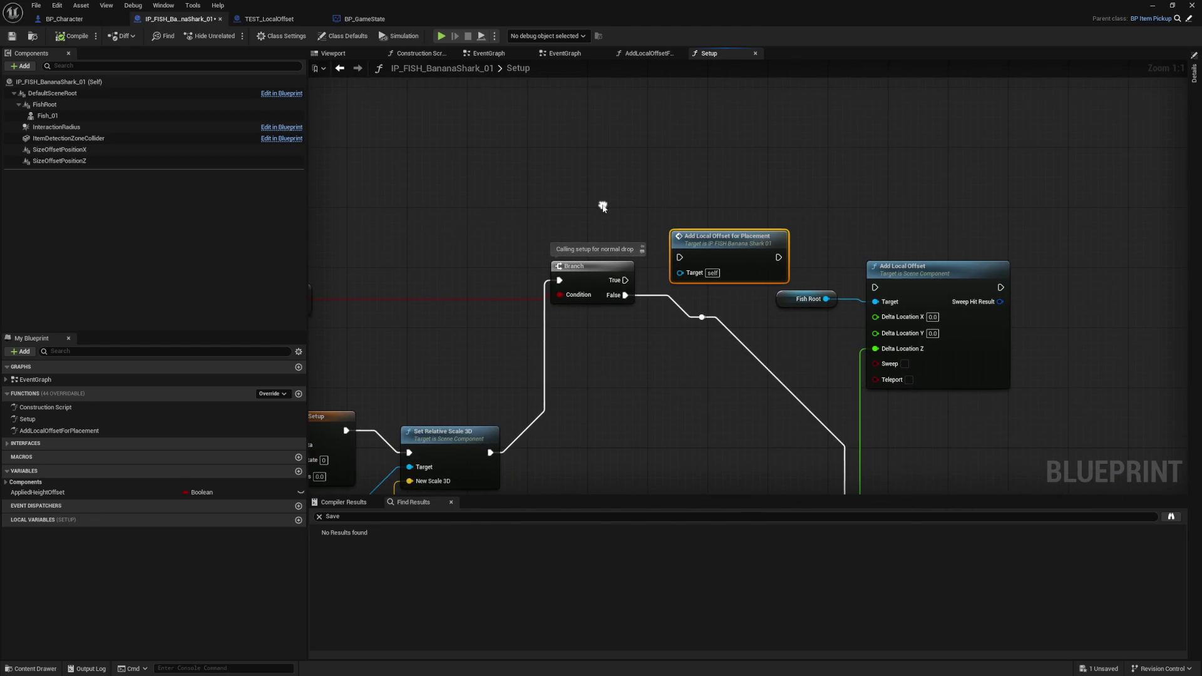
{"action": "left_click_drag", "start_coordinate": [624, 280], "coordinate": [677, 257]}
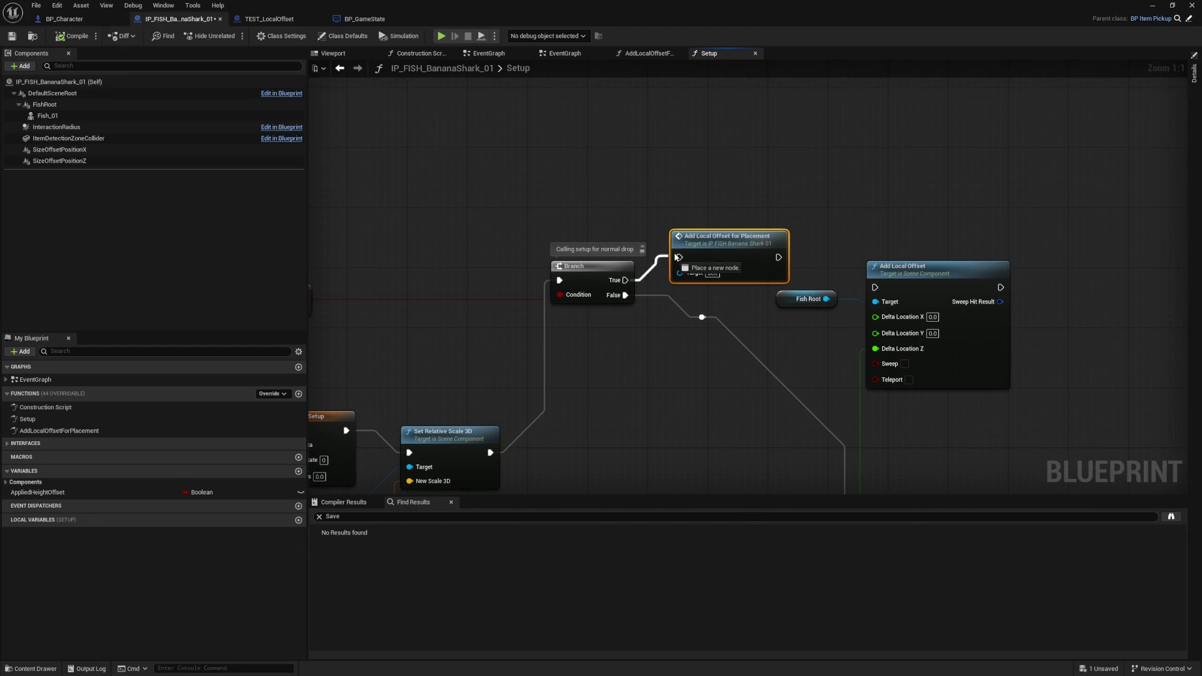
- Search all blueprints for AddLocalOffsetForPlacement references by name
{"action": "right_click", "coordinate": [720, 252]}
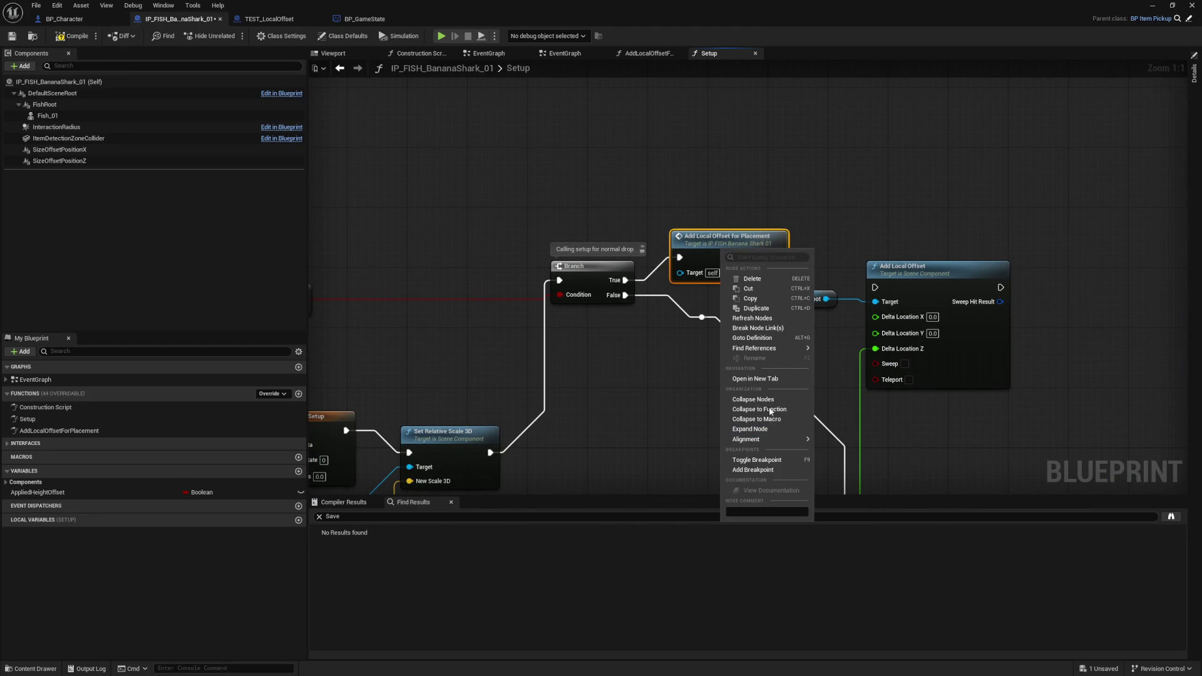
{"action": "mouse_move", "coordinate": [773, 349]}
{"action": "left_click", "coordinate": [834, 352]}
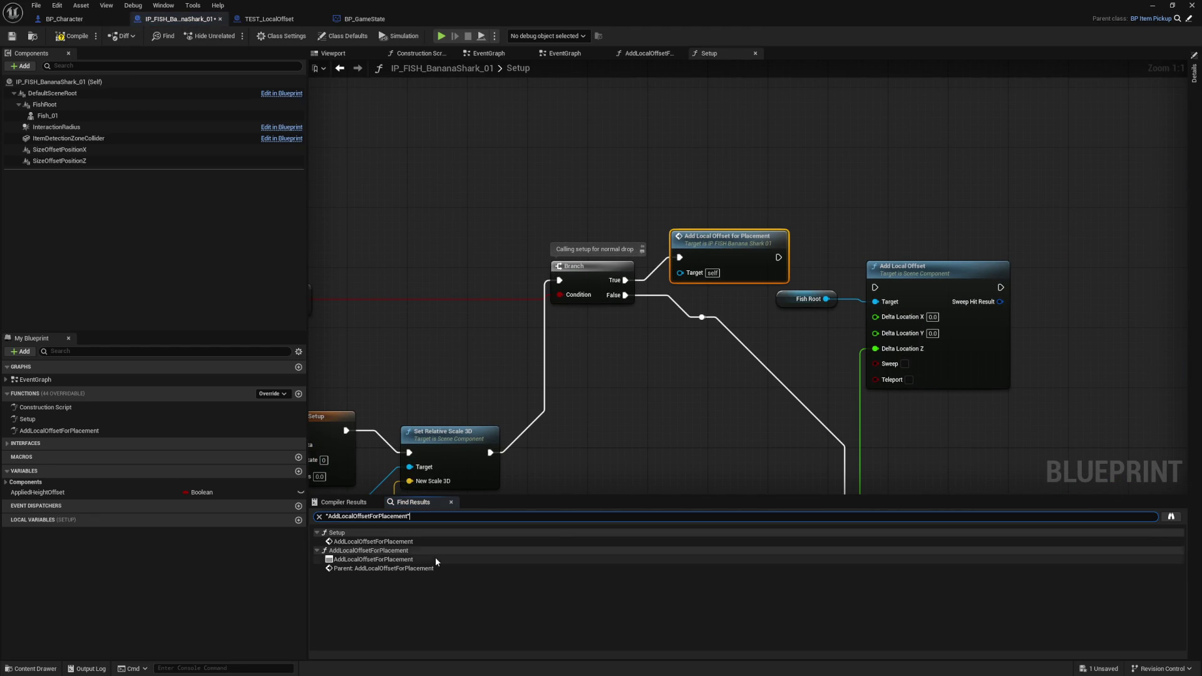
{"action": "left_click", "coordinate": [710, 264]}
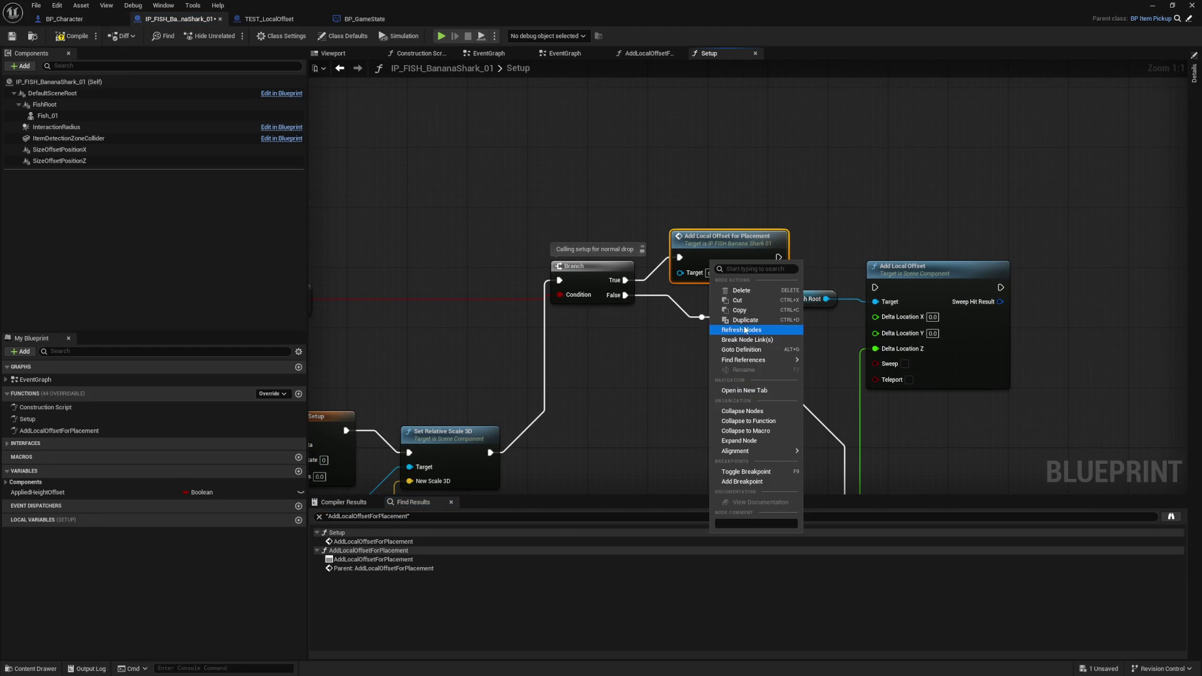
{"action": "mouse_move", "coordinate": [790, 360]}
{"action": "left_click", "coordinate": [850, 370]}
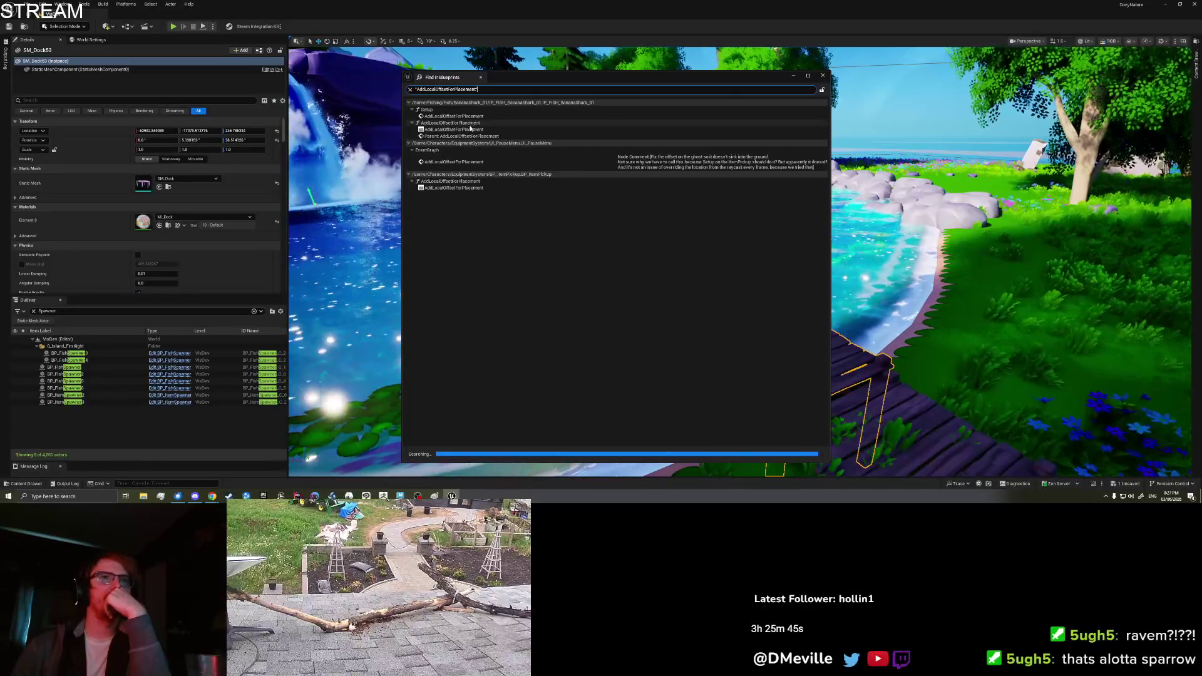
- Review the ItemPickup and BananaShark results, then jump to the BananaShark Setup call
{"action": "left_click", "coordinate": [474, 164]}
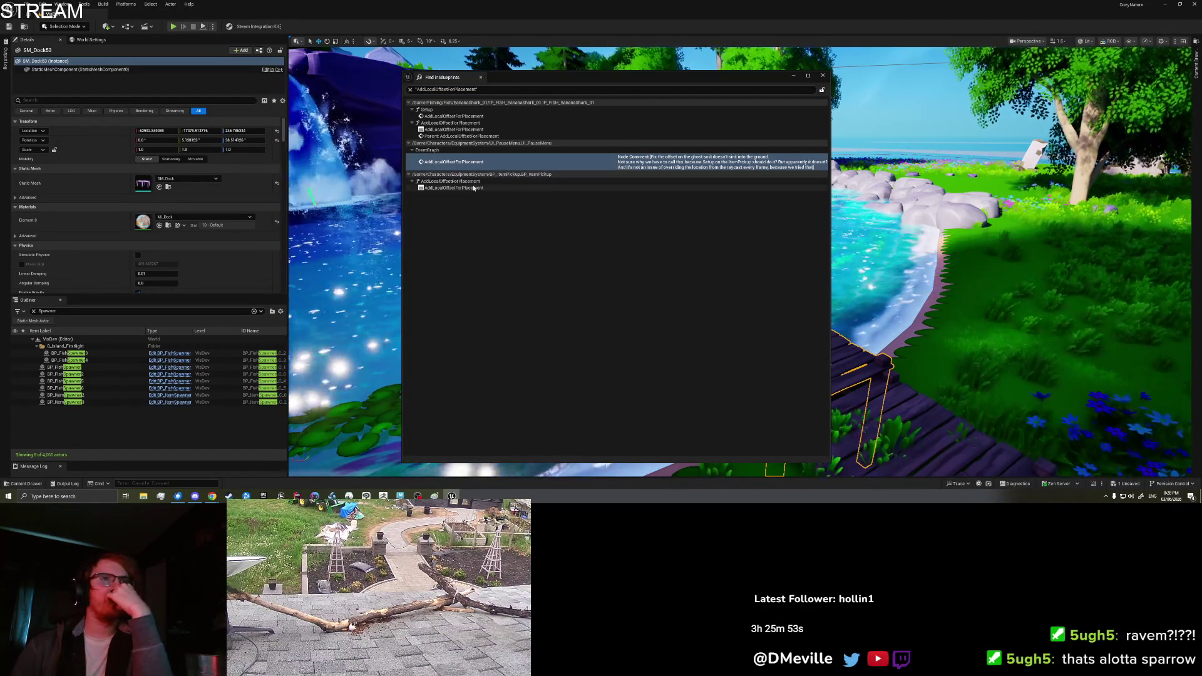
{"action": "left_click", "coordinate": [474, 182]}
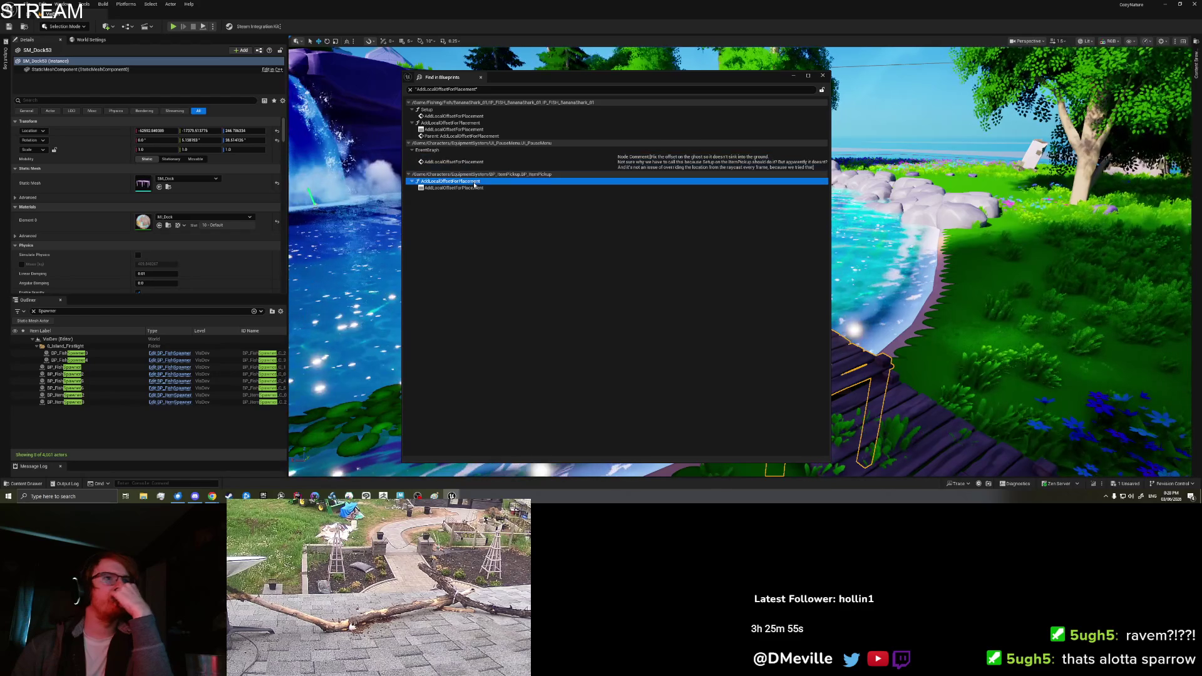
{"action": "left_click", "coordinate": [470, 188]}
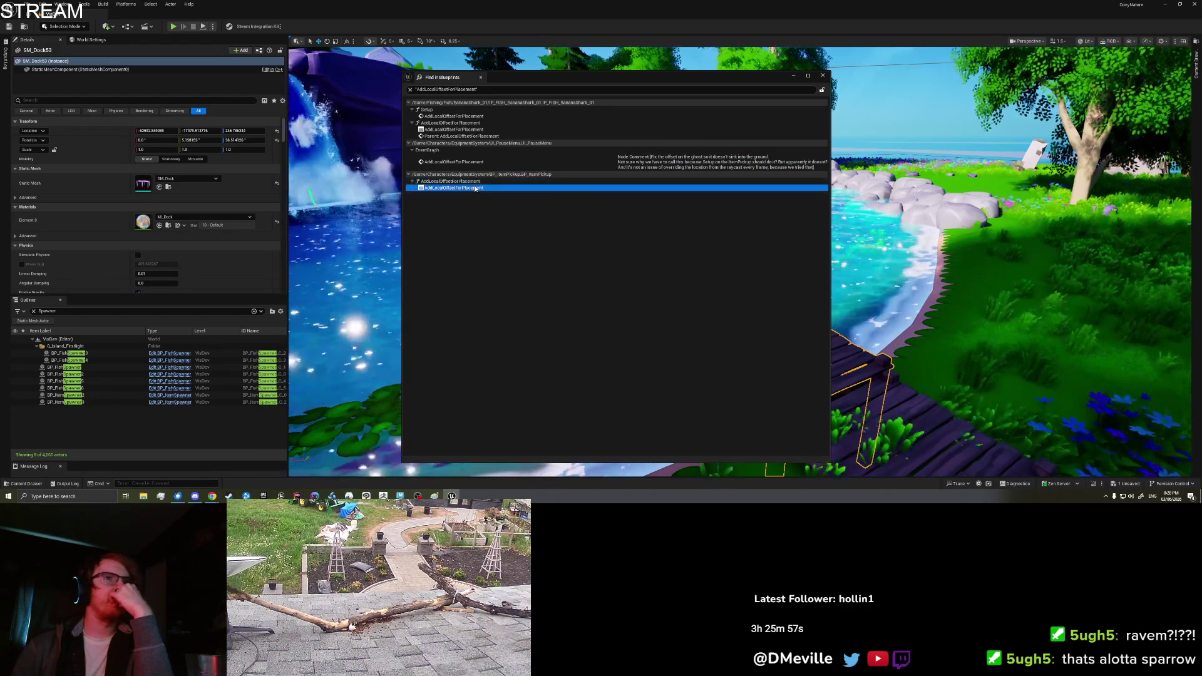
{"action": "left_click", "coordinate": [463, 136]}
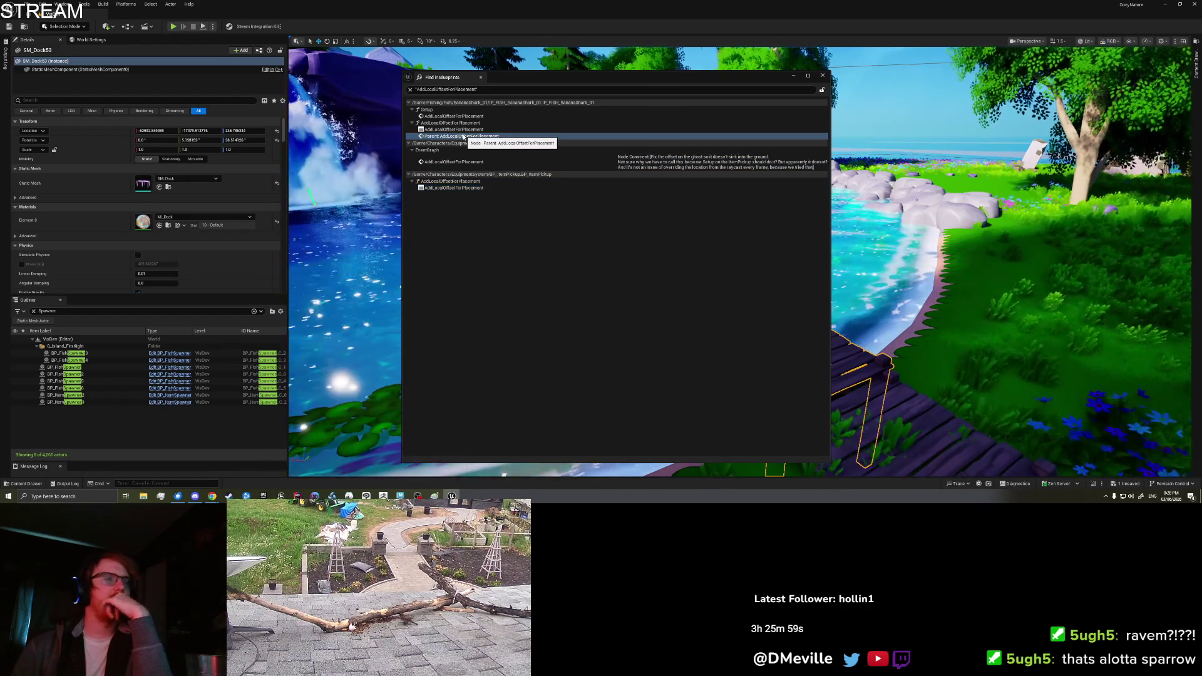
{"action": "left_click", "coordinate": [462, 130]}
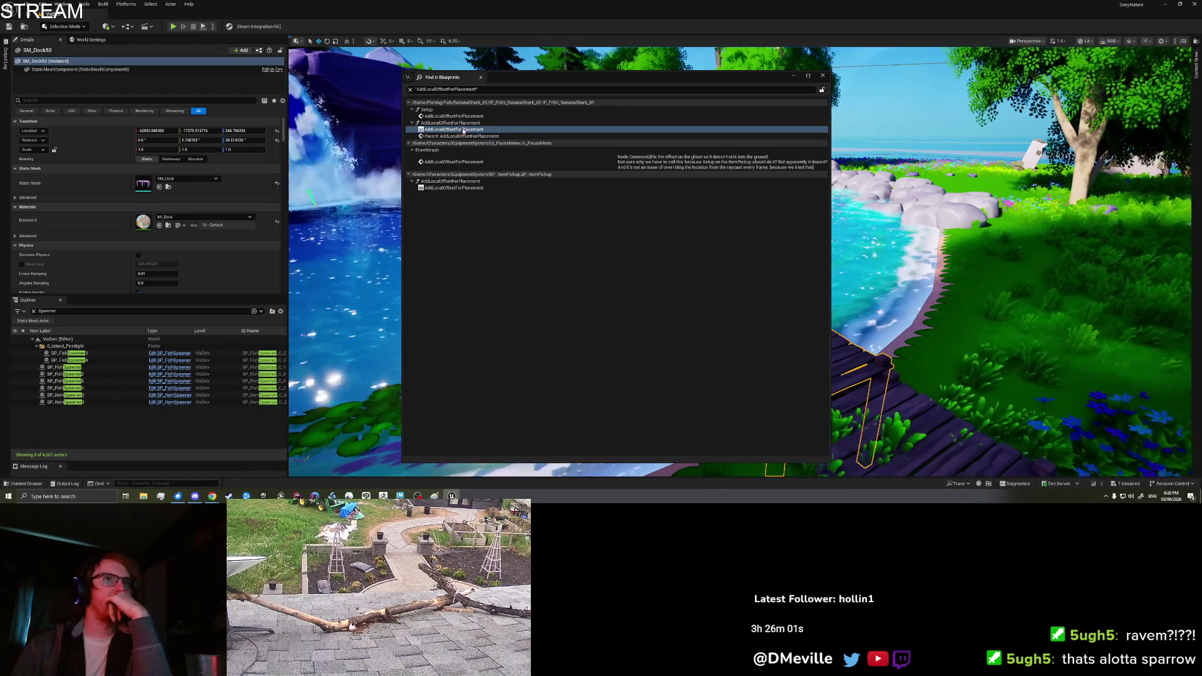
{"action": "left_click", "coordinate": [462, 122]}
{"action": "left_click", "coordinate": [463, 116]}
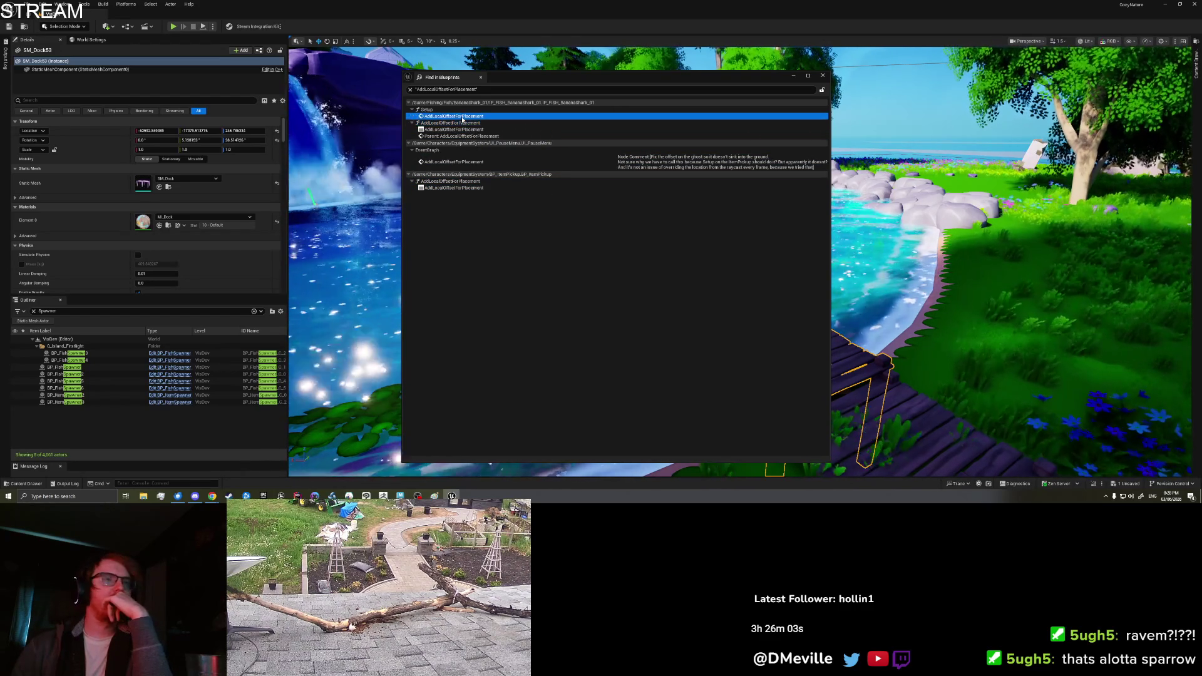
{"action": "double_click", "coordinate": [462, 116]}
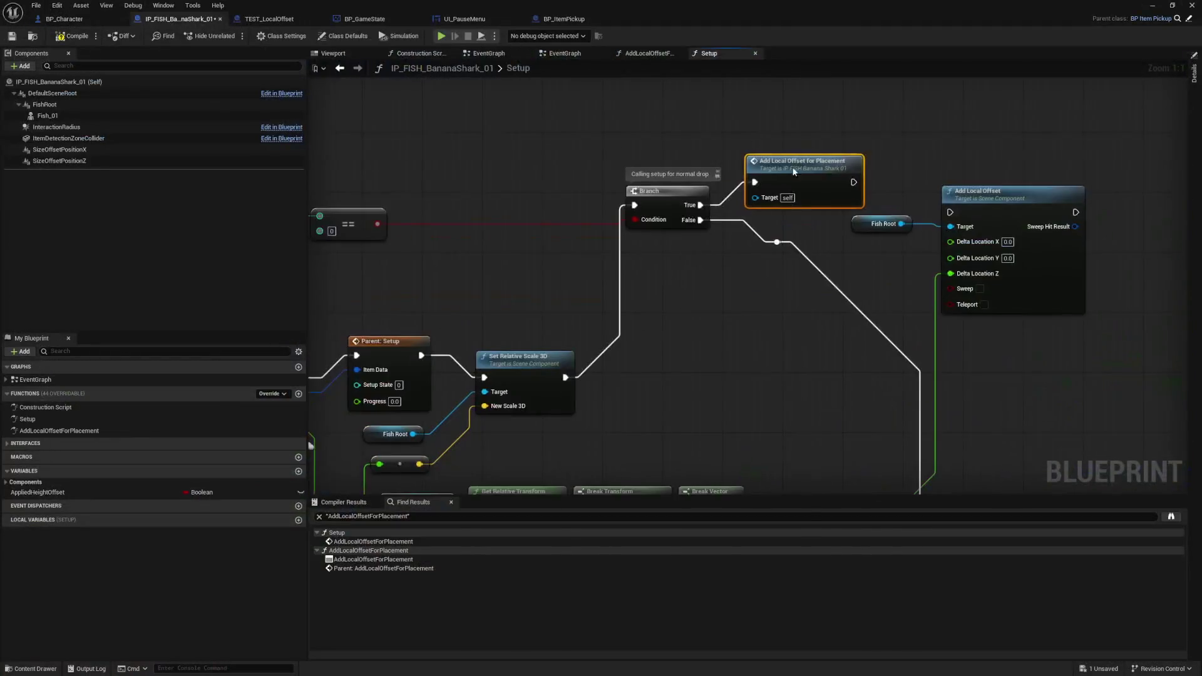
- Open the AddLocalOffsetForPlacement function and add a Fish Root reference and a Print String node
{"action": "mouse_move", "coordinate": [744, 307]}
{"action": "left_mouse_down"}
{"action": "mouse_move", "coordinate": [835, 202]}
{"action": "mouse_move", "coordinate": [928, 202]}
{"action": "mouse_move", "coordinate": [875, 216]}
{"action": "mouse_move", "coordinate": [714, 319]}
{"action": "left_mouse_up"}
{"action": "double_click", "coordinate": [766, 191]}
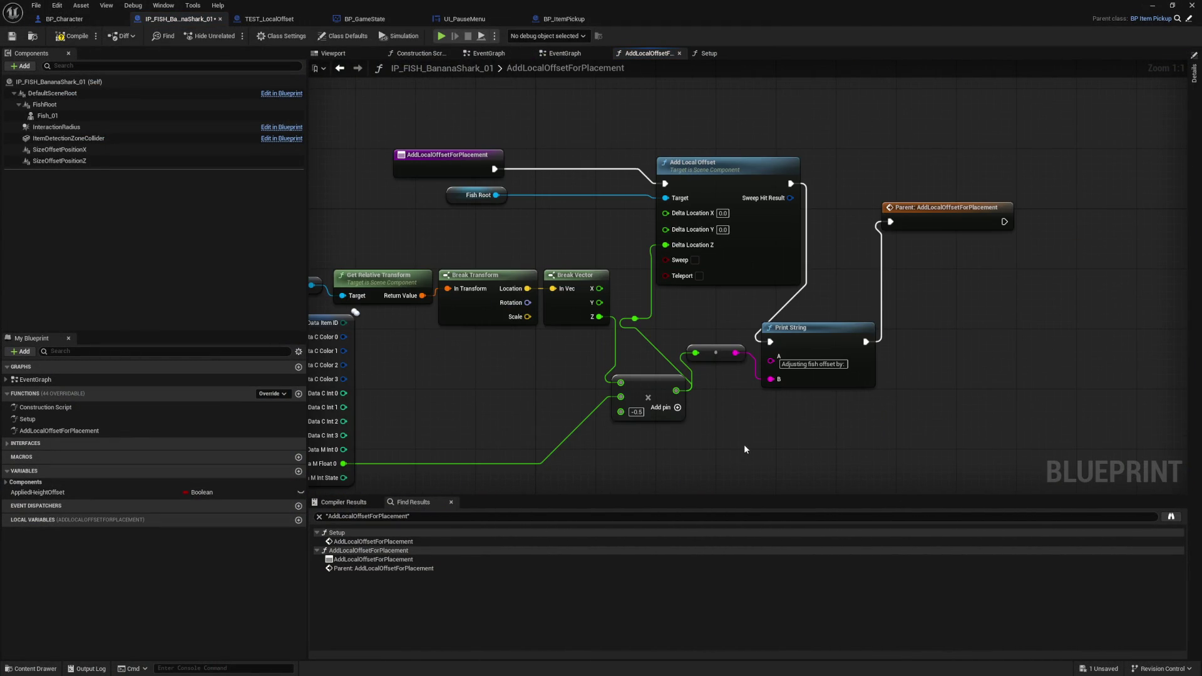
{"action": "left_click_drag", "start_coordinate": [743, 447], "coordinate": [766, 421]}
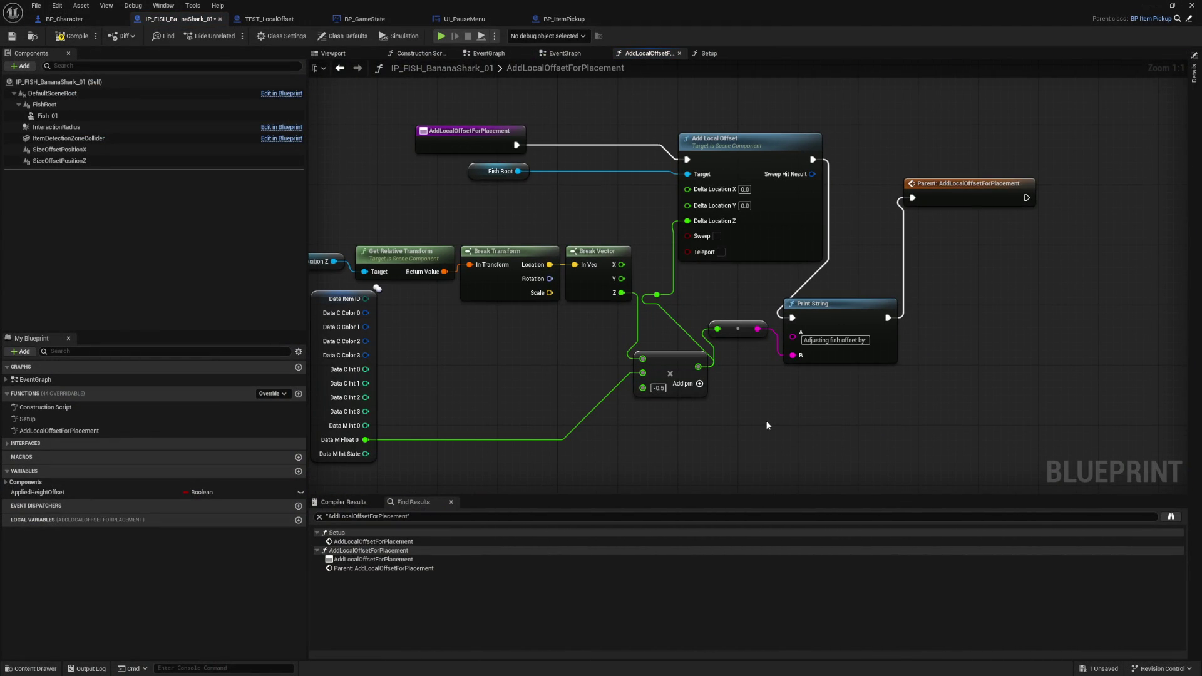
{"action": "mouse_move", "coordinate": [766, 426]}
{"action": "left_mouse_down"}
{"action": "mouse_move", "coordinate": [765, 389]}
{"action": "mouse_move", "coordinate": [734, 402]}
{"action": "mouse_move", "coordinate": [755, 361]}
{"action": "mouse_move", "coordinate": [750, 378]}
{"action": "left_mouse_up"}
{"action": "mouse_move", "coordinate": [44, 104]}
{"action": "left_mouse_down"}
{"action": "mouse_move", "coordinate": [744, 452]}
{"action": "mouse_move", "coordinate": [687, 405]}
{"action": "left_mouse_up"}
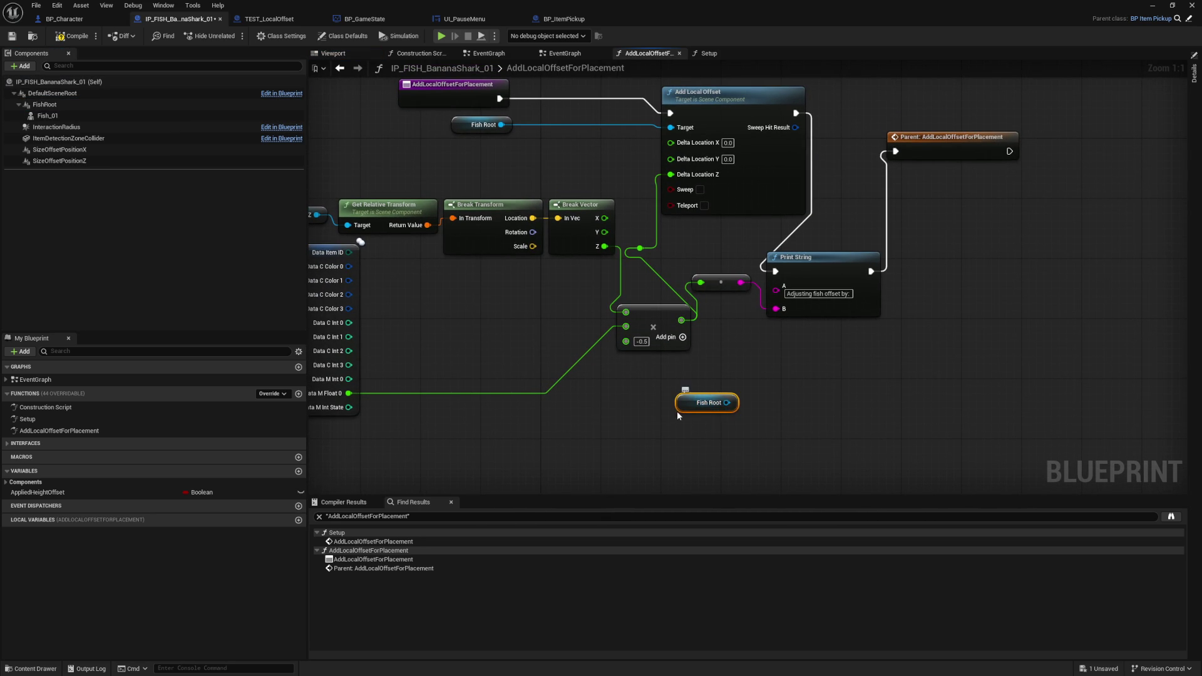
{"action": "right_click", "coordinate": [703, 390]}
{"action": "type", "text": "print string"}
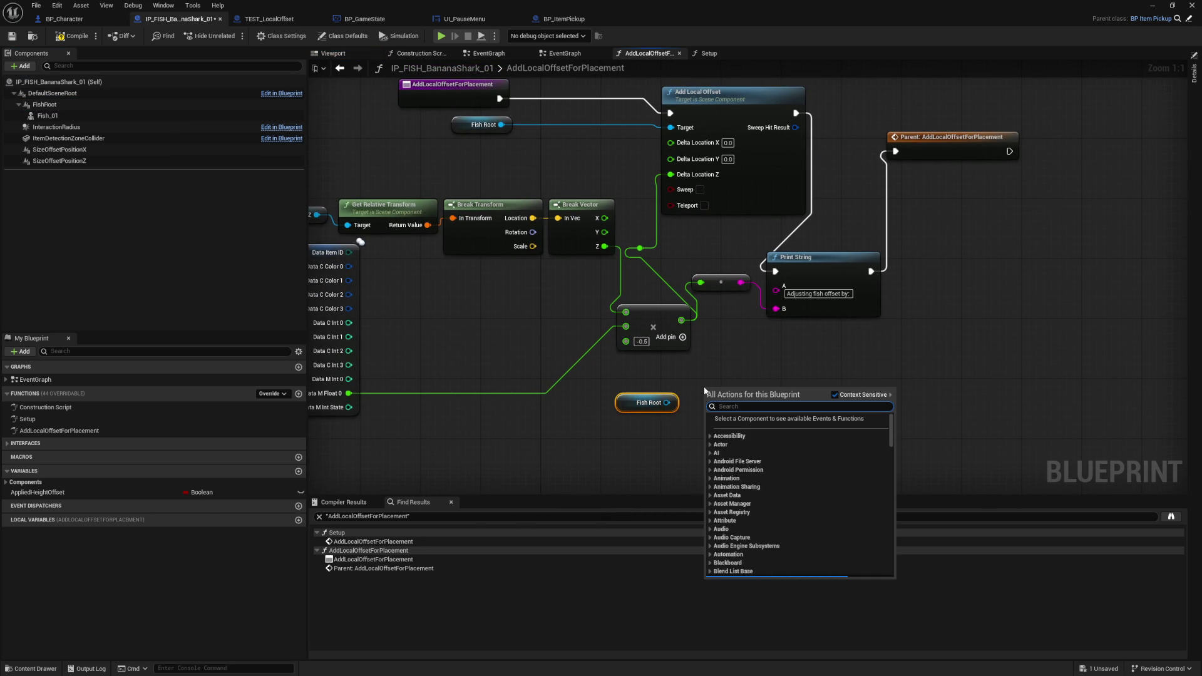
{"action": "left_click", "coordinate": [729, 434]}
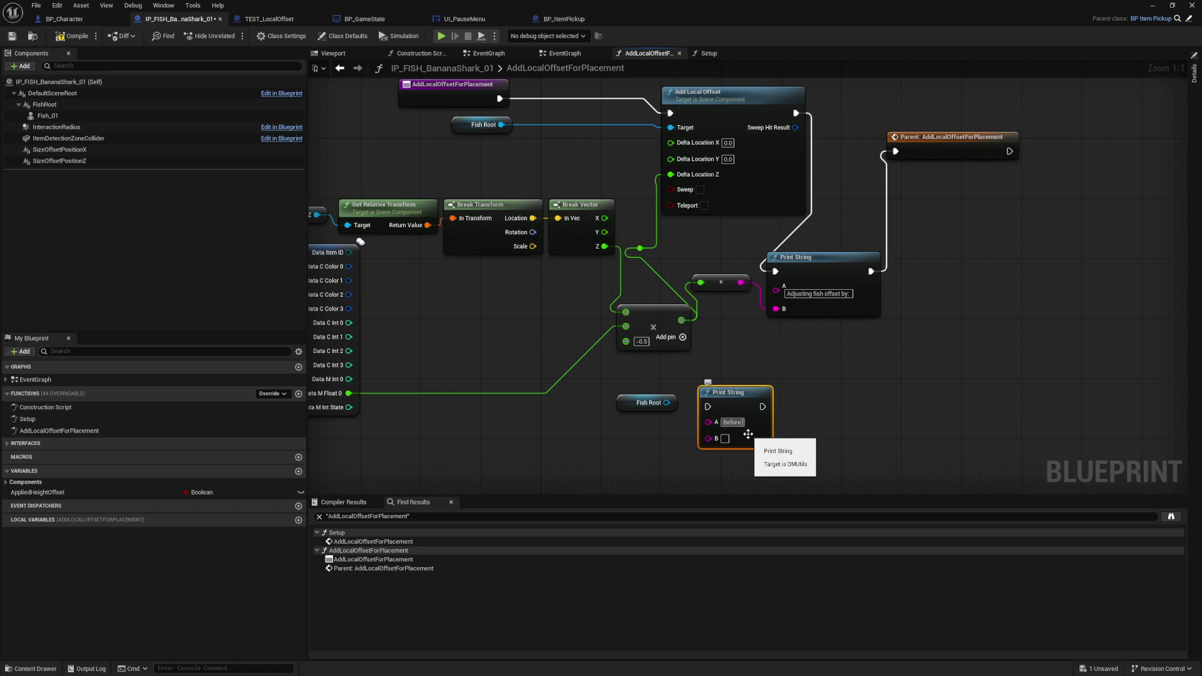
- Feed Fish Root's Get World Location into the Print String
{"action": "left_click_drag", "start_coordinate": [667, 402], "coordinate": [618, 434]}
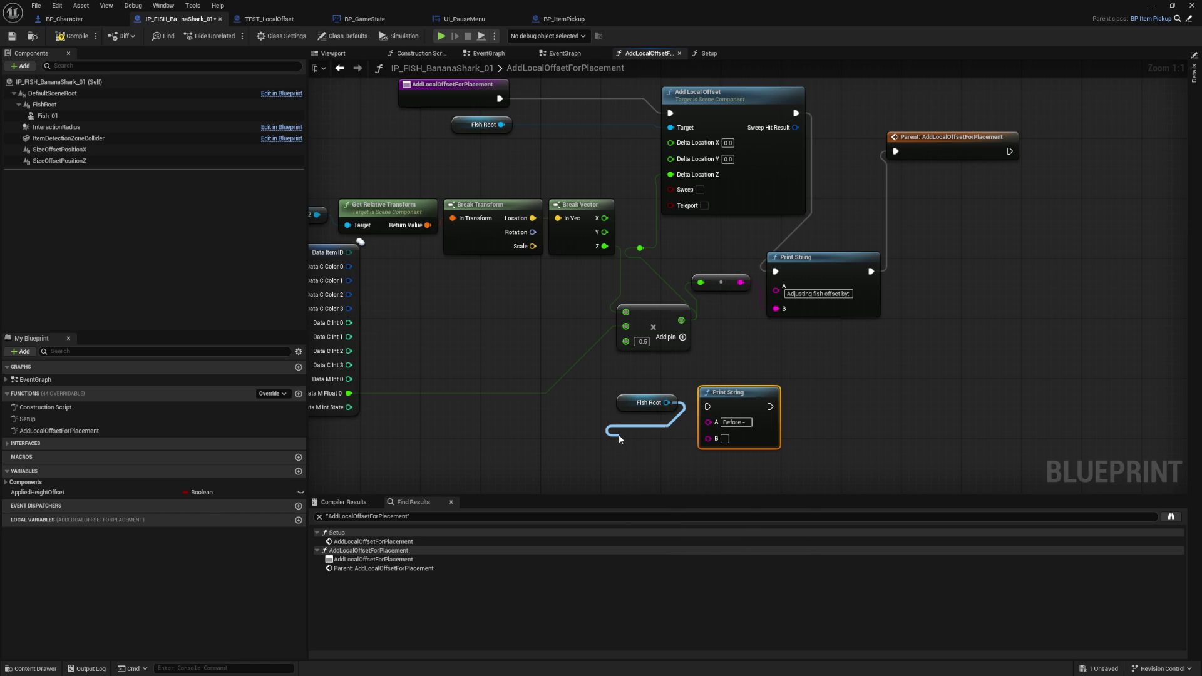
{"action": "type", "text": "get"}
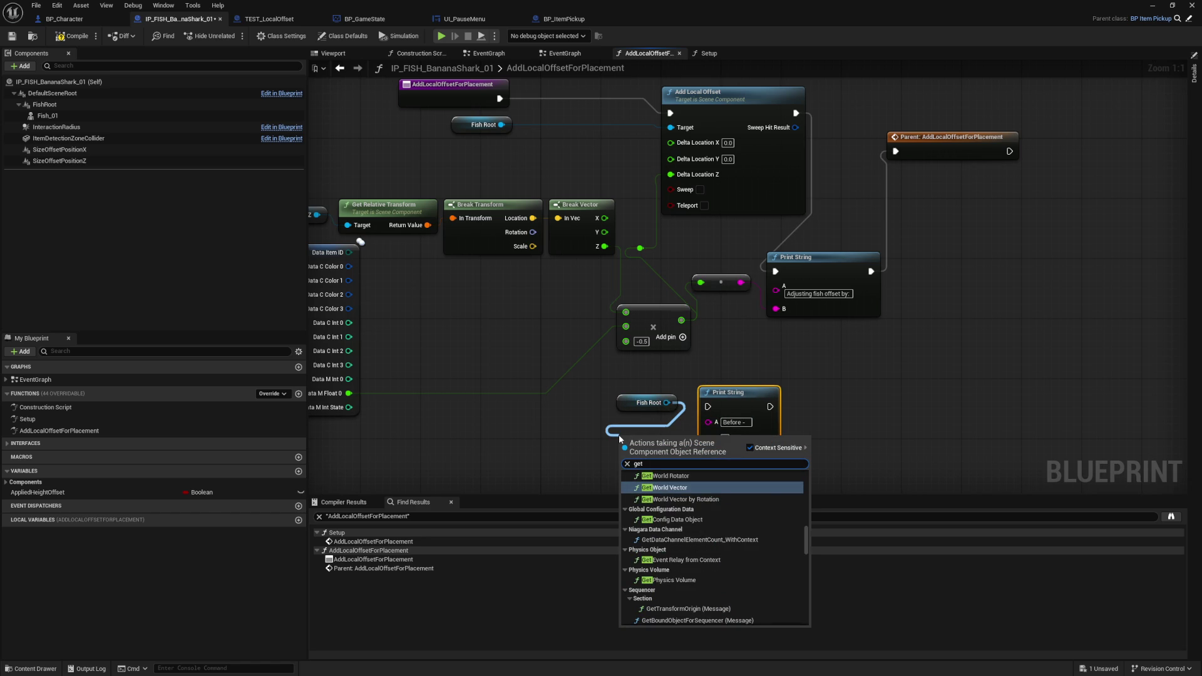
{"action": "type", "text": " world location"}
{"action": "key", "text": "Return"}
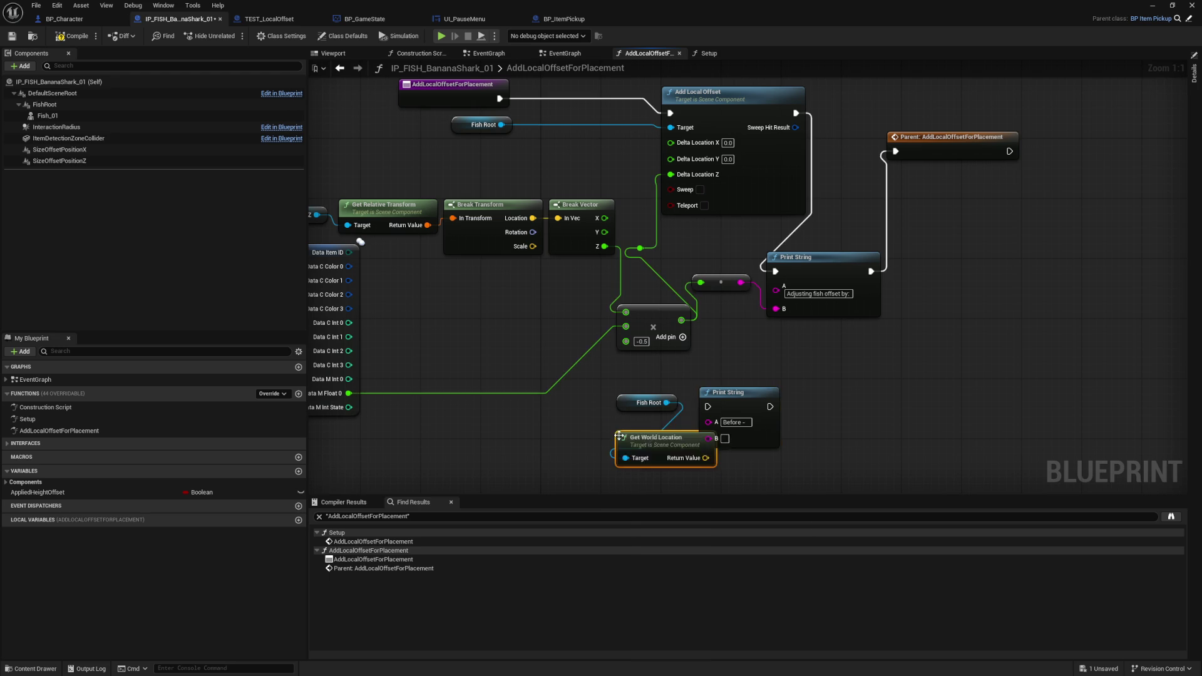
{"action": "left_click_drag", "start_coordinate": [732, 406], "coordinate": [770, 406]}
{"action": "left_click_drag", "start_coordinate": [706, 458], "coordinate": [745, 440]}
- Duplicate the print as an 'After' label and wire Before and After around the offset
{"action": "left_click_drag", "start_coordinate": [610, 385], "coordinate": [817, 479]}
{"action": "key", "text": "ctrl+c"}
{"action": "key", "text": "ctrl+v"}
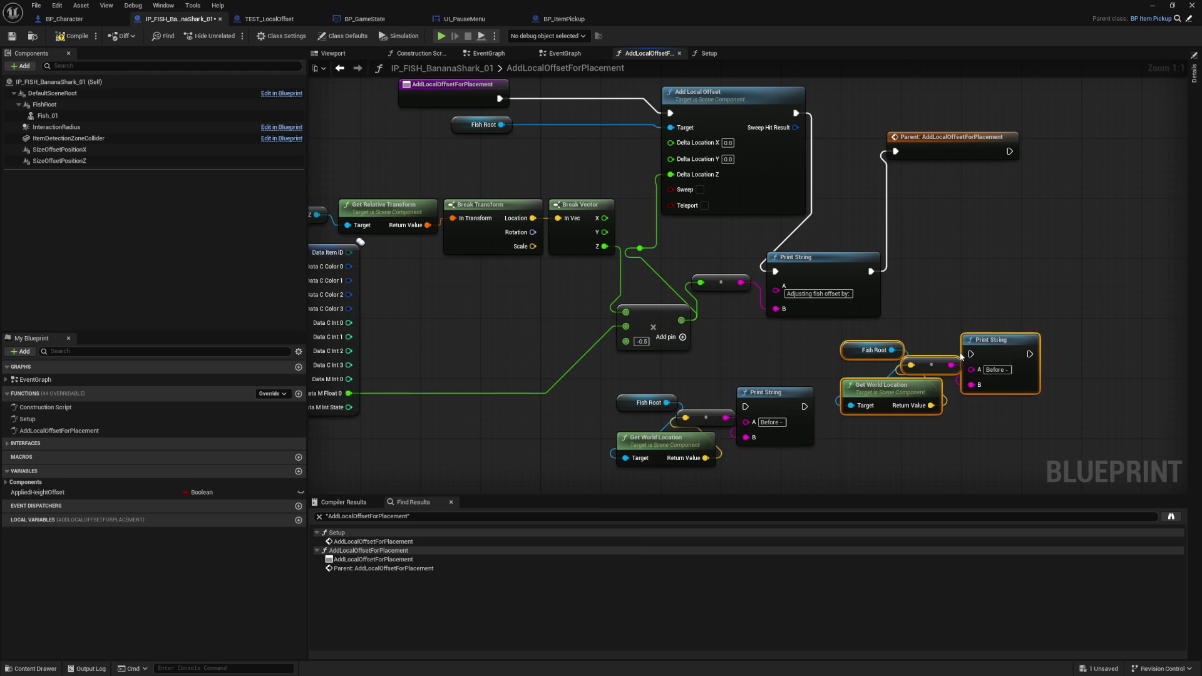
{"action": "type", "text": "After"}
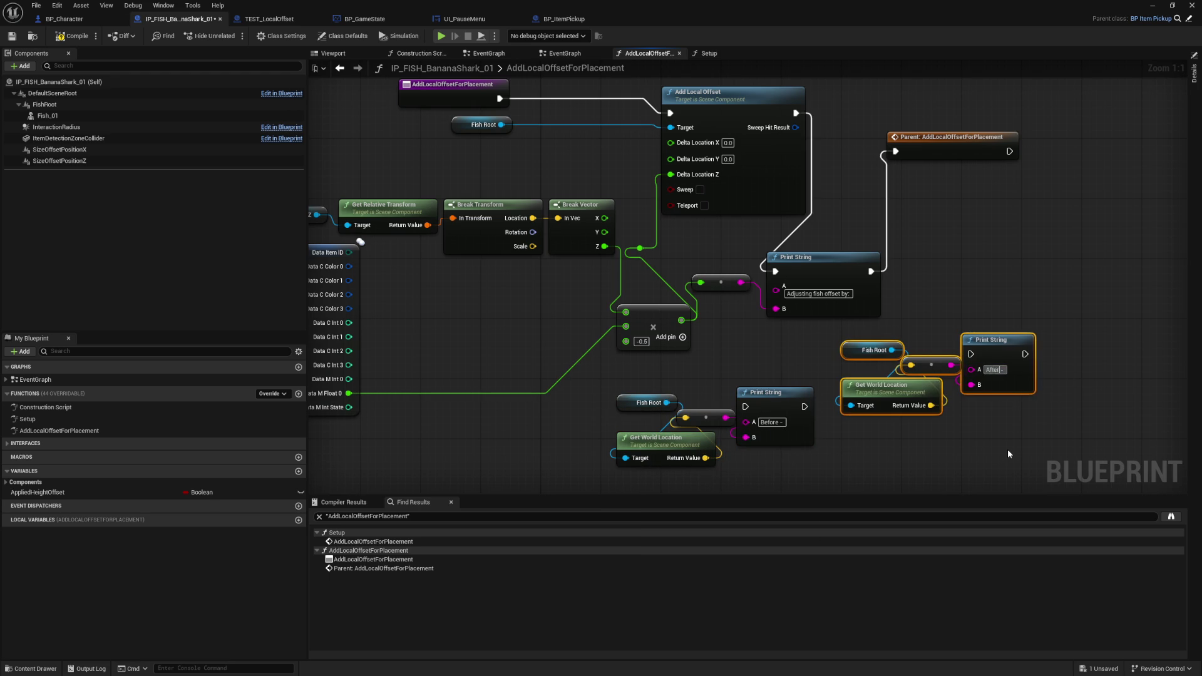
{"action": "left_click", "coordinate": [523, 112]}
{"action": "mouse_move", "coordinate": [500, 98]}
{"action": "left_mouse_down"}
{"action": "mouse_move", "coordinate": [745, 406]}
{"action": "mouse_move", "coordinate": [814, 263]}
{"action": "mouse_move", "coordinate": [673, 121]}
{"action": "left_mouse_up"}
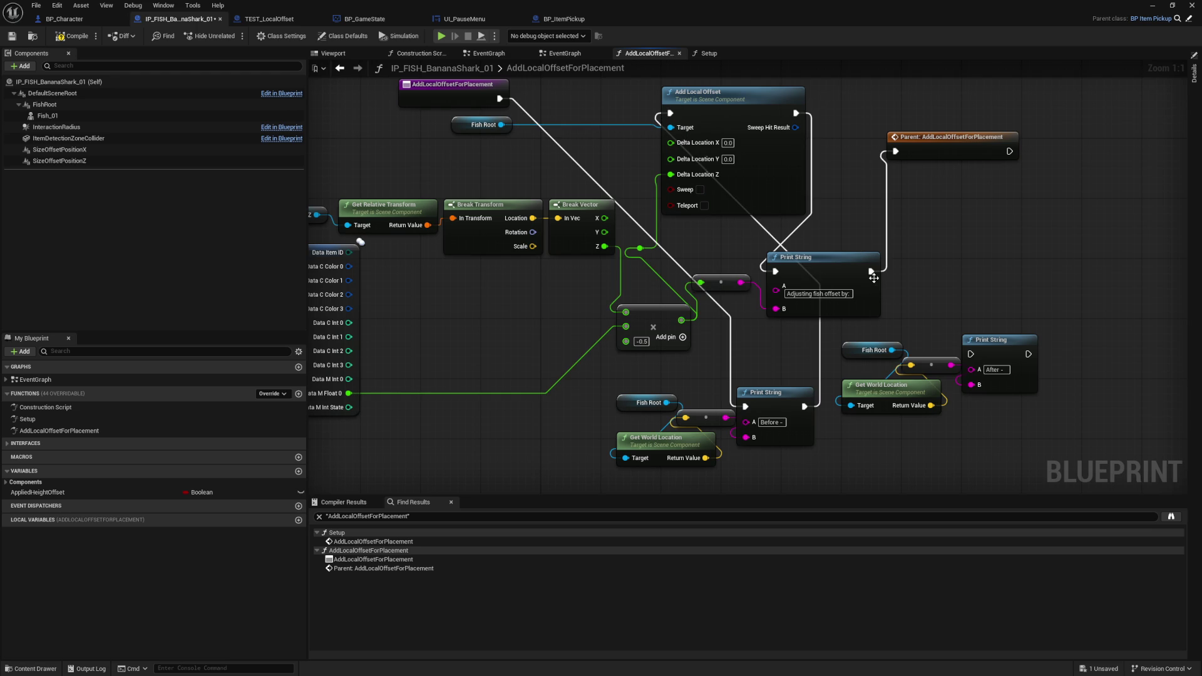
{"action": "mouse_move", "coordinate": [870, 271]}
{"action": "left_mouse_down"}
{"action": "mouse_move", "coordinate": [968, 354]}
{"action": "mouse_move", "coordinate": [1039, 372]}
{"action": "mouse_move", "coordinate": [899, 154]}
{"action": "left_mouse_up"}
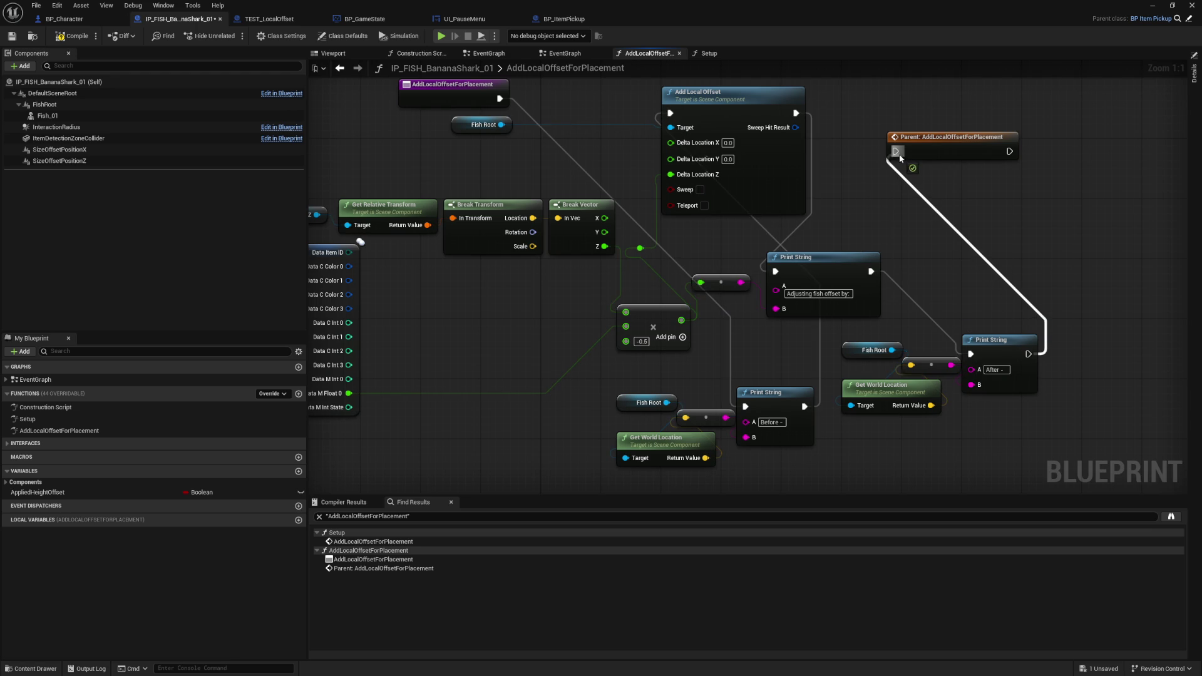
- Compile the blueprint and return to the Setup graph's Add Local Offset call
{"action": "left_click", "coordinate": [74, 38]}
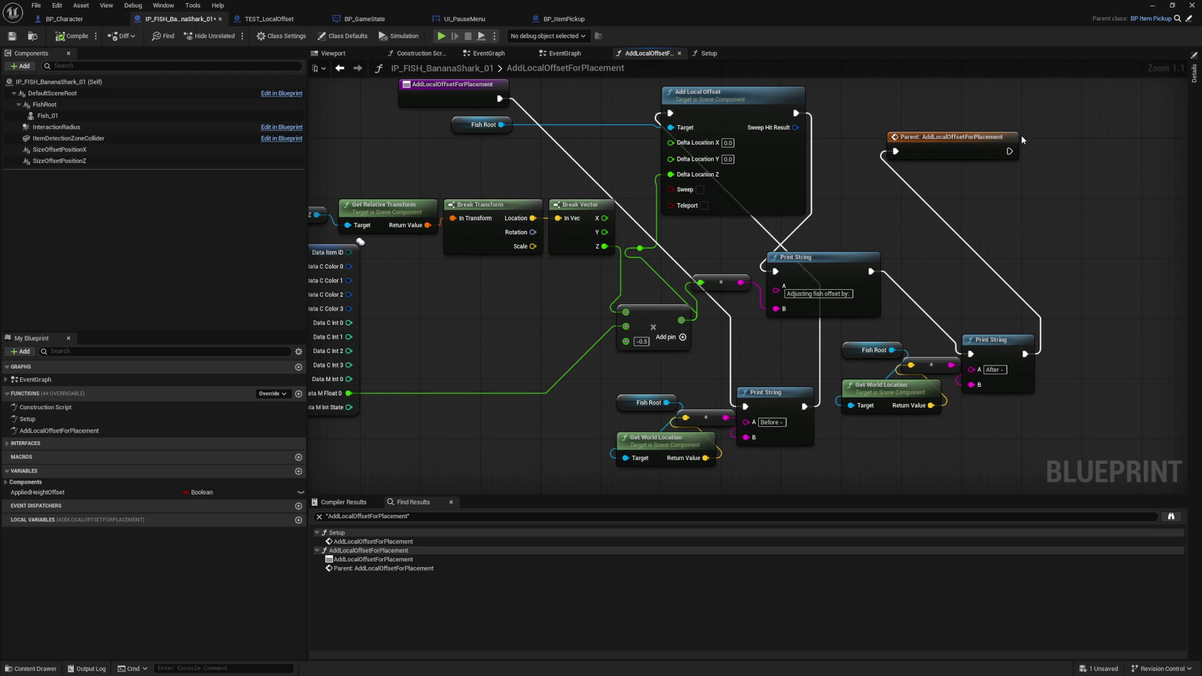
{"action": "left_click", "coordinate": [710, 53]}
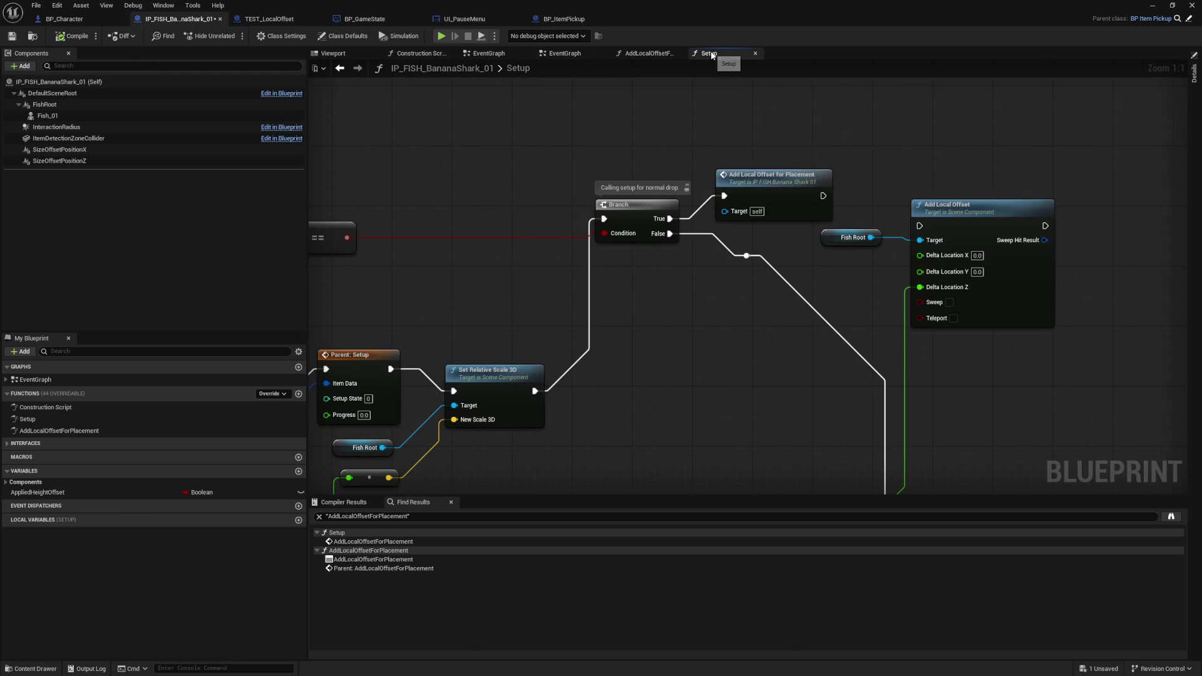
{"action": "left_click", "coordinate": [751, 190]}
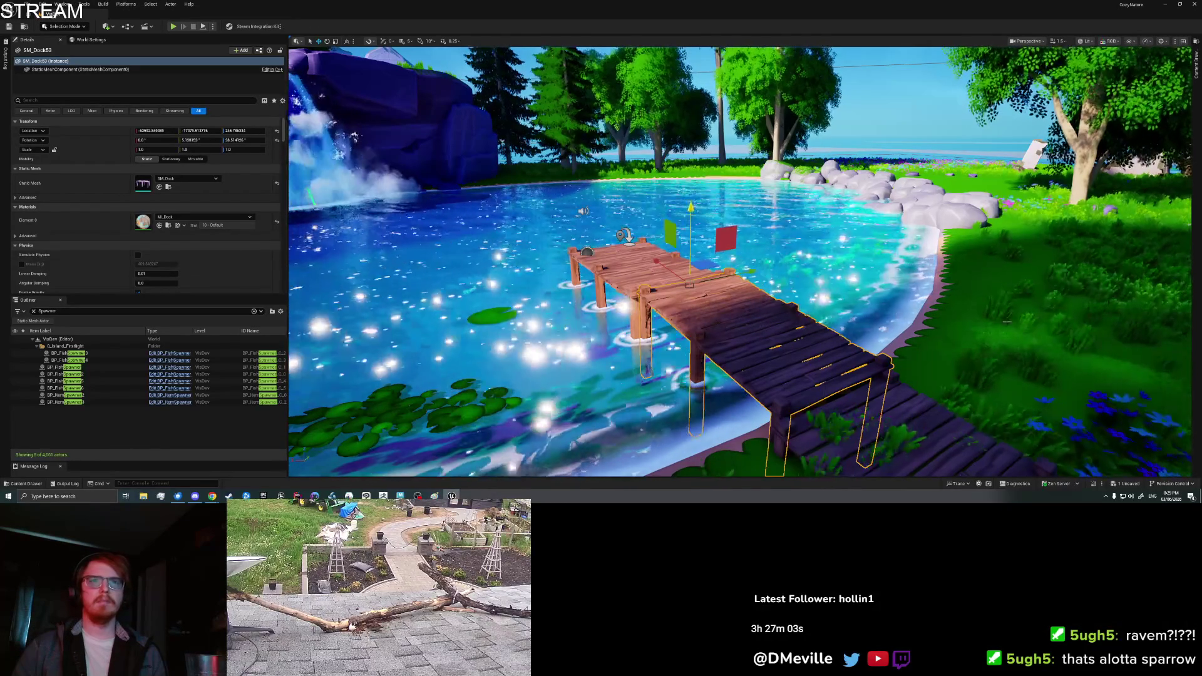
- Focus on the dock piece SM_Dock53 and lower it into a new position
{"action": "right_click", "coordinate": [1006, 322]}
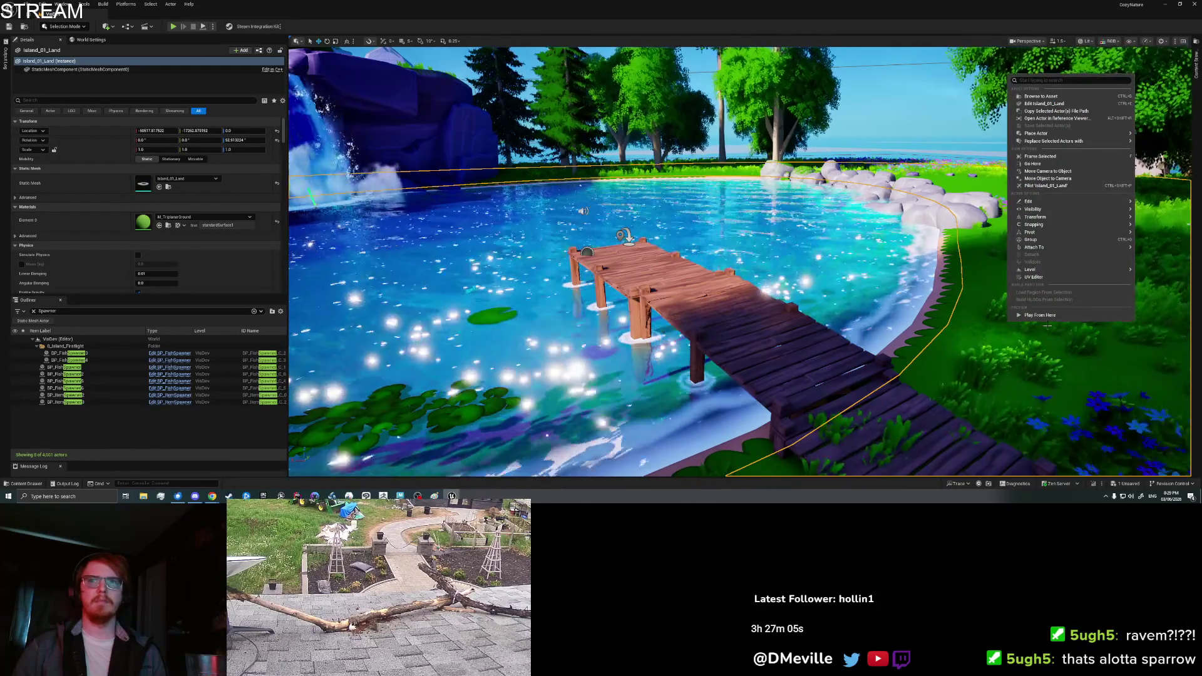
{"action": "left_click", "coordinate": [720, 325]}
{"action": "key", "text": "f"}
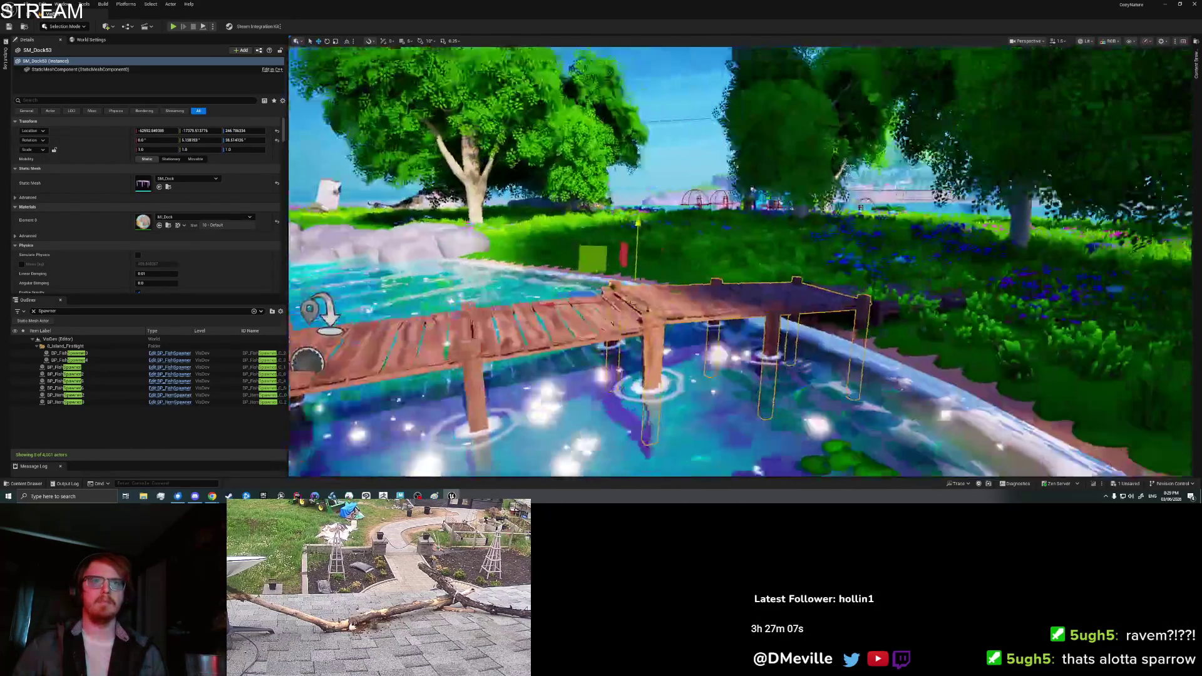
{"action": "key", "text": "w"}
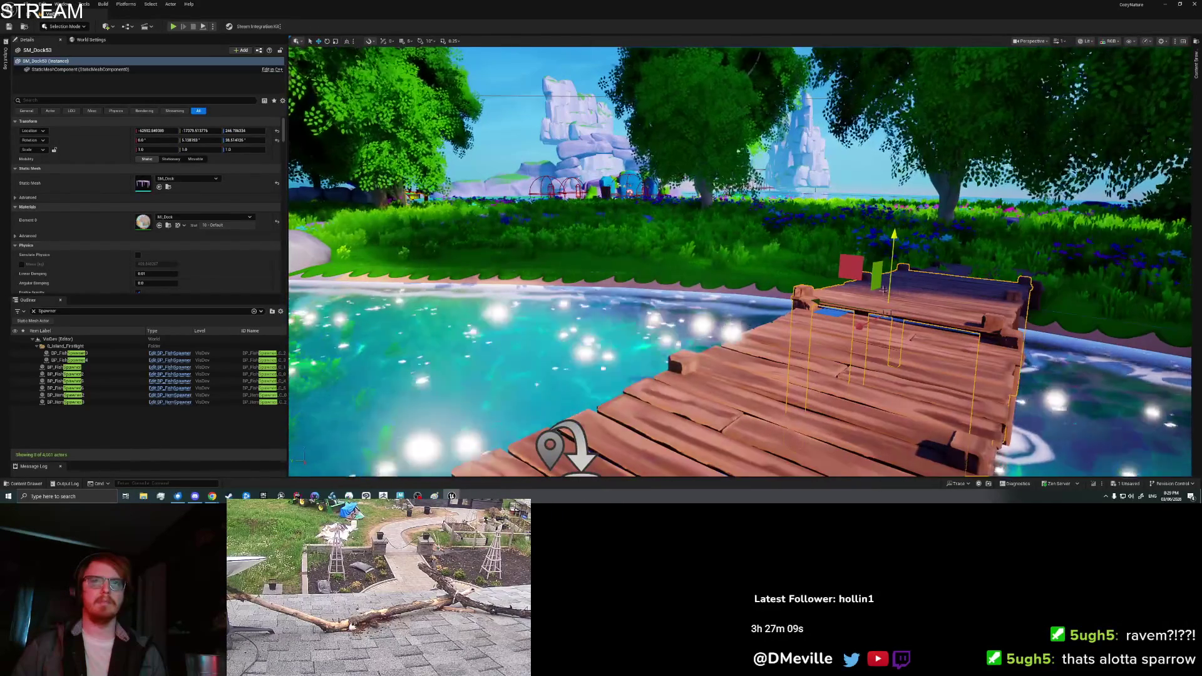
{"action": "key", "text": "End"}
{"action": "left_click_drag", "start_coordinate": [706, 247], "coordinate": [706, 248]}
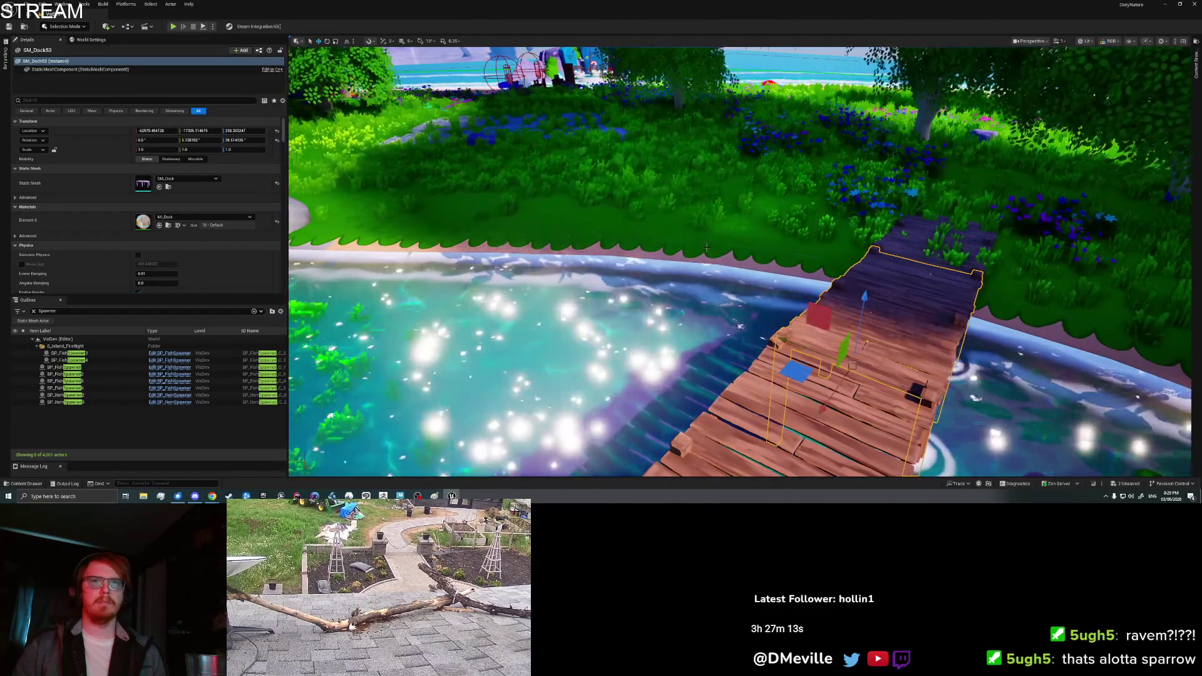
- Select the island ground, start Play In Editor, and run across the meadow
{"action": "right_click", "coordinate": [682, 227]}
{"action": "left_click", "coordinate": [701, 441]}
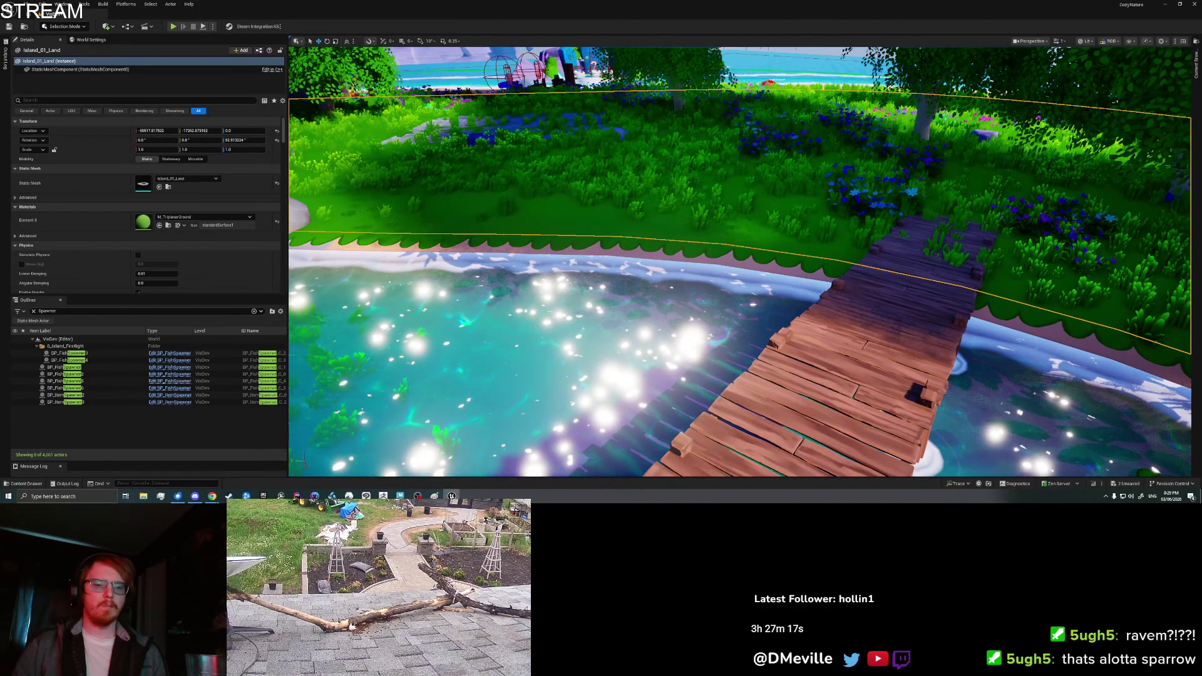
{"action": "key", "text": "alt+p"}
{"action": "key", "text": "a"}
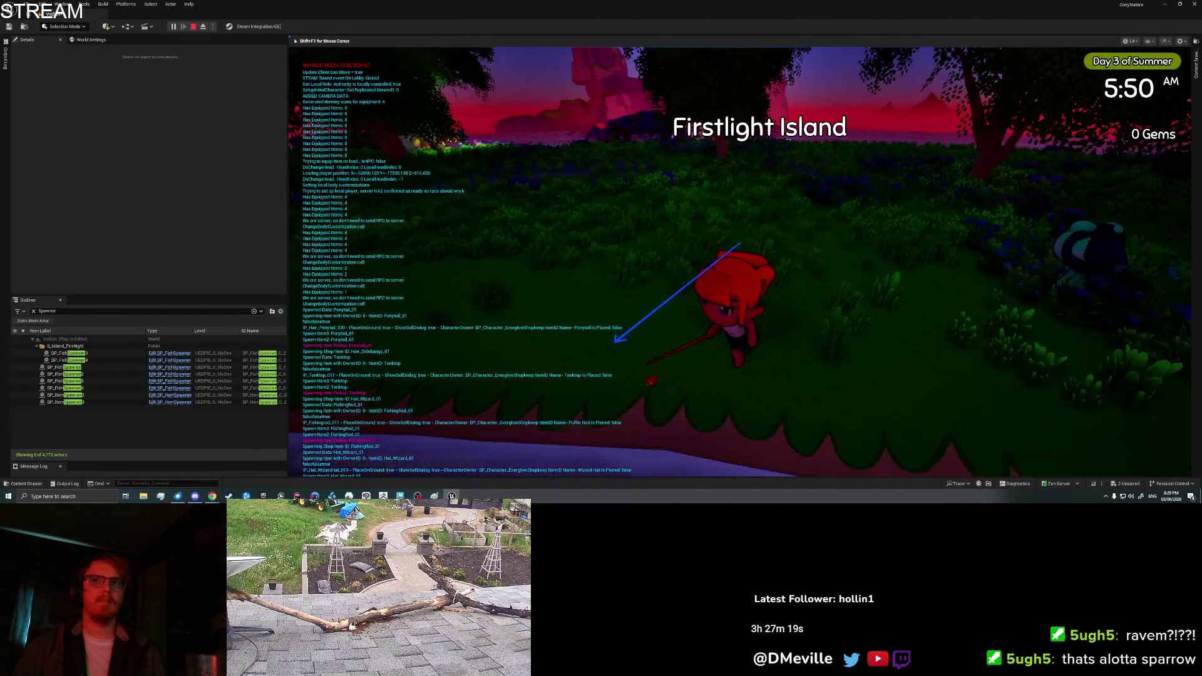
- Select a Banana Shark, clear the Output Log, drop the fish, and highlight its logged position
{"action": "key", "text": "Tab"}
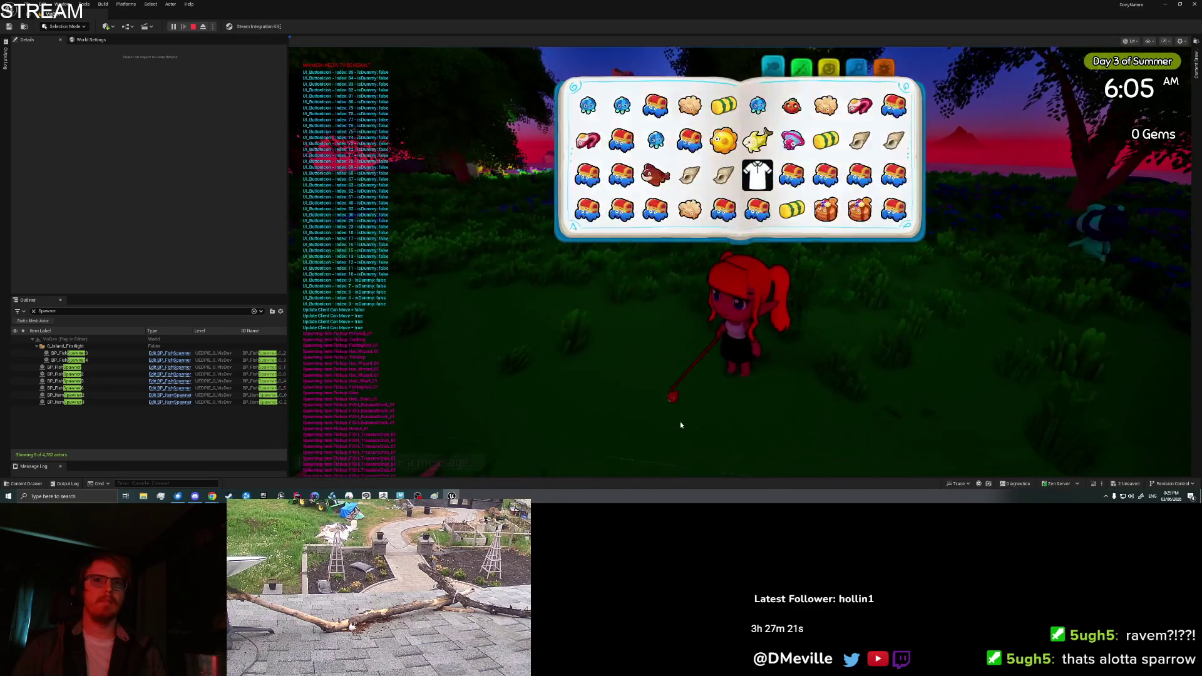
{"action": "left_click", "coordinate": [824, 210]}
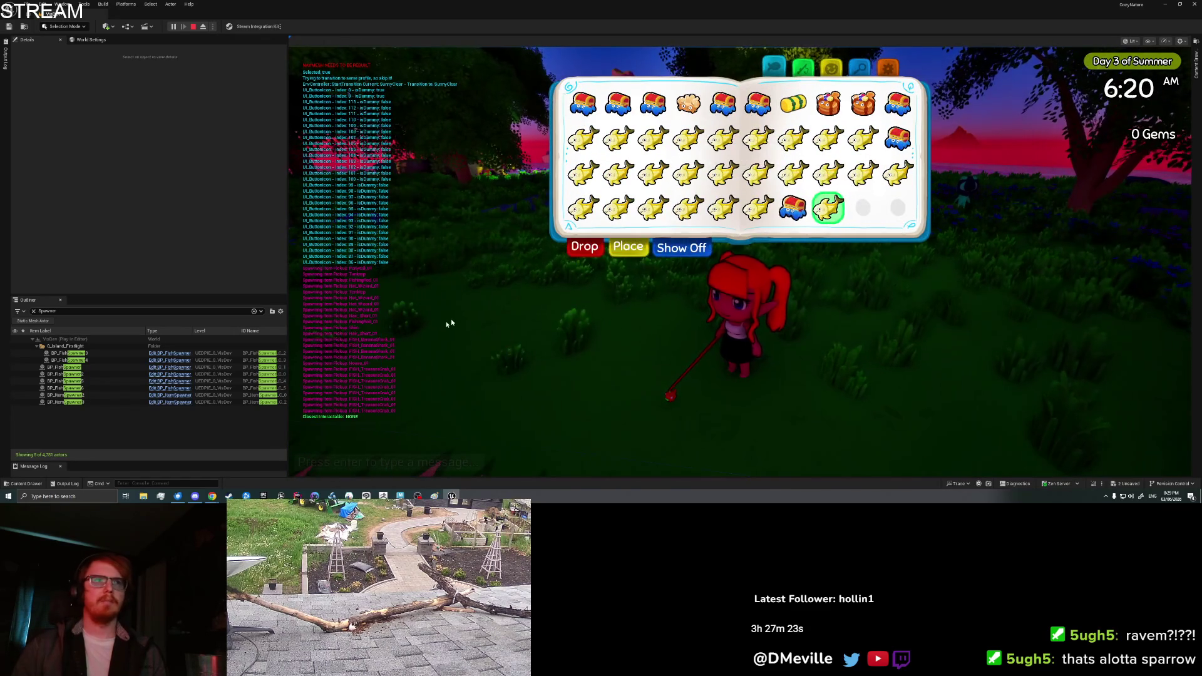
{"action": "left_click", "coordinate": [6, 59]}
{"action": "right_click", "coordinate": [82, 129]}
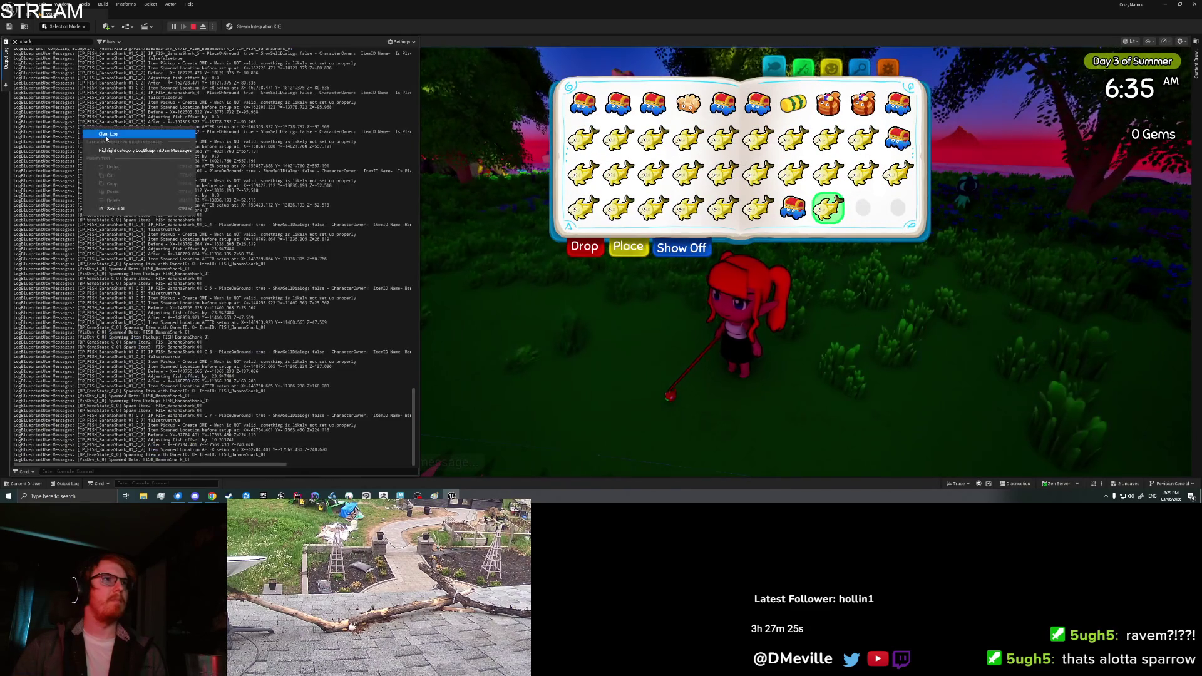
{"action": "left_click", "coordinate": [100, 144]}
{"action": "left_click", "coordinate": [5, 85]}
{"action": "left_click", "coordinate": [5, 68]}
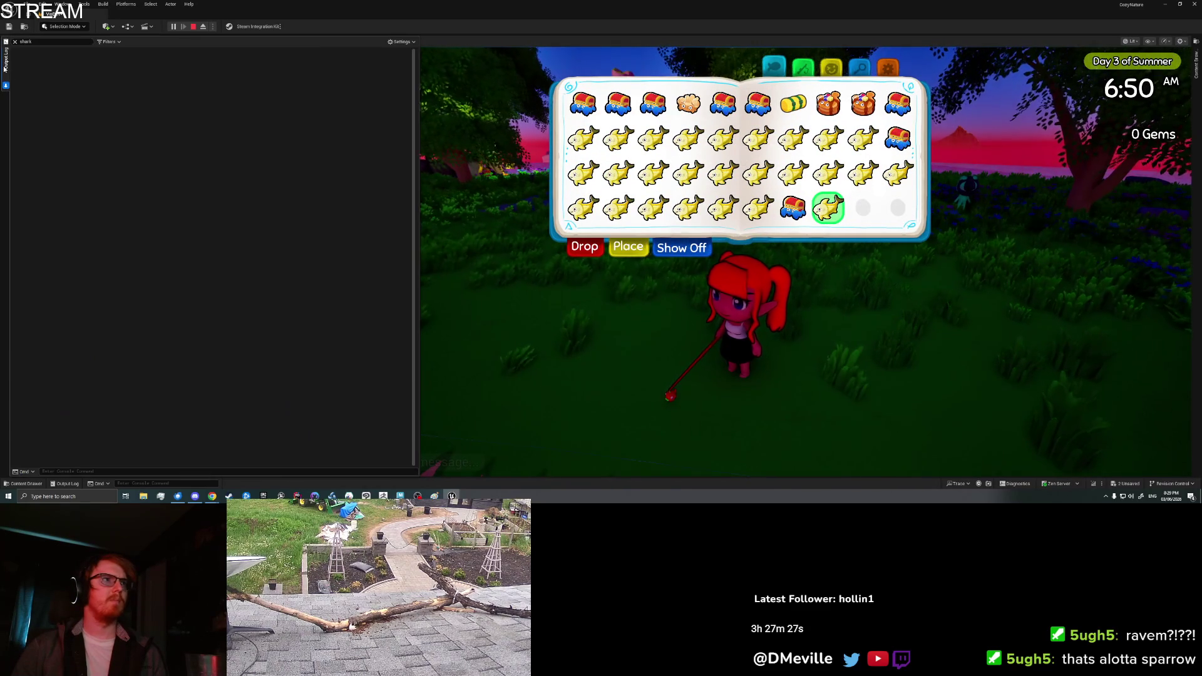
{"action": "left_click", "coordinate": [588, 249]}
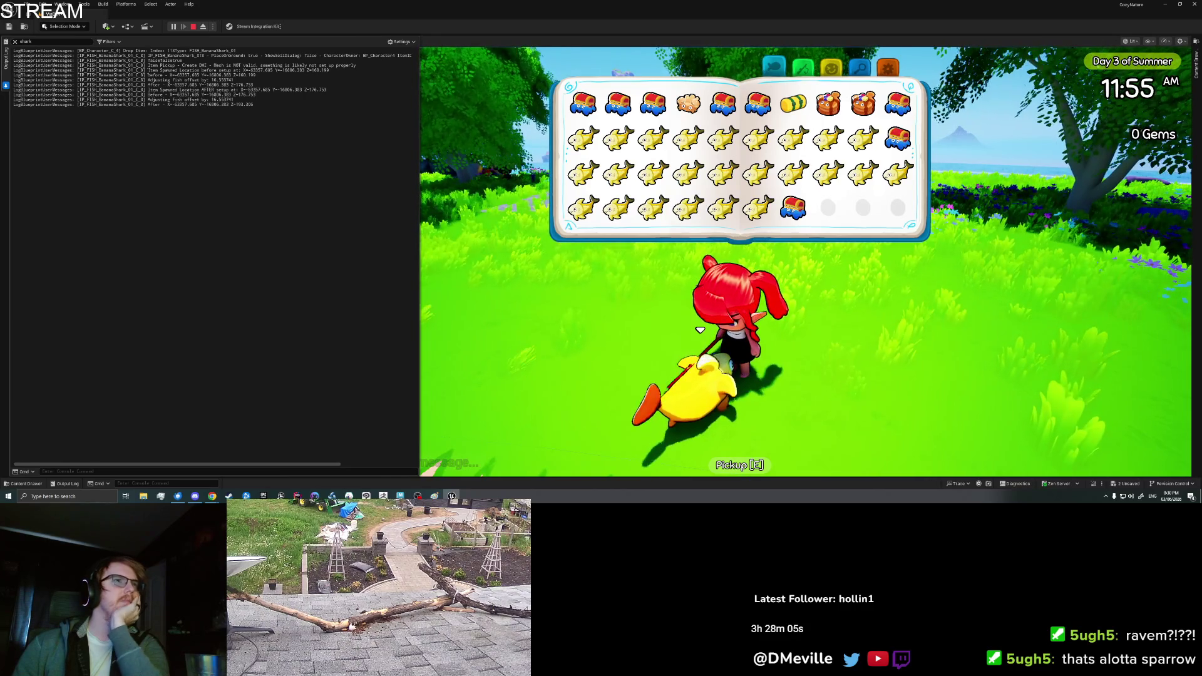
{"action": "left_click_drag", "start_coordinate": [308, 73], "coordinate": [343, 71]}
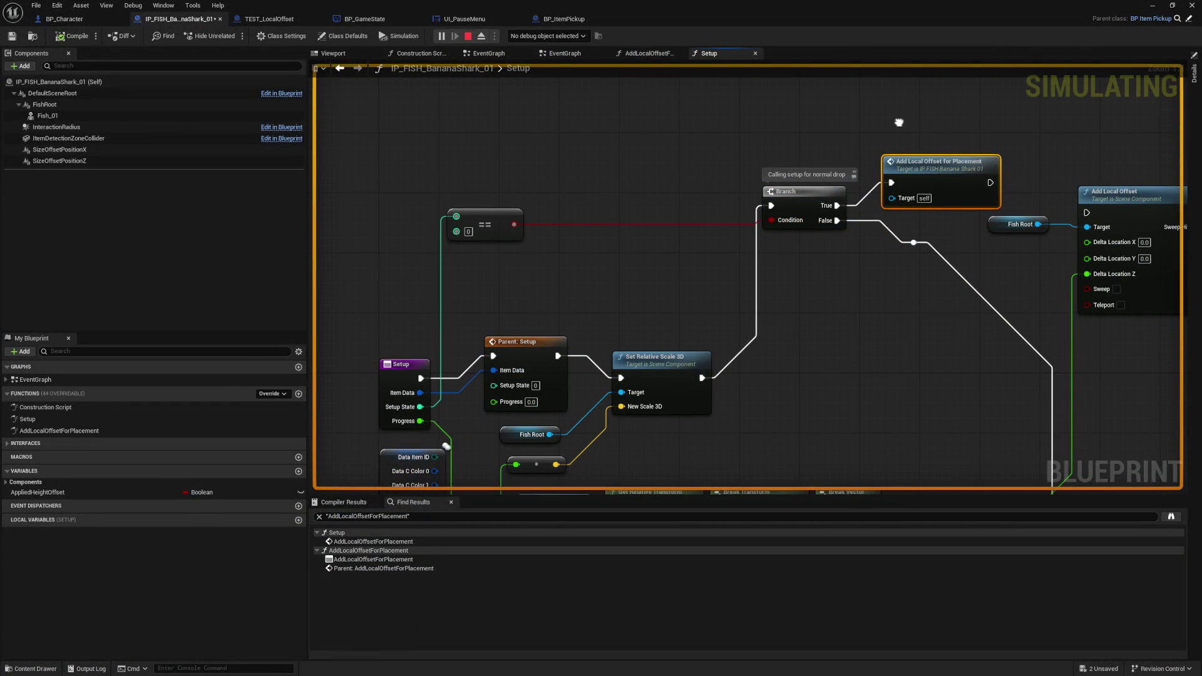
- Pan the Setup graph, stop the play session, and pick a level spot to play from
{"action": "left_click_drag", "start_coordinate": [899, 123], "coordinate": [772, 110]}
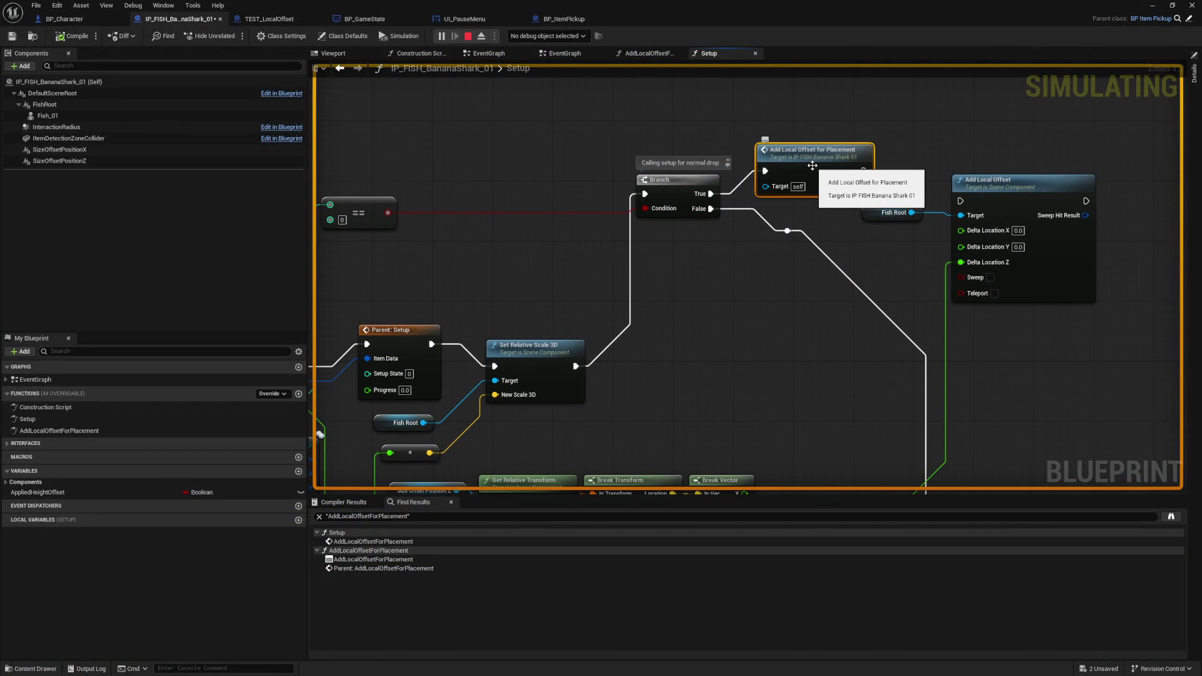
{"action": "left_click_drag", "start_coordinate": [712, 343], "coordinate": [842, 235]}
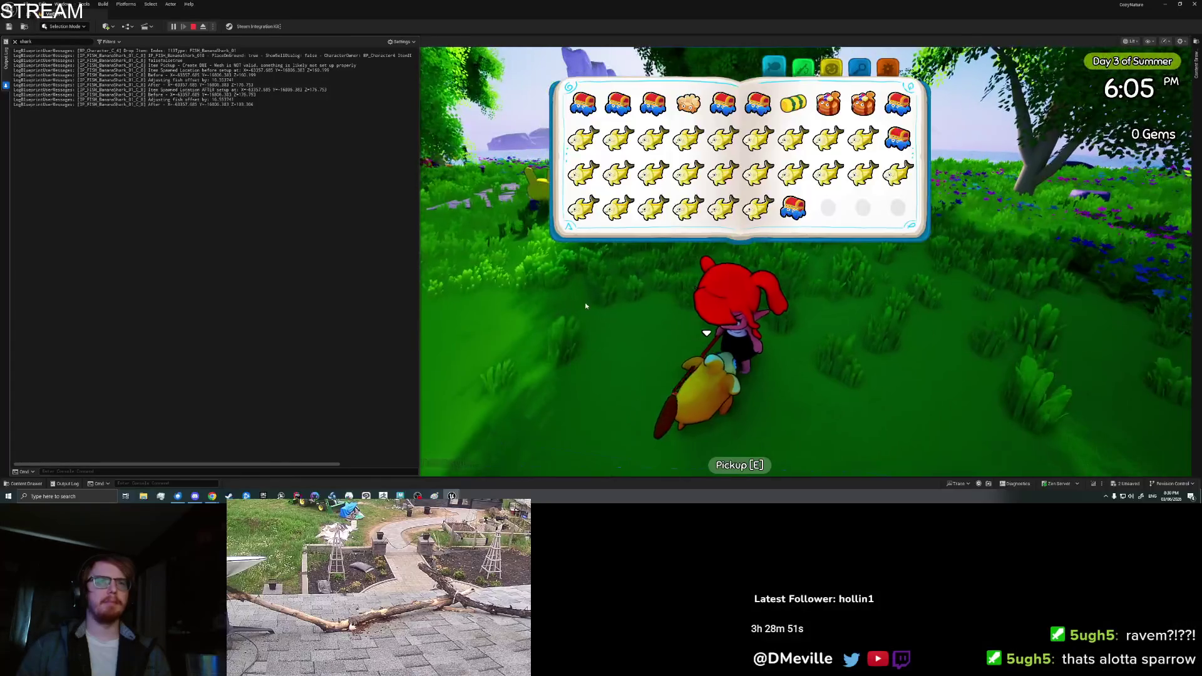
{"action": "key", "text": "Tab"}
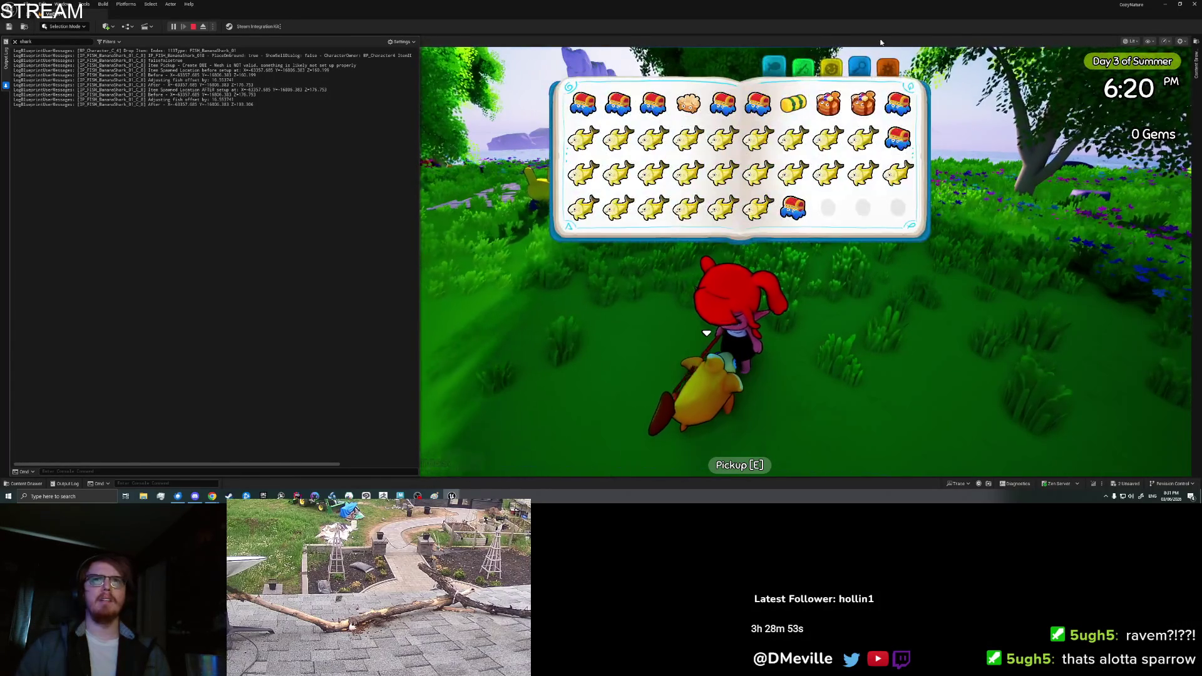
{"action": "key", "text": "Escape"}
{"action": "left_click", "coordinate": [729, 217]}
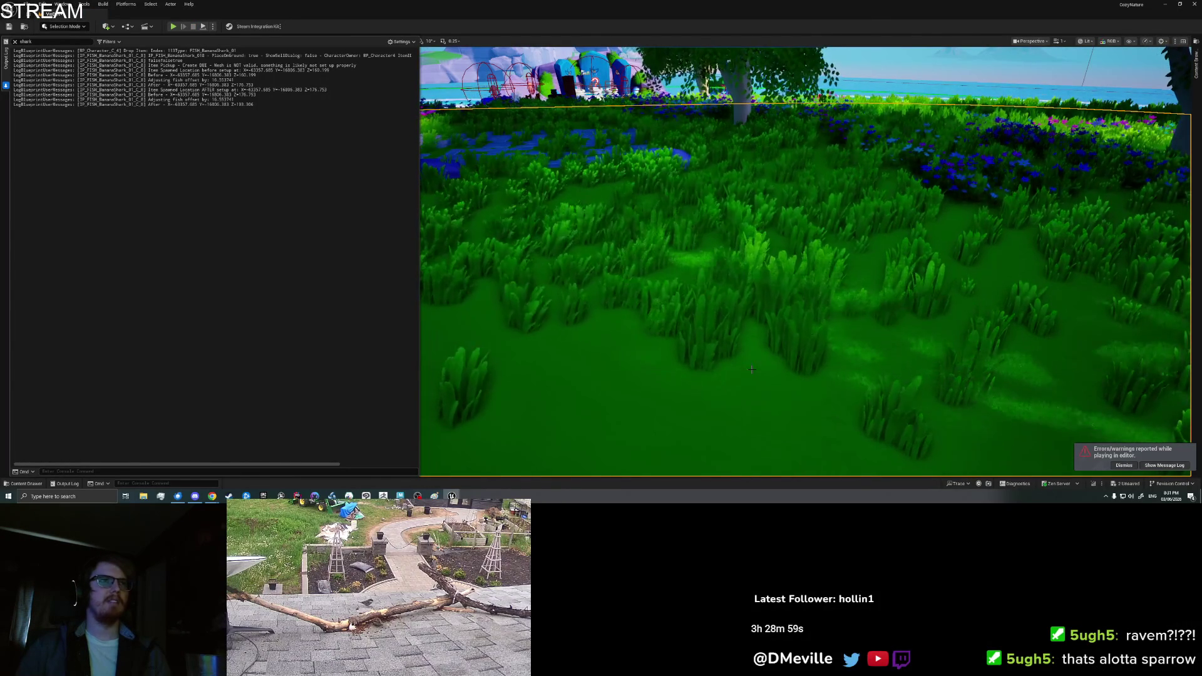
{"action": "left_click", "coordinate": [765, 392]}
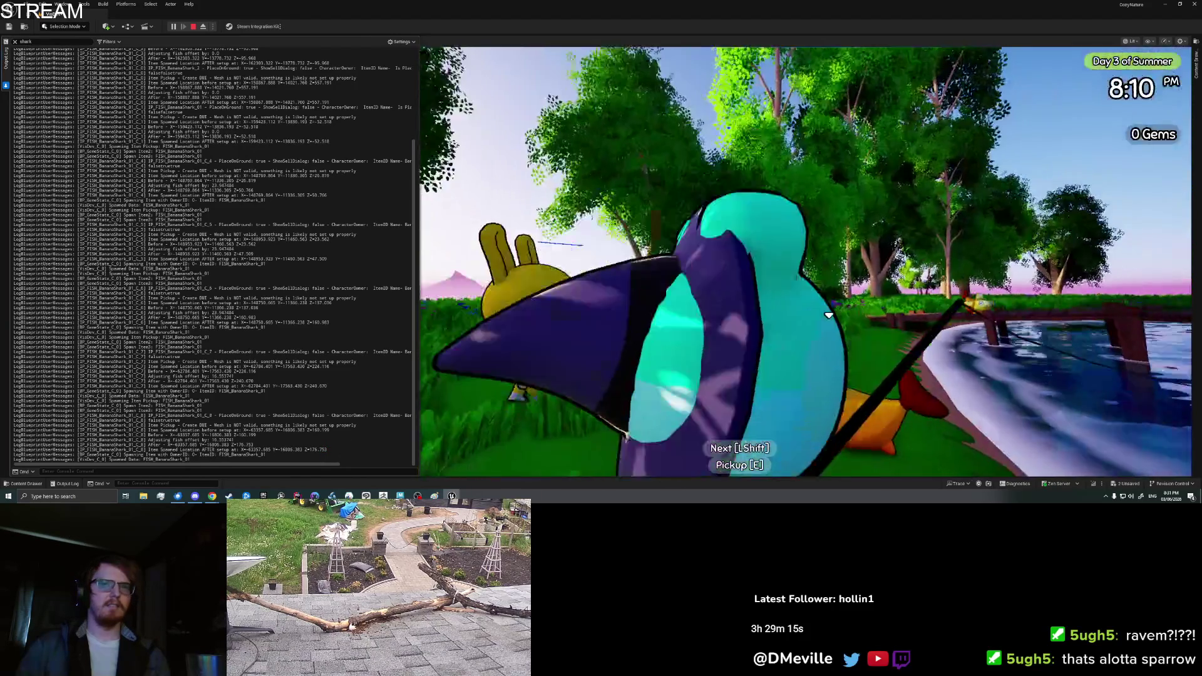
- Drop another Banana Shark from the in-game inventory
{"action": "key", "text": "Tab"}
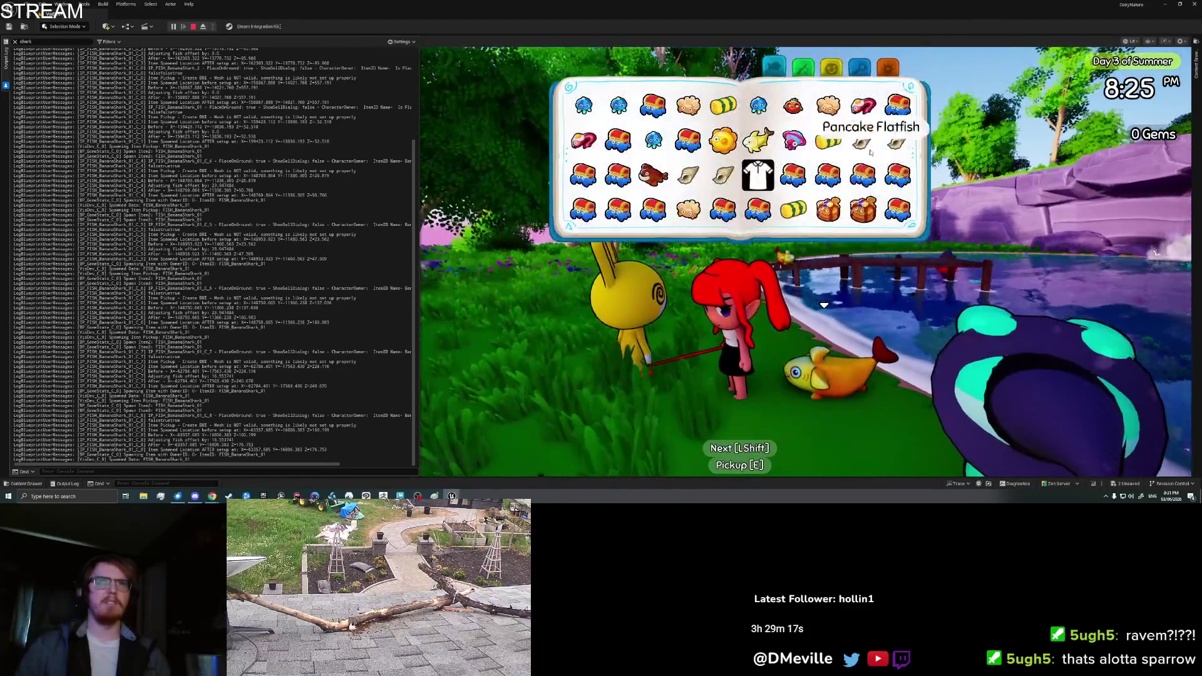
{"action": "left_click", "coordinate": [759, 210]}
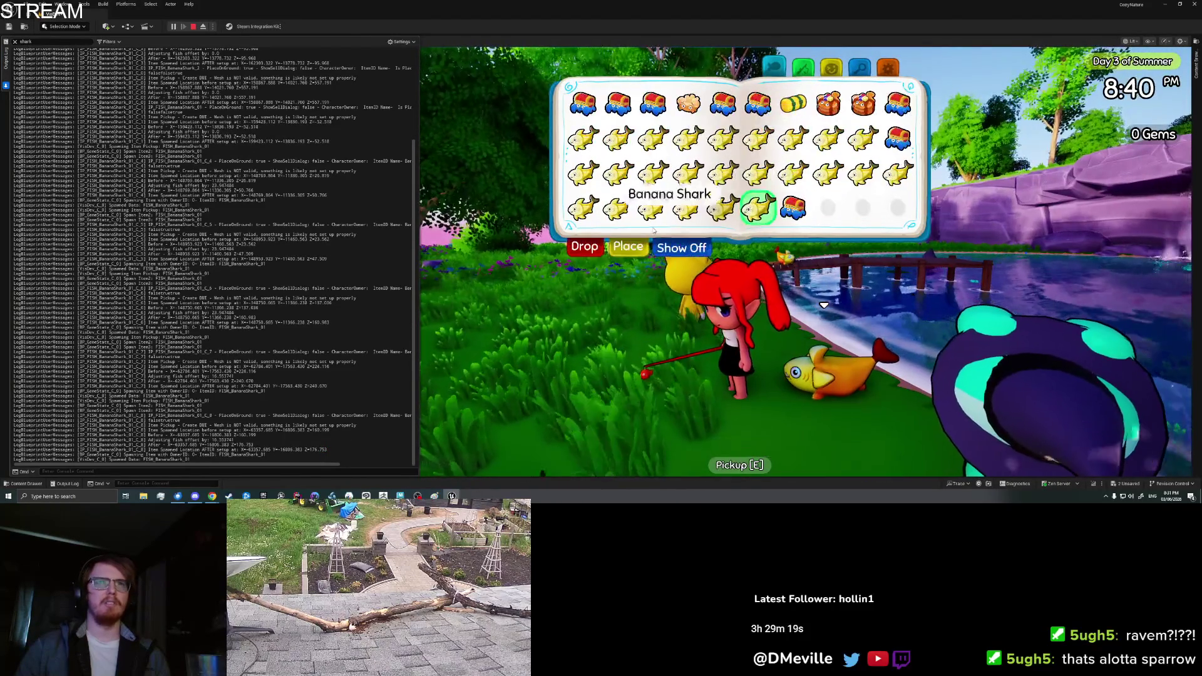
{"action": "left_click", "coordinate": [585, 245]}
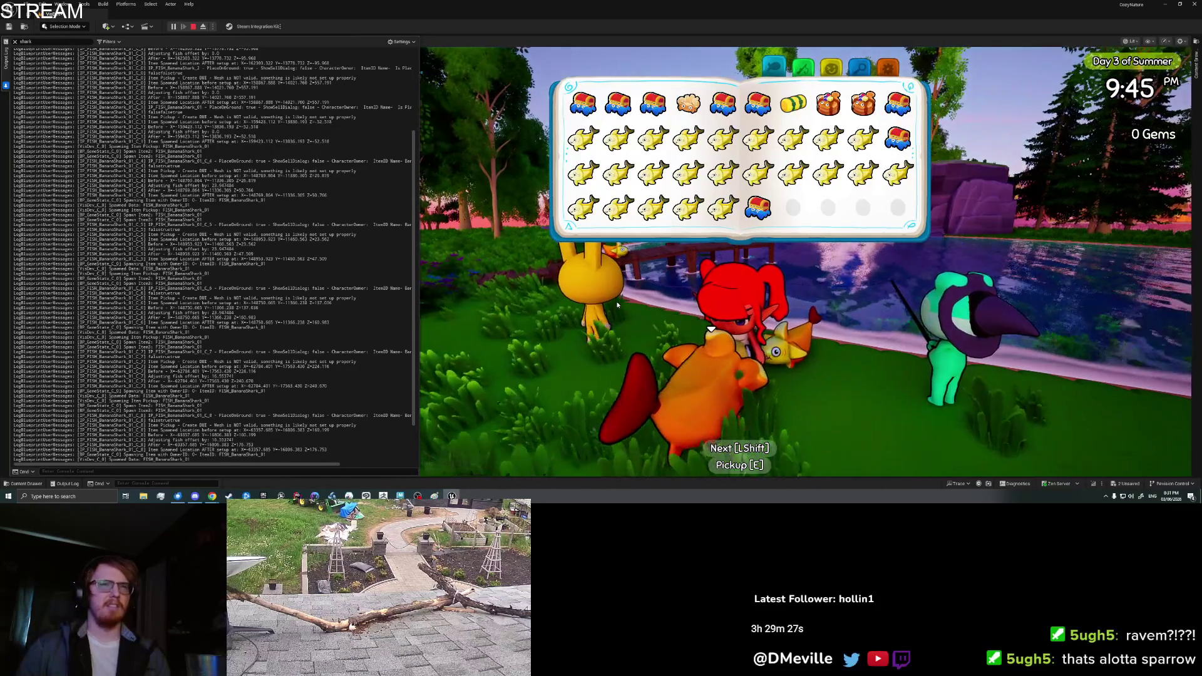
{"action": "key", "text": "Tab"}
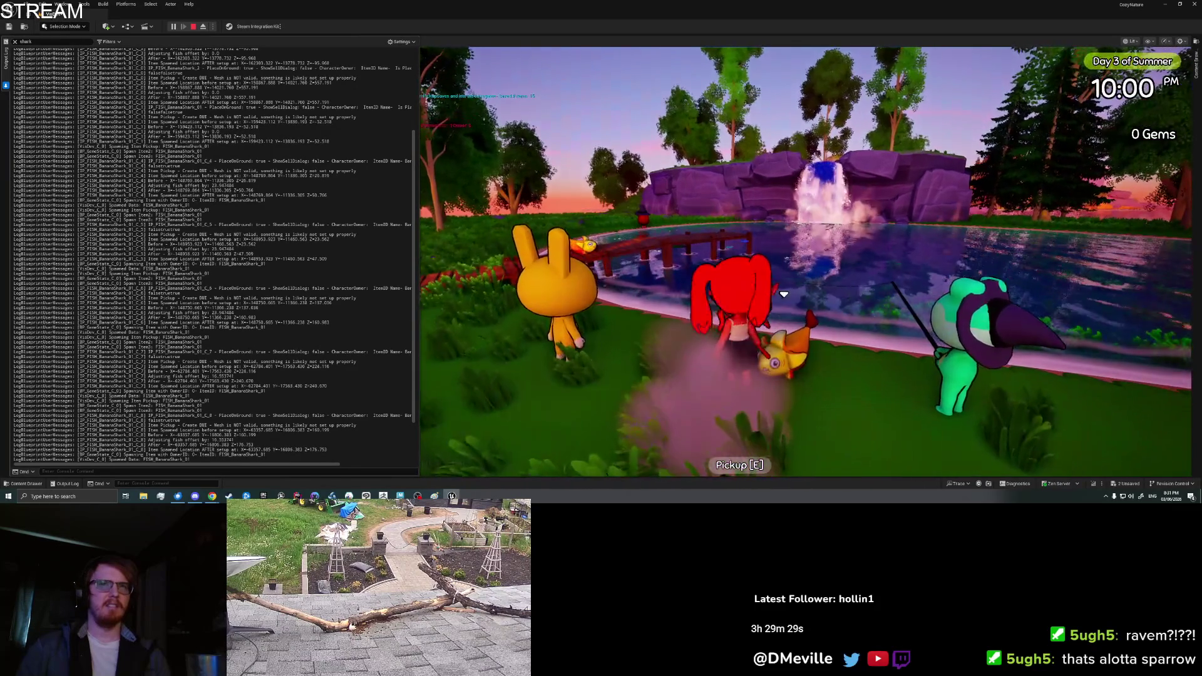
{"action": "key", "text": "Tab"}
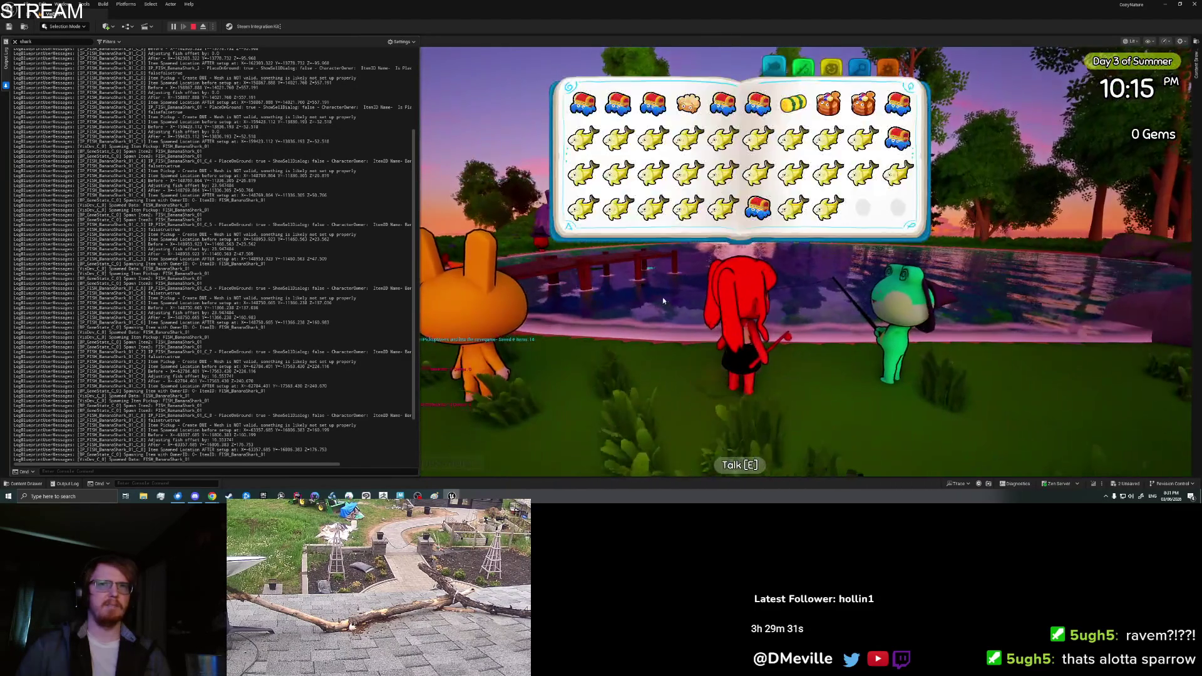
{"action": "key", "text": "Tab"}
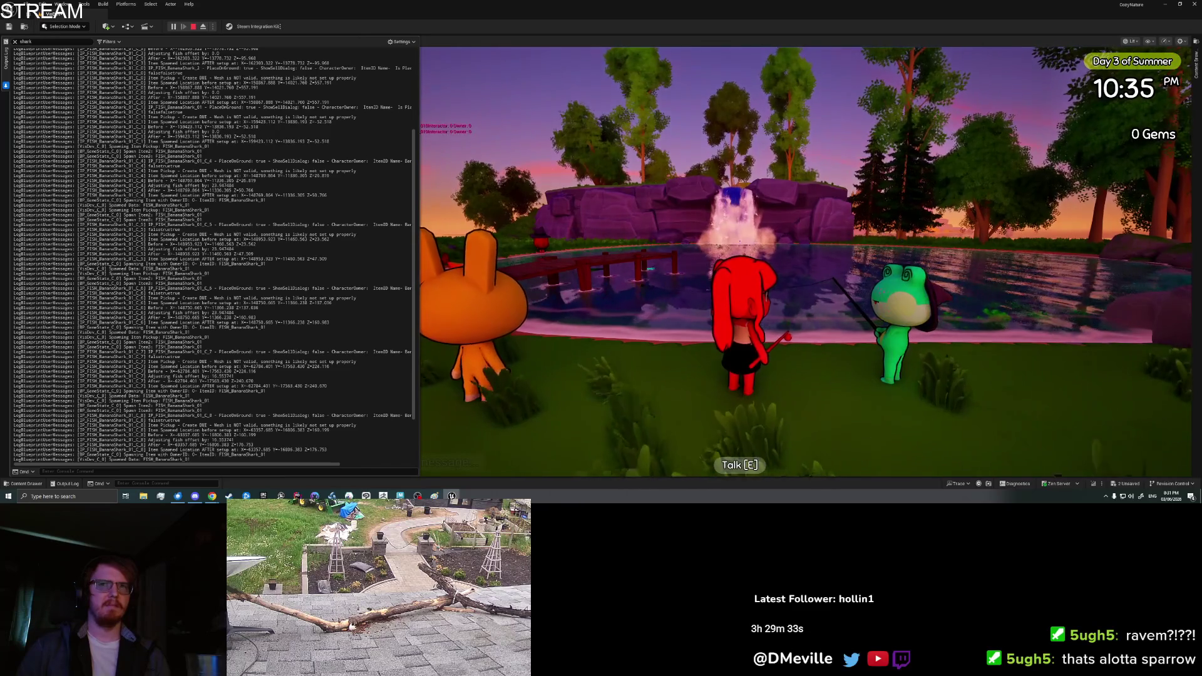
- Walk around the pond and onto the dock, then end the play session
{"action": "key", "text": "s"}
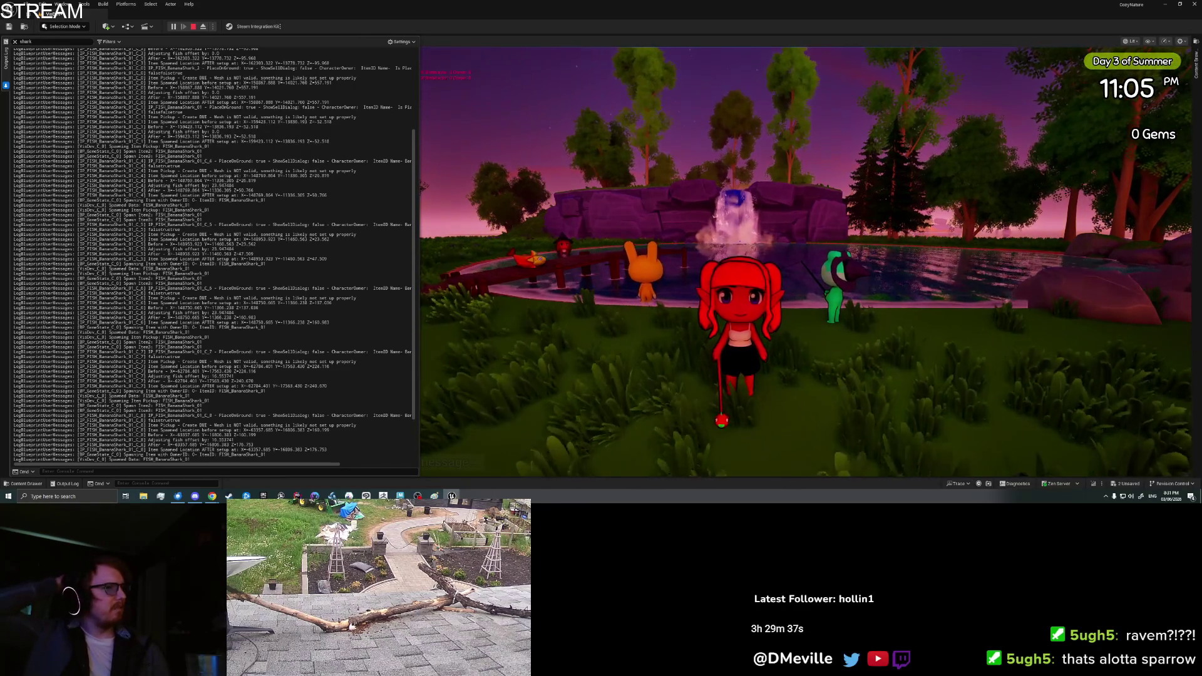
{"action": "key", "text": "w"}
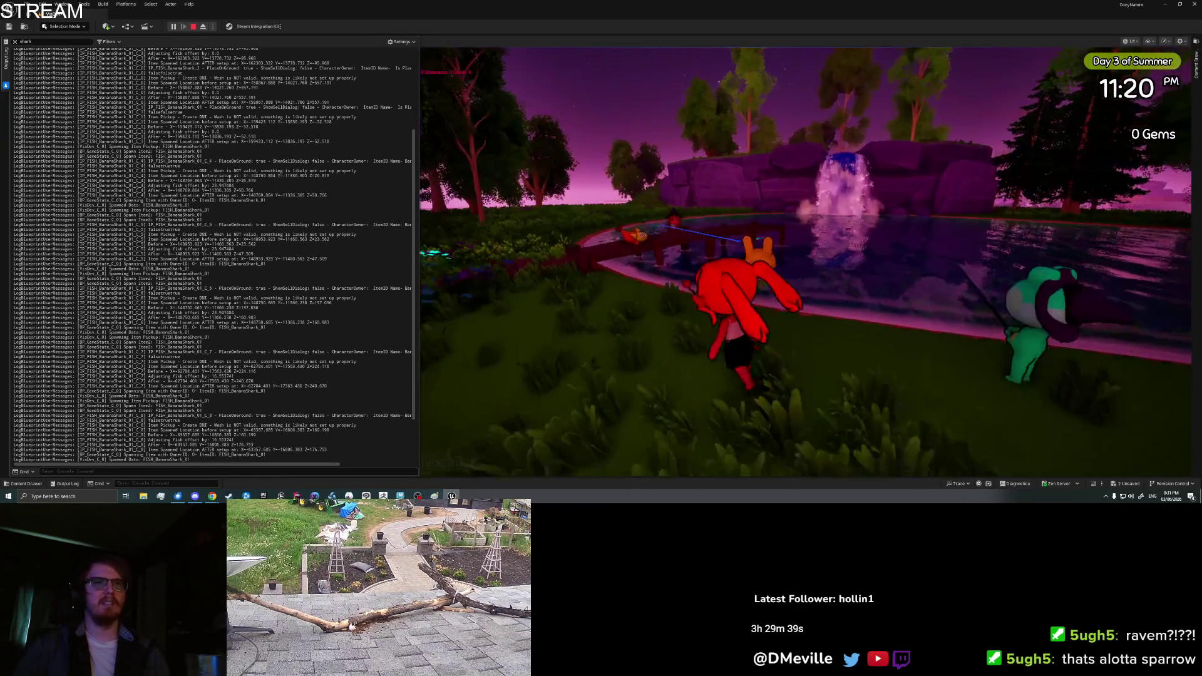
{"action": "key", "text": "w"}
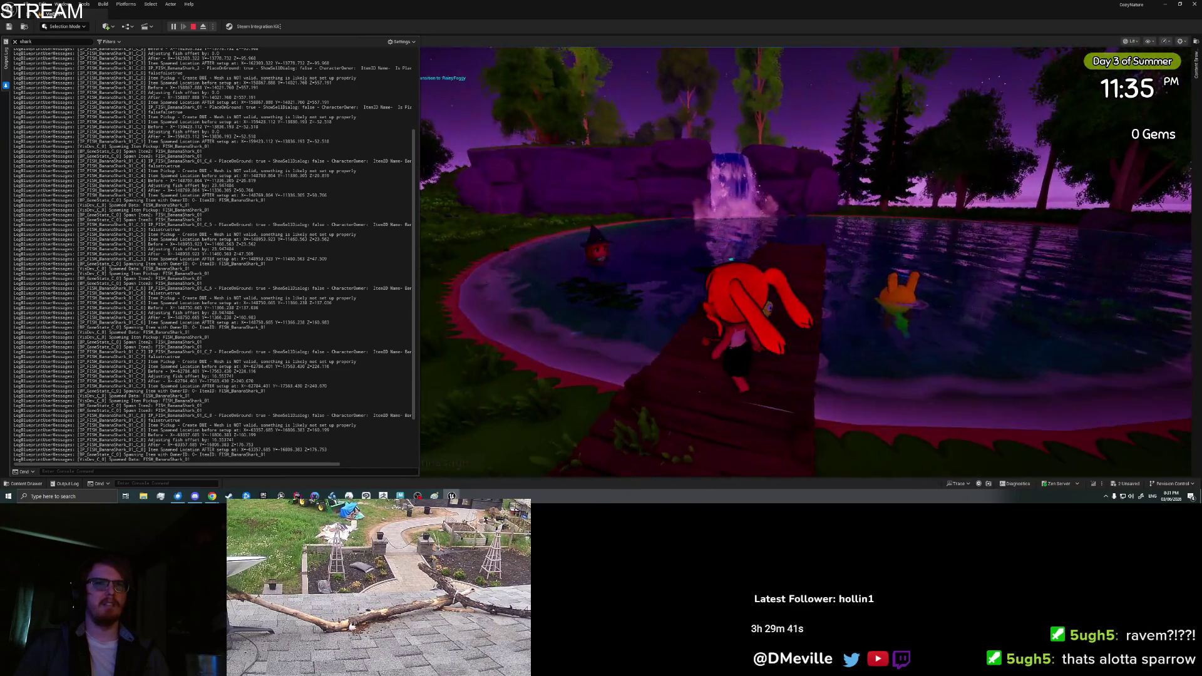
{"action": "key", "text": "w"}
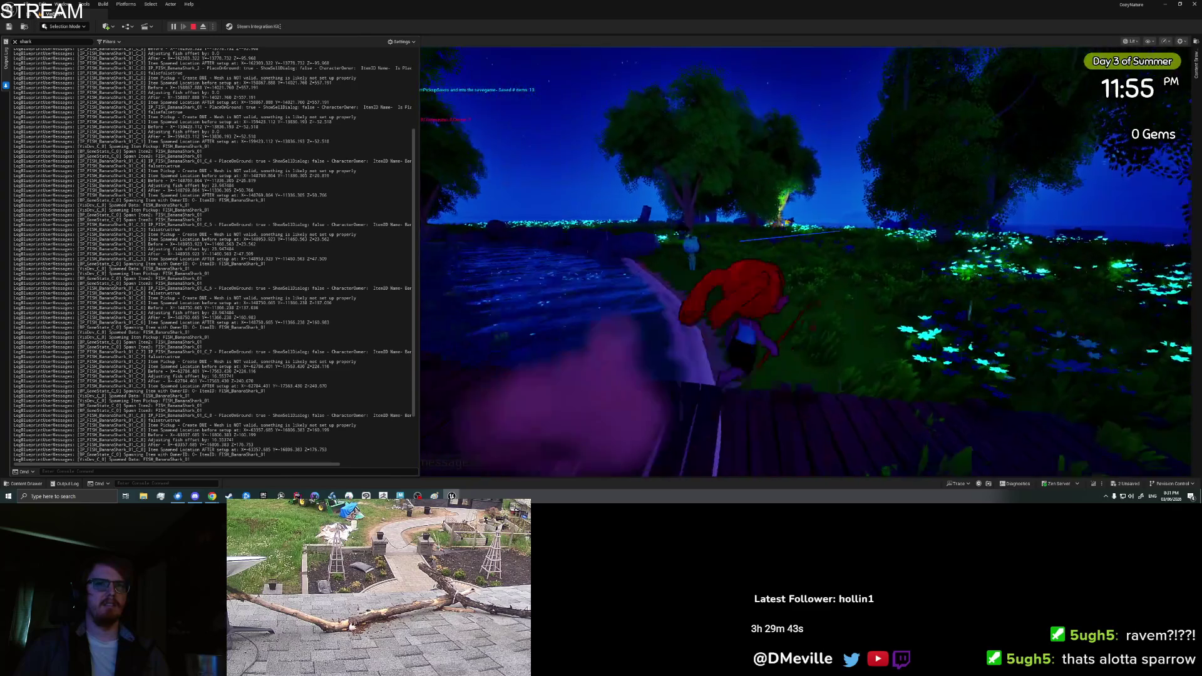
{"action": "key", "text": "w"}
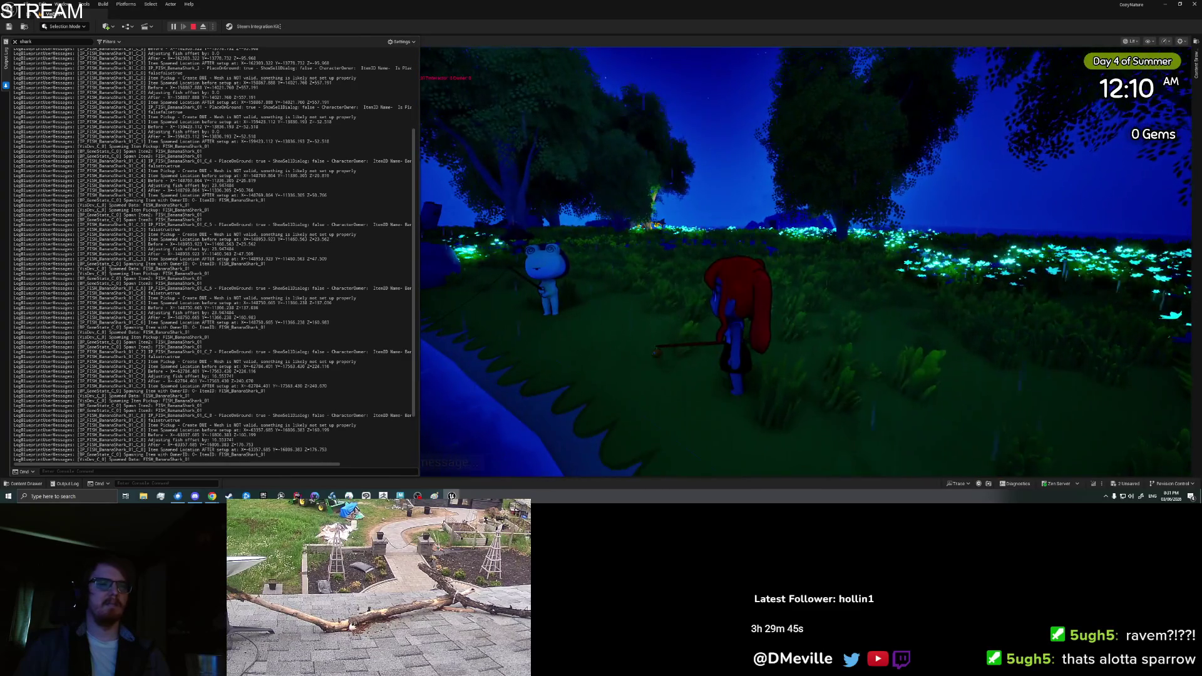
{"action": "key", "text": "i"}
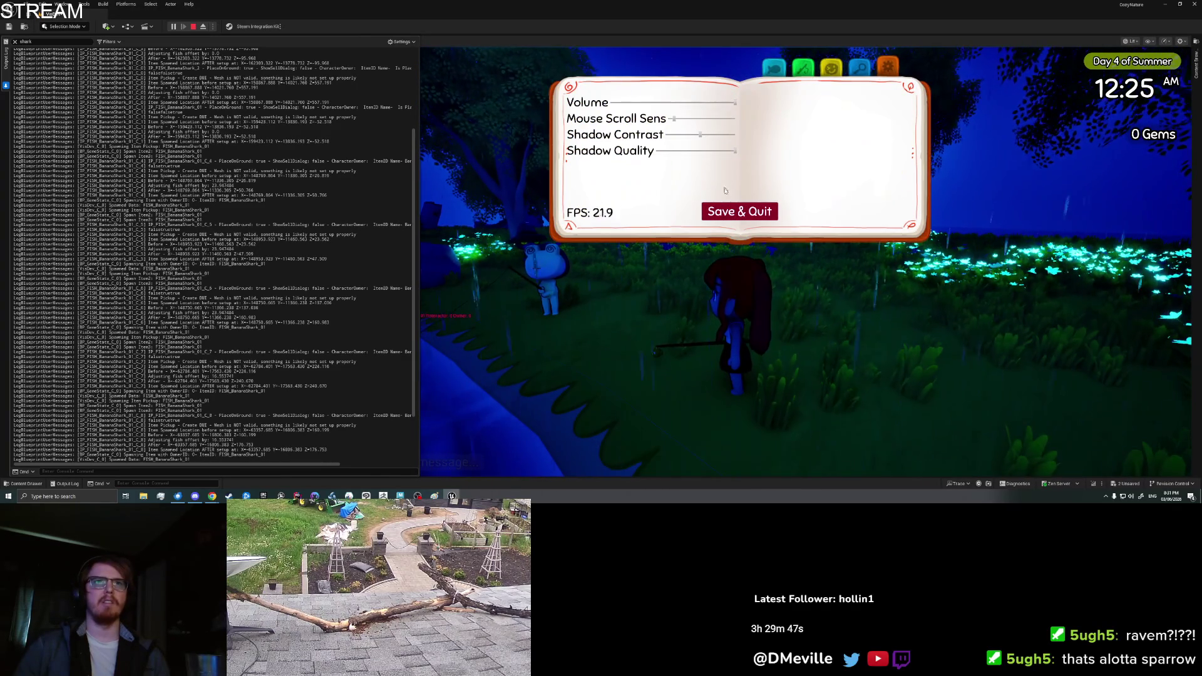
{"action": "key", "text": "Escape"}
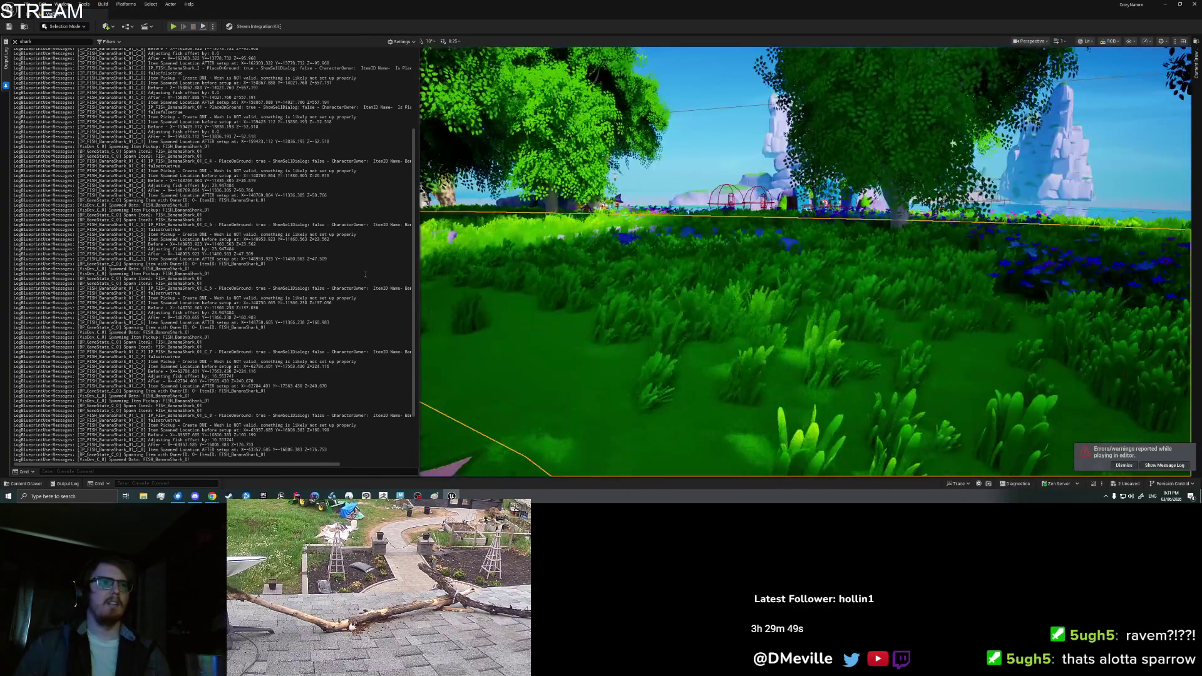
- Clear the Output Log and start a play session from a chosen spot in the level
{"action": "right_click", "coordinate": [372, 279]}
{"action": "left_click", "coordinate": [387, 288]}
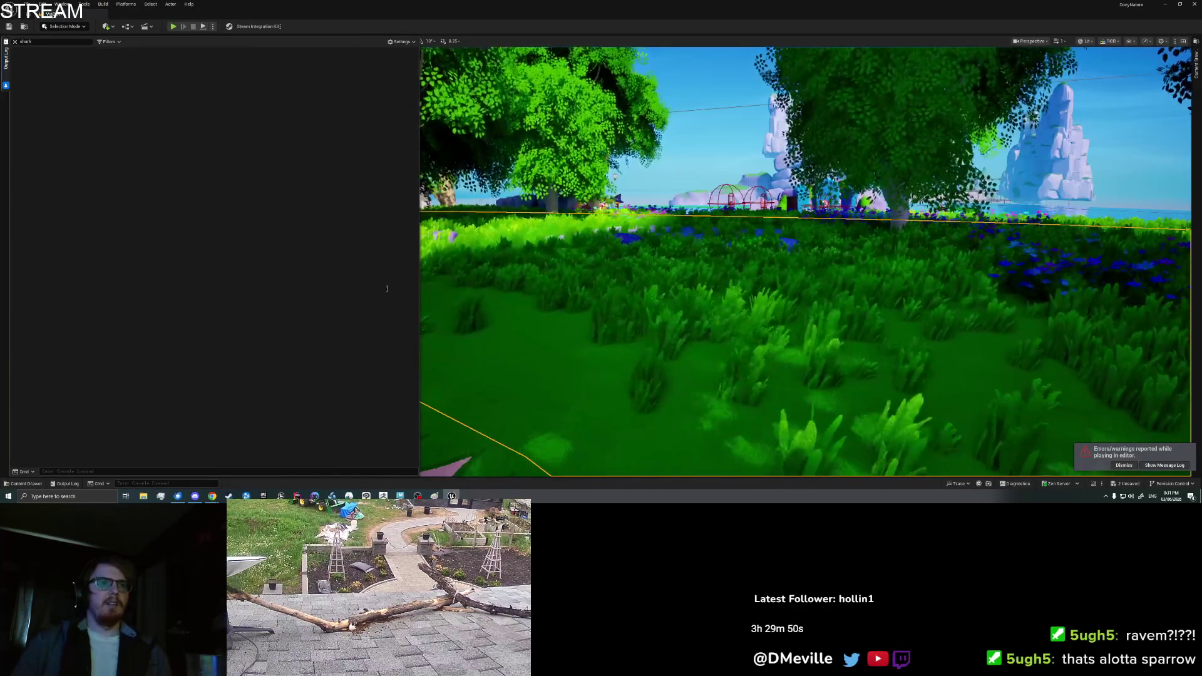
{"action": "right_click", "coordinate": [519, 348]}
{"action": "left_click", "coordinate": [547, 343]}
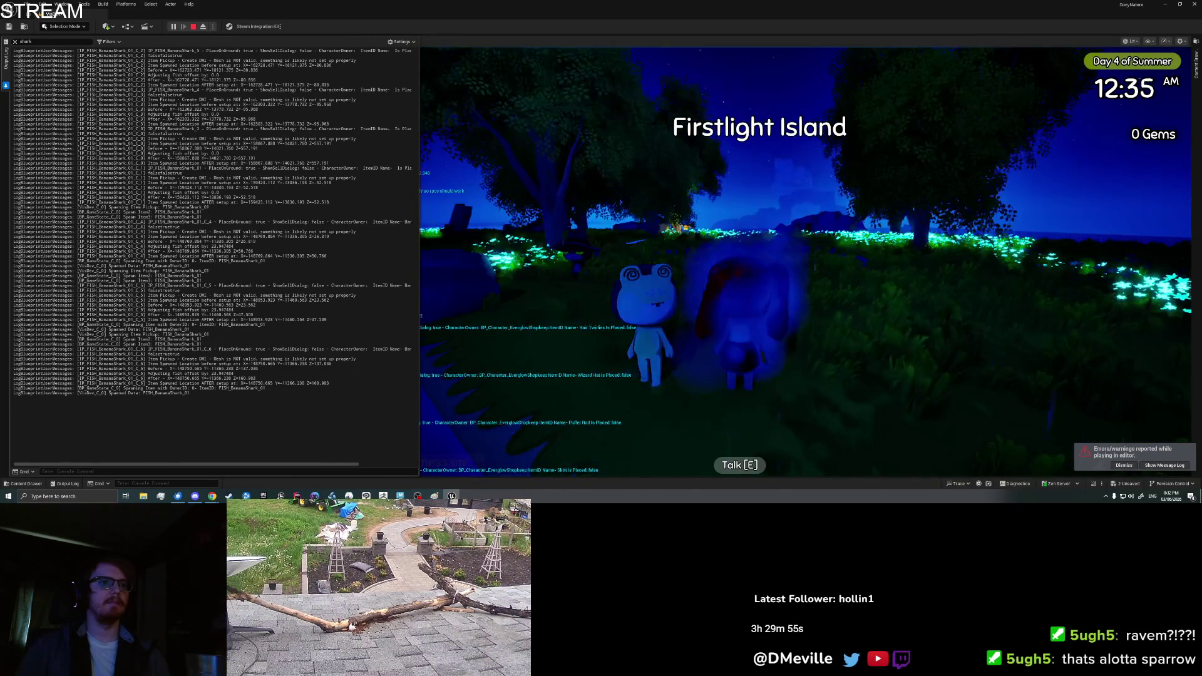
{"action": "right_click", "coordinate": [243, 302]}
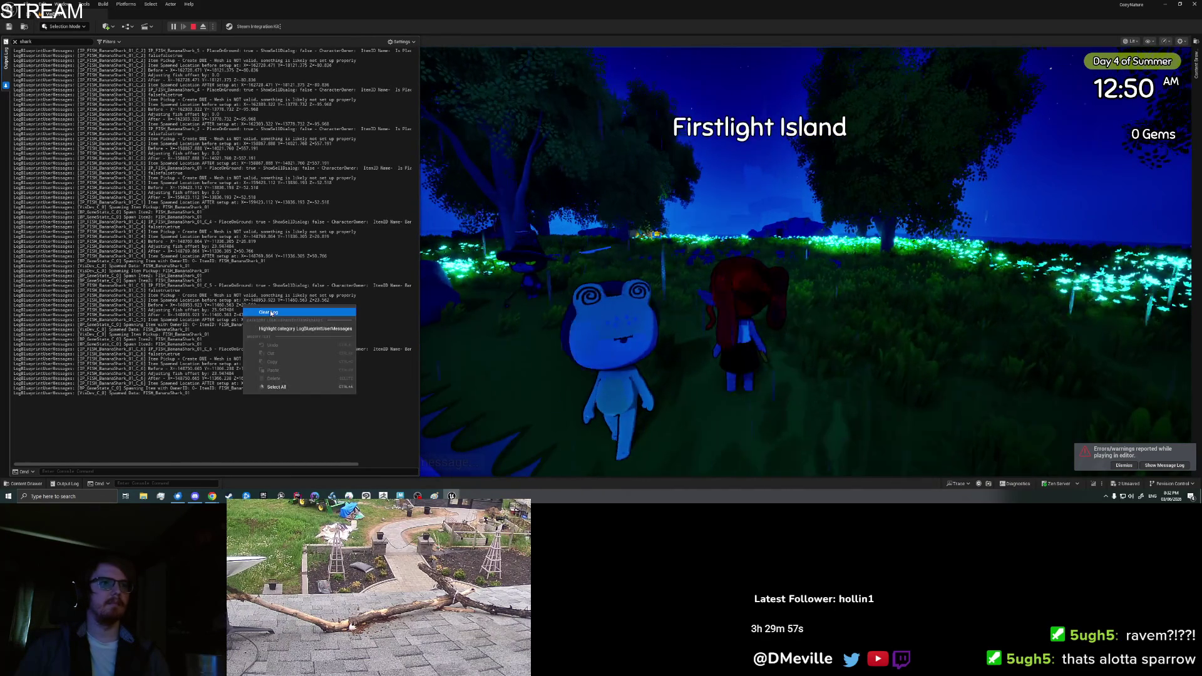
{"action": "left_click", "coordinate": [263, 311]}
- Walk into the meadow, drop a Banana Shark from the inventory, and select its before/after location log lines
{"action": "key", "text": "w"}
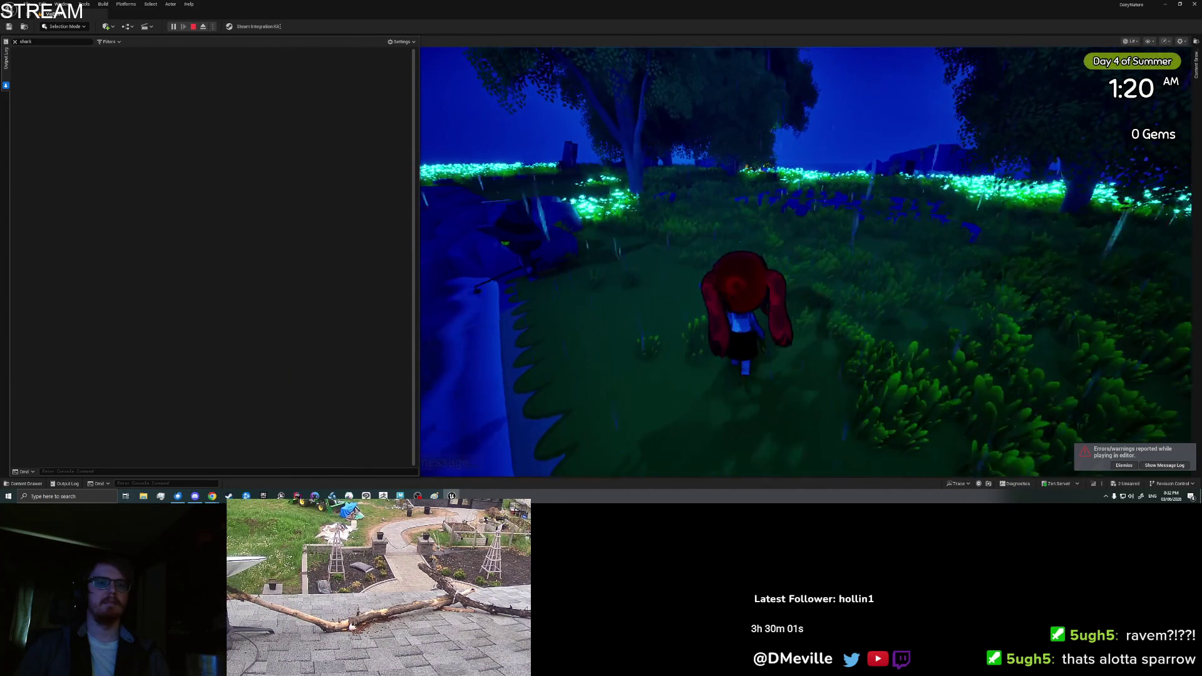
{"action": "key", "text": "i"}
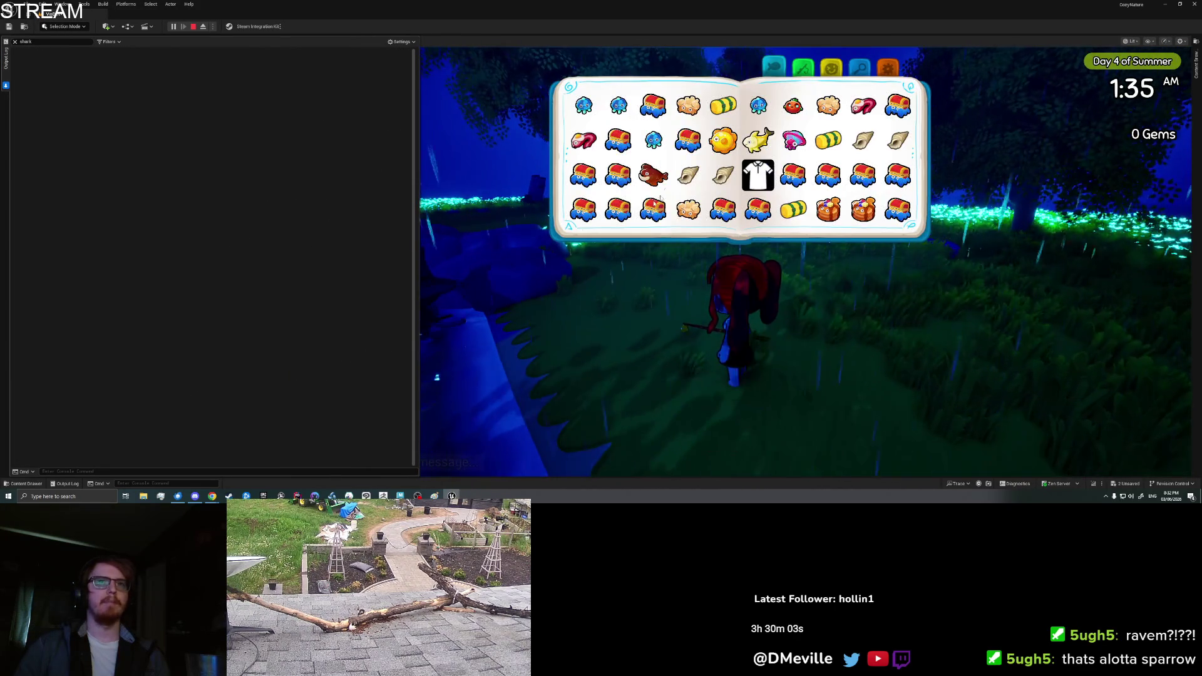
{"action": "scroll", "coordinate": [664, 185], "scroll_direction": "down", "scroll_amount": 3}
{"action": "left_click", "coordinate": [863, 208]}
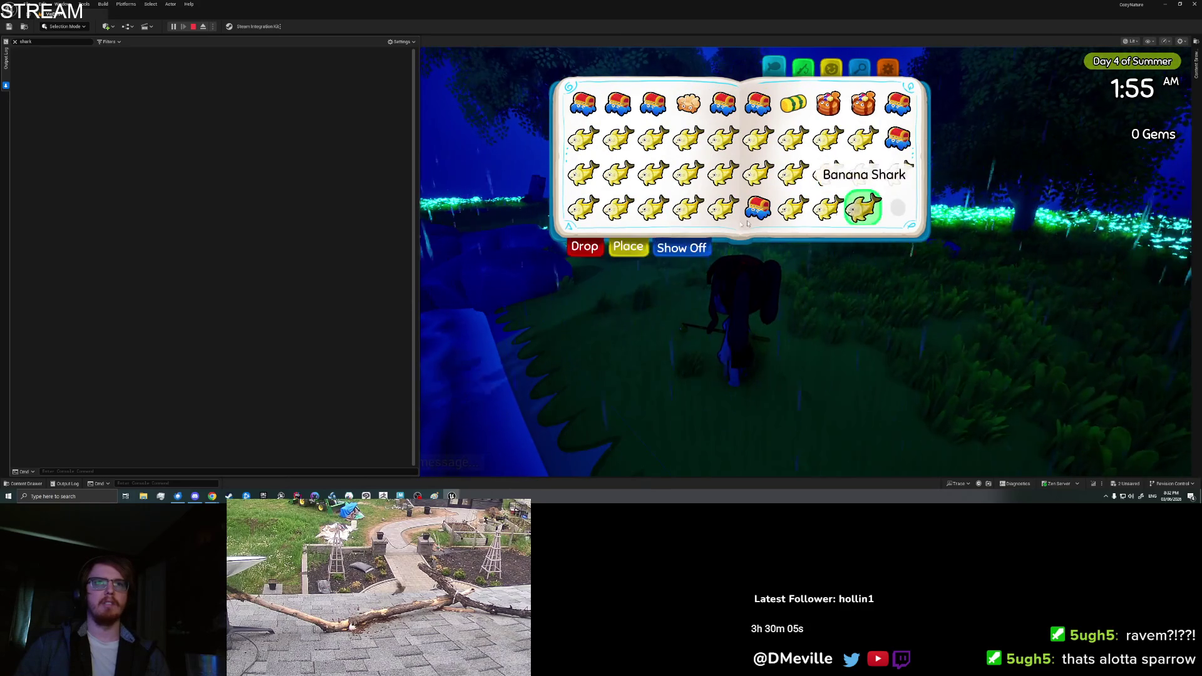
{"action": "left_click", "coordinate": [591, 250]}
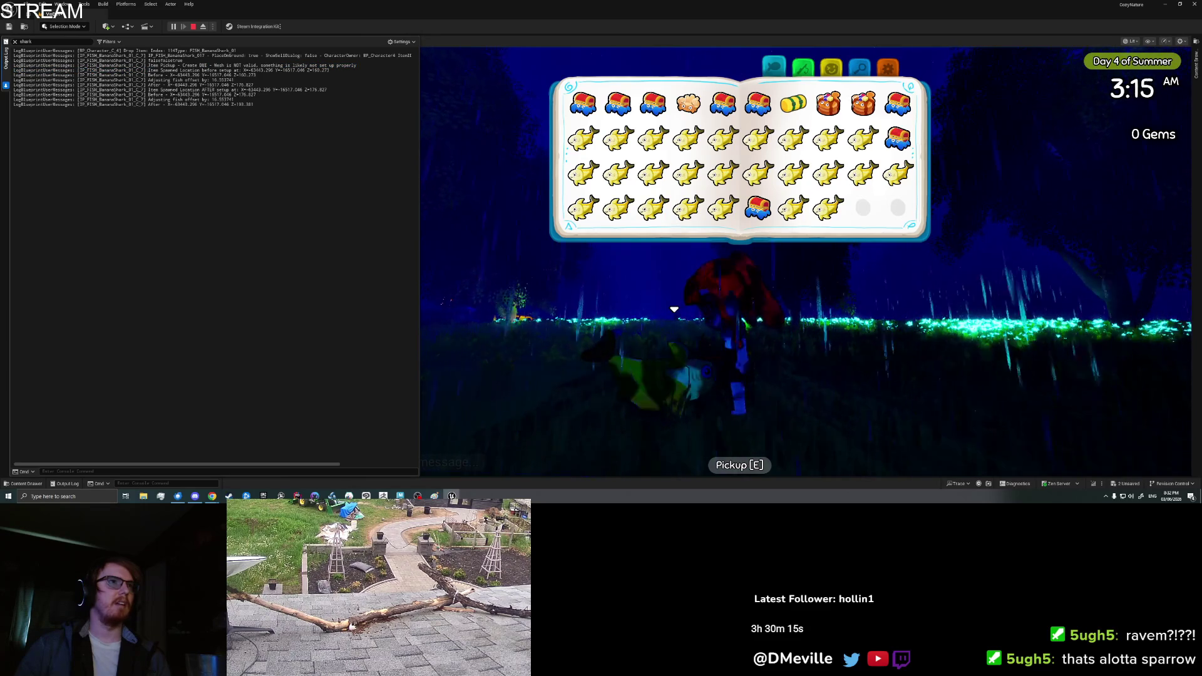
{"action": "left_click_drag", "start_coordinate": [148, 70], "coordinate": [333, 72]}
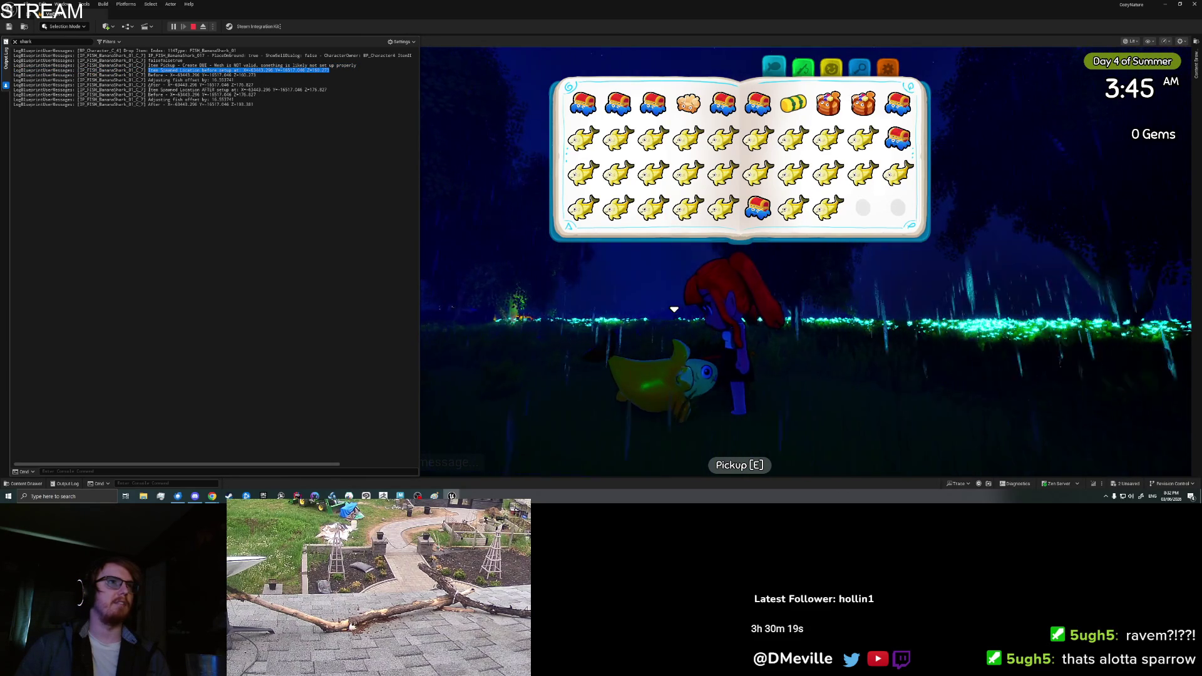
{"action": "left_click", "coordinate": [203, 94]}
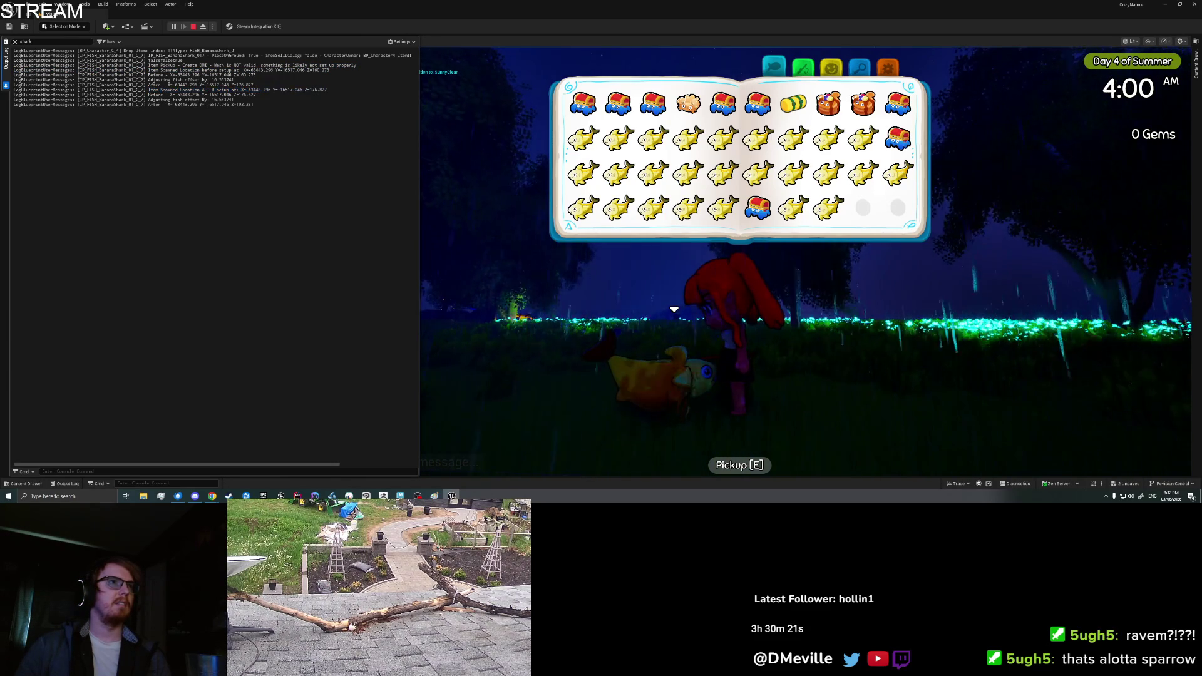
{"action": "left_click_drag", "start_coordinate": [148, 95], "coordinate": [249, 105]}
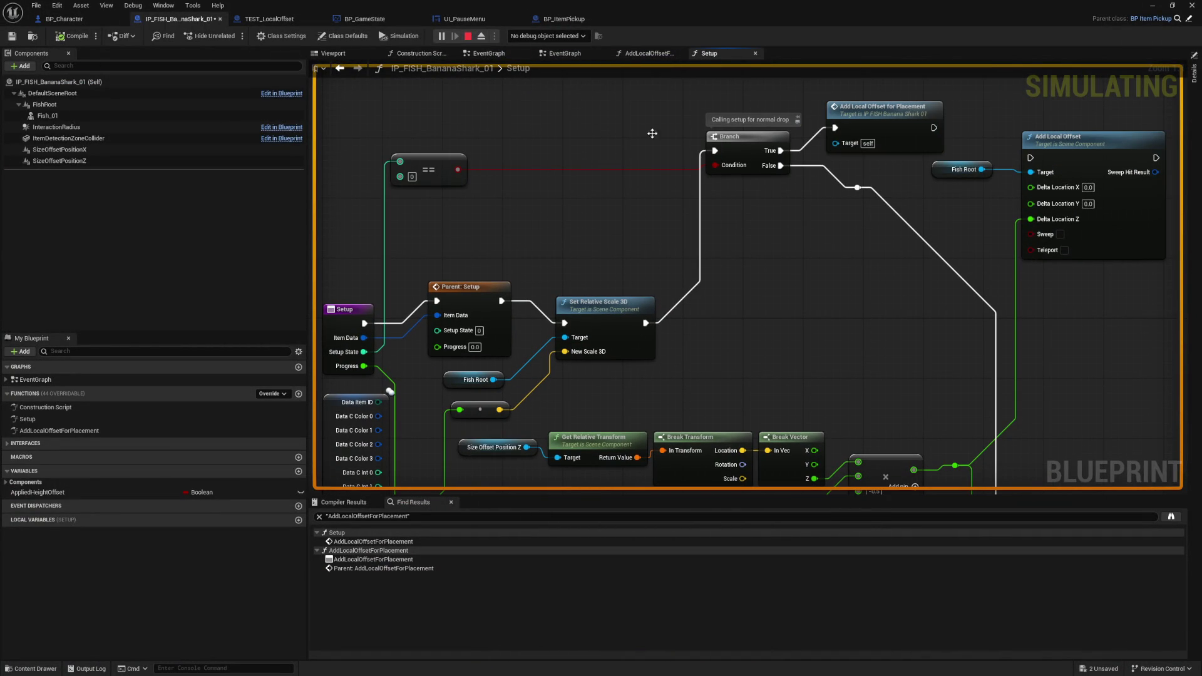
- Inspect the Banana Shark EventGraph's BeginPlay chain and select the Parent: BeginPlay node
{"action": "double_click", "coordinate": [68, 382]}
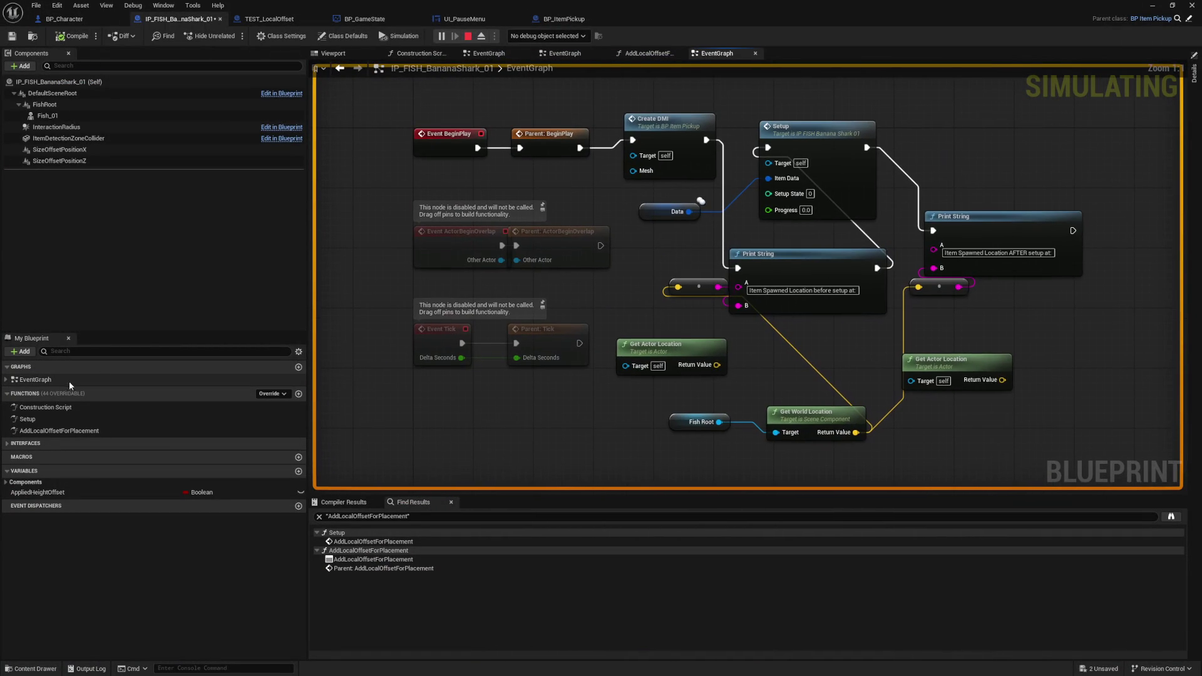
{"action": "mouse_move", "coordinate": [655, 256]}
{"action": "left_mouse_down"}
{"action": "mouse_move", "coordinate": [546, 246]}
{"action": "mouse_move", "coordinate": [612, 258]}
{"action": "left_mouse_up"}
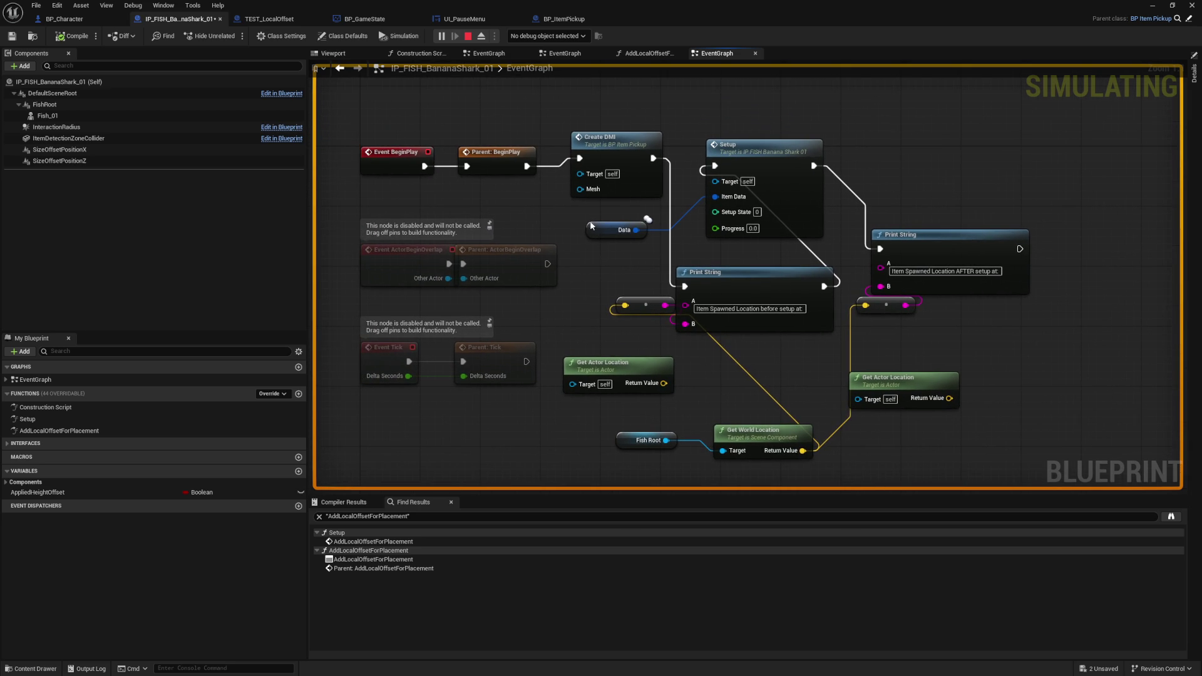
{"action": "left_click", "coordinate": [507, 170]}
- Switch to the BP_ItemPickup parent blueprint's EventGraph and briefly check its implemented interfaces
{"action": "left_click", "coordinate": [1188, 20]}
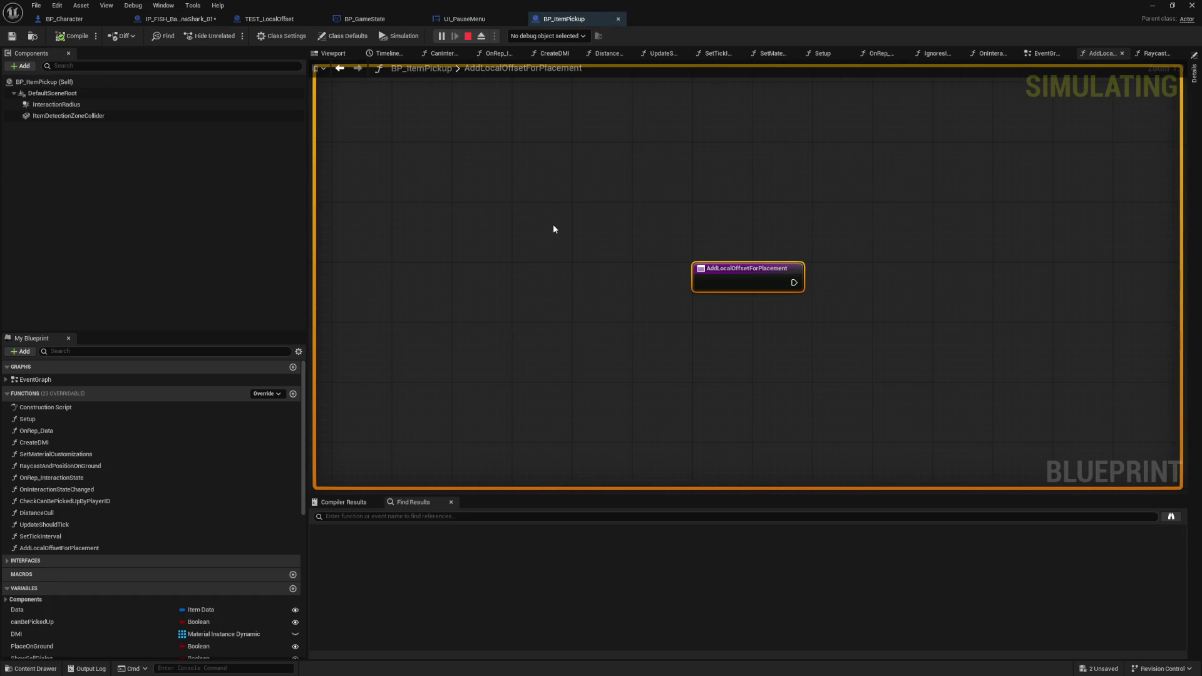
{"action": "double_click", "coordinate": [55, 375]}
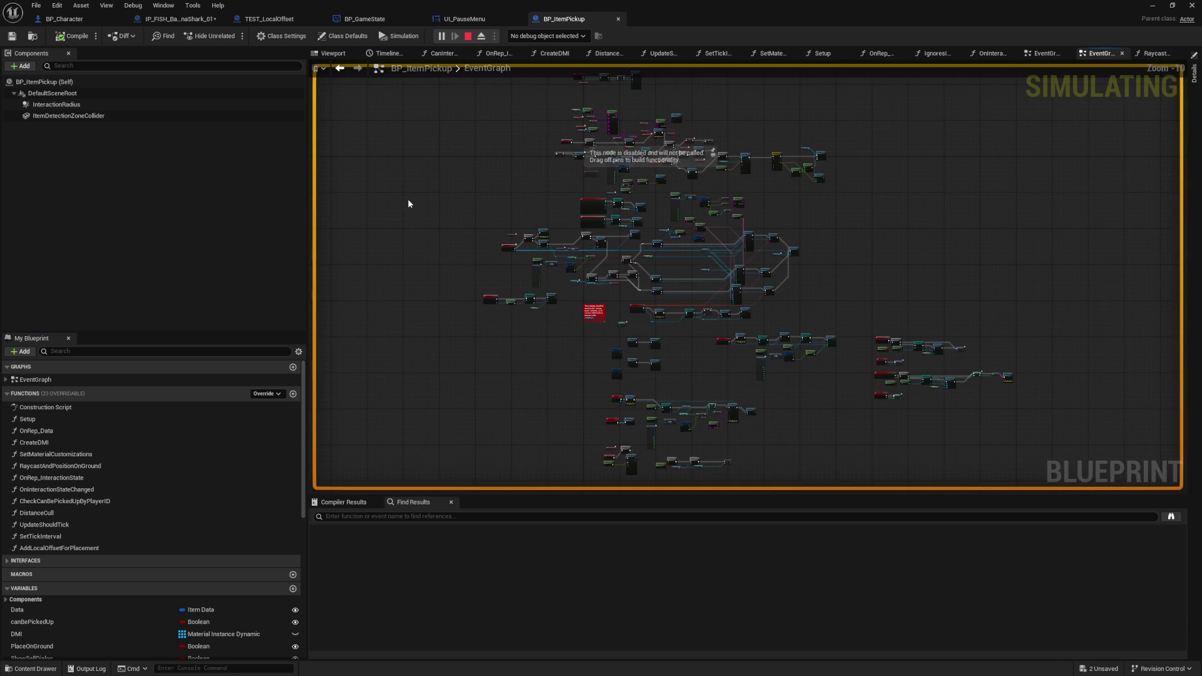
{"action": "left_click_drag", "start_coordinate": [466, 174], "coordinate": [463, 200]}
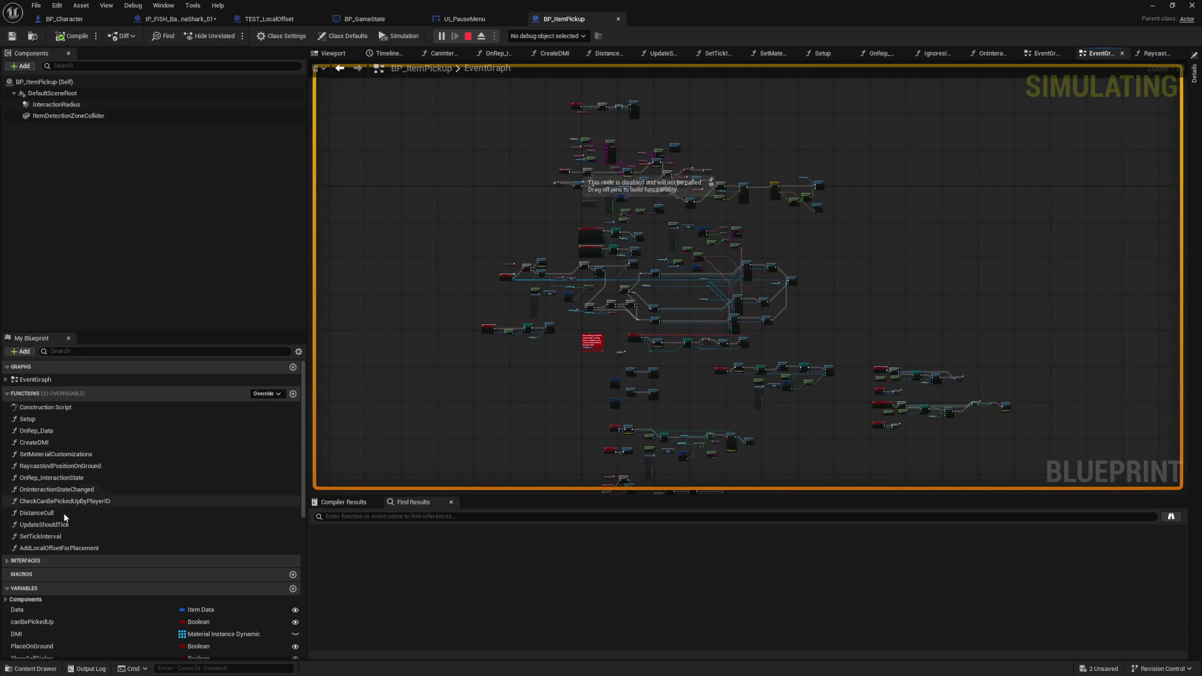
{"action": "left_click", "coordinate": [7, 566]}
{"action": "left_click", "coordinate": [7, 566]}
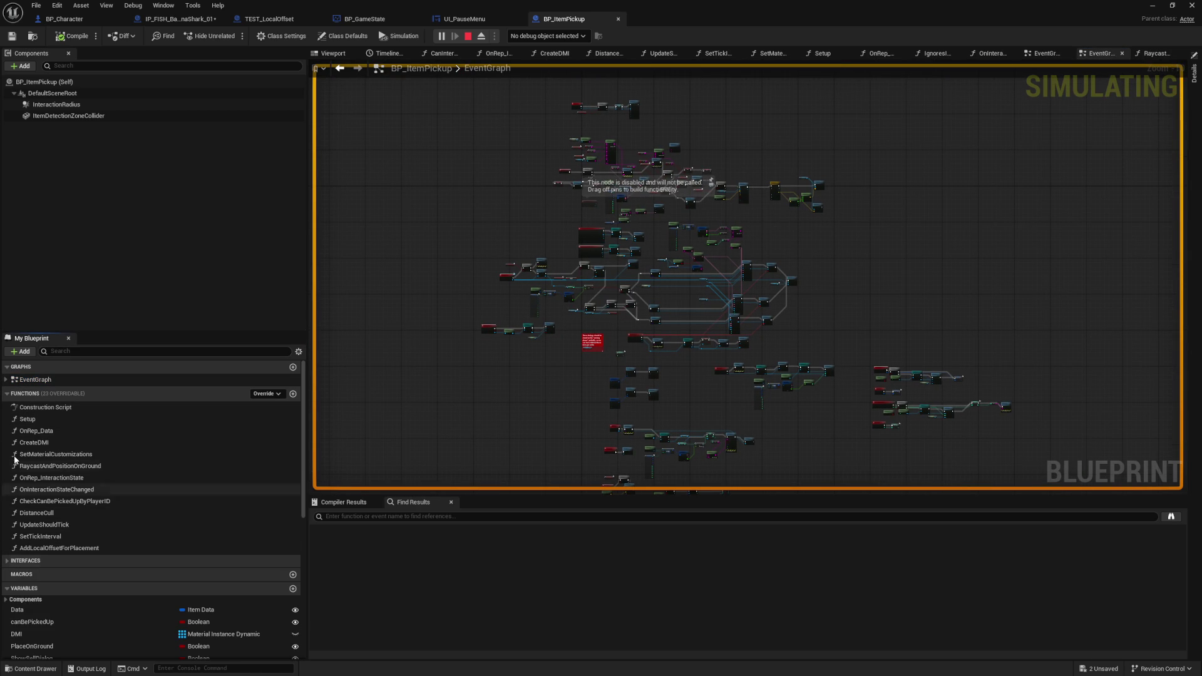
- Inspect BP_ItemPickup's Setup, OnRep_Data, CreateDMI and SetMaterialCustomizations function graphs
{"action": "double_click", "coordinate": [61, 418]}
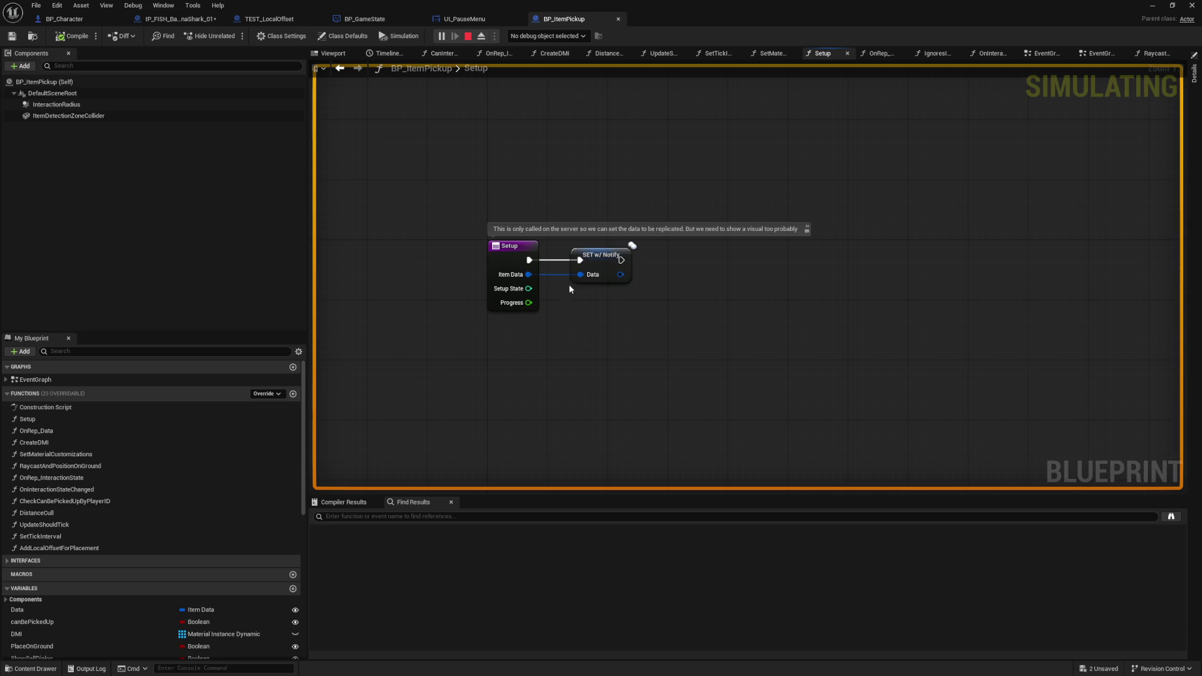
{"action": "double_click", "coordinate": [595, 260]}
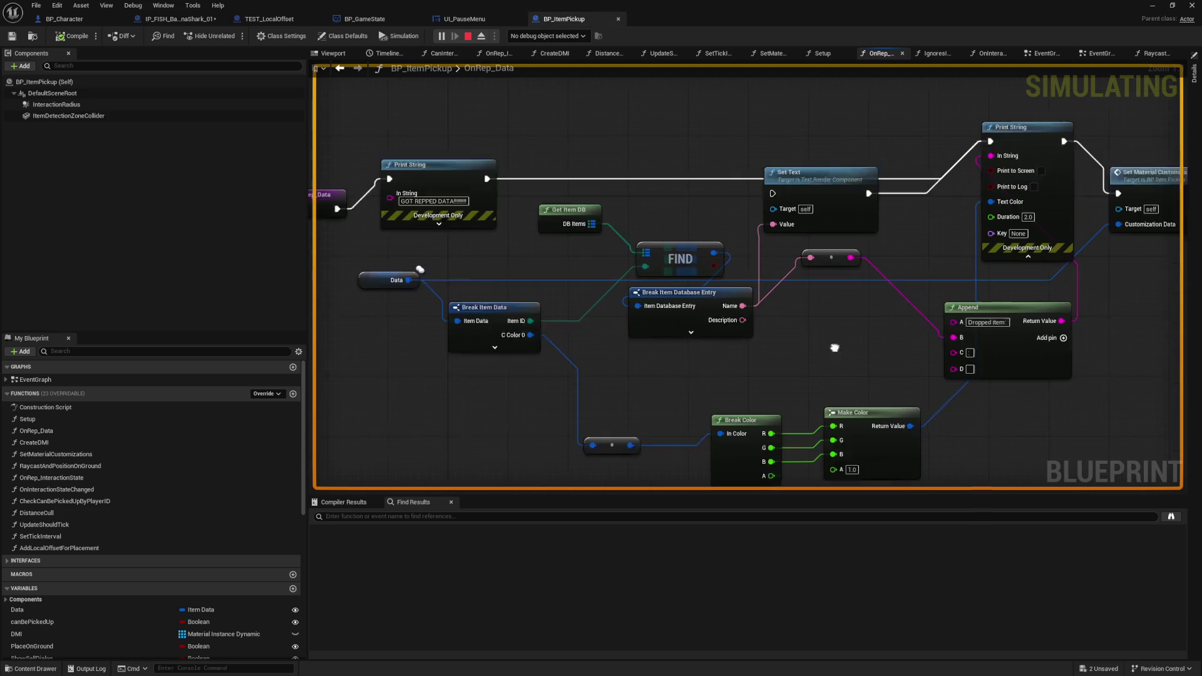
{"action": "mouse_move", "coordinate": [608, 315]}
{"action": "left_mouse_down"}
{"action": "mouse_move", "coordinate": [917, 360]}
{"action": "mouse_move", "coordinate": [521, 344]}
{"action": "left_mouse_up"}
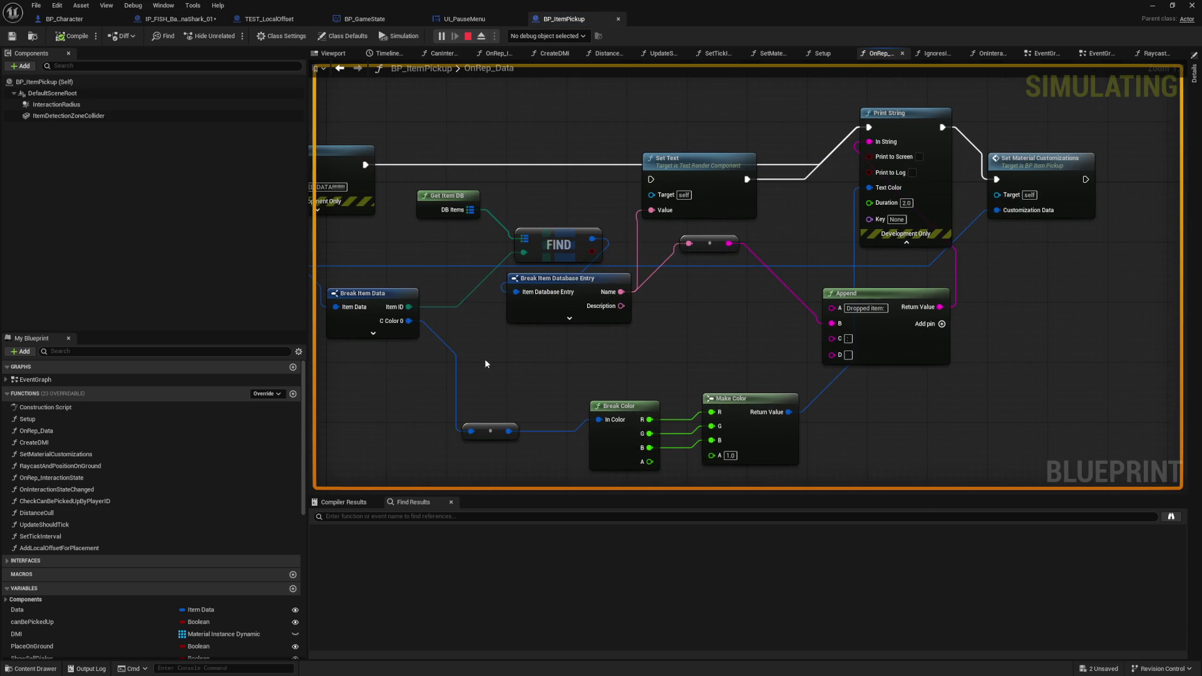
{"action": "double_click", "coordinate": [55, 419]}
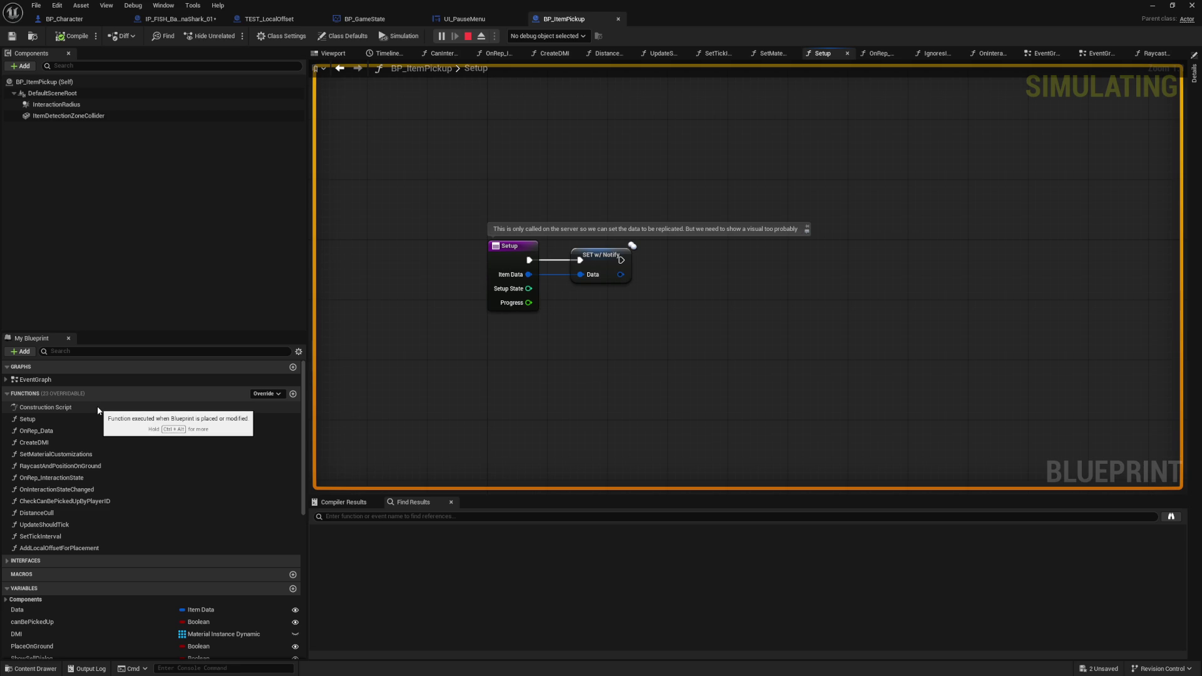
{"action": "double_click", "coordinate": [61, 430]}
{"action": "double_click", "coordinate": [63, 442]}
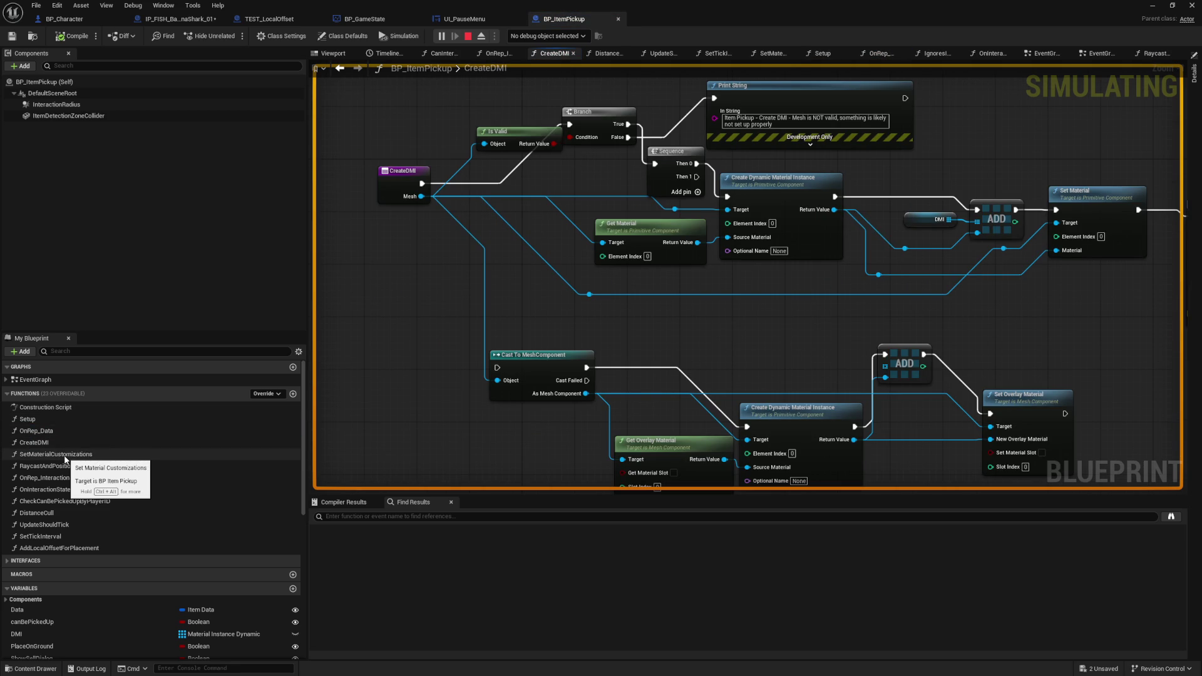
{"action": "double_click", "coordinate": [65, 458]}
{"action": "left_click_drag", "start_coordinate": [1020, 371], "coordinate": [807, 362]}
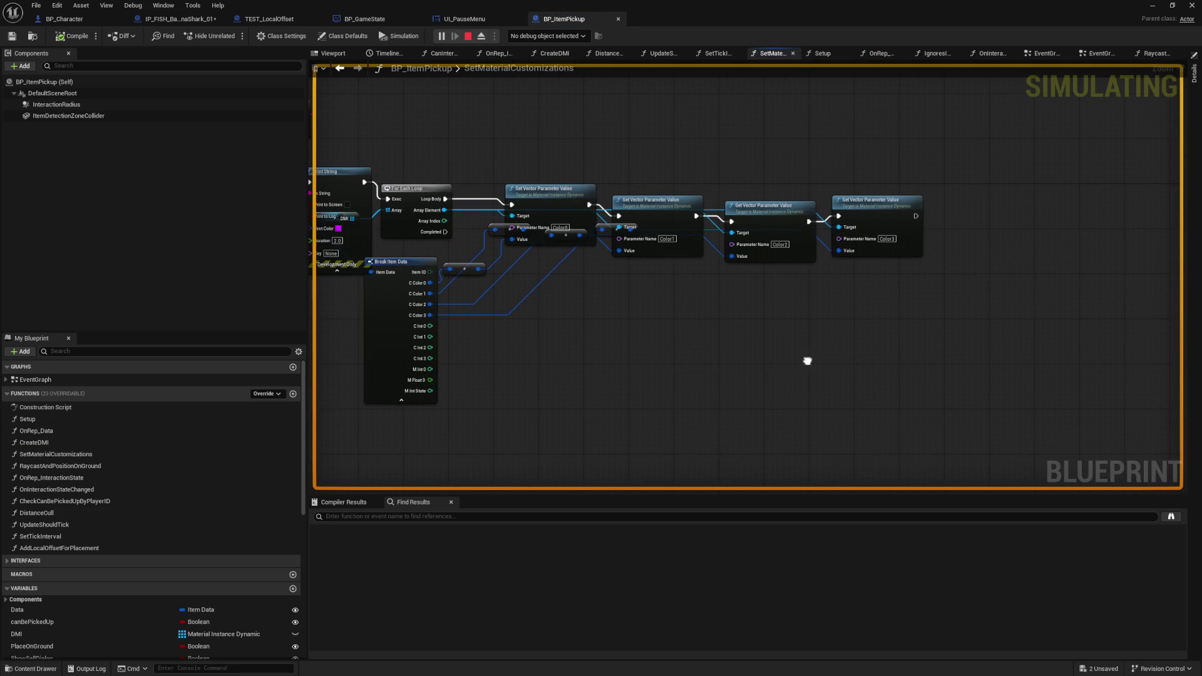
- Pan through RaycastAndPositionOnGround's Print String, Draw Debug Sphere, attach and Set Actor Location logic
{"action": "double_click", "coordinate": [92, 471]}
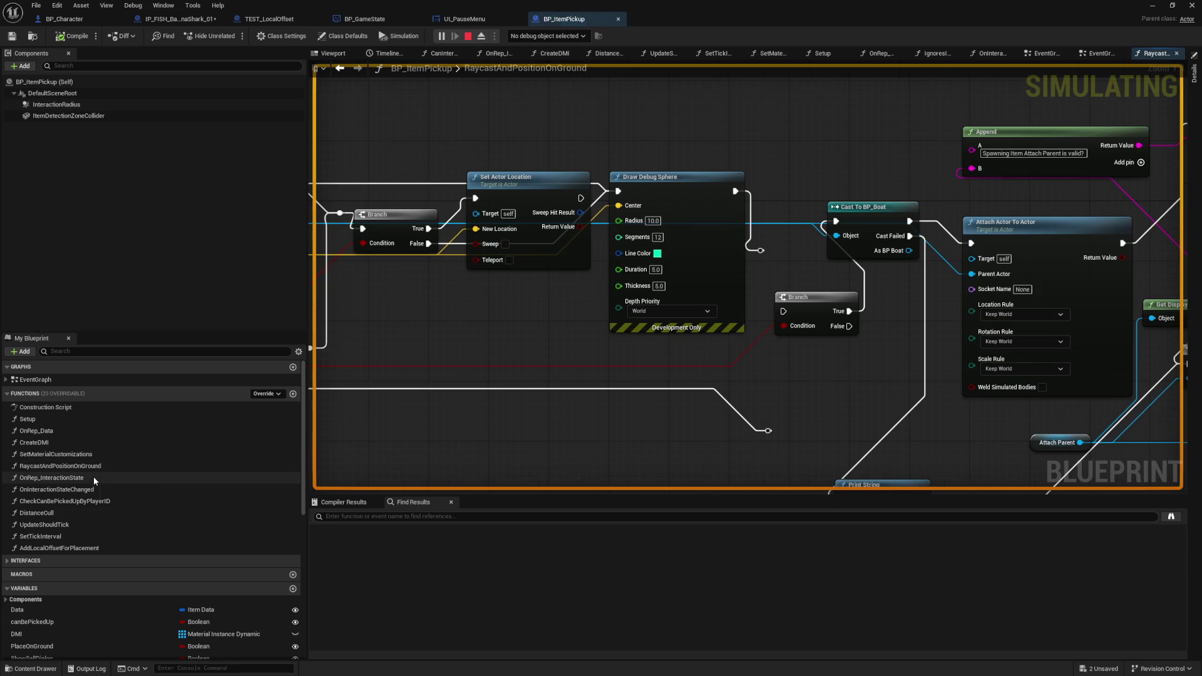
{"action": "mouse_move", "coordinate": [544, 347]}
{"action": "left_mouse_down"}
{"action": "mouse_move", "coordinate": [917, 344]}
{"action": "mouse_move", "coordinate": [1097, 392]}
{"action": "left_mouse_up"}
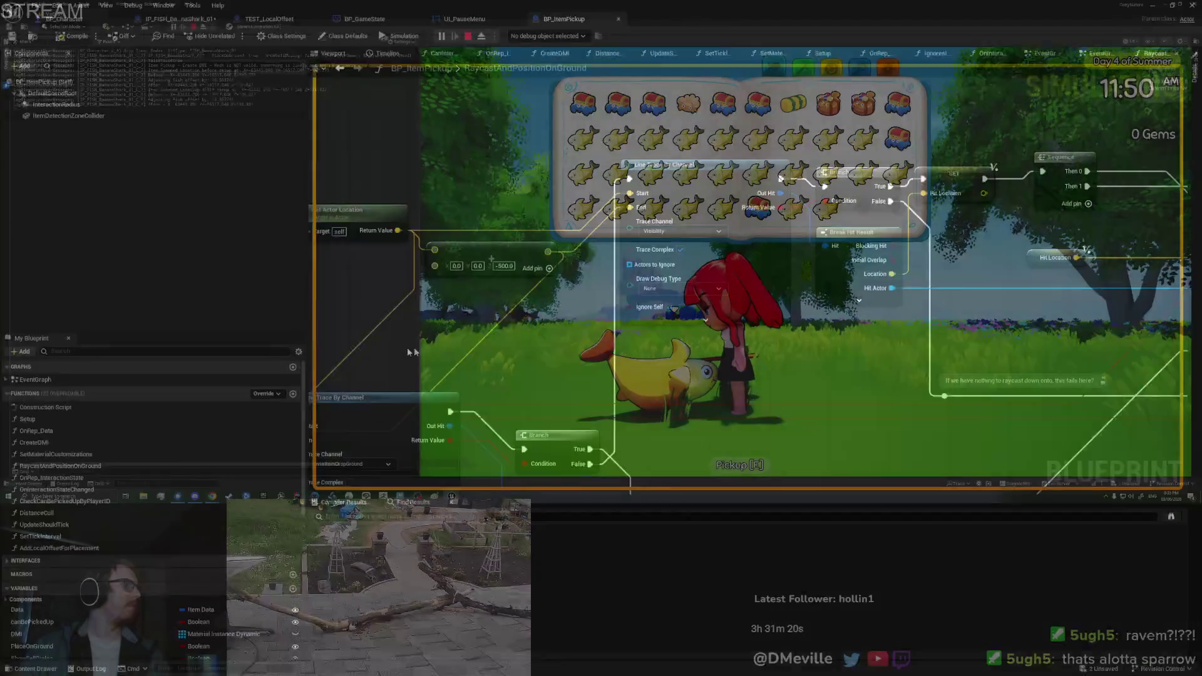
{"action": "mouse_move", "coordinate": [410, 351]}
{"action": "left_mouse_down"}
{"action": "mouse_move", "coordinate": [695, 357]}
{"action": "mouse_move", "coordinate": [1037, 276]}
{"action": "mouse_move", "coordinate": [670, 233]}
{"action": "mouse_move", "coordinate": [604, 338]}
{"action": "mouse_move", "coordinate": [301, 388]}
{"action": "left_mouse_up"}
{"action": "left_click_drag", "start_coordinate": [807, 360], "coordinate": [349, 361]}
{"action": "mouse_move", "coordinate": [646, 231]}
{"action": "left_mouse_down"}
{"action": "mouse_move", "coordinate": [686, 301]}
{"action": "mouse_move", "coordinate": [1177, 294]}
{"action": "left_mouse_up"}
{"action": "mouse_move", "coordinate": [455, 348]}
{"action": "left_mouse_down"}
{"action": "mouse_move", "coordinate": [719, 259]}
{"action": "mouse_move", "coordinate": [727, 280]}
{"action": "left_mouse_up"}
- Glance at OnInteractionStateChanged, CheckCanBePickedUpByPlayerID, UpdateShouldTick and AddLocalOffsetForPlacement, then return to the EventGraph
{"action": "double_click", "coordinate": [116, 488]}
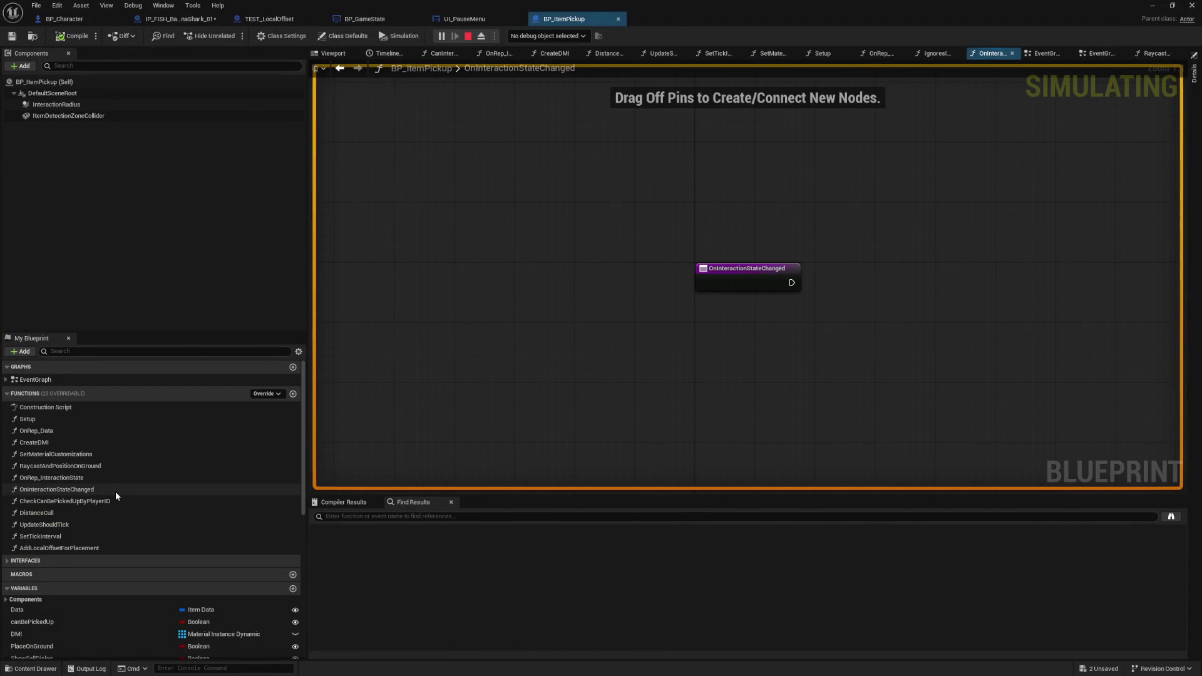
{"action": "double_click", "coordinate": [115, 500]}
{"action": "double_click", "coordinate": [114, 525]}
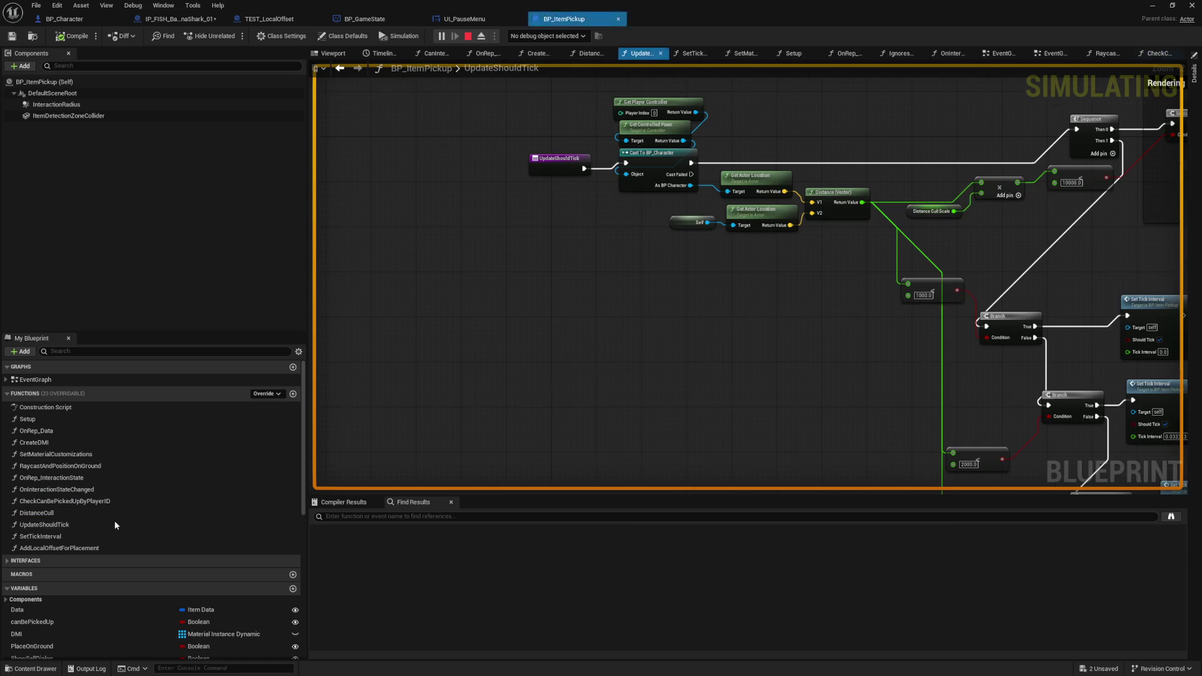
{"action": "double_click", "coordinate": [115, 547]}
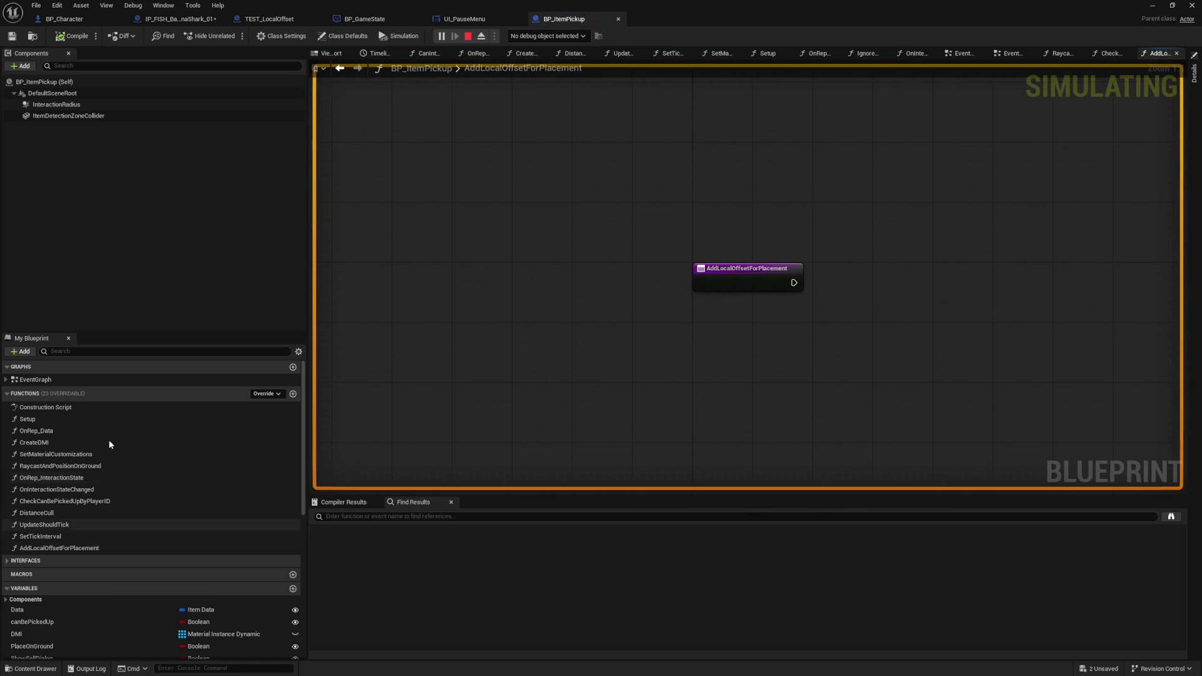
{"action": "double_click", "coordinate": [78, 418]}
{"action": "double_click", "coordinate": [56, 379]}
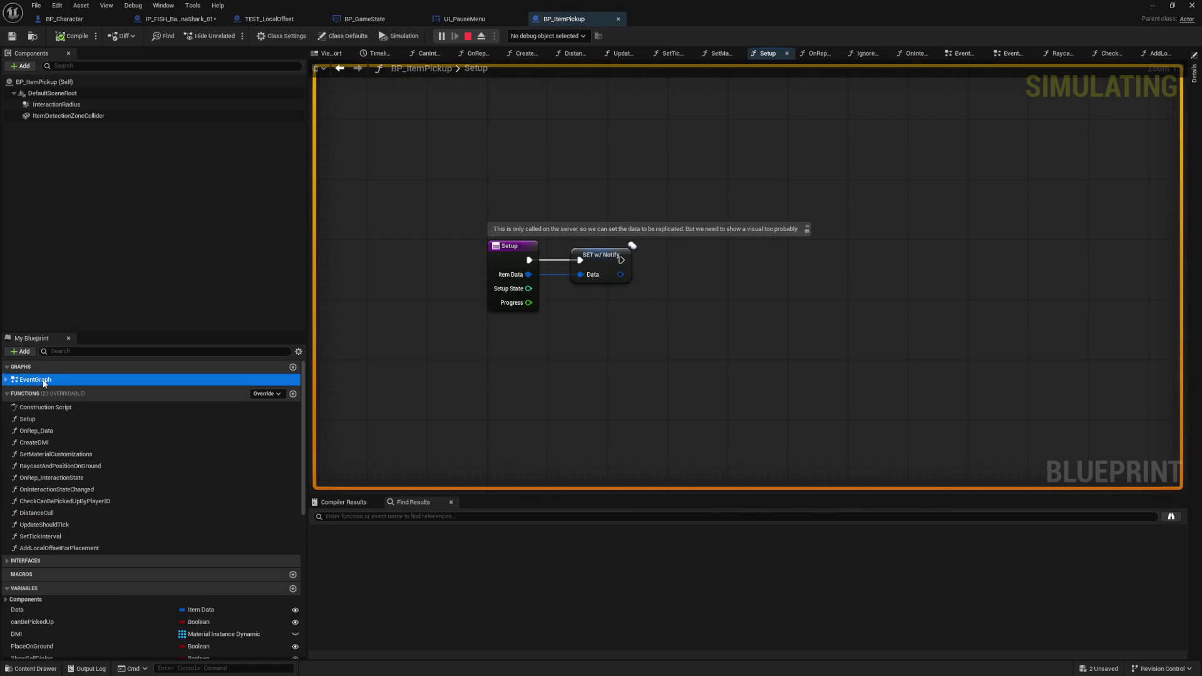
{"action": "right_click", "coordinate": [519, 378]}
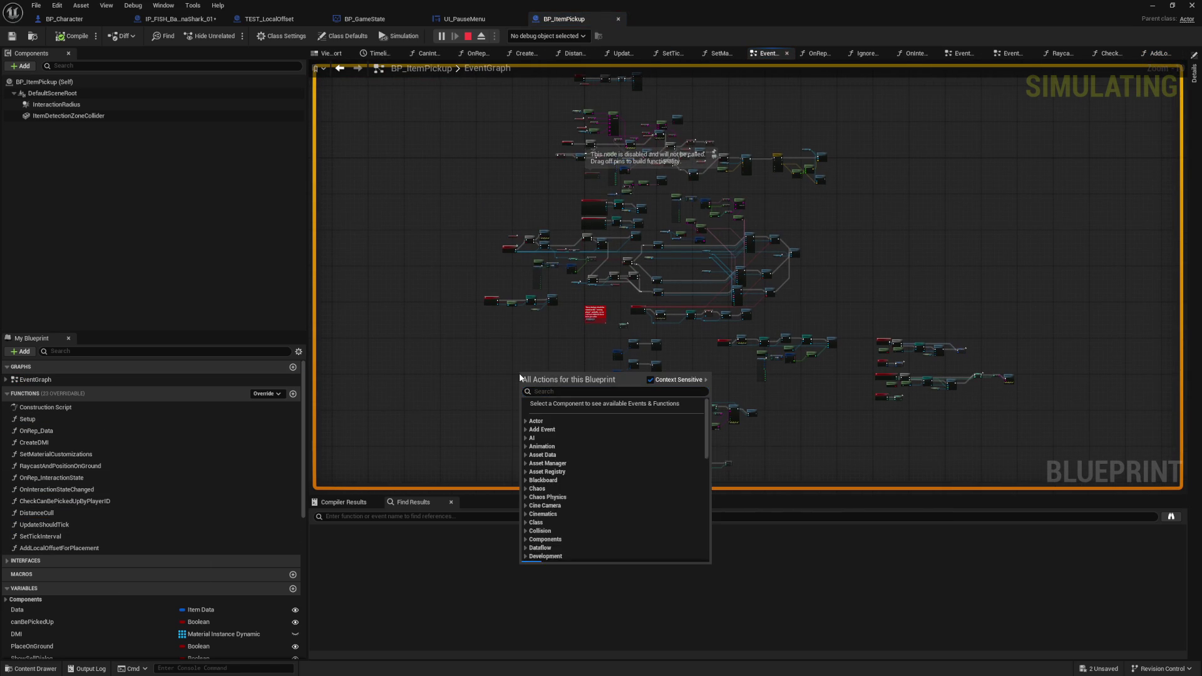
- Search BP_ItemPickup for 'Setup', jump to the Setup function match, then return to the EventGraph
{"action": "left_click", "coordinate": [509, 356]}
{"action": "key", "text": "ctrl+f"}
{"action": "type", "text": "Setup"}
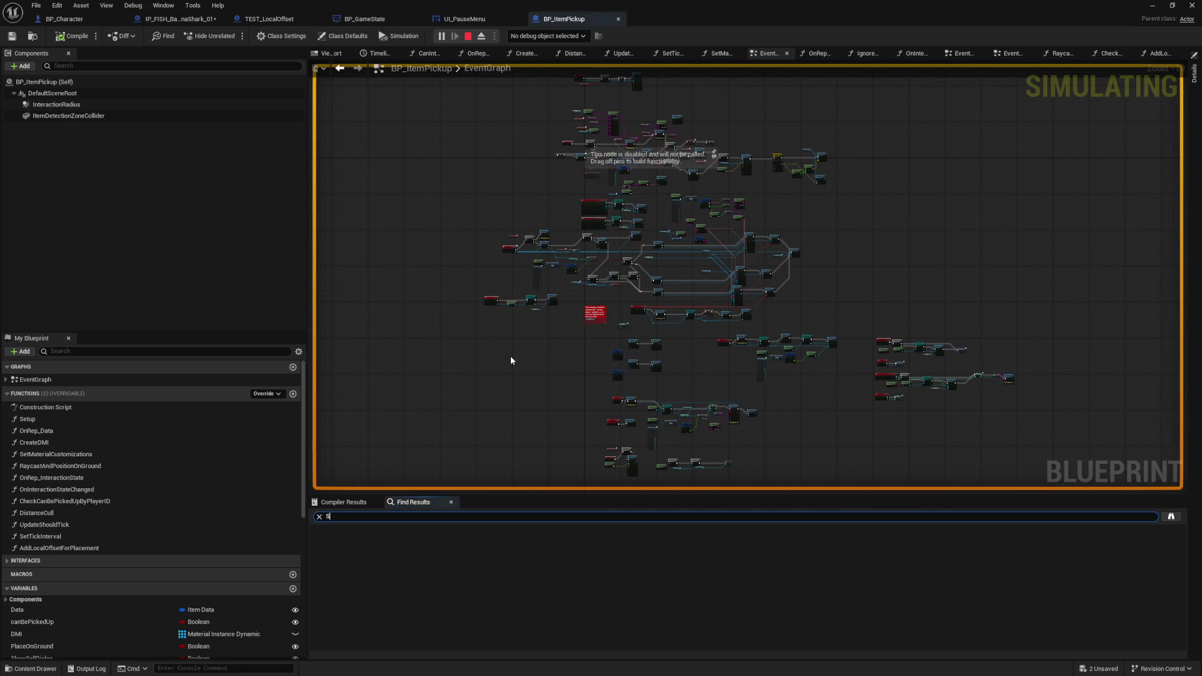
{"action": "key", "text": "Return"}
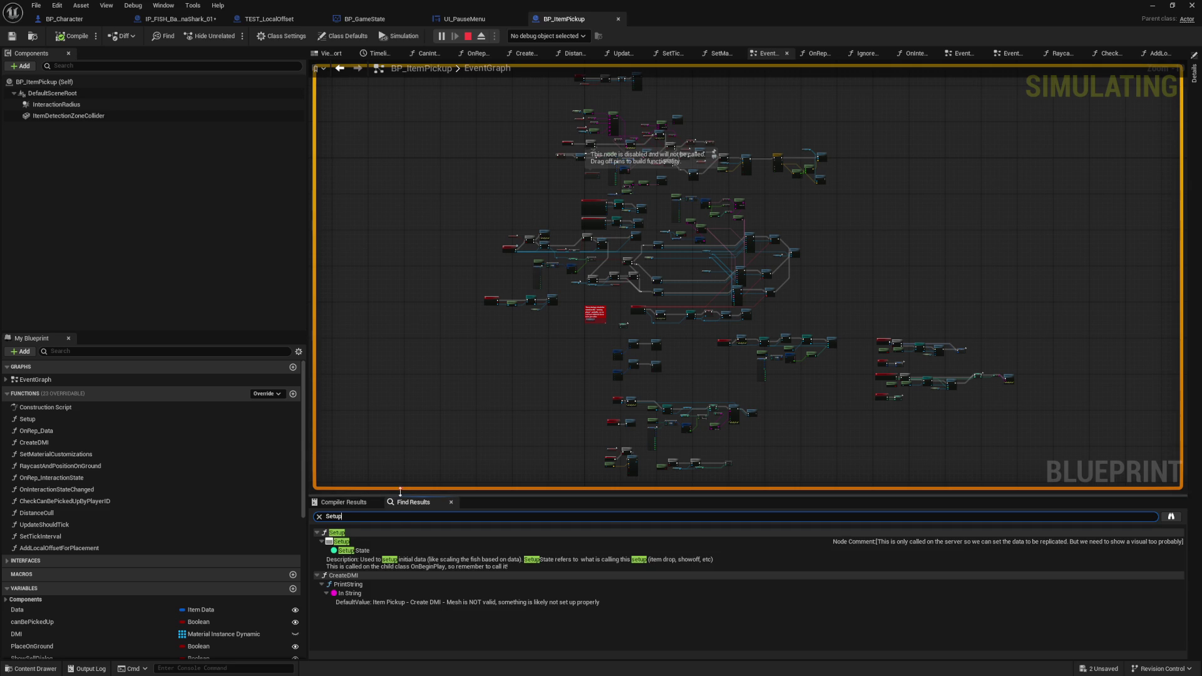
{"action": "double_click", "coordinate": [386, 542]}
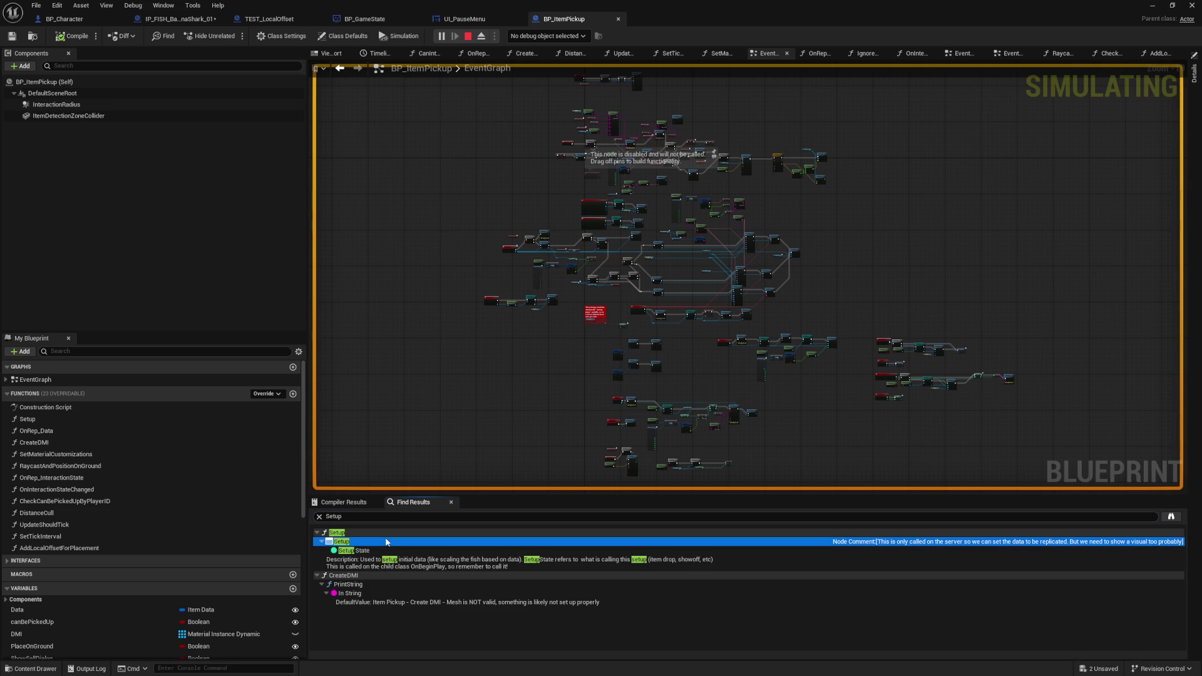
{"action": "double_click", "coordinate": [60, 382]}
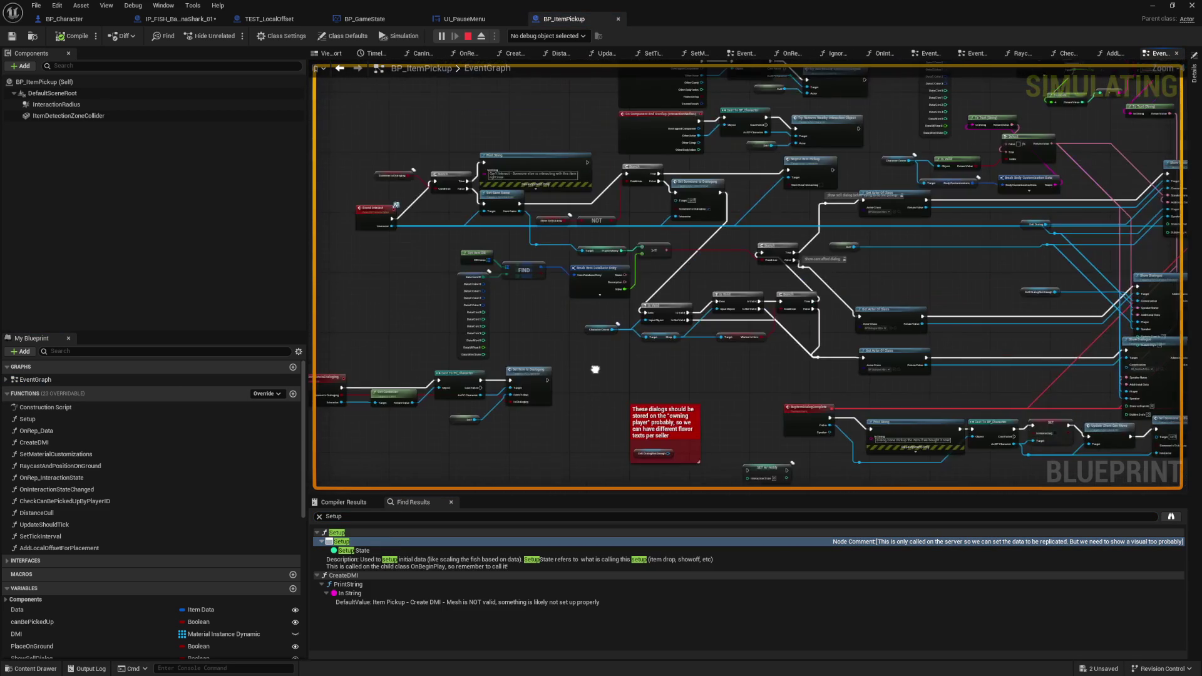
- Pan the EventGraph to view Event Interact, Spawn System at Location, Timeline and Append nodes
{"action": "scroll", "coordinate": [386, 260], "scroll_direction": "up", "scroll_amount": 4}
{"action": "left_click_drag", "start_coordinate": [385, 260], "coordinate": [393, 317]}
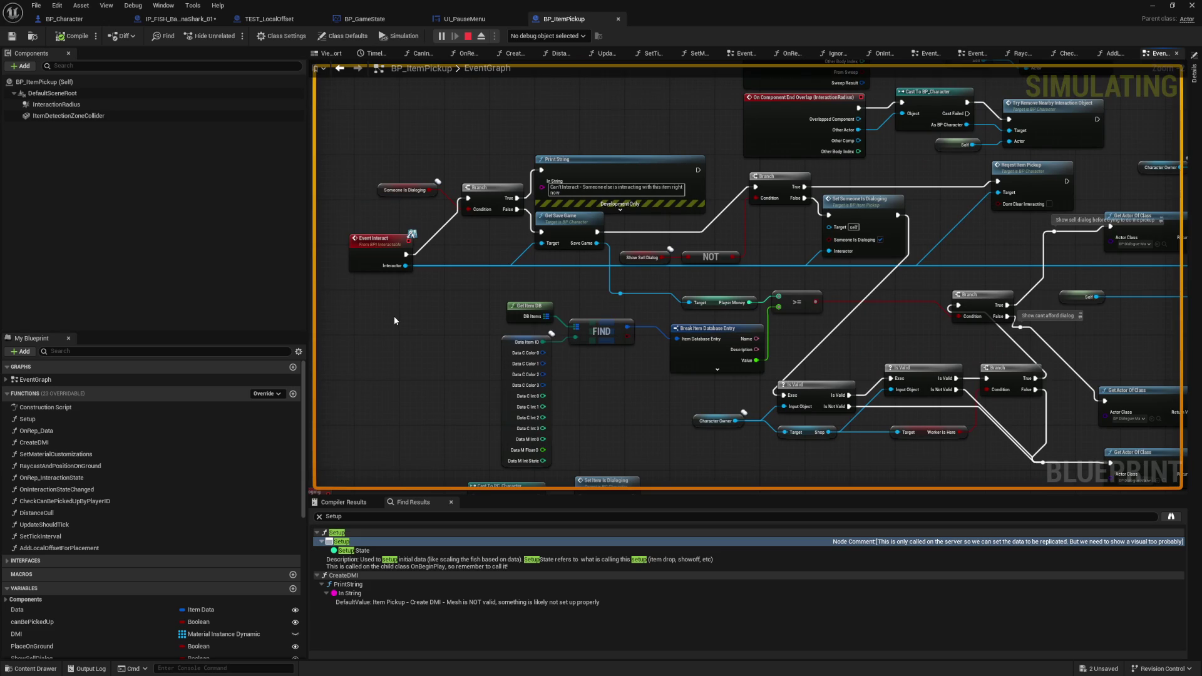
{"action": "mouse_move", "coordinate": [394, 320]}
{"action": "left_mouse_down"}
{"action": "mouse_move", "coordinate": [469, 193]}
{"action": "mouse_move", "coordinate": [557, 433]}
{"action": "mouse_move", "coordinate": [467, 335]}
{"action": "mouse_move", "coordinate": [351, 405]}
{"action": "mouse_move", "coordinate": [681, 329]}
{"action": "left_mouse_up"}
{"action": "mouse_move", "coordinate": [494, 325]}
{"action": "left_mouse_down"}
{"action": "mouse_move", "coordinate": [482, 430]}
{"action": "mouse_move", "coordinate": [377, 371]}
{"action": "left_mouse_up"}
{"action": "mouse_move", "coordinate": [575, 268]}
{"action": "left_mouse_down"}
{"action": "mouse_move", "coordinate": [336, 242]}
{"action": "mouse_move", "coordinate": [81, 237]}
{"action": "left_mouse_up"}
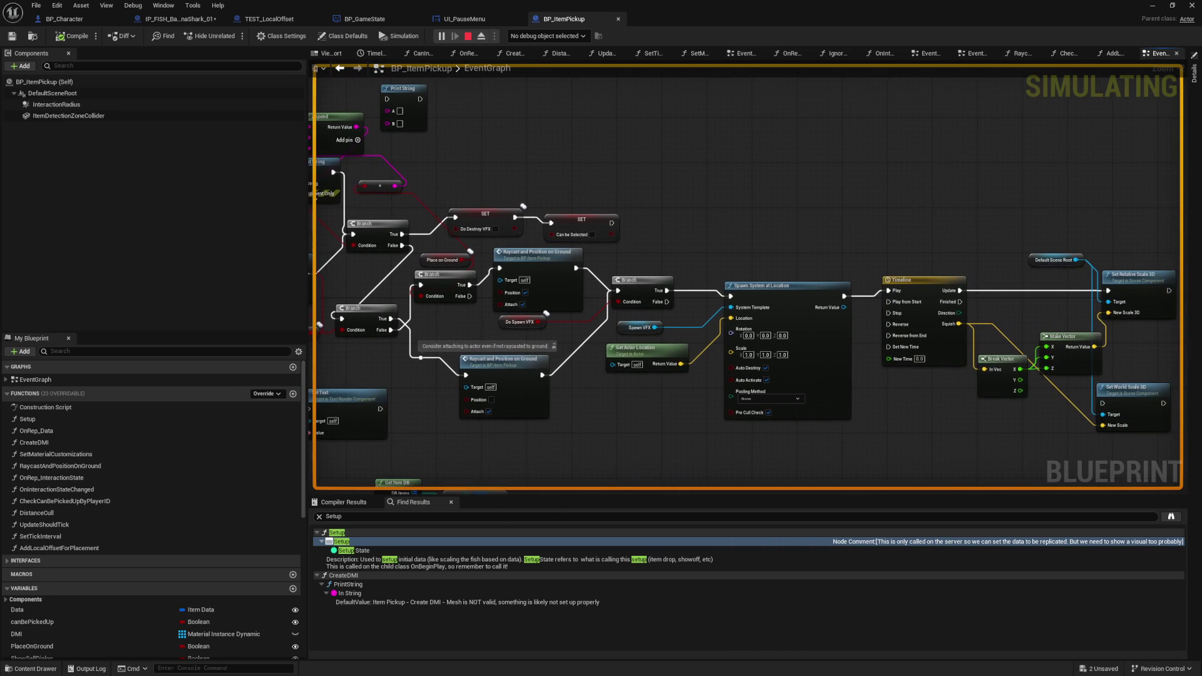
{"action": "left_click_drag", "start_coordinate": [878, 426], "coordinate": [635, 374]}
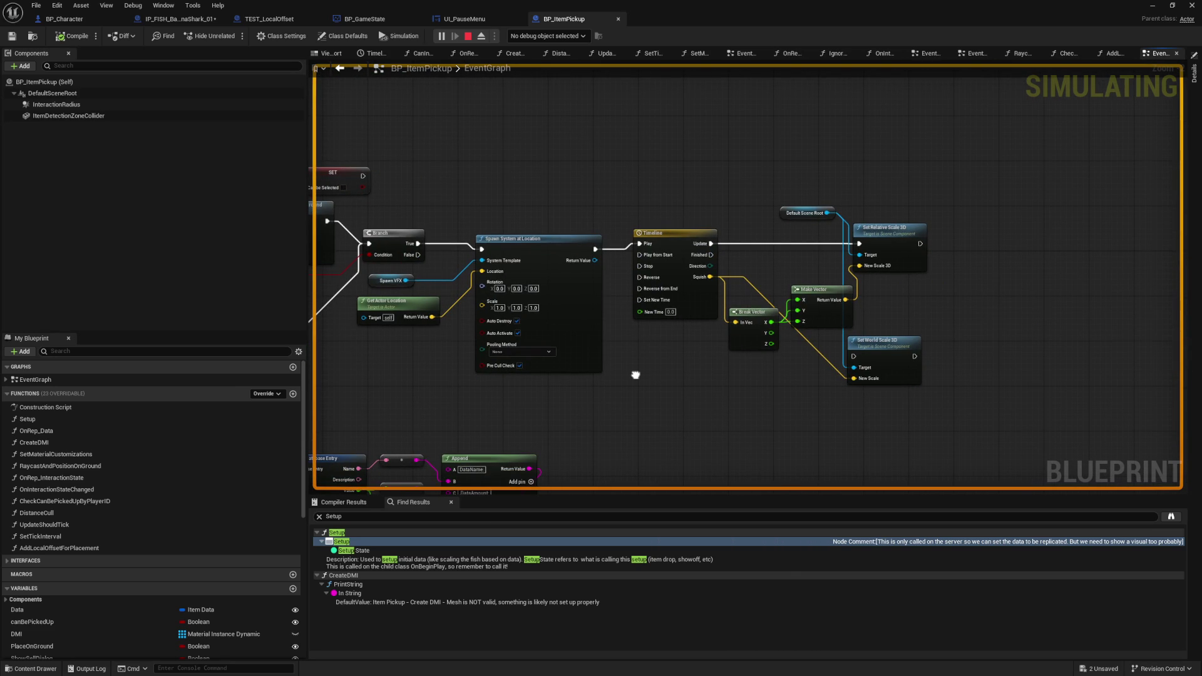
{"action": "left_click_drag", "start_coordinate": [635, 375], "coordinate": [939, 338]}
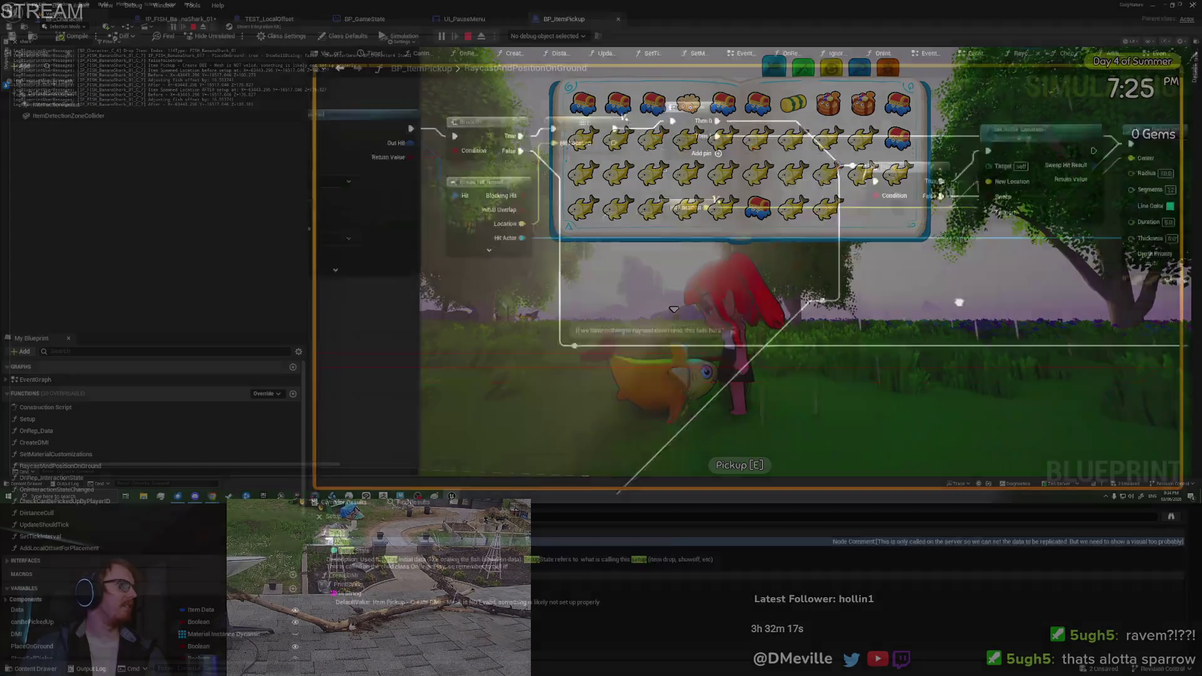
- Pan across the raycast graph's attach and Set Actor Location nodes, then look over the Banana Shark graph
{"action": "left_click_drag", "start_coordinate": [1095, 350], "coordinate": [164, 332]}
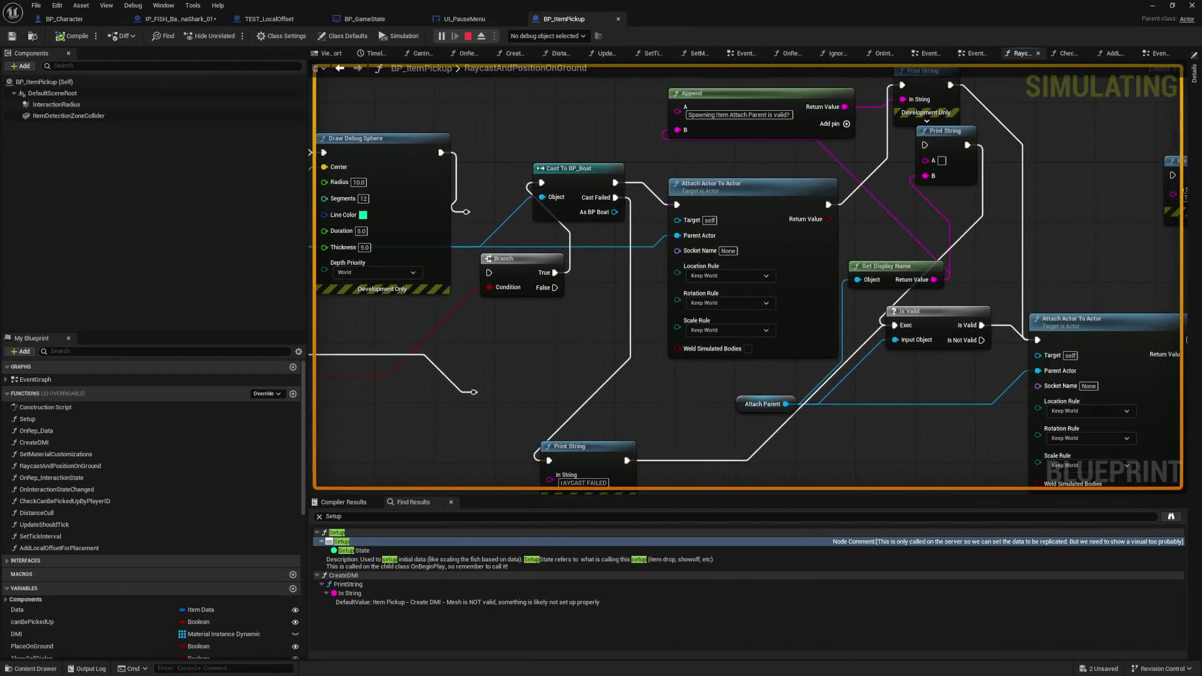
{"action": "left_click_drag", "start_coordinate": [85, 278], "coordinate": [651, 315]}
{"action": "left_click", "coordinate": [161, 16]}
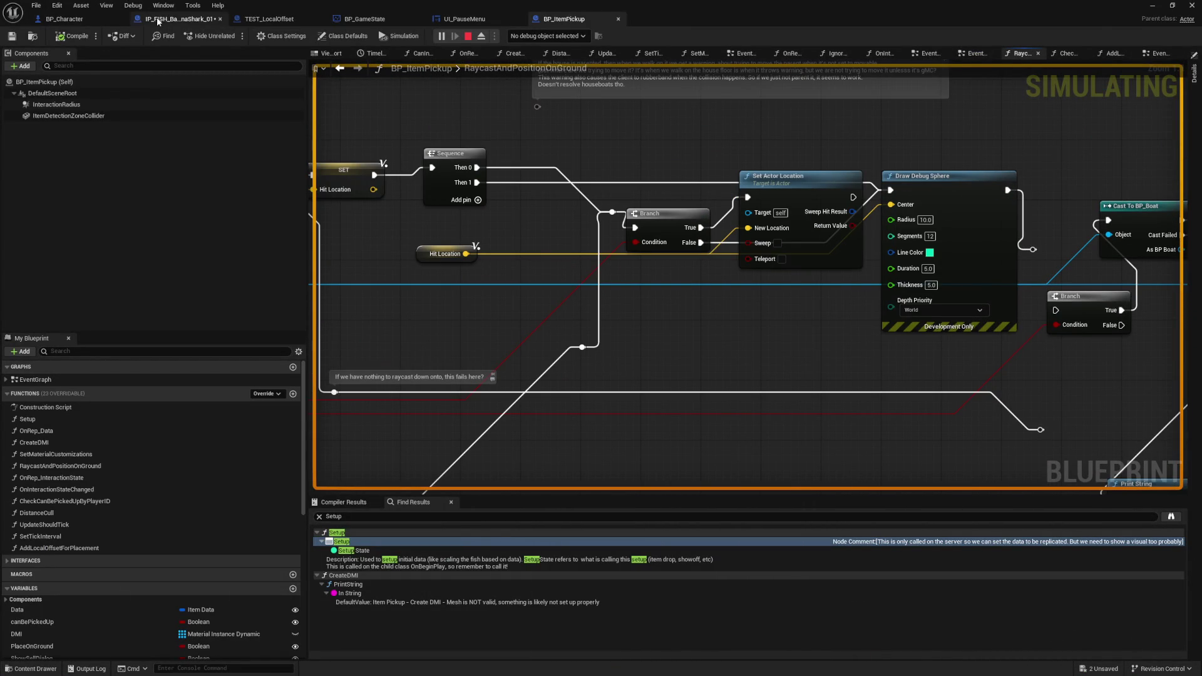
{"action": "mouse_move", "coordinate": [471, 97]}
{"action": "left_mouse_down"}
{"action": "mouse_move", "coordinate": [495, 128]}
{"action": "mouse_move", "coordinate": [487, 151]}
{"action": "mouse_move", "coordinate": [469, 105]}
{"action": "left_mouse_up"}
- Inspect BP_ItemPickup's CreateDMI function, from its validity check to the Print String and material nodes
{"action": "double_click", "coordinate": [587, 157]}
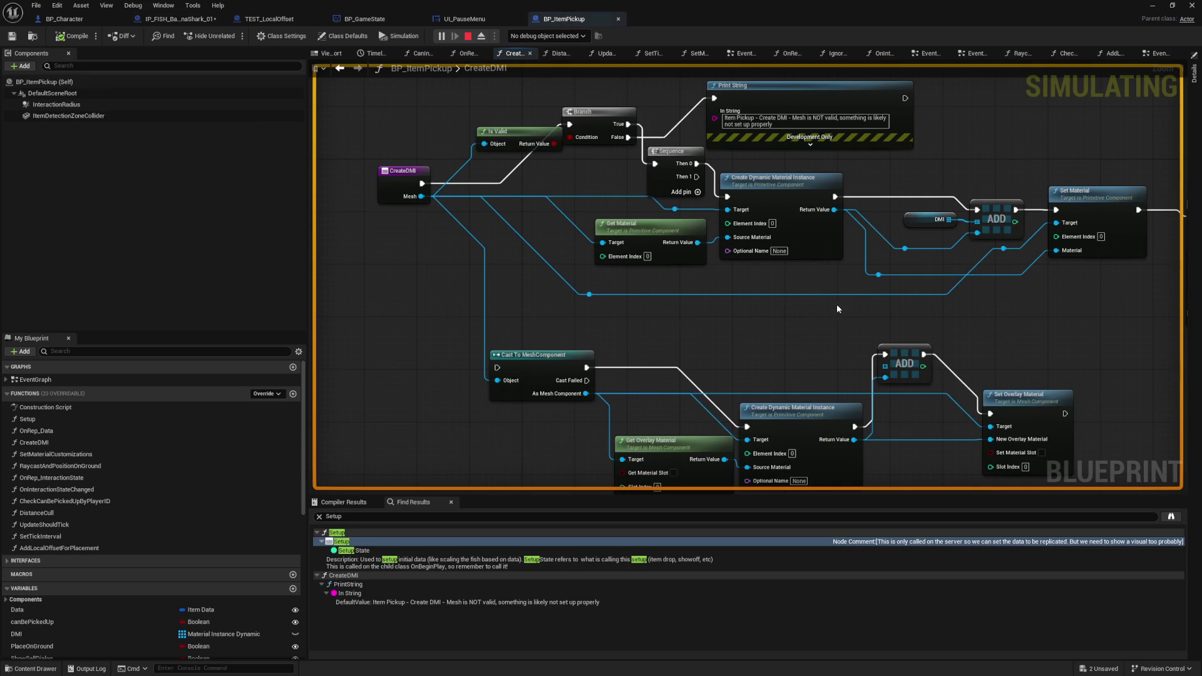
{"action": "left_click_drag", "start_coordinate": [610, 283], "coordinate": [271, 283]}
{"action": "left_click_drag", "start_coordinate": [471, 142], "coordinate": [770, 182]}
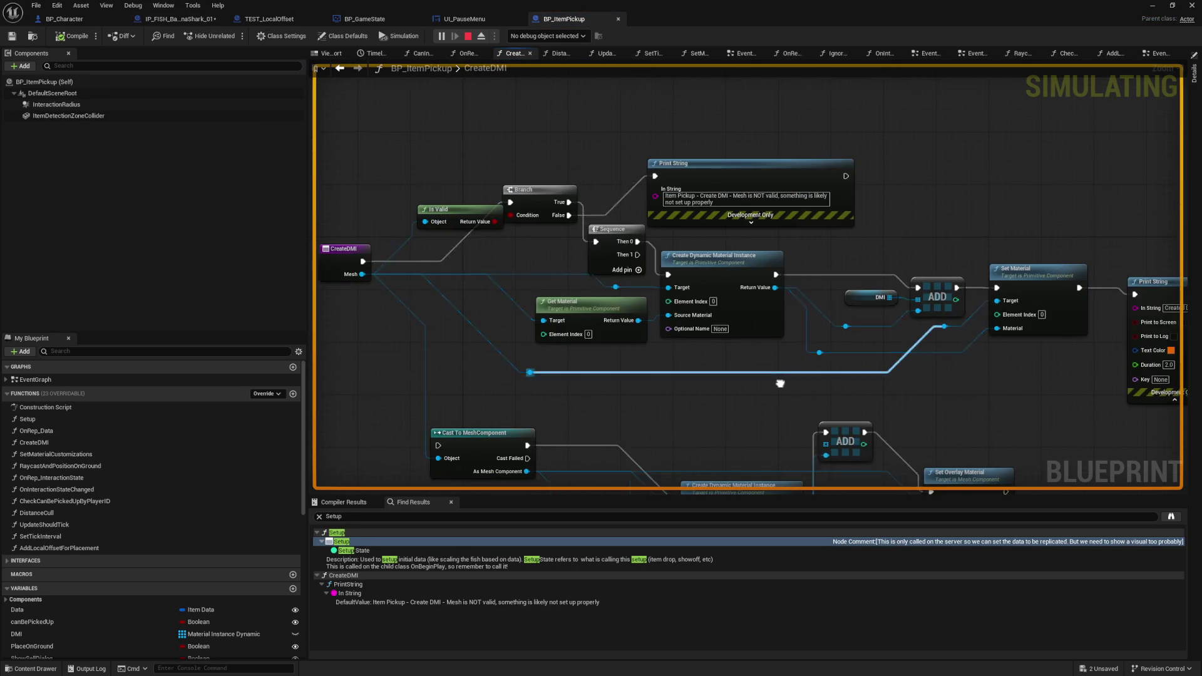
{"action": "left_click_drag", "start_coordinate": [470, 142], "coordinate": [770, 182]}
{"action": "left_click", "coordinate": [340, 67]}
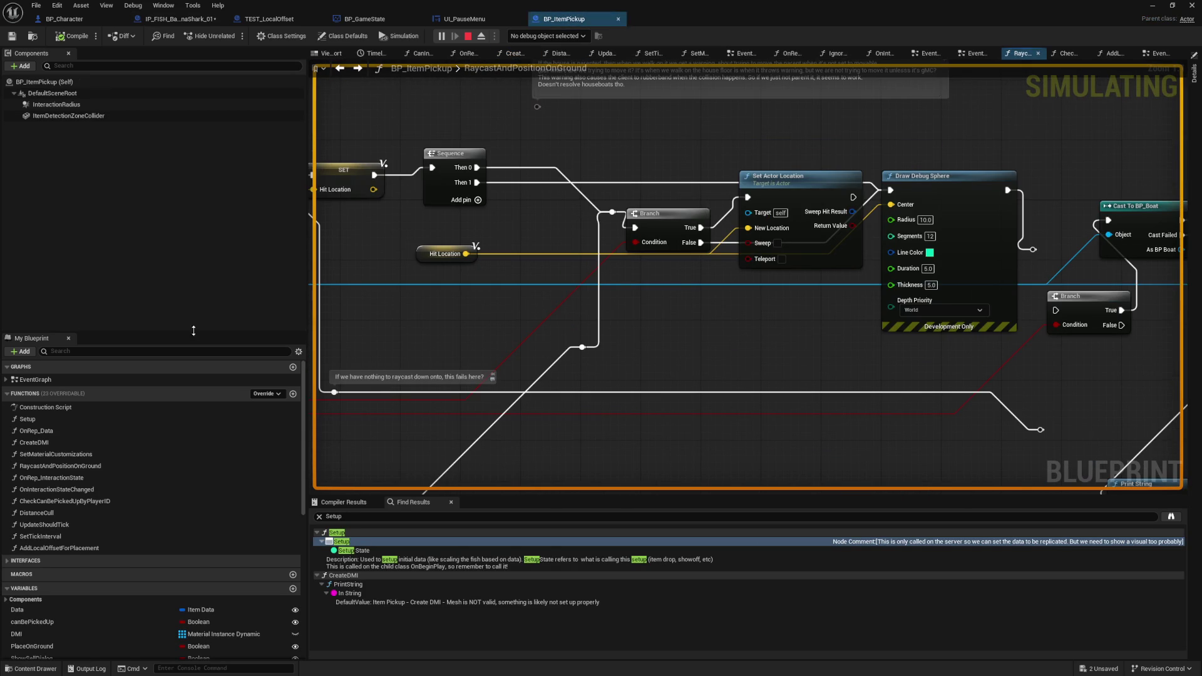
- Look over the OnRep_Data and Setup functions, then return to the IP_FISH_BananaShark_01 blueprint
{"action": "double_click", "coordinate": [47, 432]}
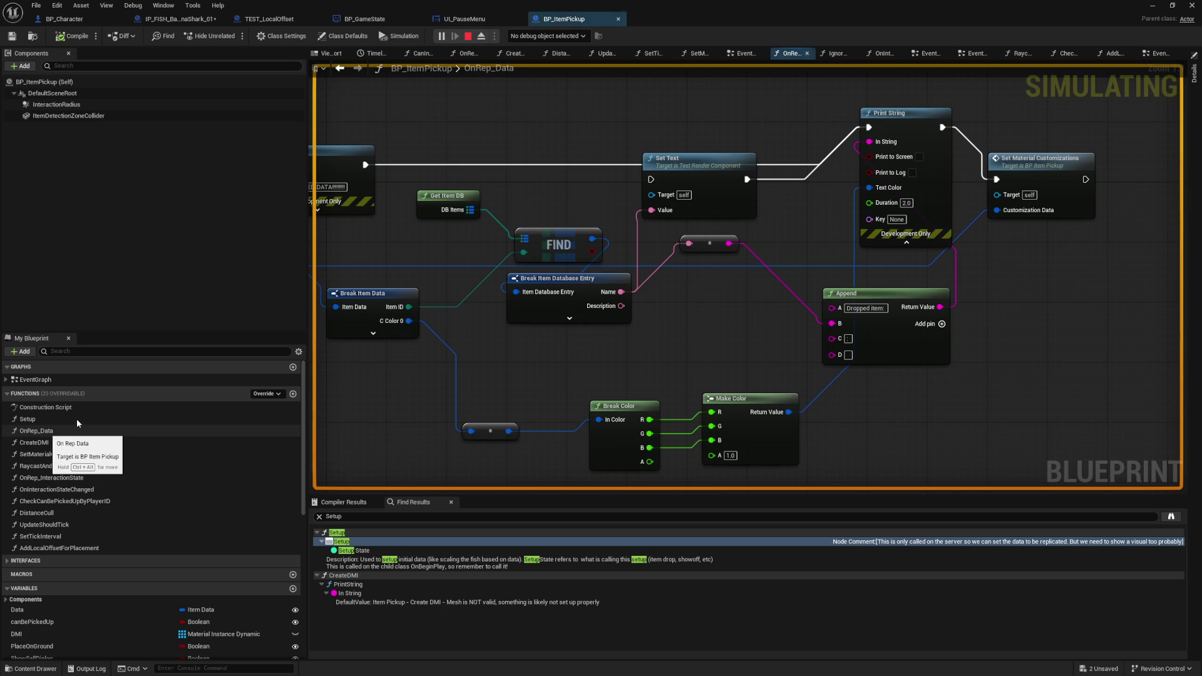
{"action": "left_click_drag", "start_coordinate": [564, 374], "coordinate": [787, 373]}
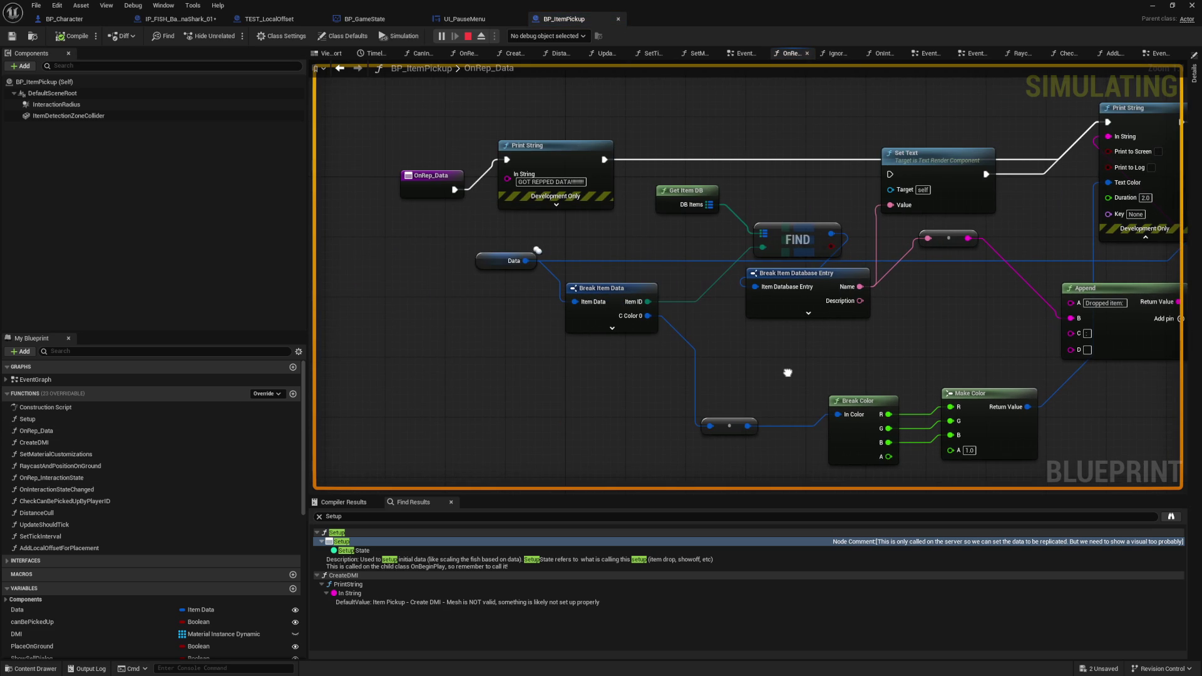
{"action": "double_click", "coordinate": [72, 418]}
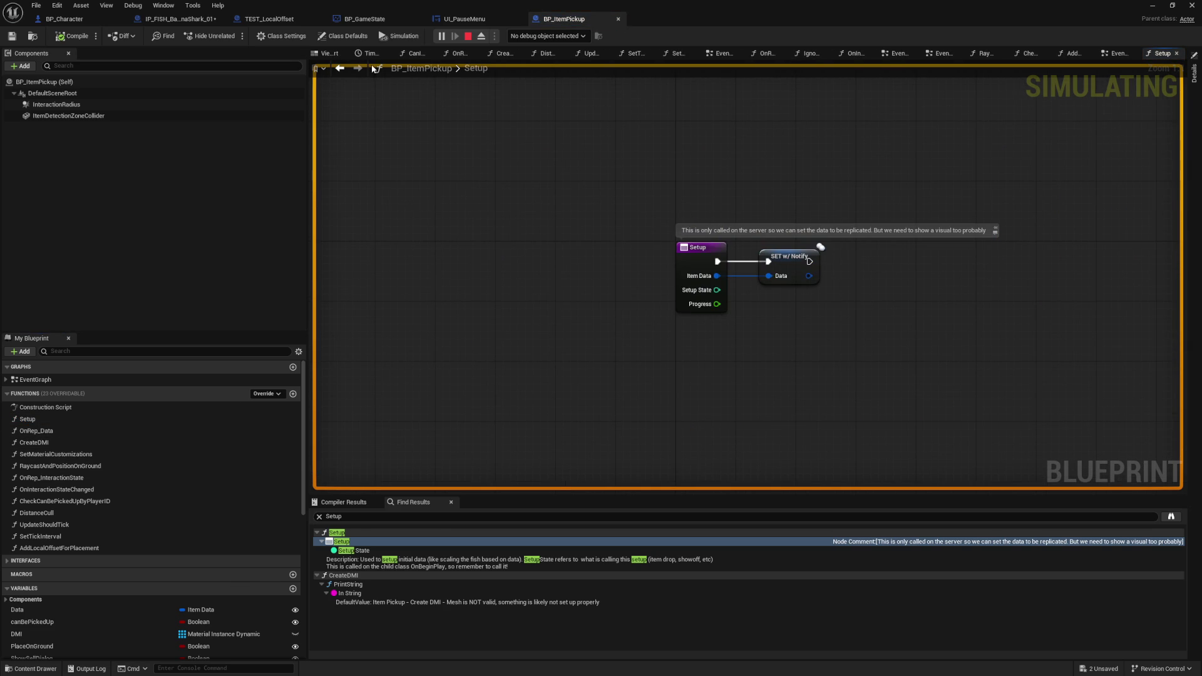
{"action": "left_click", "coordinate": [464, 19]}
{"action": "left_click", "coordinate": [270, 18]}
{"action": "left_click", "coordinate": [171, 19]}
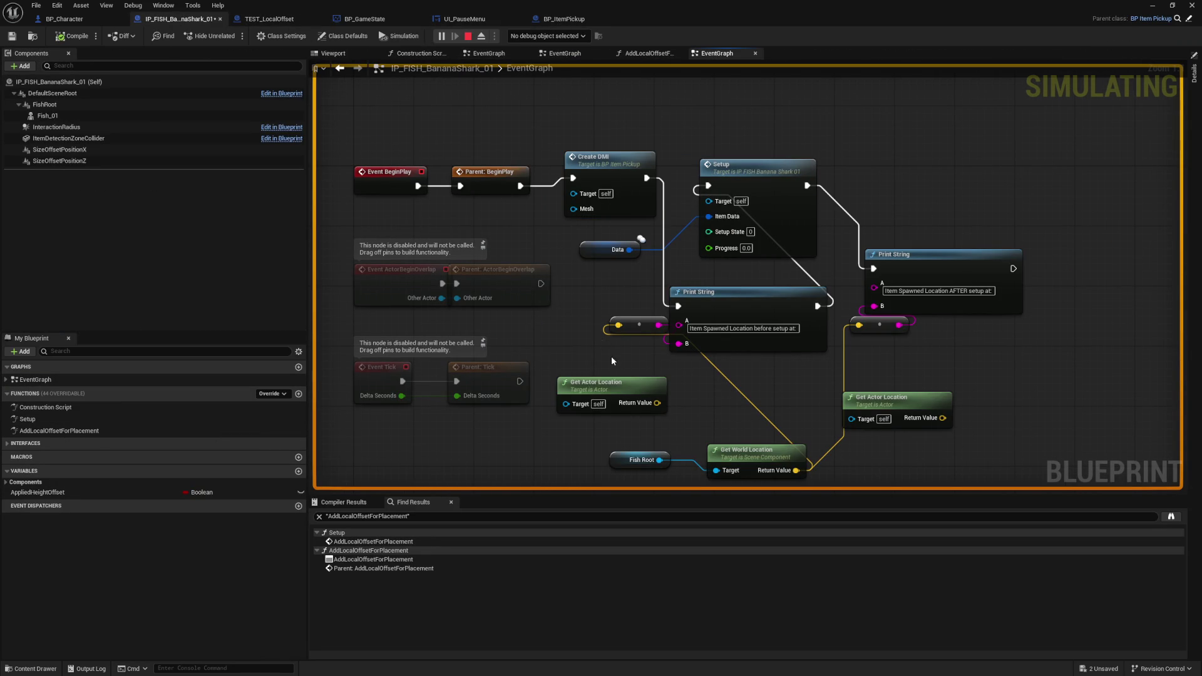
- Open the banana shark's Setup function and move its entry node left to make room
{"action": "scroll", "coordinate": [598, 244], "scroll_direction": "down", "scroll_amount": 8}
{"action": "scroll", "coordinate": [620, 269], "scroll_direction": "up", "scroll_amount": 7}
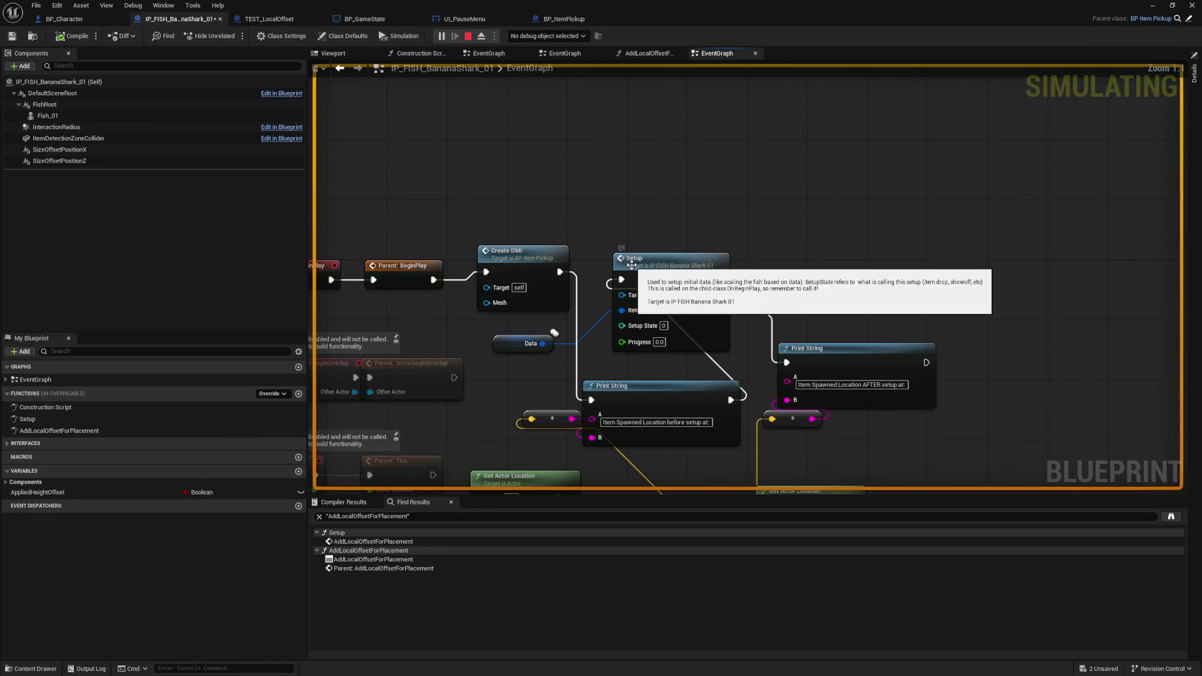
{"action": "left_click", "coordinate": [667, 247]}
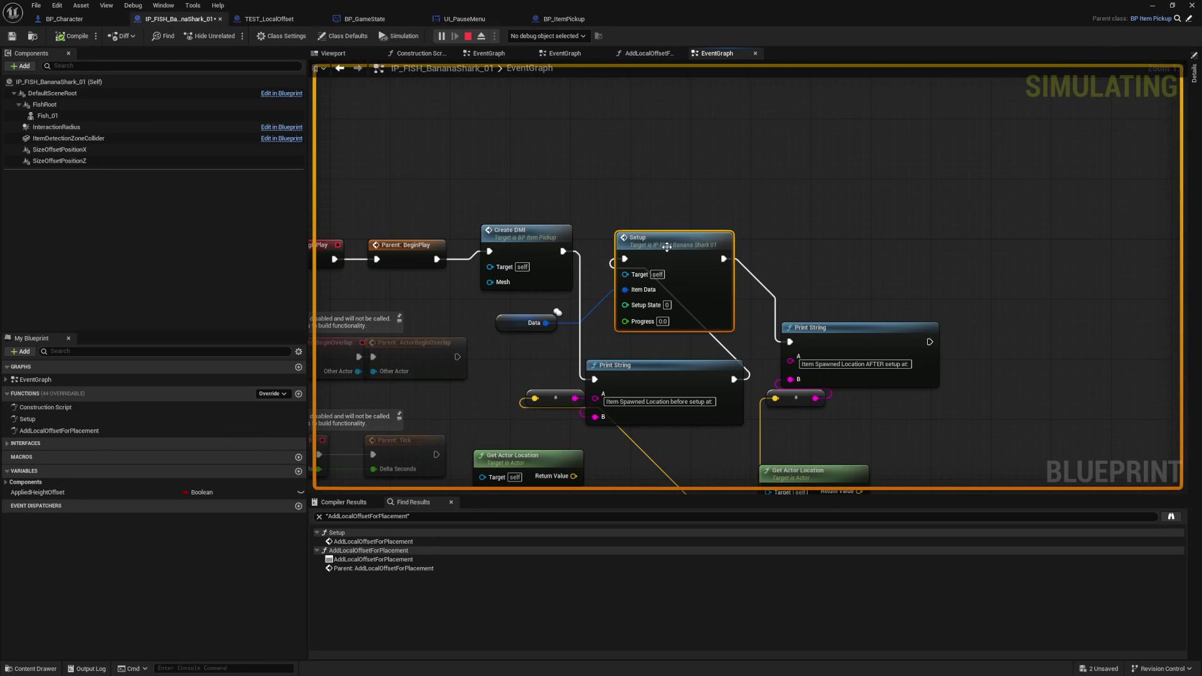
{"action": "double_click", "coordinate": [700, 319]}
{"action": "scroll", "coordinate": [589, 328], "scroll_direction": "up", "scroll_amount": 5}
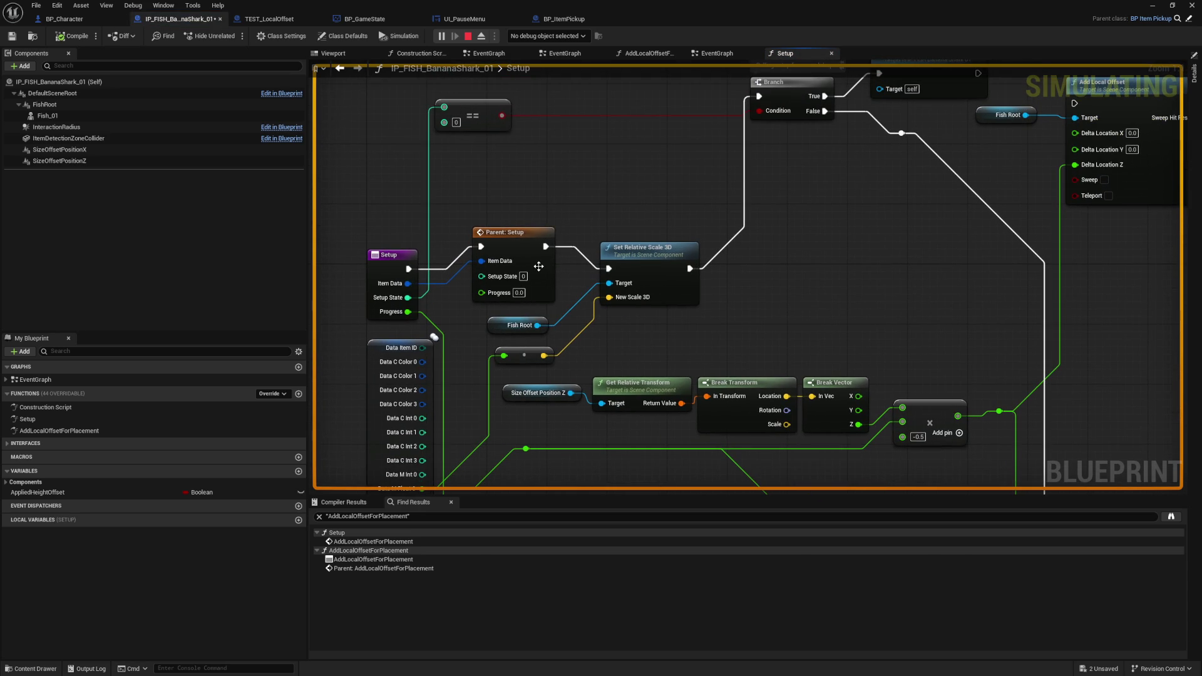
{"action": "mouse_move", "coordinate": [633, 171]}
{"action": "left_mouse_down"}
{"action": "mouse_move", "coordinate": [440, 243]}
{"action": "mouse_move", "coordinate": [668, 178]}
{"action": "left_mouse_up"}
{"action": "left_click_drag", "start_coordinate": [413, 260], "coordinate": [336, 253]}
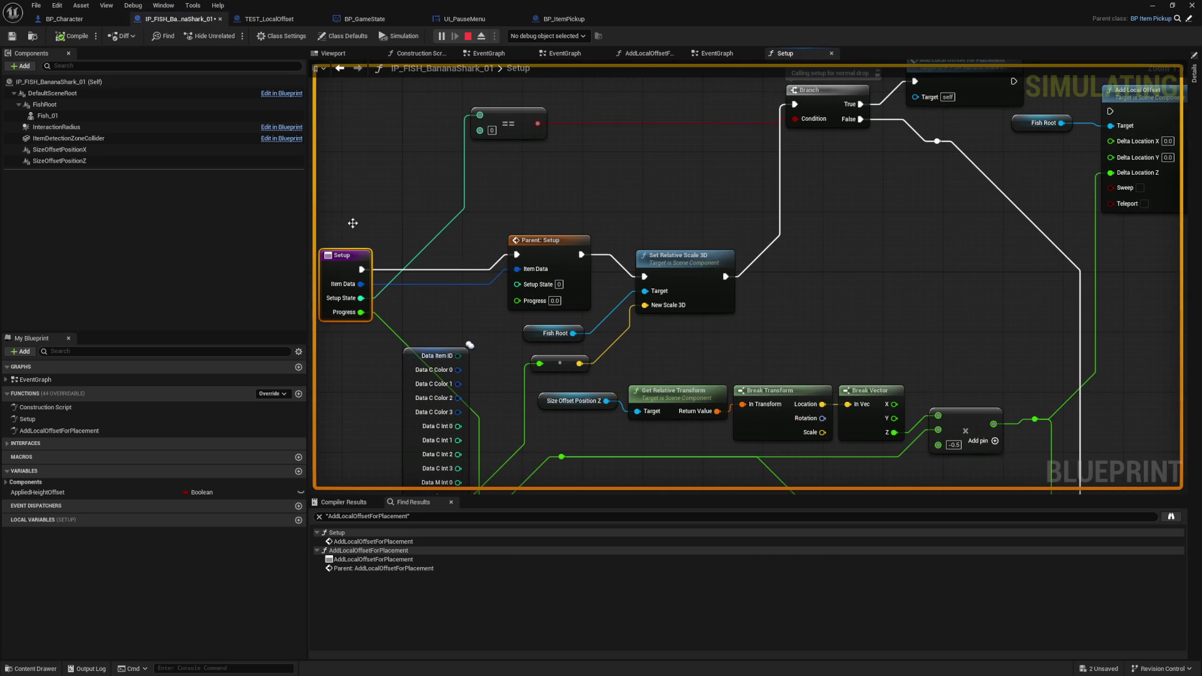
- Add a Print String saying 'Calling SEtup' wired between the Setup entry and Parent: Setup
{"action": "right_click", "coordinate": [364, 213]}
{"action": "type", "text": "prints"}
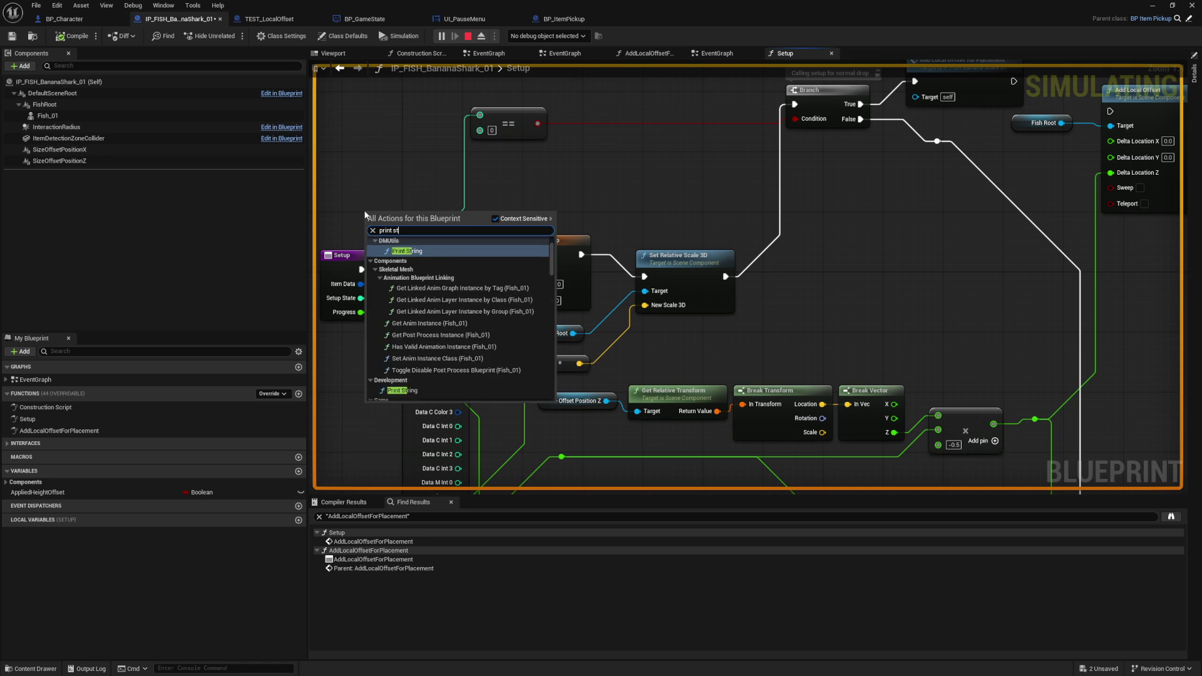
{"action": "key", "text": "Return"}
{"action": "left_click_drag", "start_coordinate": [403, 226], "coordinate": [419, 226]}
{"action": "left_click", "coordinate": [407, 239]}
{"action": "key", "text": "ctrl+v"}
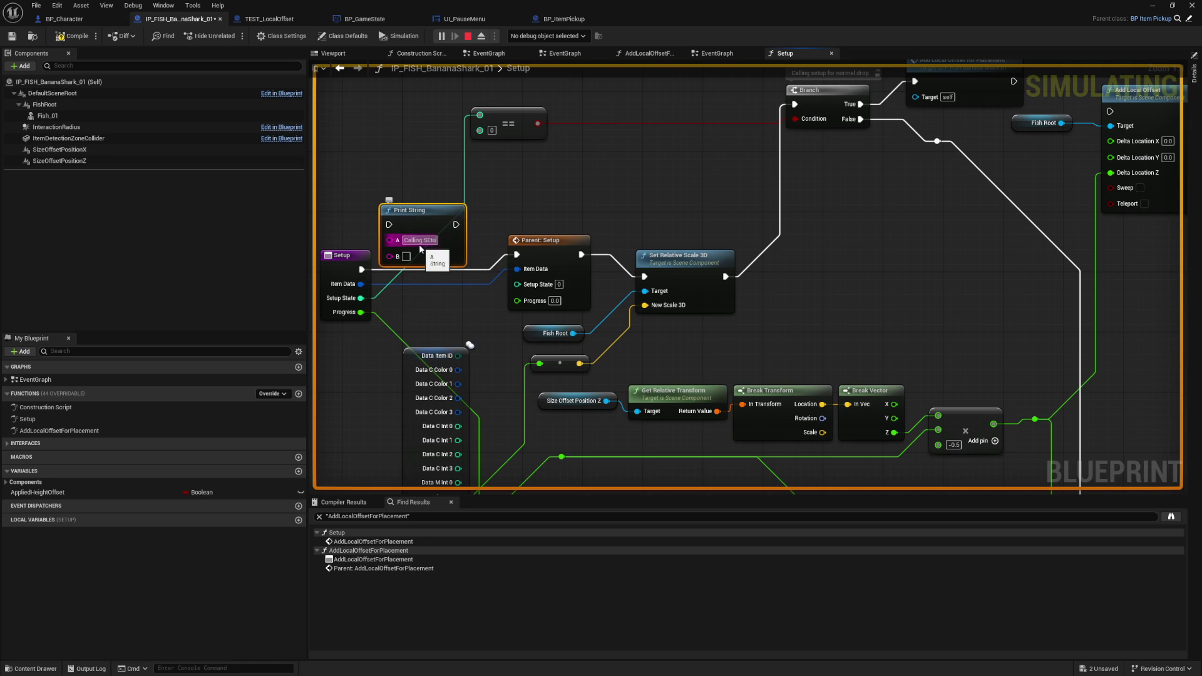
{"action": "key", "text": "Return"}
{"action": "left_click_drag", "start_coordinate": [361, 269], "coordinate": [389, 226]}
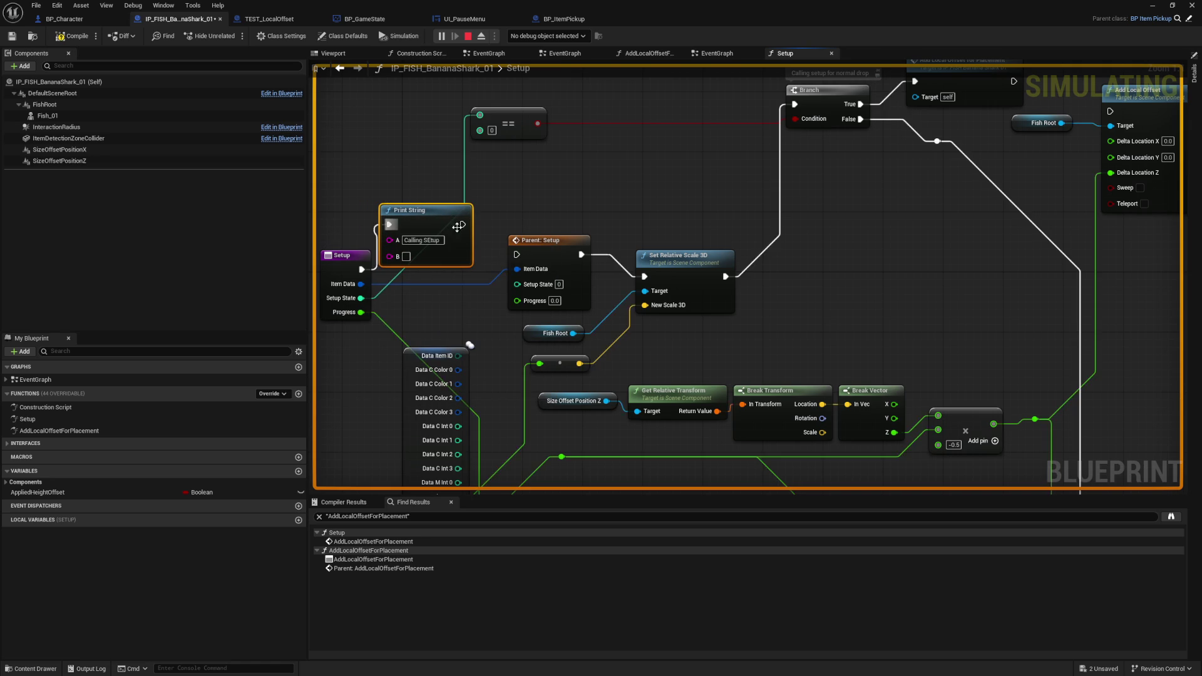
{"action": "left_click_drag", "start_coordinate": [516, 254], "coordinate": [461, 224]}
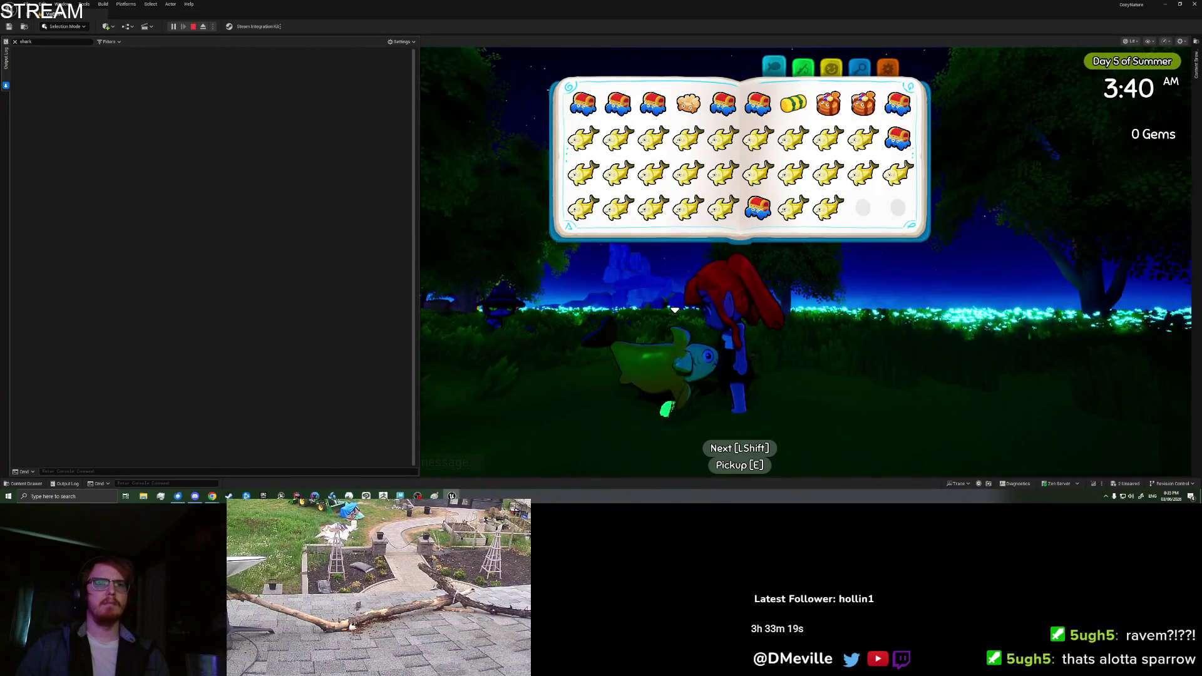
- Pick up the fish on the ground, then Save & Quit from the inventory book's settings page
{"action": "key", "text": "Tab"}
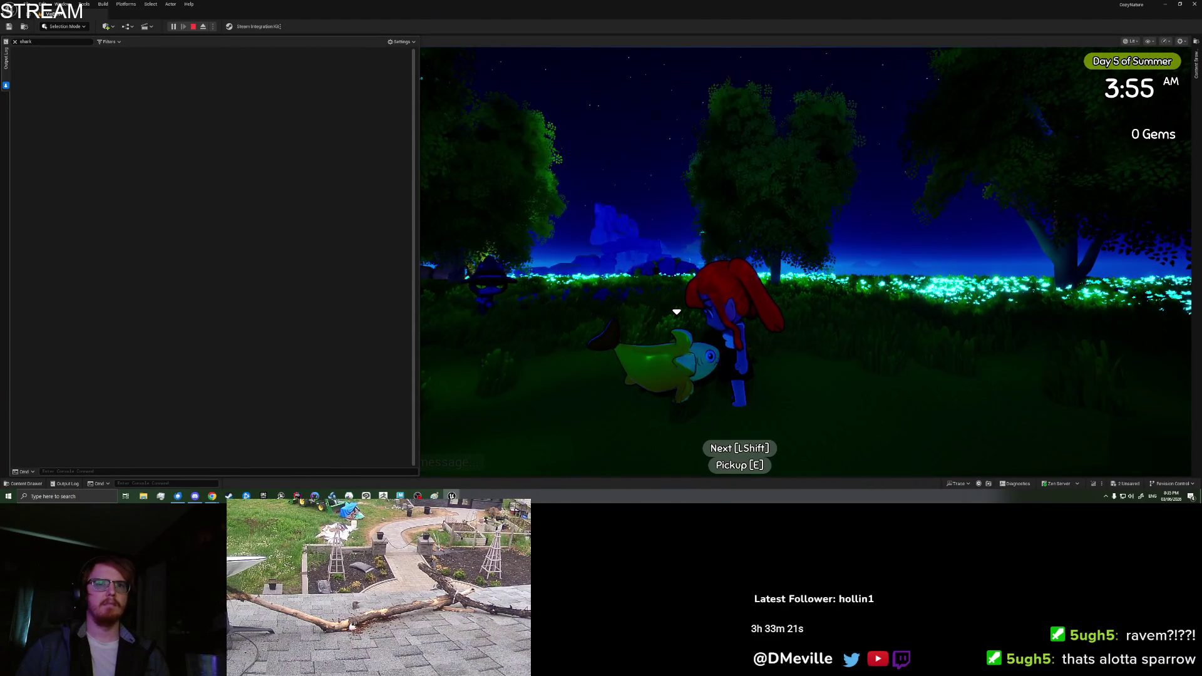
{"action": "key", "text": "e"}
{"action": "key", "text": "Tab"}
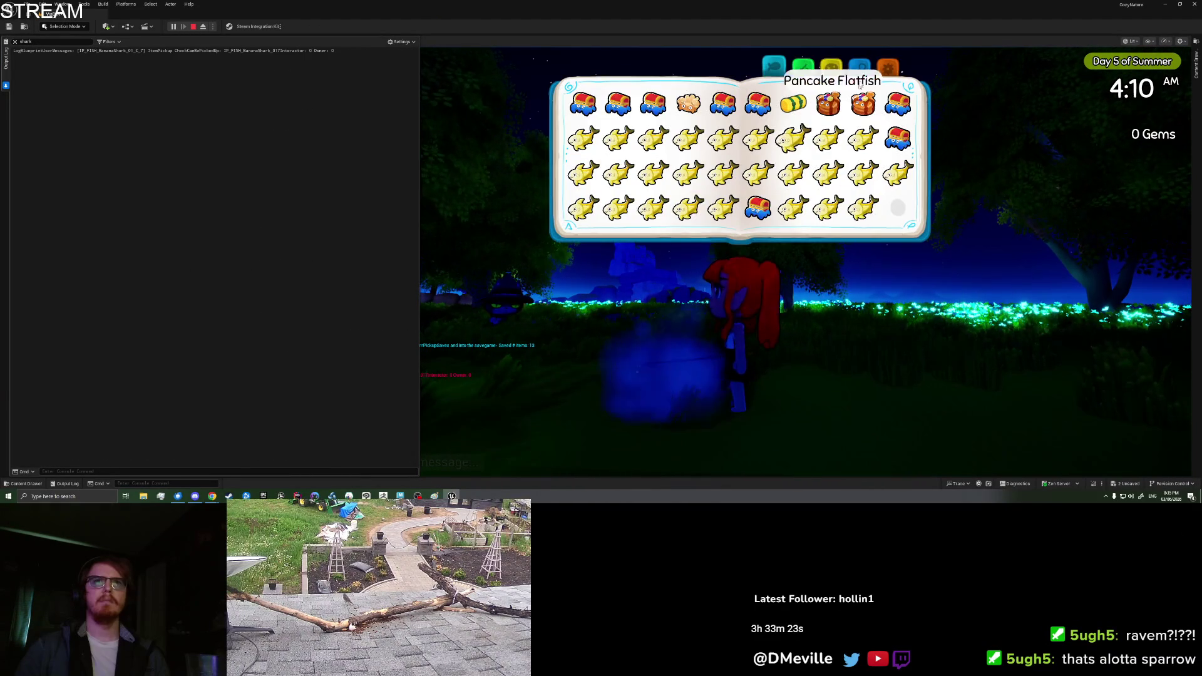
{"action": "left_click", "coordinate": [895, 62]}
{"action": "left_click", "coordinate": [744, 211]}
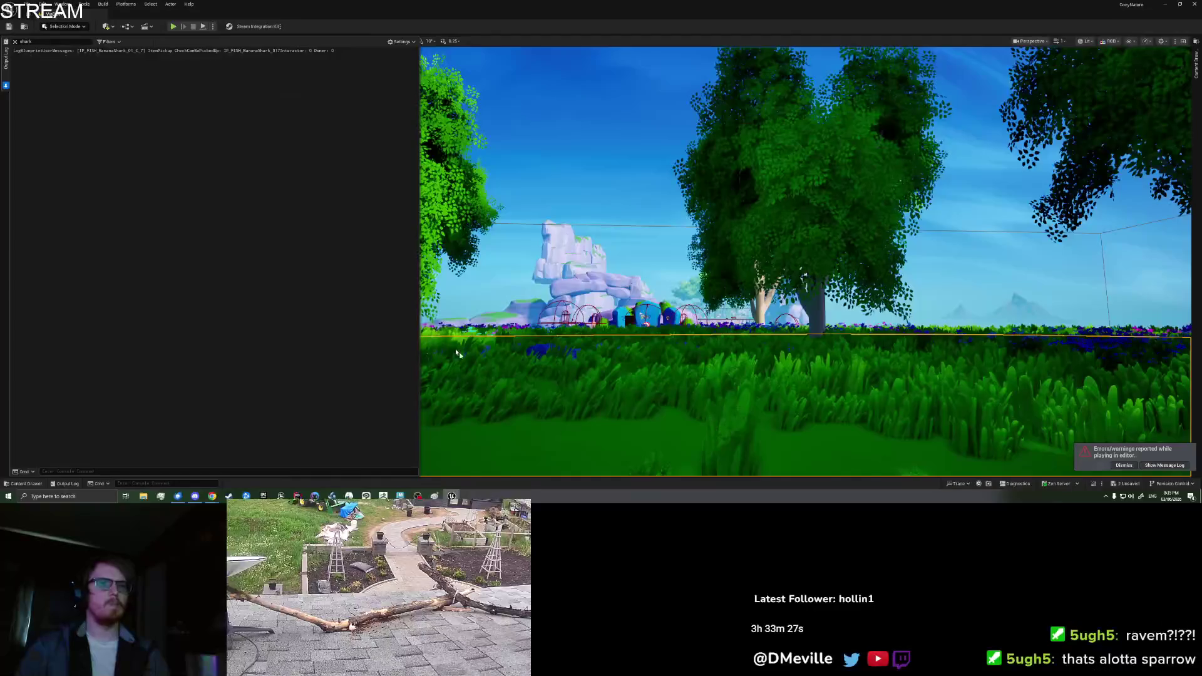
- Save all modified assets with Ctrl+Shift+S and start a new play session
{"action": "key", "text": "ctrl+shift+s"}
{"action": "right_click", "coordinate": [598, 420]}
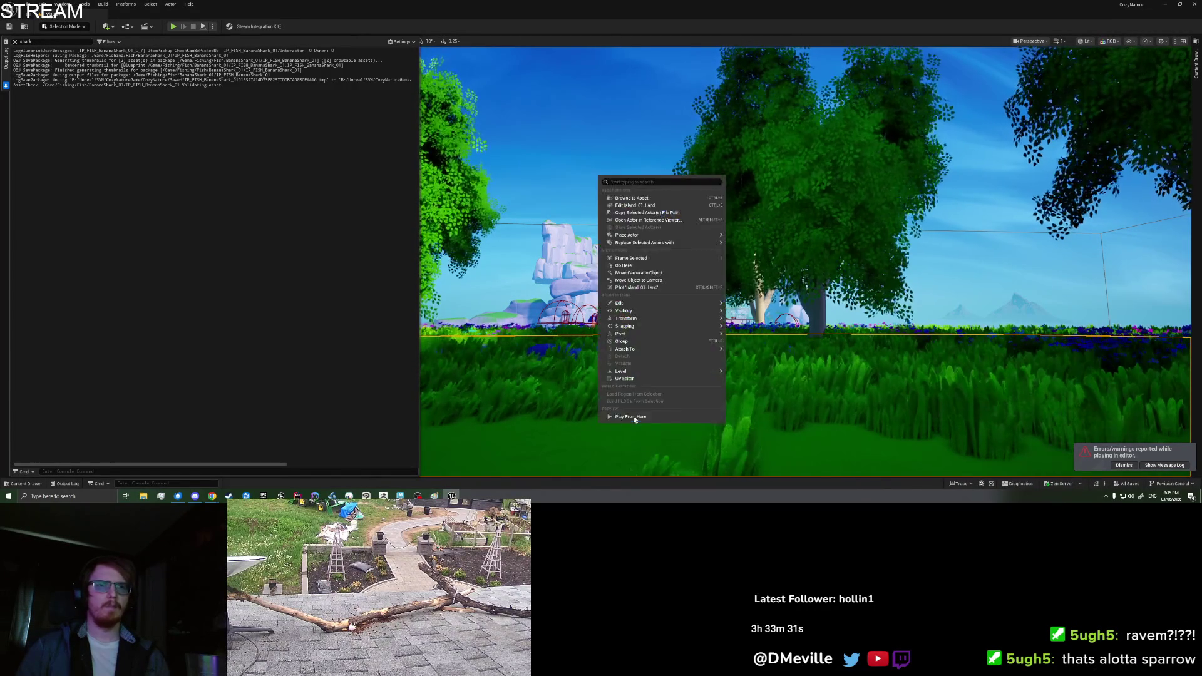
{"action": "key", "text": "Escape"}
{"action": "key", "text": "alt+p"}
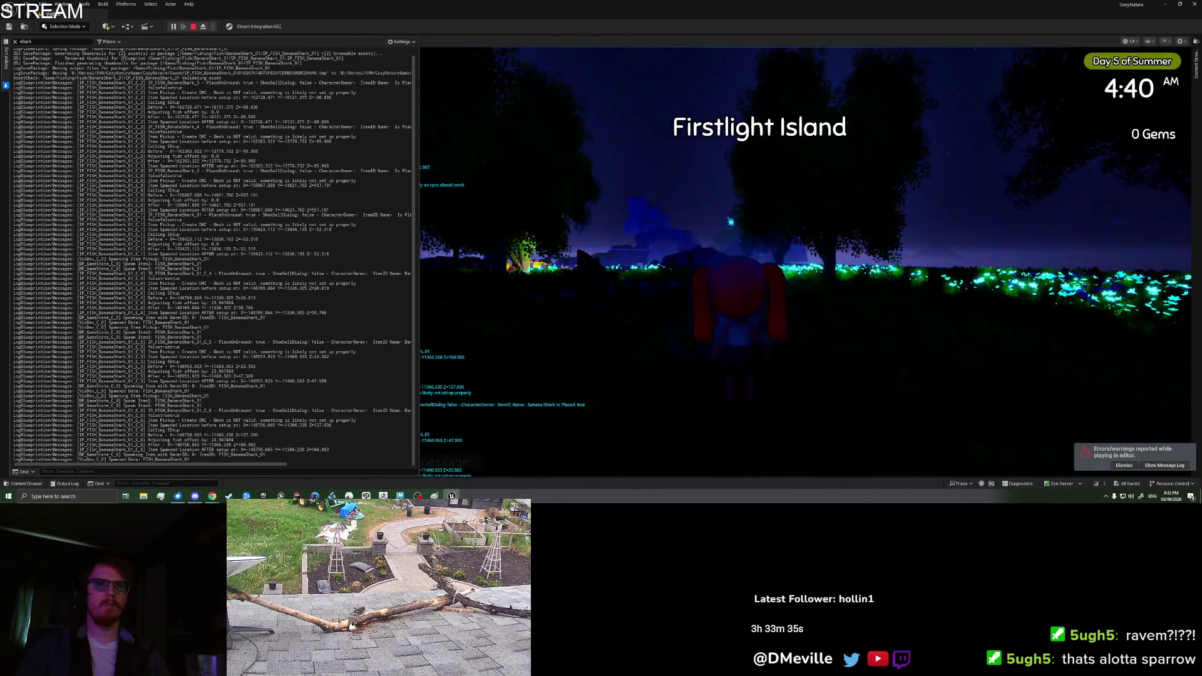
- Clear the Output Log, drop a Banana Shark from the inventory, and check its spawned-location log line
{"action": "key", "text": "i"}
{"action": "right_click", "coordinate": [232, 343]}
{"action": "left_click", "coordinate": [276, 426]}
{"action": "scroll", "coordinate": [788, 207], "scroll_direction": "down", "scroll_amount": 3}
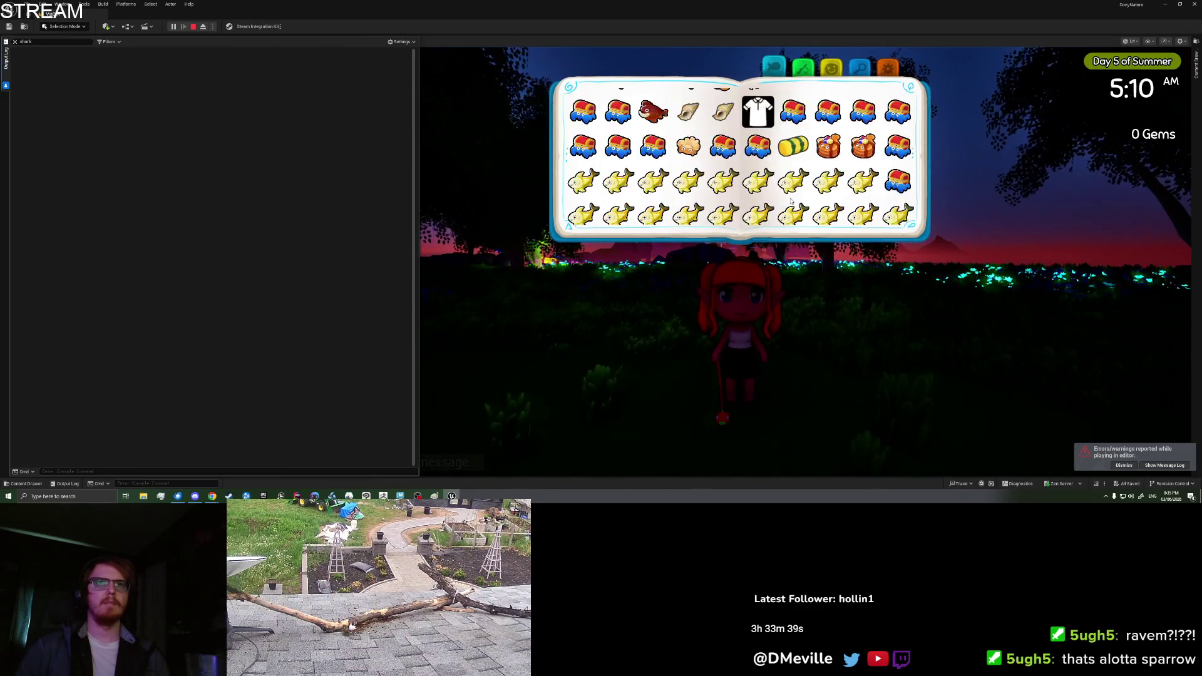
{"action": "left_click", "coordinate": [863, 210]}
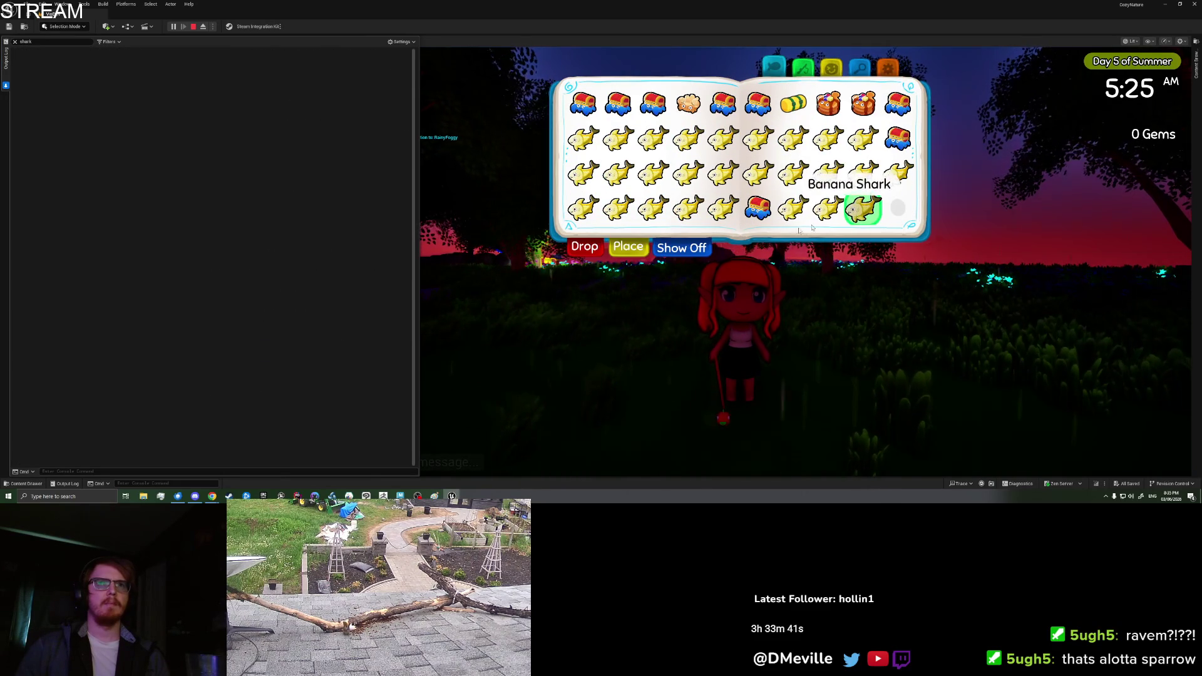
{"action": "left_click", "coordinate": [586, 249]}
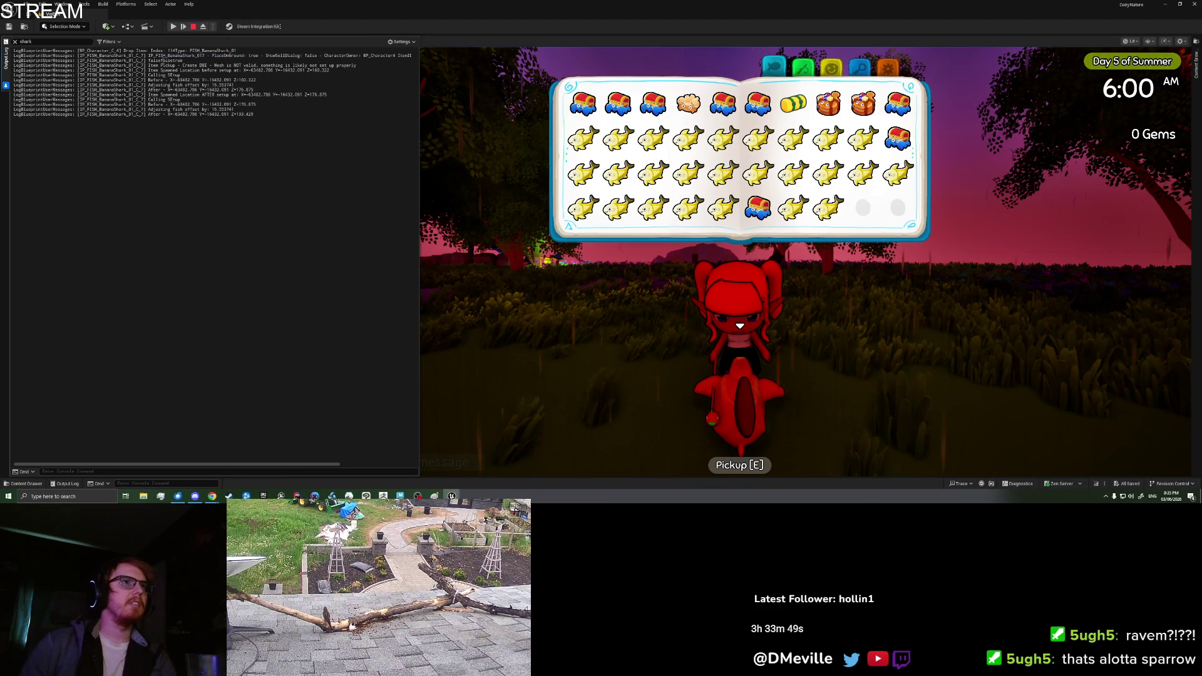
{"action": "left_click_drag", "start_coordinate": [192, 72], "coordinate": [229, 72]}
{"action": "left_click", "coordinate": [252, 70]}
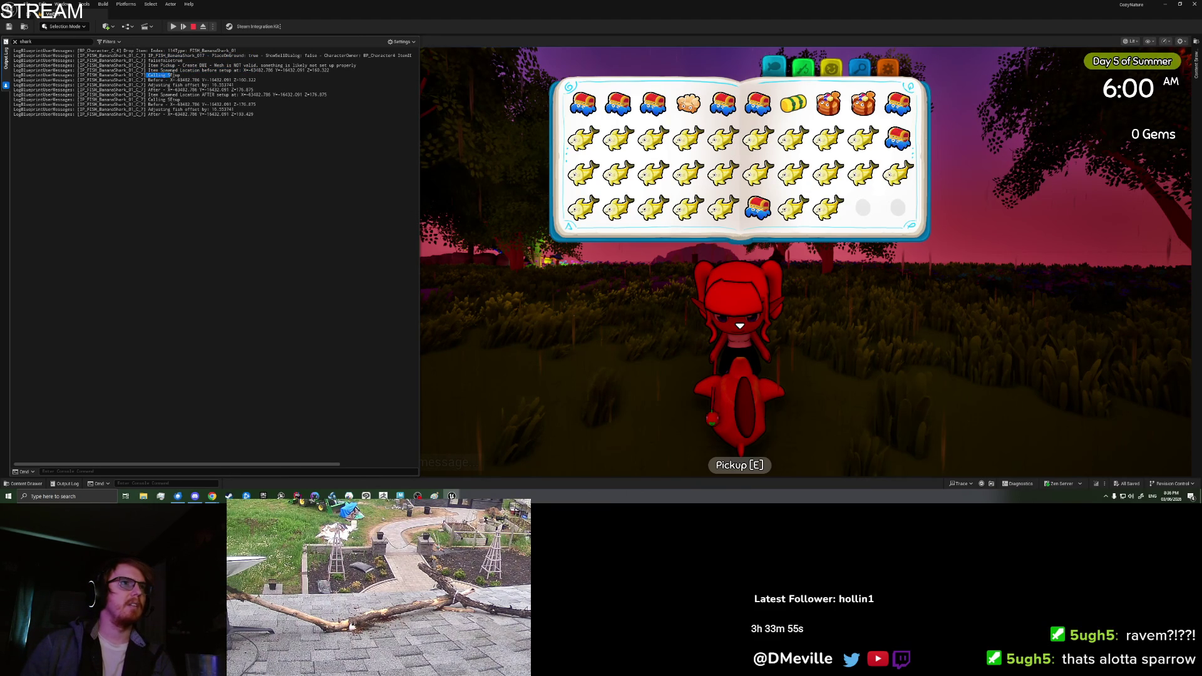
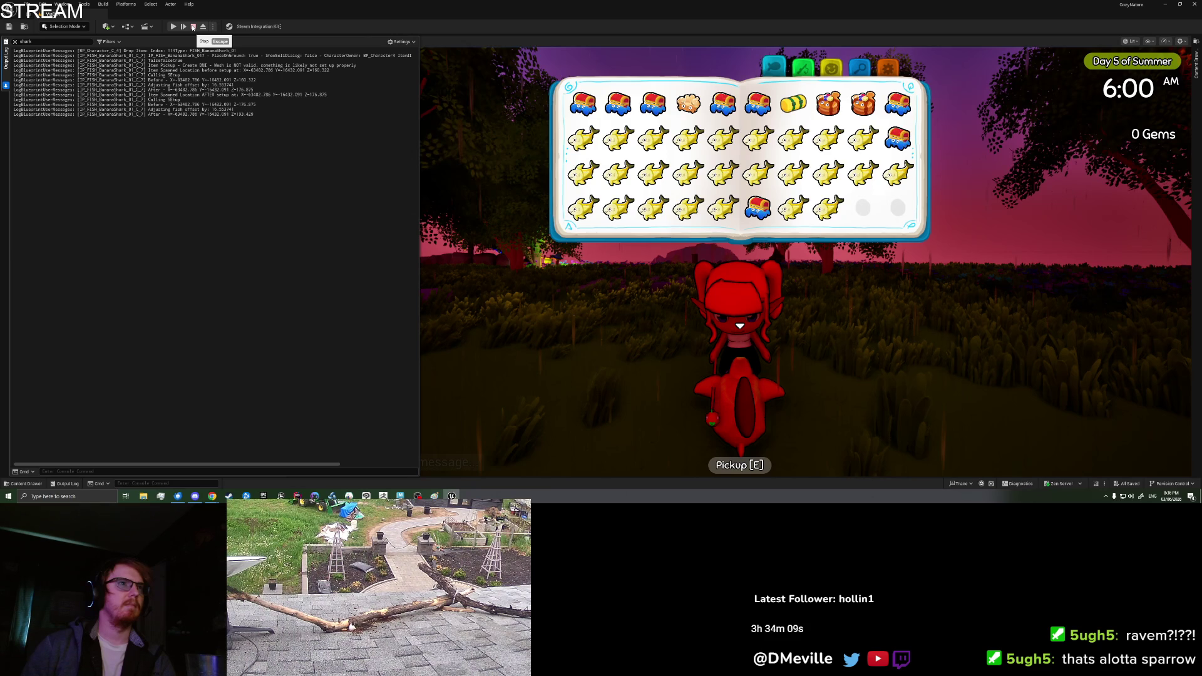
- Leave the running game view for the IP_FISH_BananaShark_01 blueprint's Setup graph tab
{"action": "left_click", "coordinate": [193, 27]}
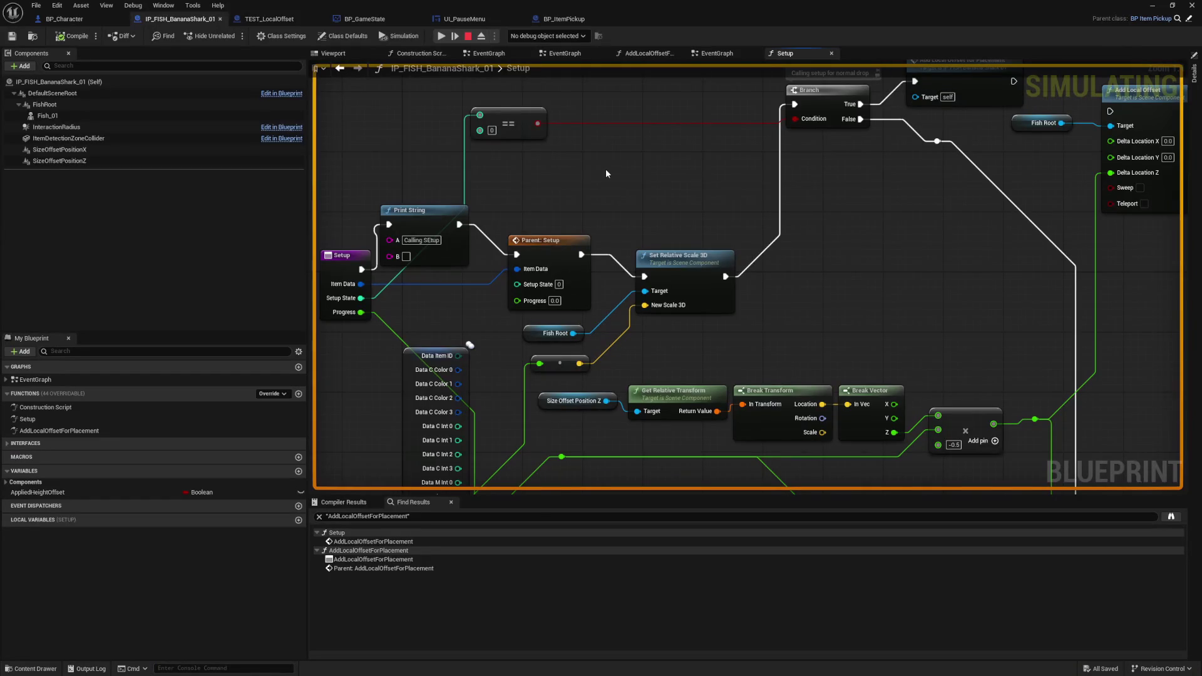
- Open the parent Setup function, browse the open blueprint tabs, then return to the fish's Setup graph
{"action": "double_click", "coordinate": [561, 238]}
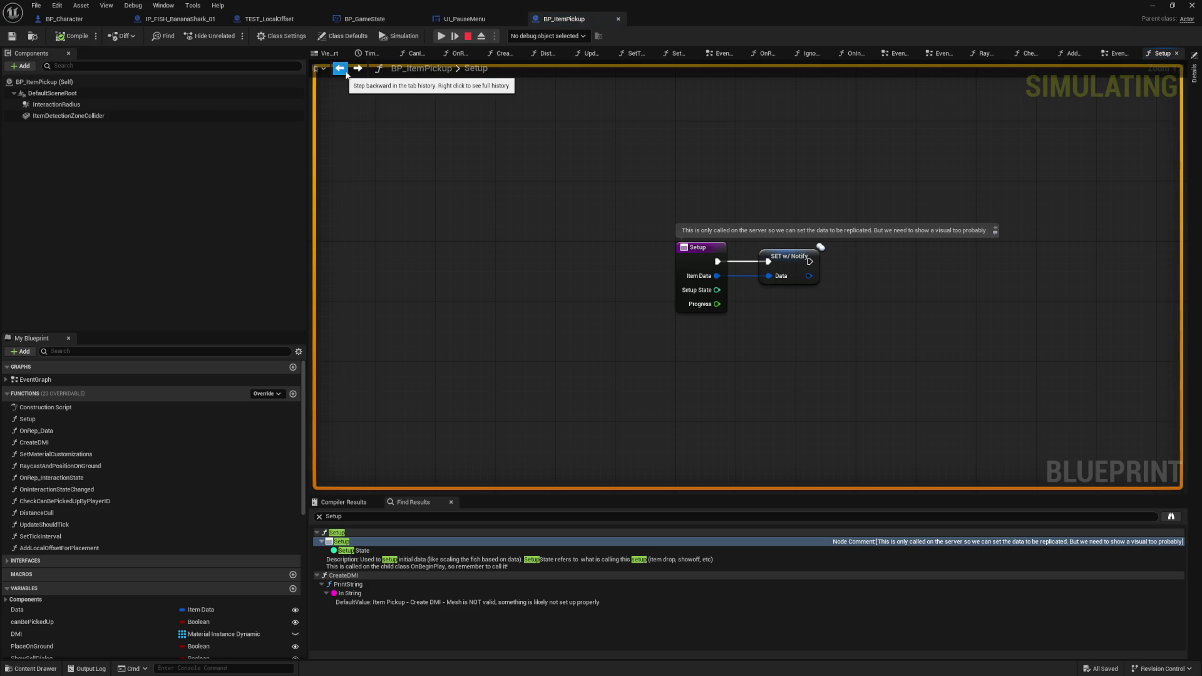
{"action": "left_click", "coordinate": [287, 21]}
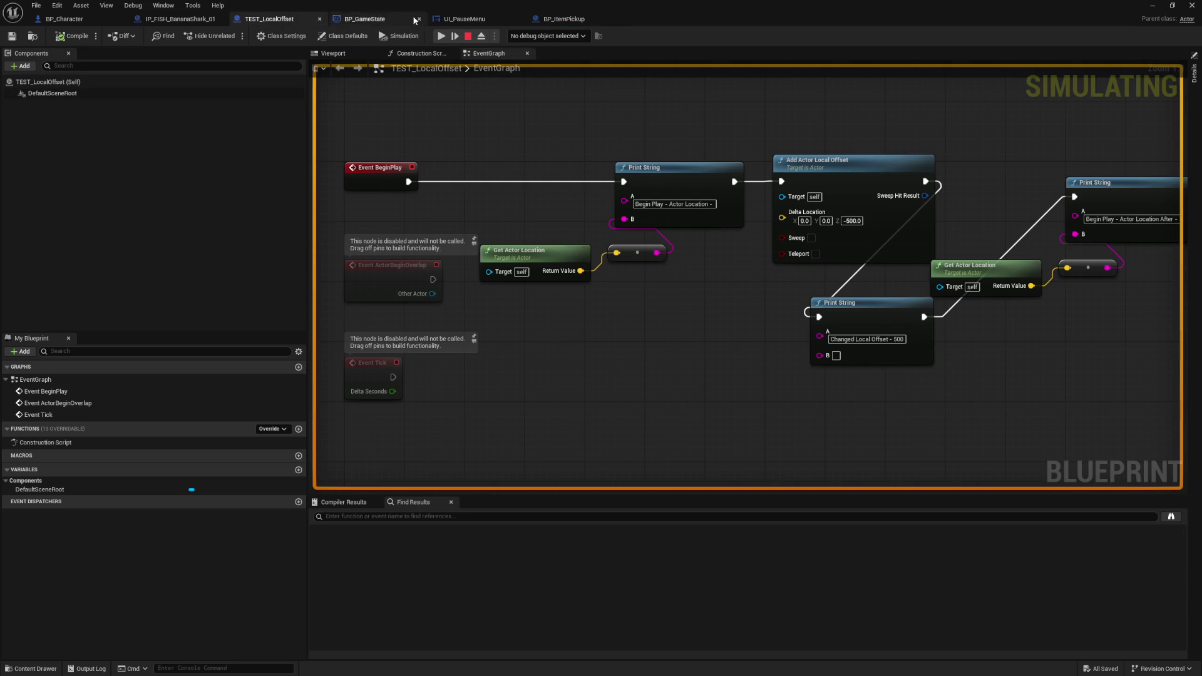
{"action": "left_click", "coordinate": [545, 21]}
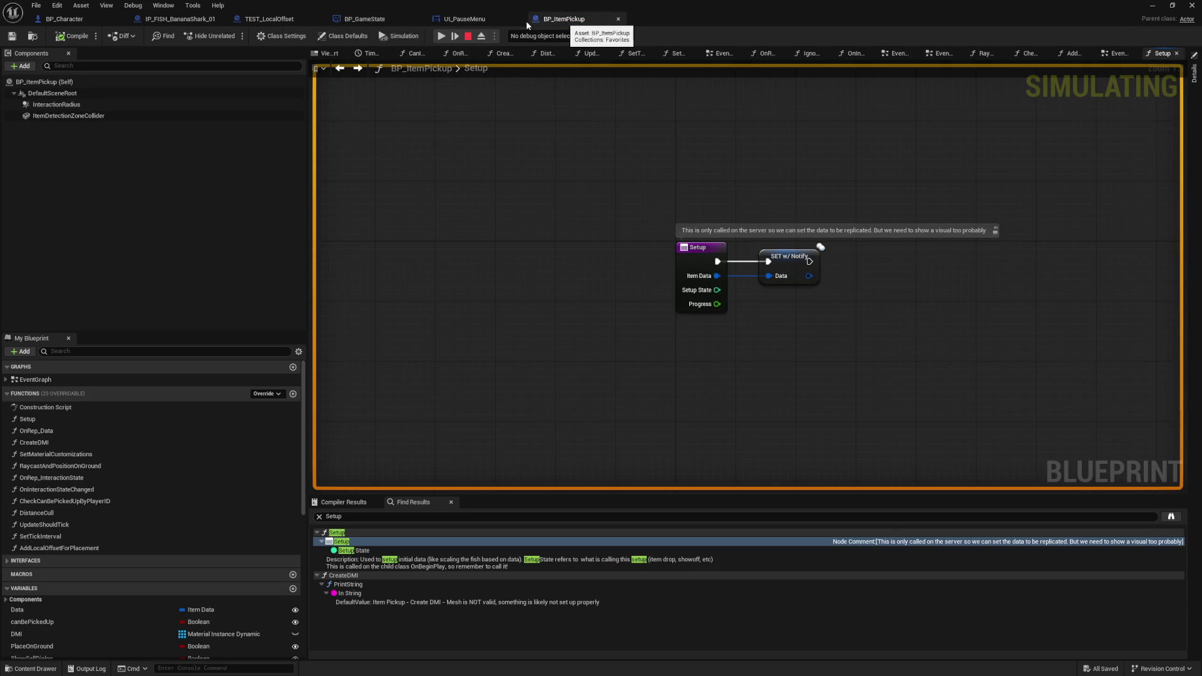
{"action": "left_click", "coordinate": [466, 20]}
{"action": "left_click", "coordinate": [360, 20]}
{"action": "left_click", "coordinate": [263, 20]}
{"action": "left_click", "coordinate": [179, 20]}
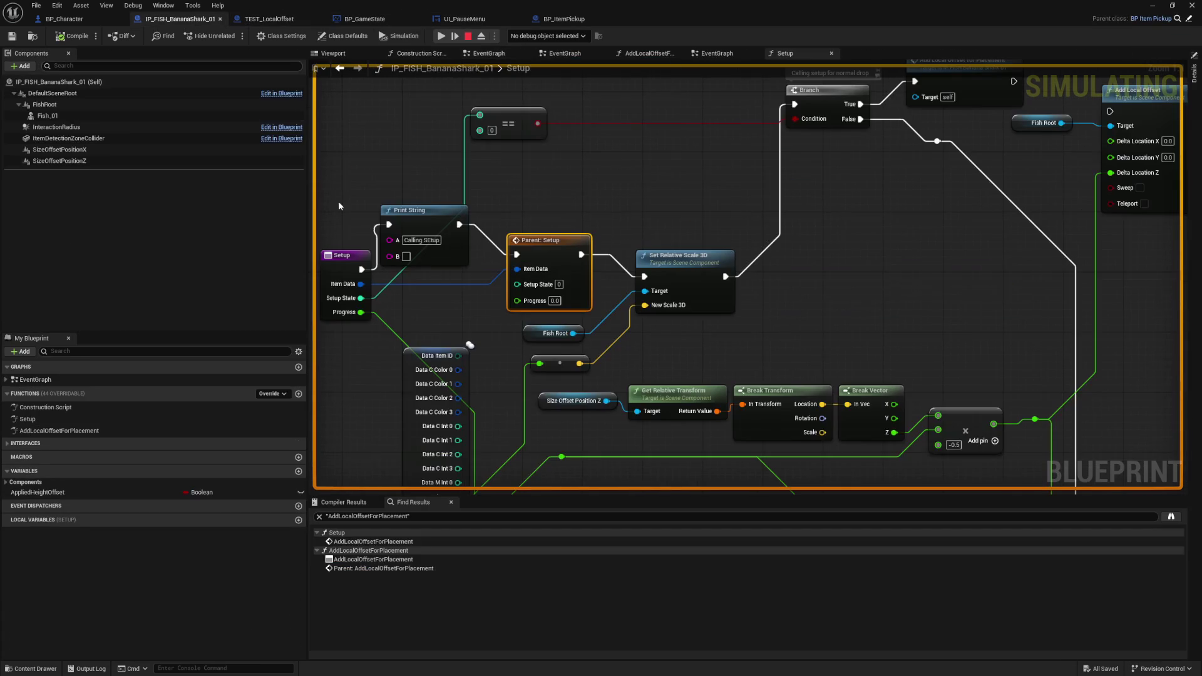
- Move the Banana Shark Setup graph's entry node slightly to the left
{"action": "left_click_drag", "start_coordinate": [609, 206], "coordinate": [636, 196]}
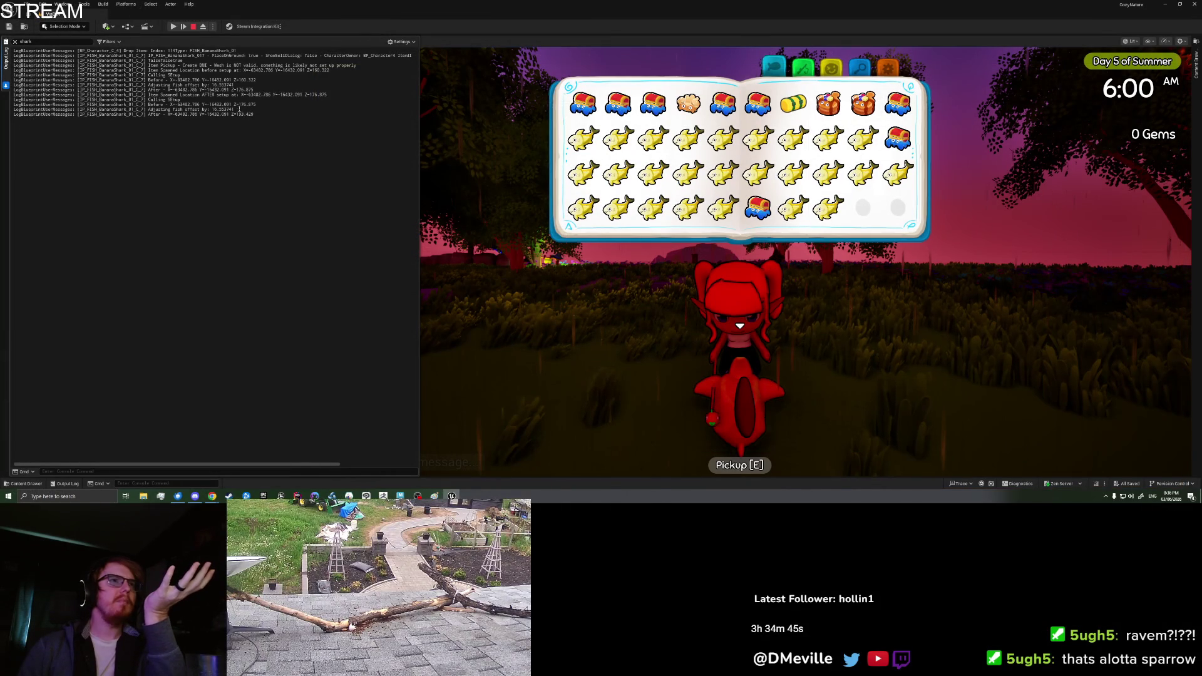
{"action": "left_click_drag", "start_coordinate": [239, 81], "coordinate": [257, 80]}
{"action": "left_click", "coordinate": [234, 119]}
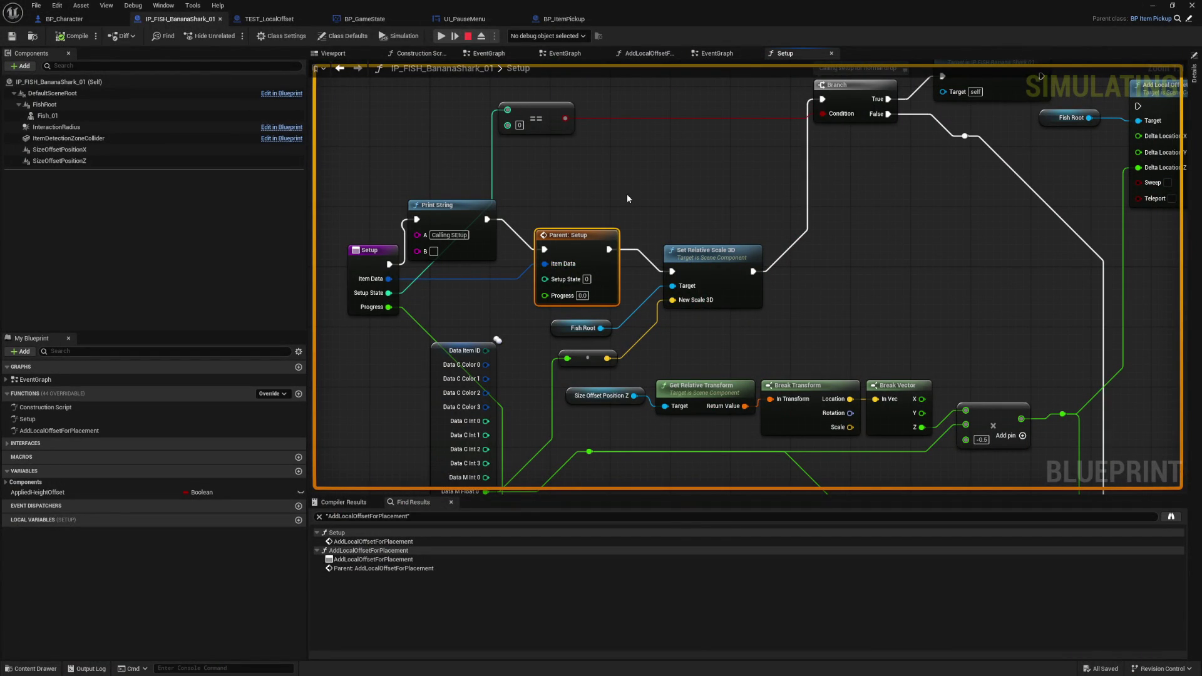
{"action": "mouse_move", "coordinate": [626, 198]}
{"action": "left_mouse_down"}
{"action": "mouse_move", "coordinate": [640, 116]}
{"action": "mouse_move", "coordinate": [674, 53]}
{"action": "mouse_move", "coordinate": [659, 231]}
{"action": "left_mouse_up"}
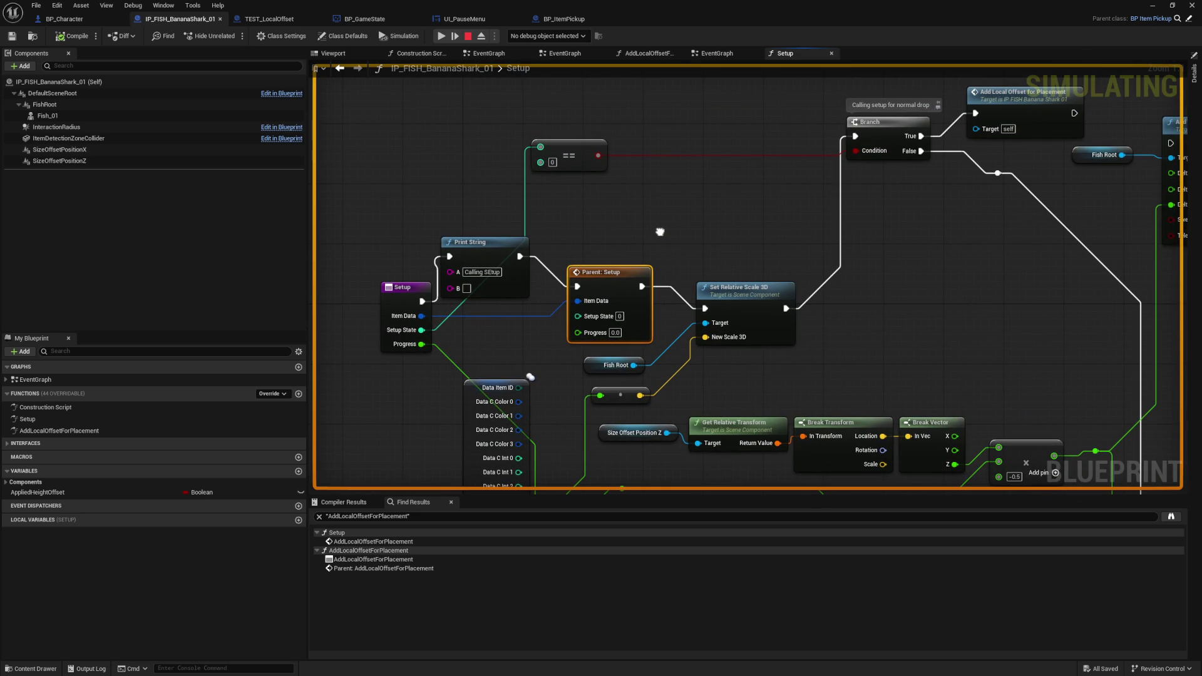
{"action": "left_click", "coordinate": [390, 305]}
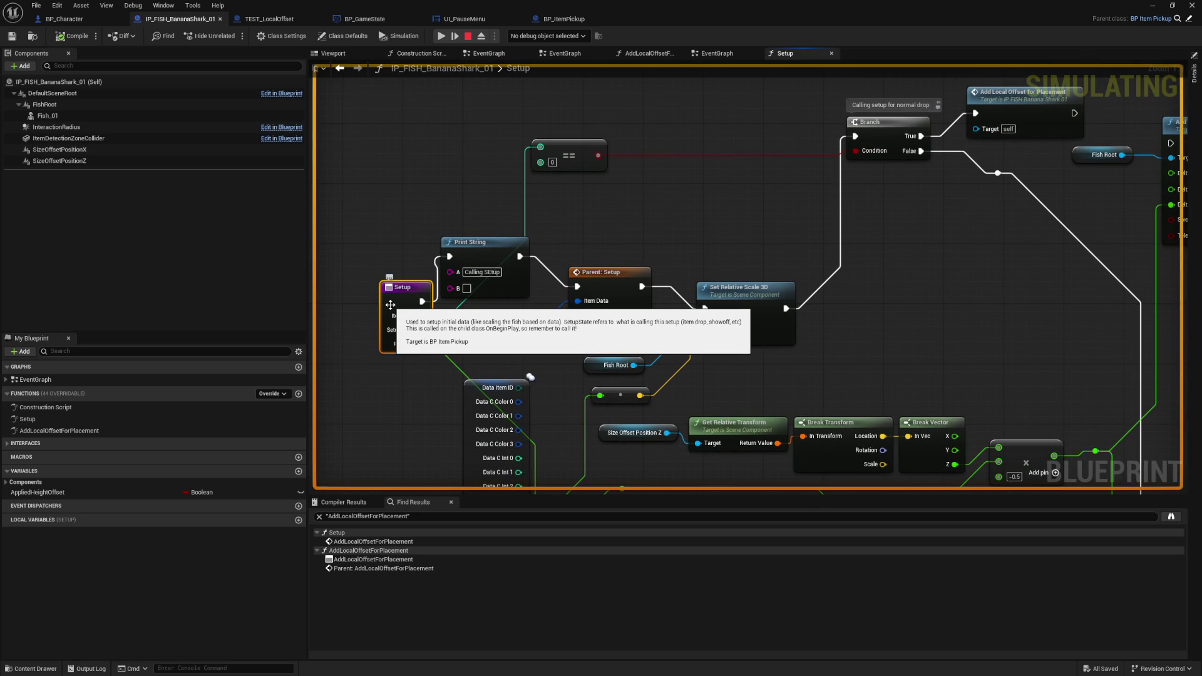
{"action": "left_click_drag", "start_coordinate": [390, 305], "coordinate": [367, 298]}
{"action": "mouse_move", "coordinate": [741, 244]}
{"action": "left_mouse_down"}
{"action": "mouse_move", "coordinate": [707, 193]}
{"action": "mouse_move", "coordinate": [698, 305]}
{"action": "mouse_move", "coordinate": [676, 286]}
{"action": "mouse_move", "coordinate": [781, 244]}
{"action": "left_mouse_up"}
{"action": "left_click", "coordinate": [631, 214]}
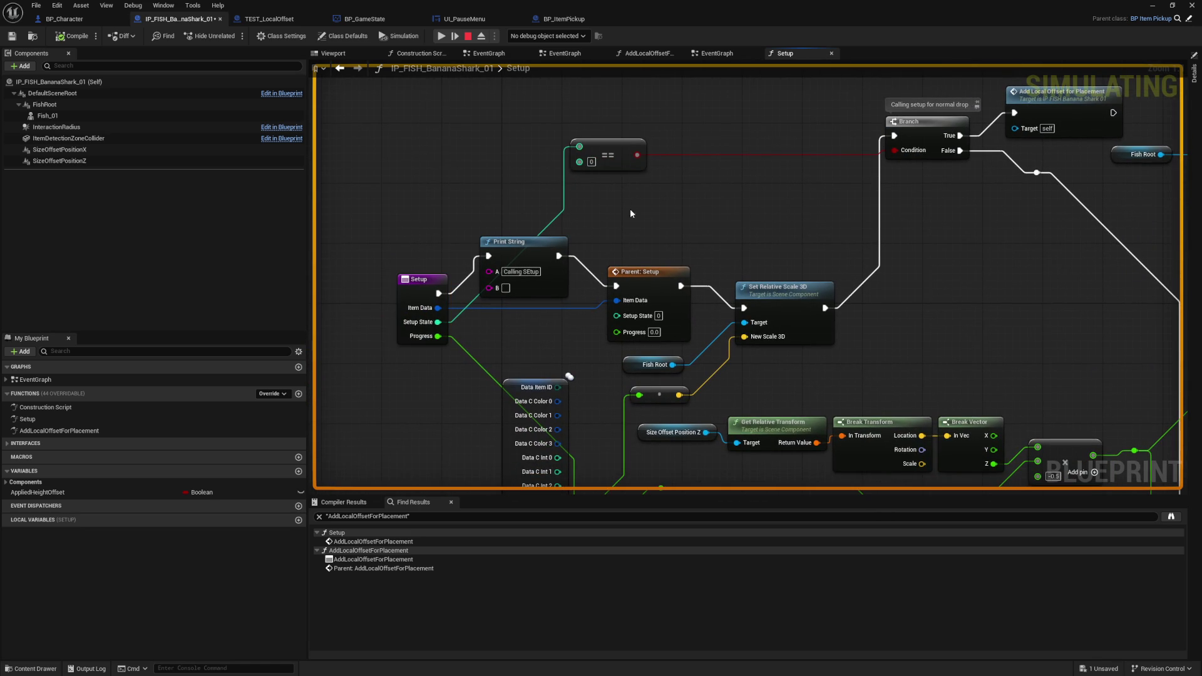
- Stop the simulation and inspect the AppliedHeightOffset variable's options
{"action": "left_click", "coordinate": [468, 37]}
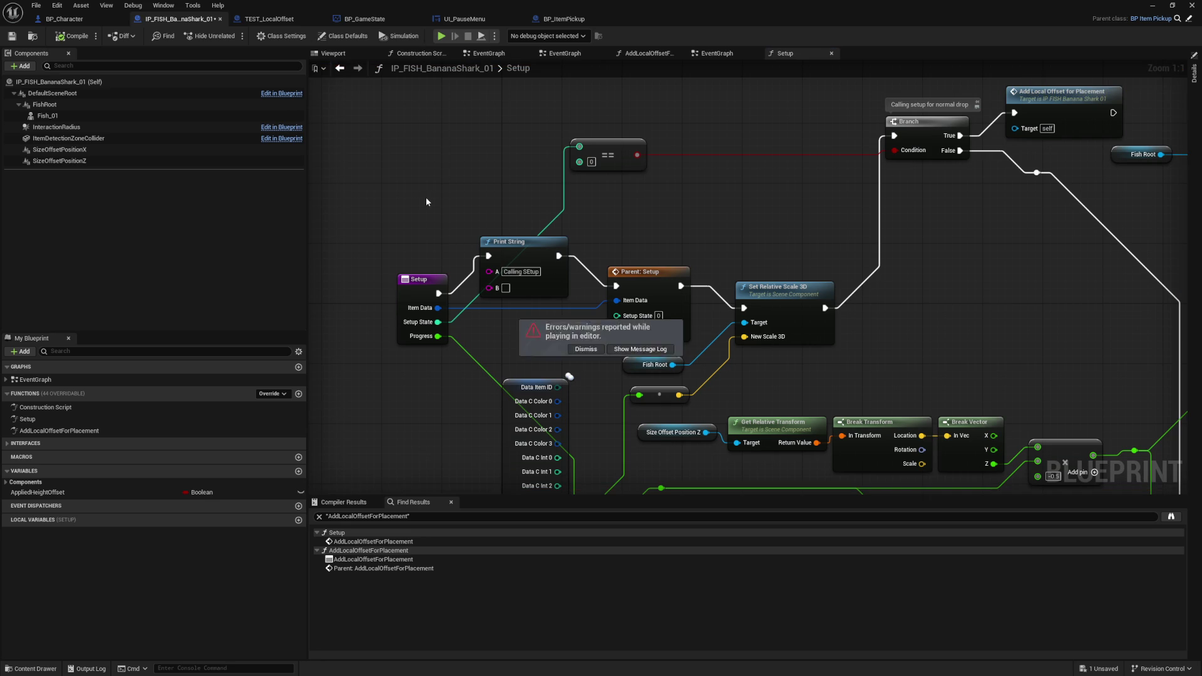
{"action": "right_click", "coordinate": [84, 492]}
{"action": "mouse_move", "coordinate": [151, 531]}
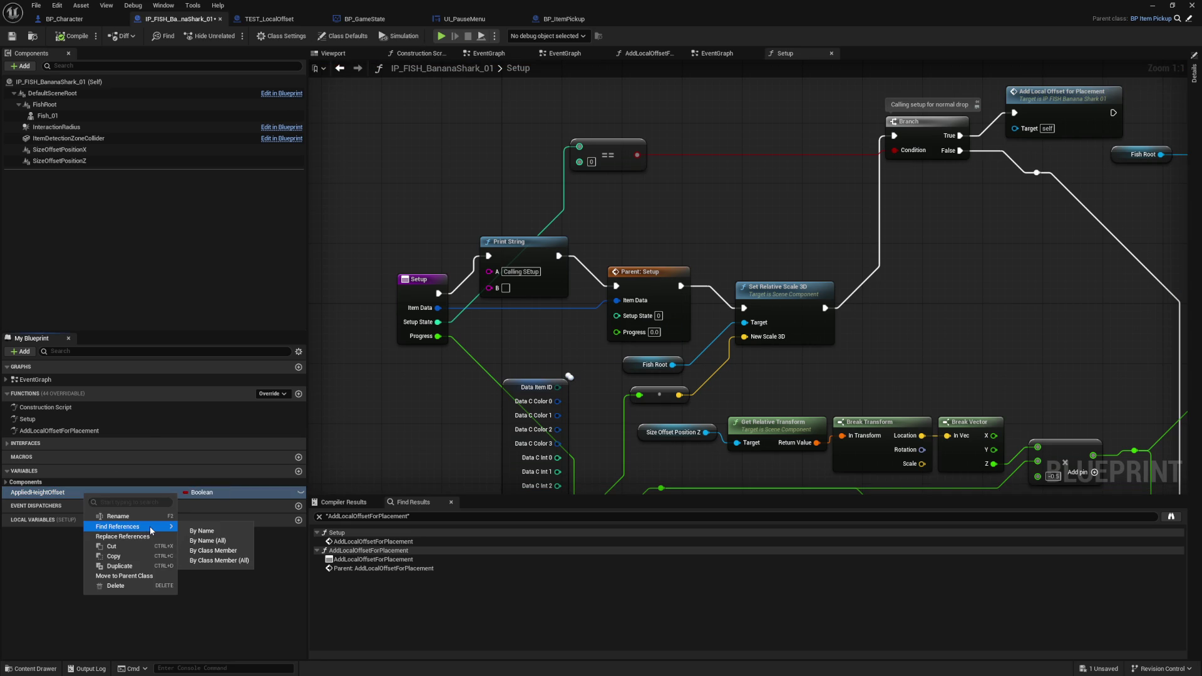
{"action": "left_click", "coordinate": [419, 415]}
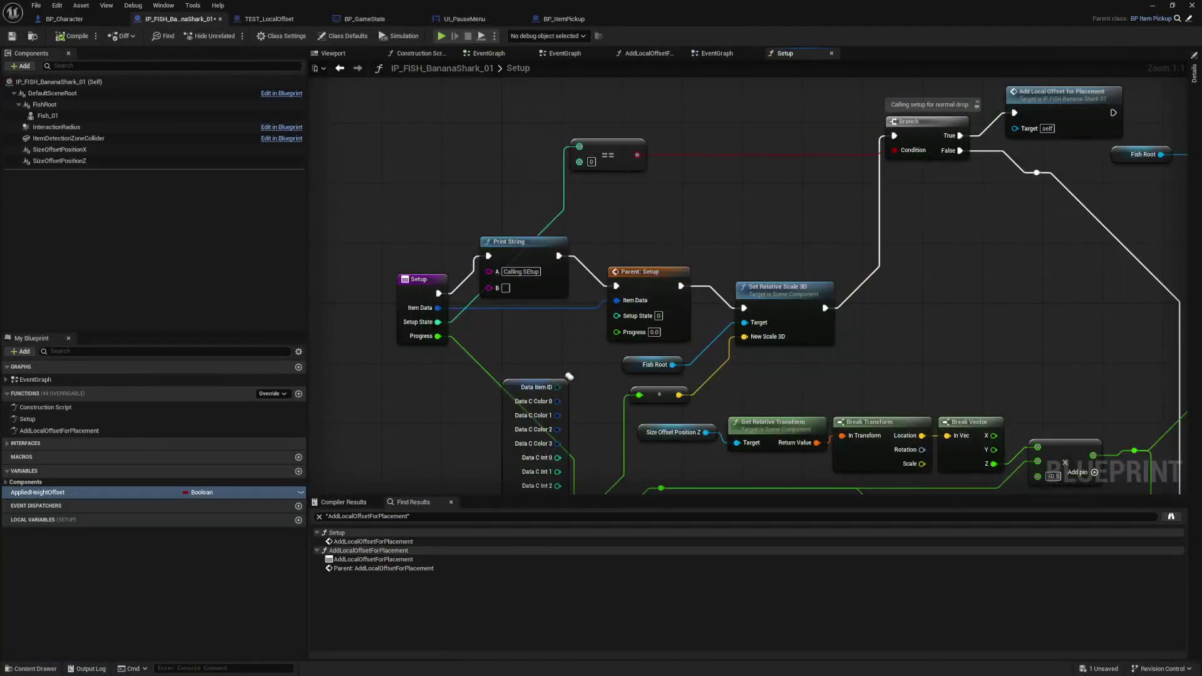
- In AddLocalOffsetForPlacement, route the function start into a Branch on Get Applied Height Offset
{"action": "double_click", "coordinate": [684, 141]}
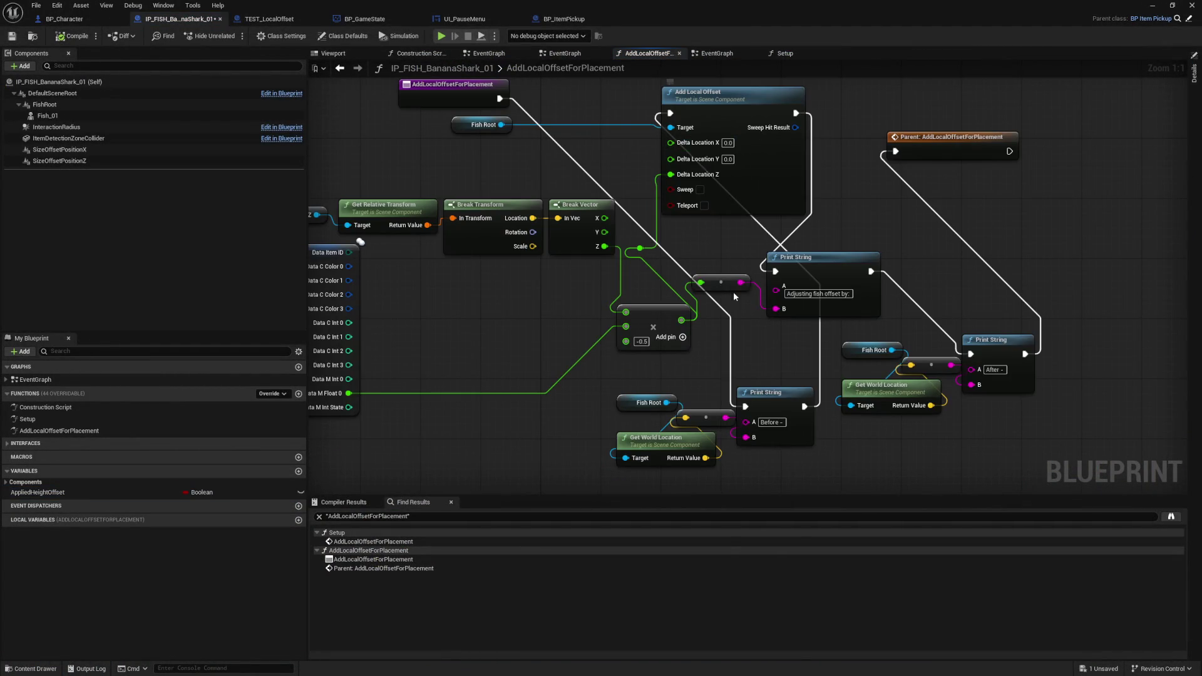
{"action": "mouse_move", "coordinate": [803, 225]}
{"action": "left_mouse_down"}
{"action": "mouse_move", "coordinate": [881, 290]}
{"action": "mouse_move", "coordinate": [908, 196]}
{"action": "mouse_move", "coordinate": [828, 294]}
{"action": "mouse_move", "coordinate": [522, 198]}
{"action": "left_mouse_up"}
{"action": "left_click", "coordinate": [60, 494]}
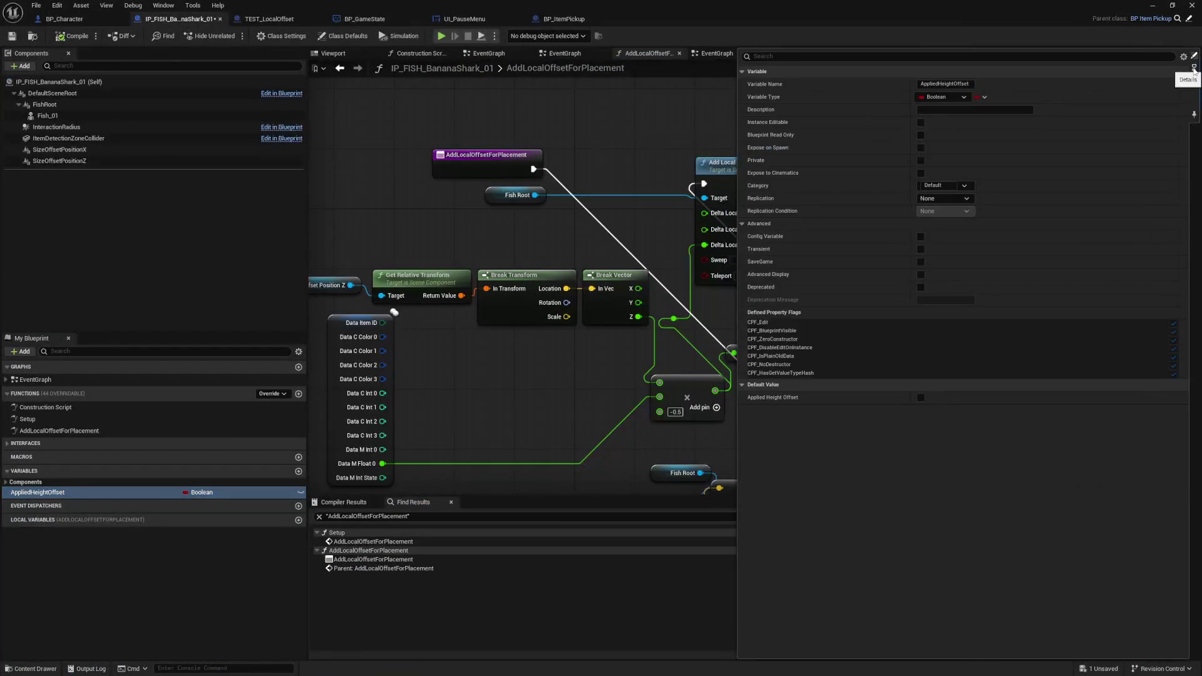
{"action": "mouse_move", "coordinate": [44, 497]}
{"action": "left_mouse_down"}
{"action": "mouse_move", "coordinate": [577, 115]}
{"action": "mouse_move", "coordinate": [479, 120]}
{"action": "left_mouse_up"}
{"action": "left_click", "coordinate": [601, 129]}
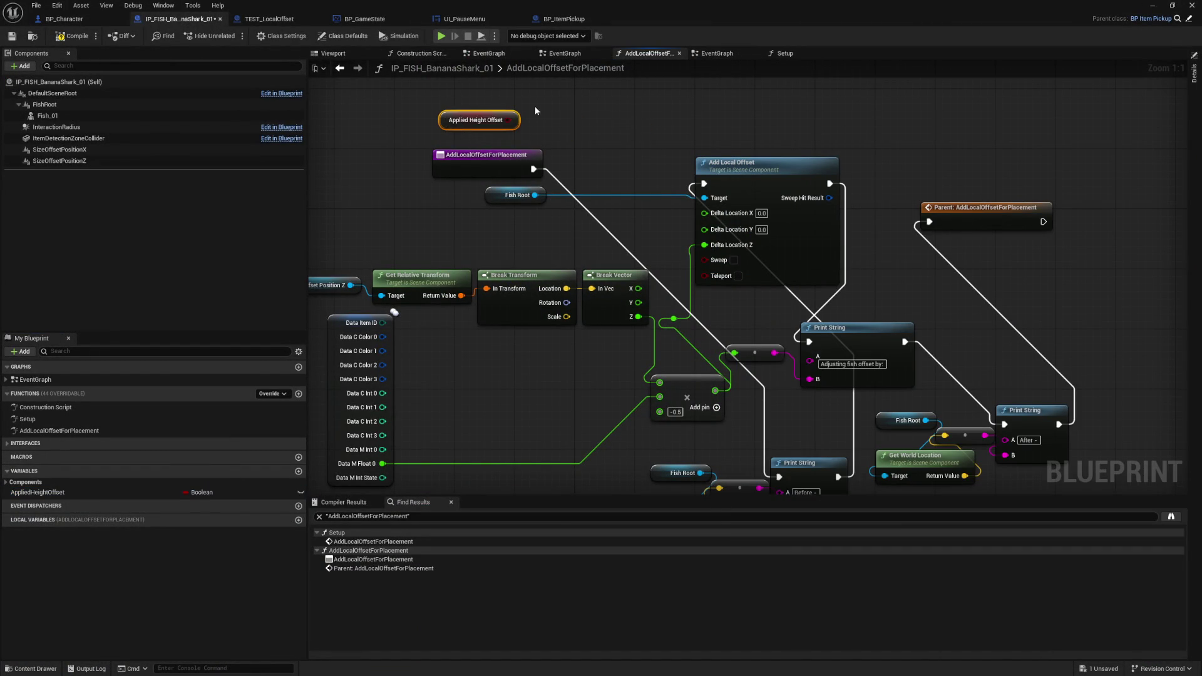
{"action": "left_click_drag", "start_coordinate": [418, 169], "coordinate": [467, 153]}
{"action": "type", "text": "branch"}
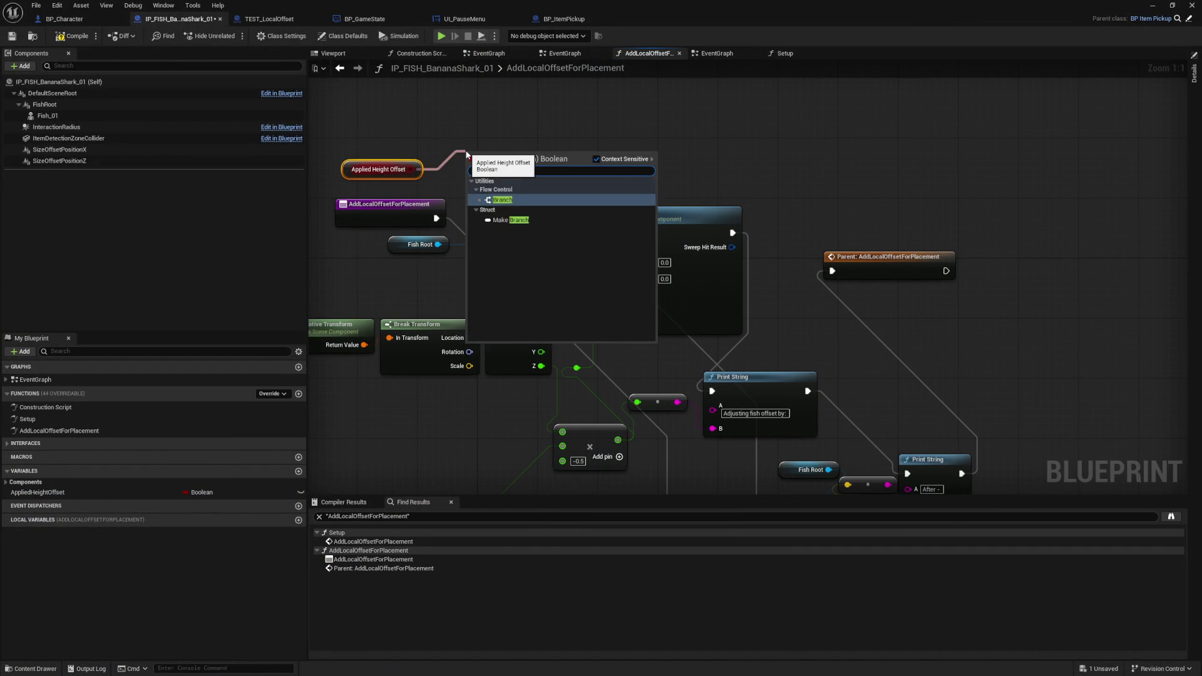
{"action": "key", "text": "Return"}
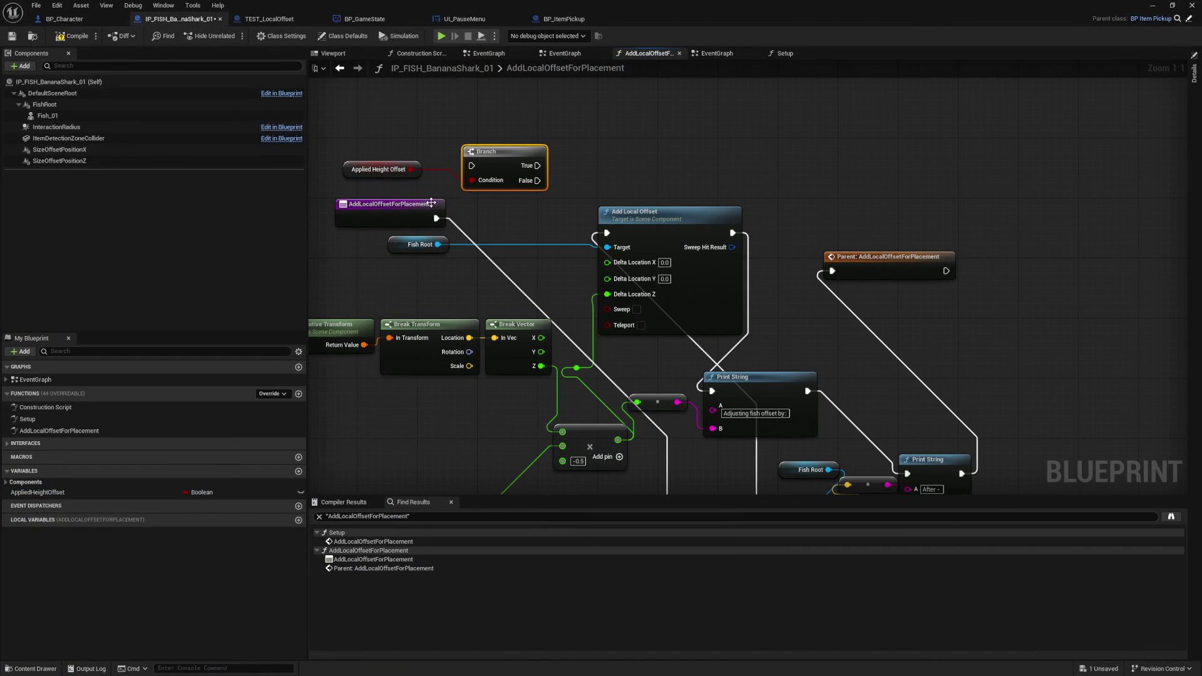
{"action": "left_click_drag", "start_coordinate": [447, 217], "coordinate": [471, 165]}
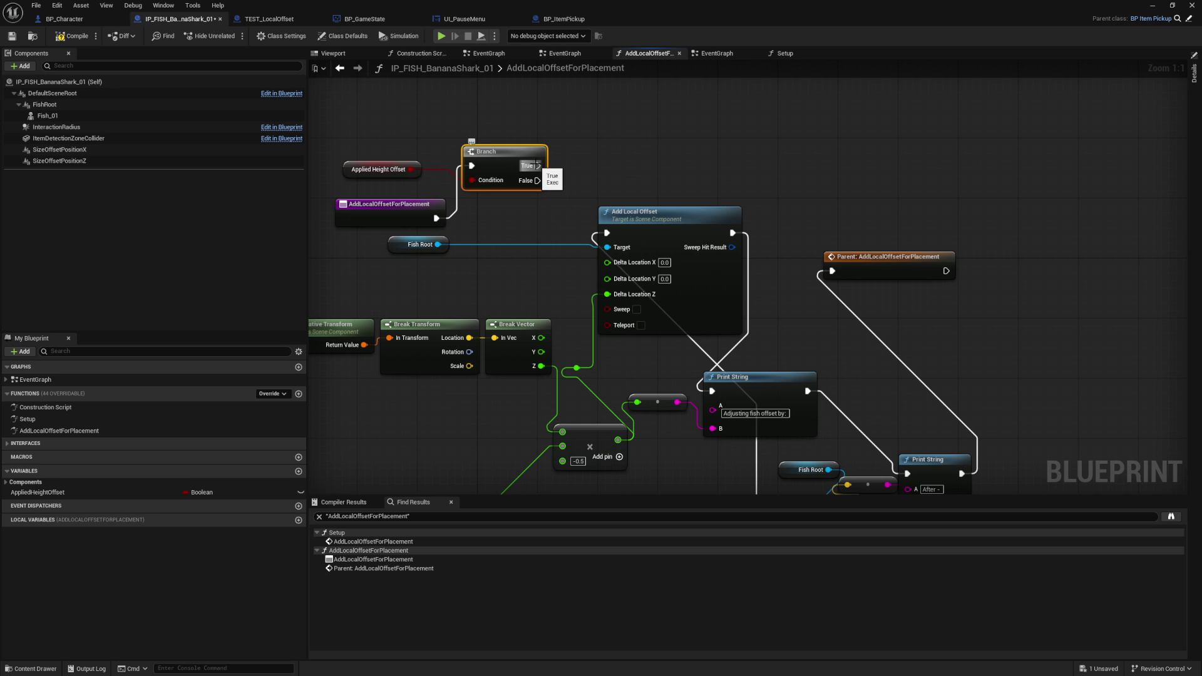
{"action": "left_click_drag", "start_coordinate": [339, 142], "coordinate": [402, 178]}
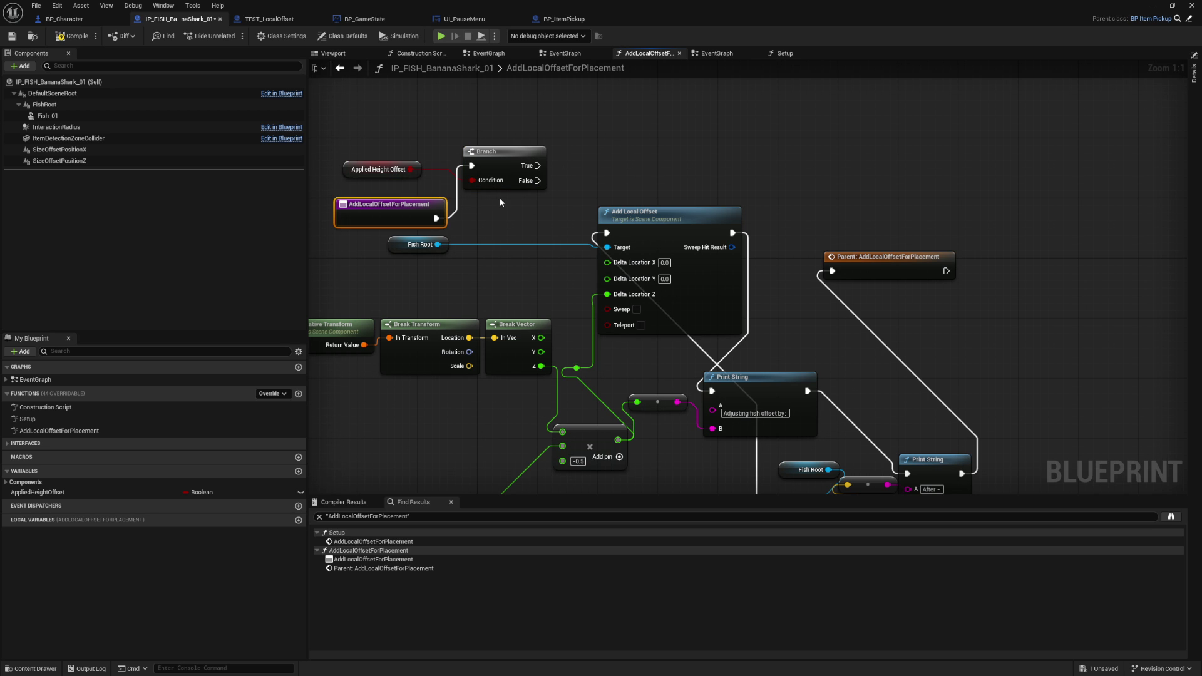
{"action": "left_click", "coordinate": [361, 191]}
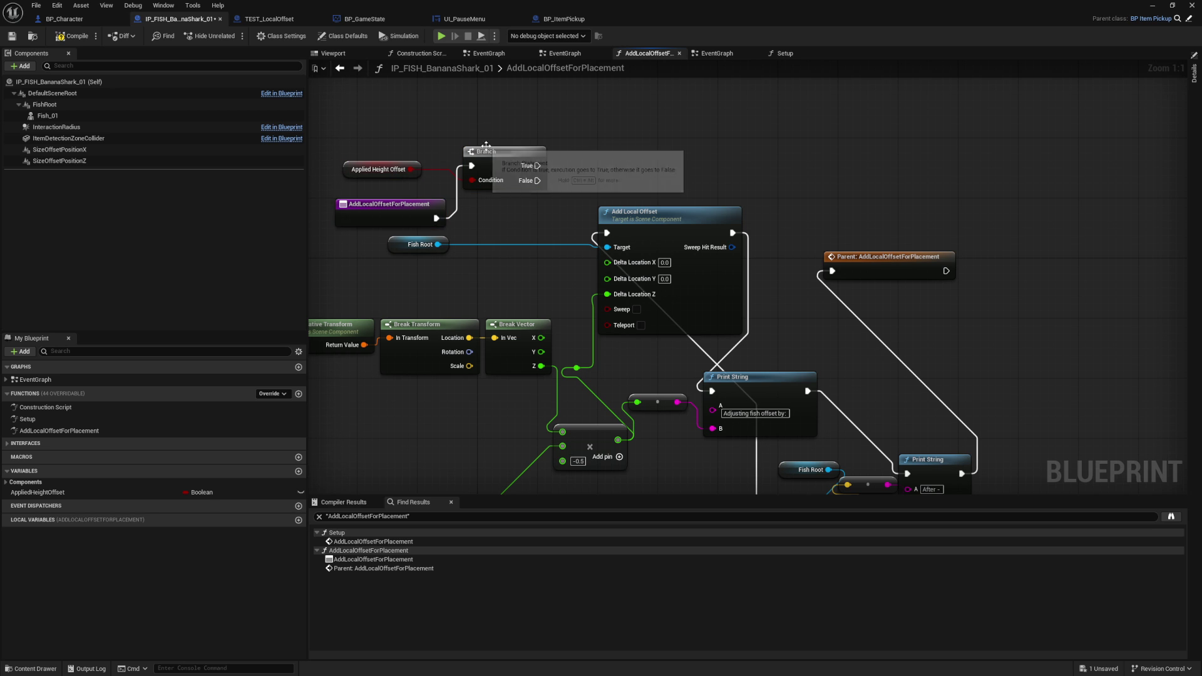
- Wire the Branch's False output to Add Local Offset so the offset applies only when unset
{"action": "left_click_drag", "start_coordinate": [537, 185], "coordinate": [602, 230]}
{"action": "left_click_drag", "start_coordinate": [531, 220], "coordinate": [607, 233]}
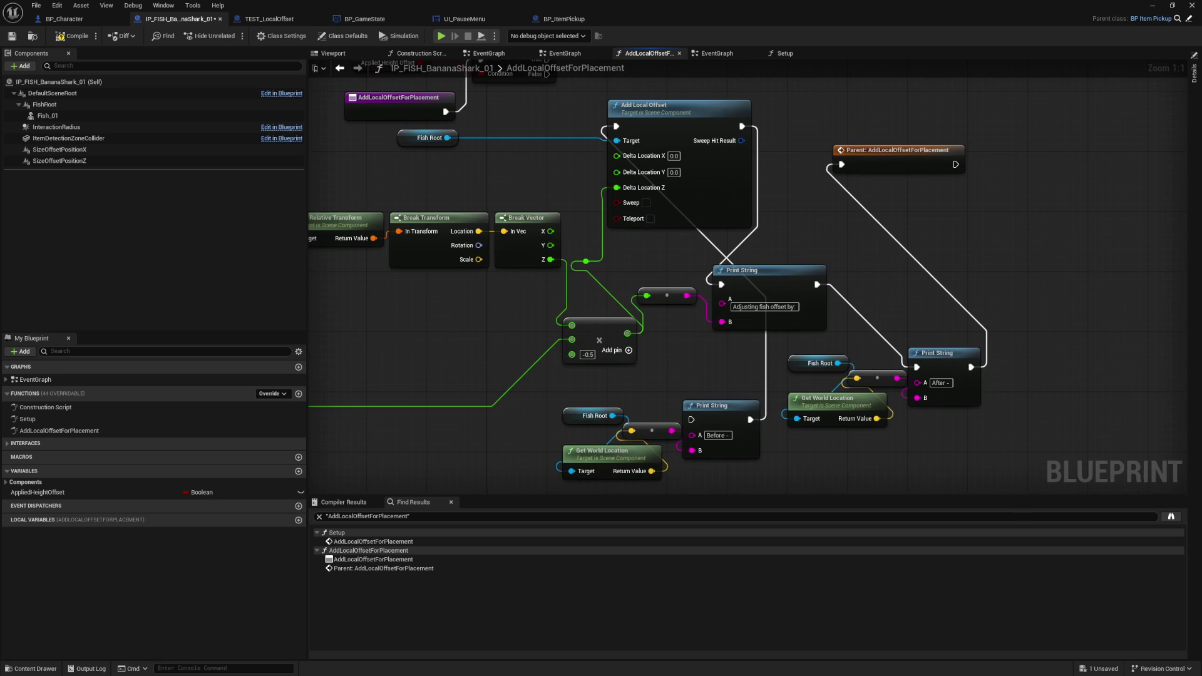
{"action": "mouse_move", "coordinate": [543, 93]}
{"action": "left_mouse_down"}
{"action": "mouse_move", "coordinate": [684, 488]}
{"action": "mouse_move", "coordinate": [688, 440]}
{"action": "left_mouse_up"}
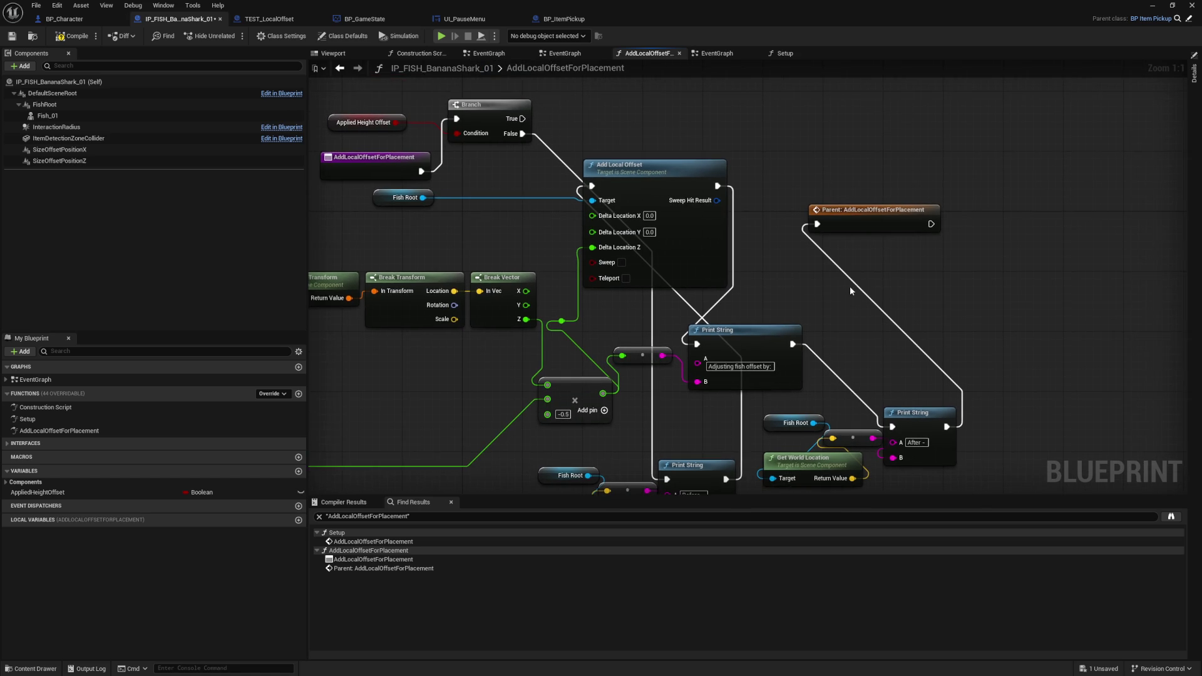
- Insert a SET Applied Height Offset node between the last Print String and the parent call
{"action": "left_click_drag", "start_coordinate": [814, 191], "coordinate": [911, 180]}
{"action": "mouse_move", "coordinate": [38, 492]}
{"action": "left_mouse_down"}
{"action": "mouse_move", "coordinate": [376, 432]}
{"action": "mouse_move", "coordinate": [754, 243]}
{"action": "left_mouse_up"}
{"action": "left_click", "coordinate": [779, 262]}
{"action": "left_click_drag", "start_coordinate": [882, 404], "coordinate": [754, 239]}
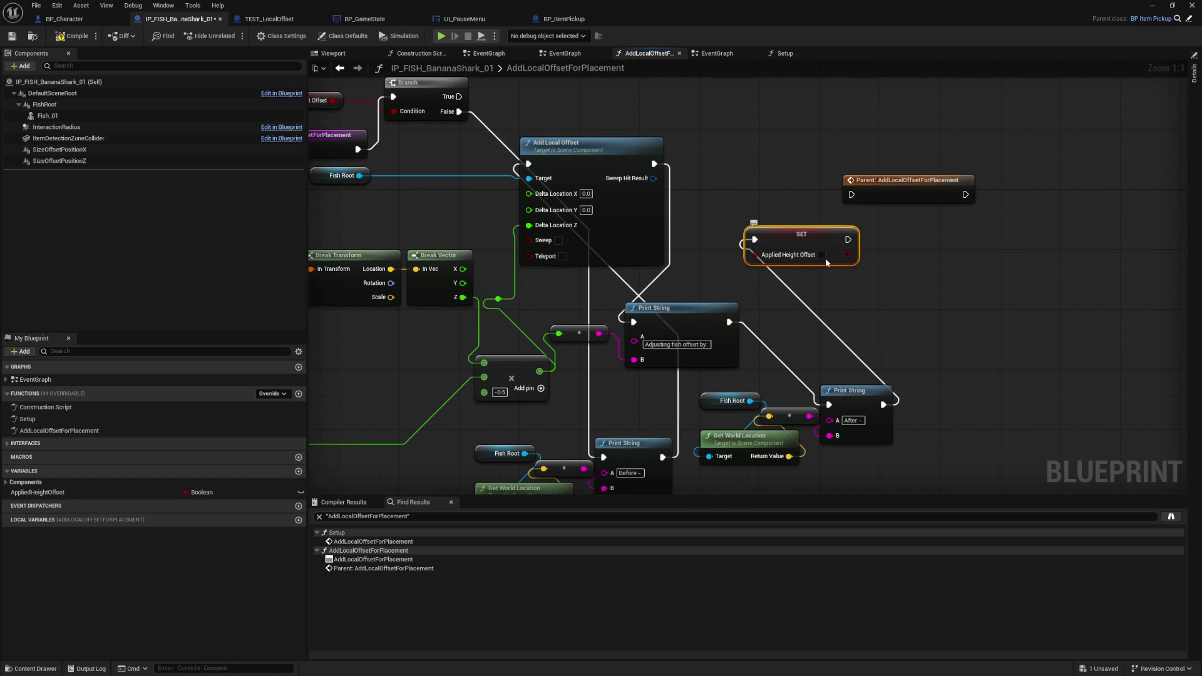
{"action": "left_click_drag", "start_coordinate": [852, 238], "coordinate": [851, 194]}
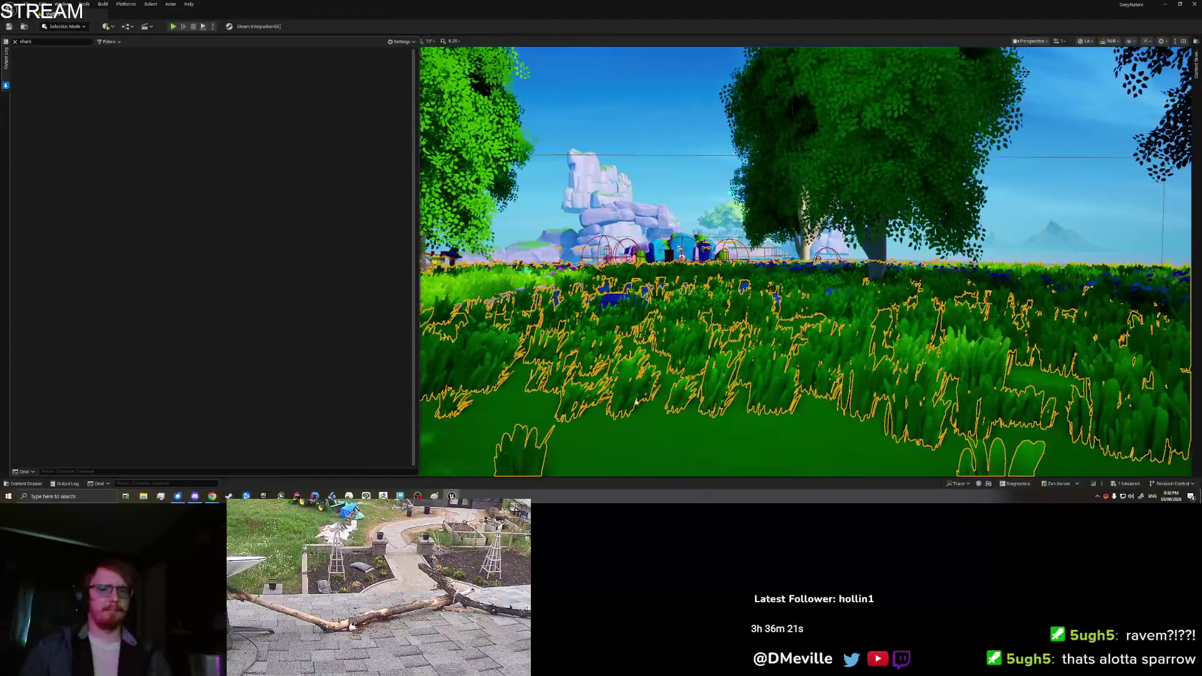
- Play in editor, clear the Output Log, and drop a Banana Shark from the collection book
{"action": "key", "text": "alt+p"}
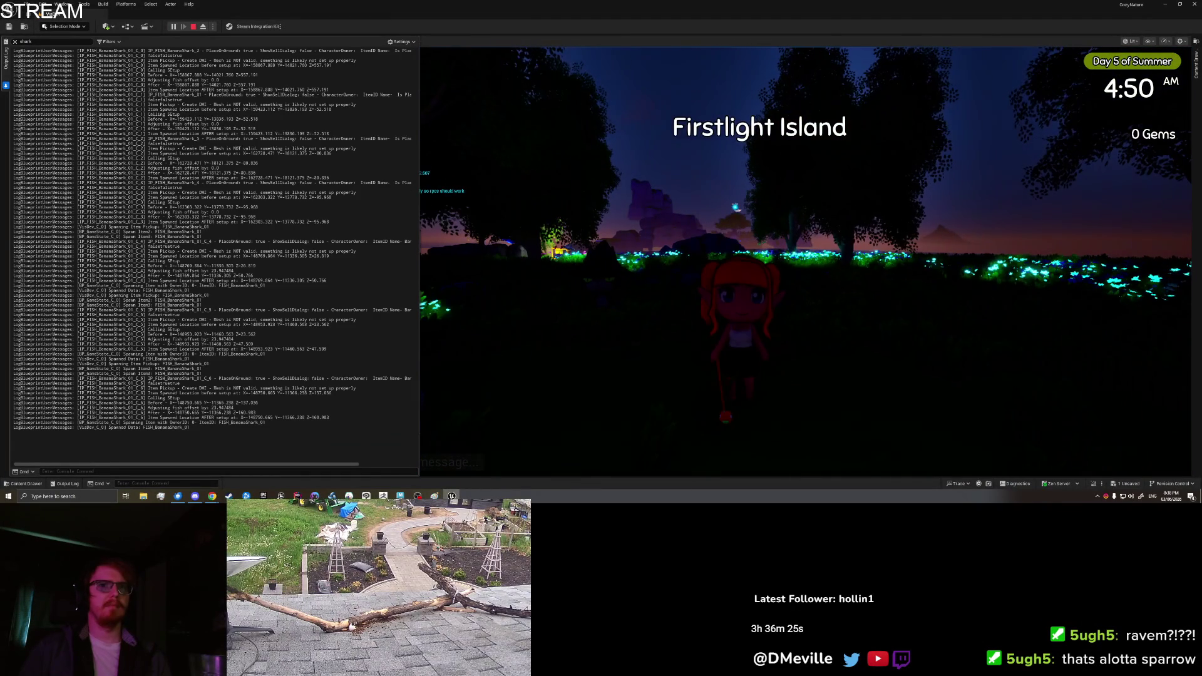
{"action": "right_click", "coordinate": [194, 299]}
{"action": "left_click", "coordinate": [225, 328]}
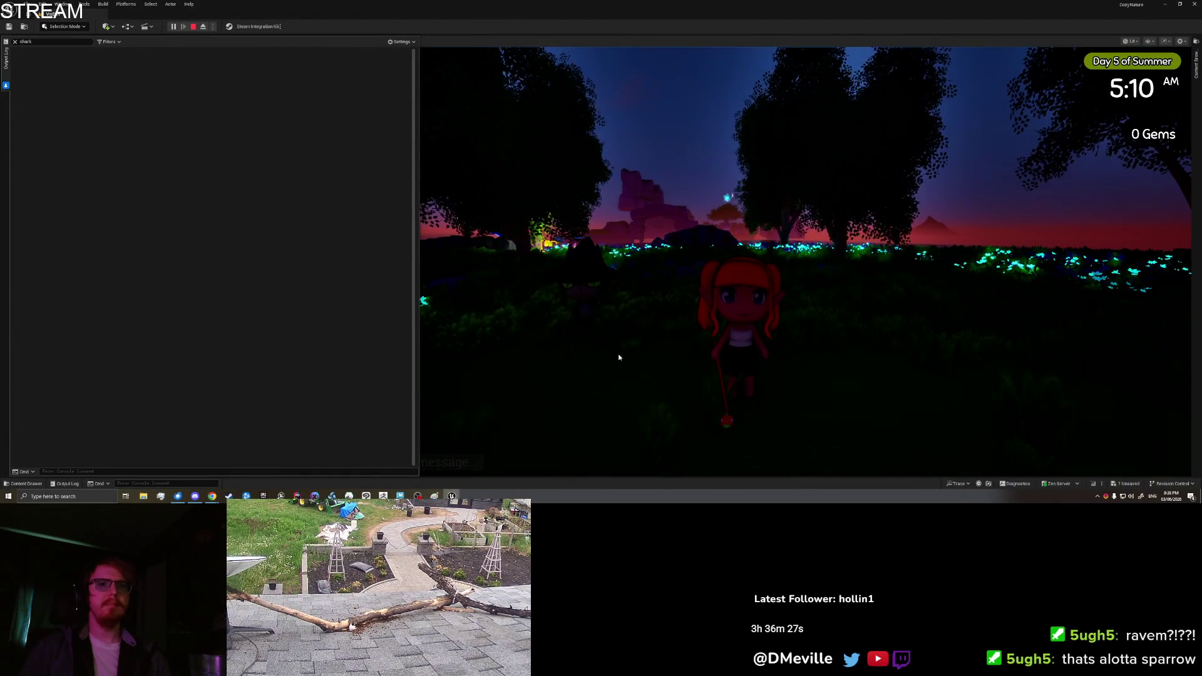
{"action": "key", "text": "Tab"}
{"action": "left_click", "coordinate": [863, 207]}
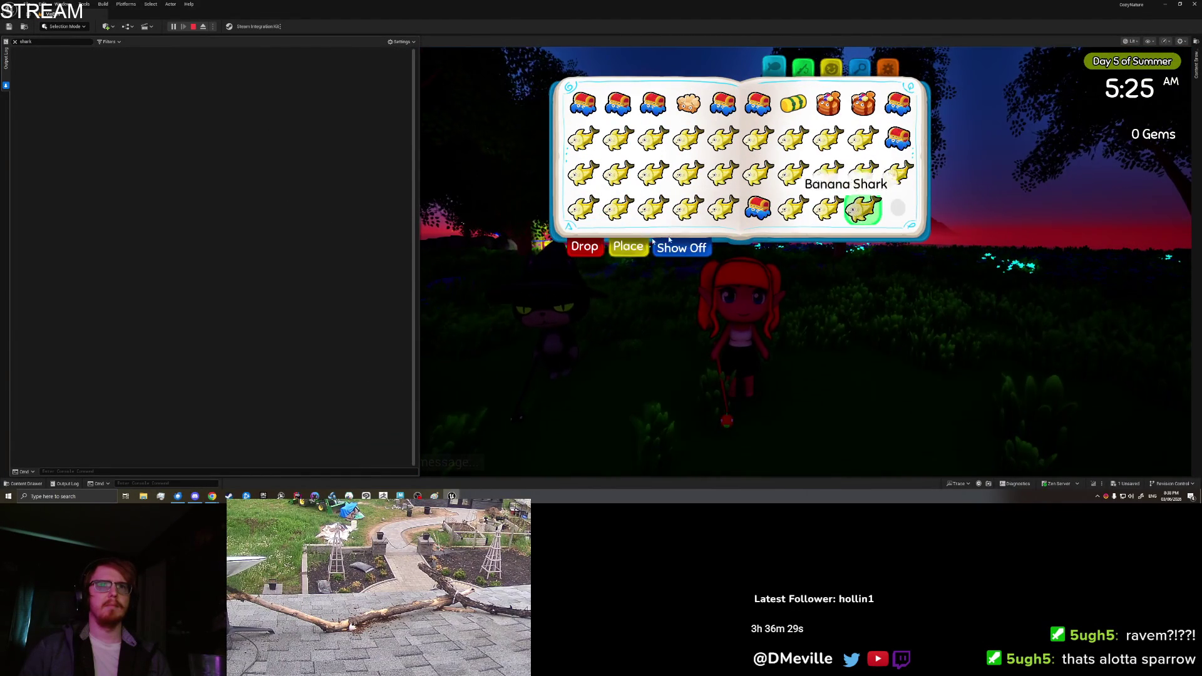
{"action": "left_click", "coordinate": [588, 246]}
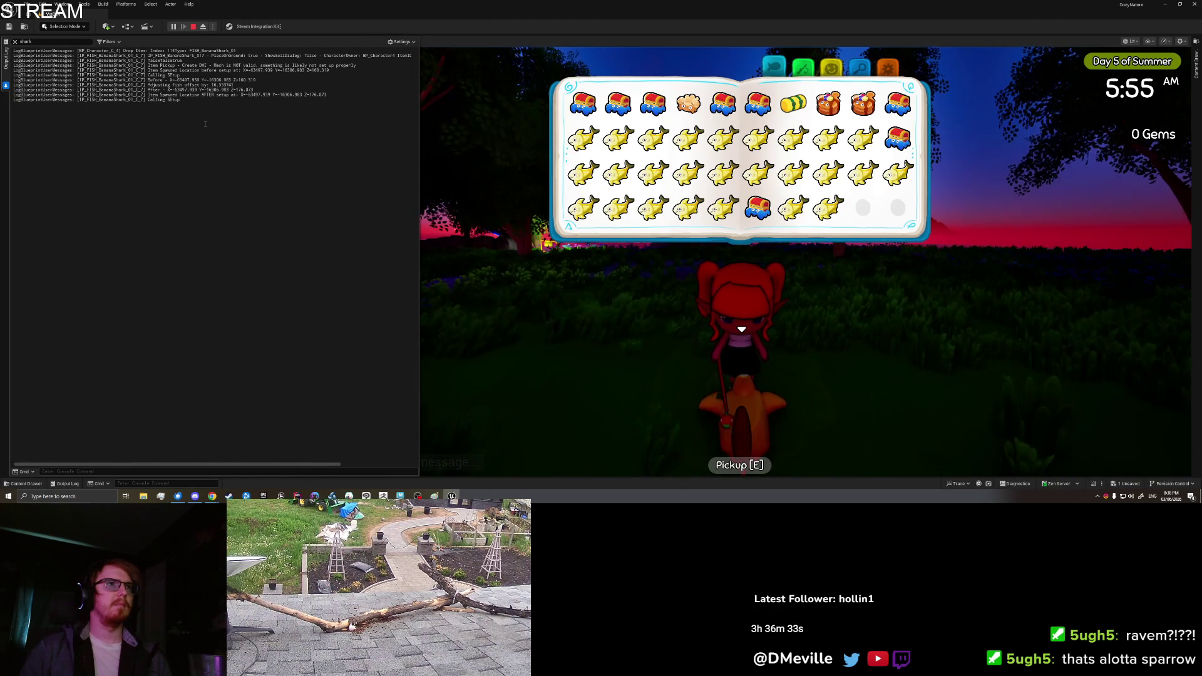
{"action": "mouse_move", "coordinate": [688, 263]}
{"action": "left_mouse_down"}
{"action": "mouse_move", "coordinate": [600, 263]}
{"action": "mouse_move", "coordinate": [676, 262]}
{"action": "left_mouse_up"}
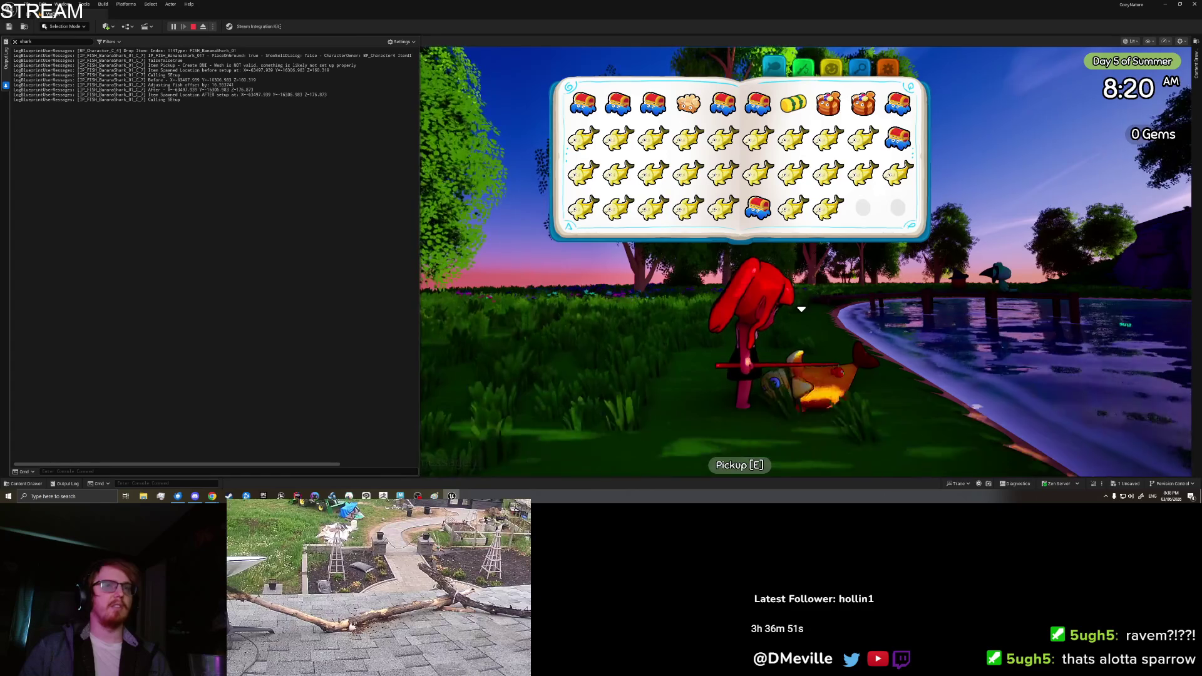
- Save & Quit, replay, walk back to the banana shark and pick it up with E
{"action": "left_click", "coordinate": [896, 71]}
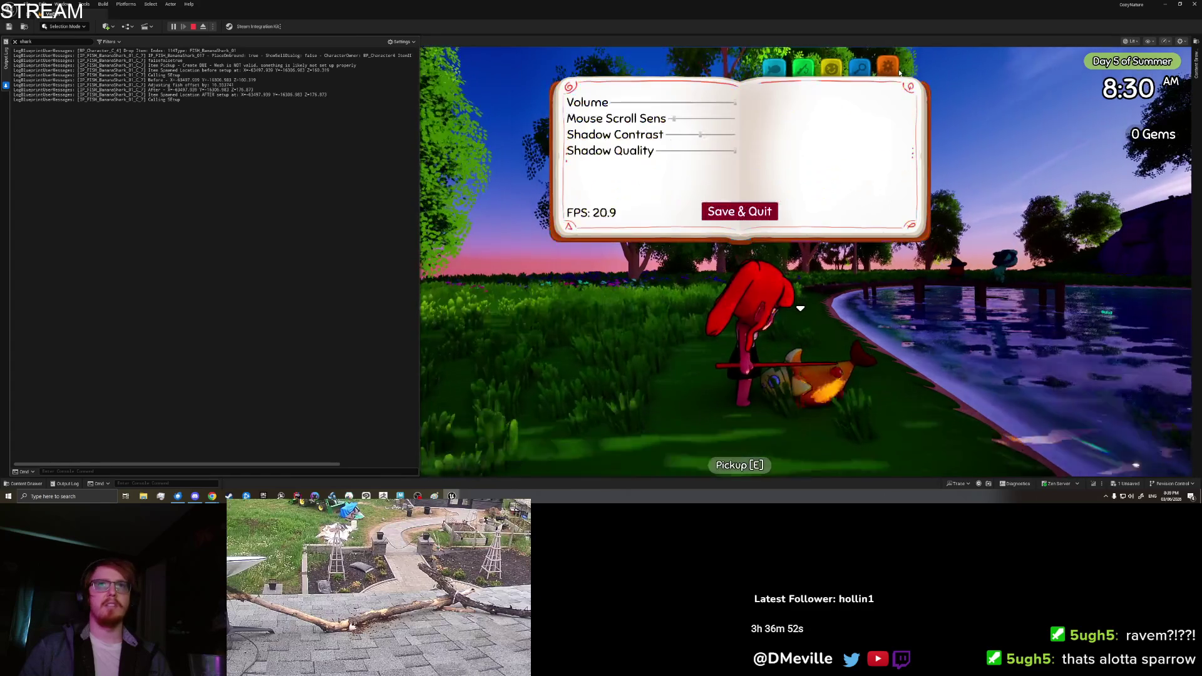
{"action": "left_click", "coordinate": [732, 212]}
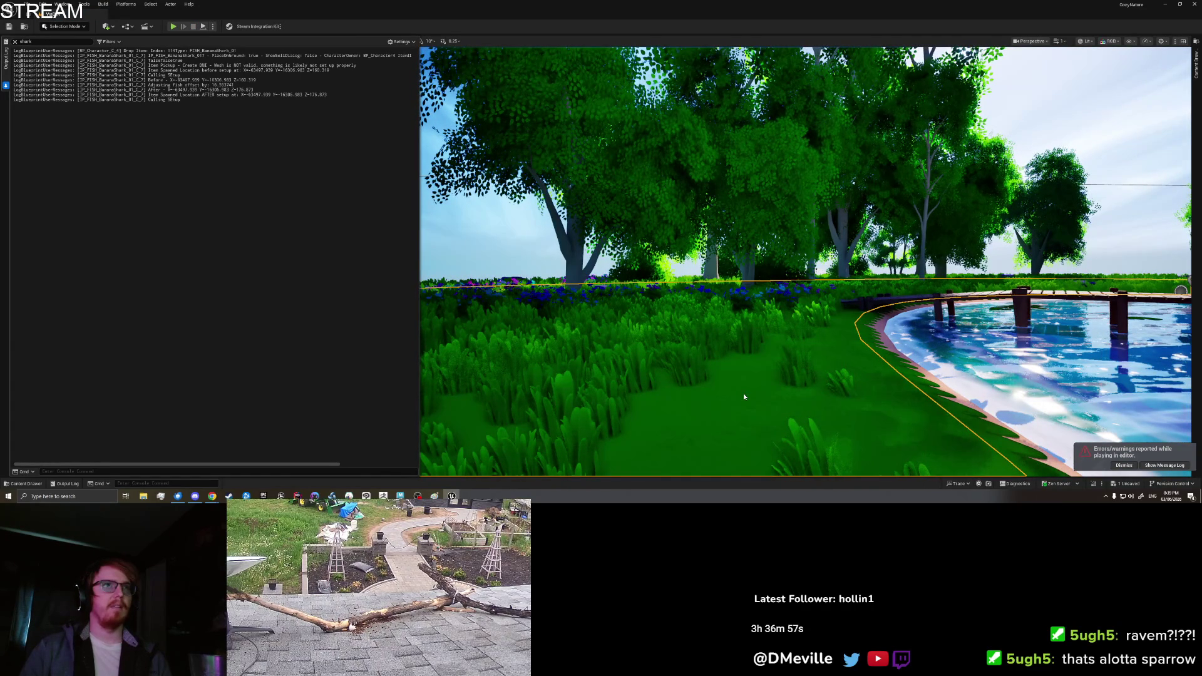
{"action": "key", "text": "alt+p"}
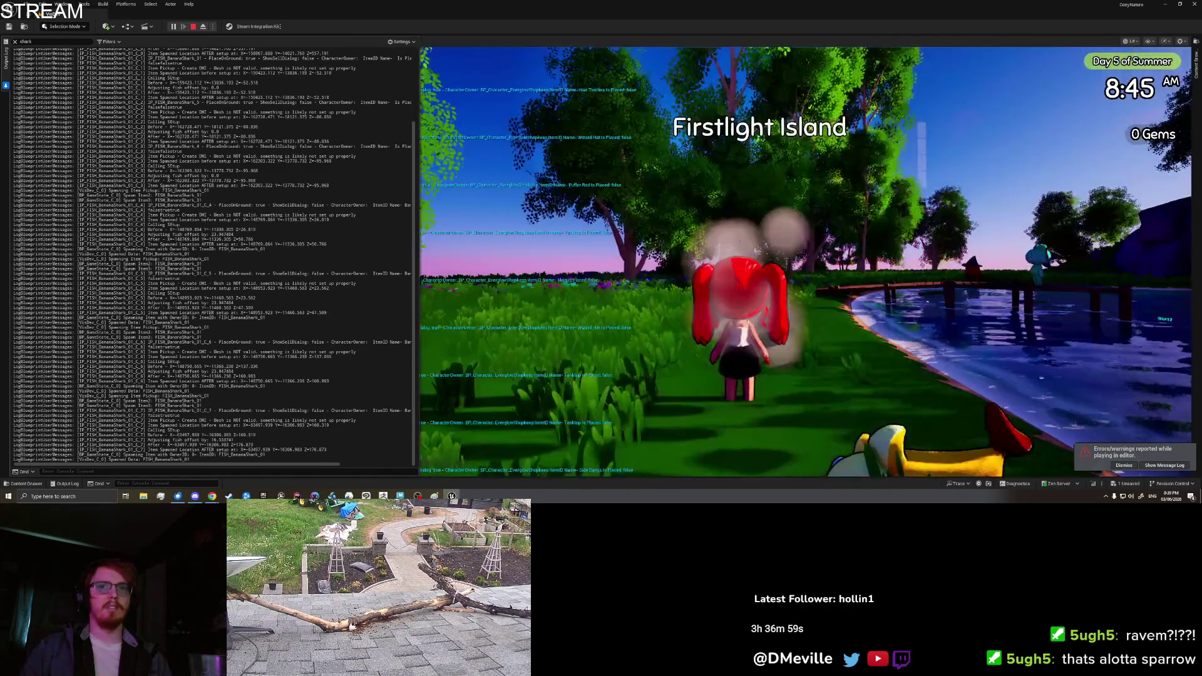
{"action": "key", "text": "s"}
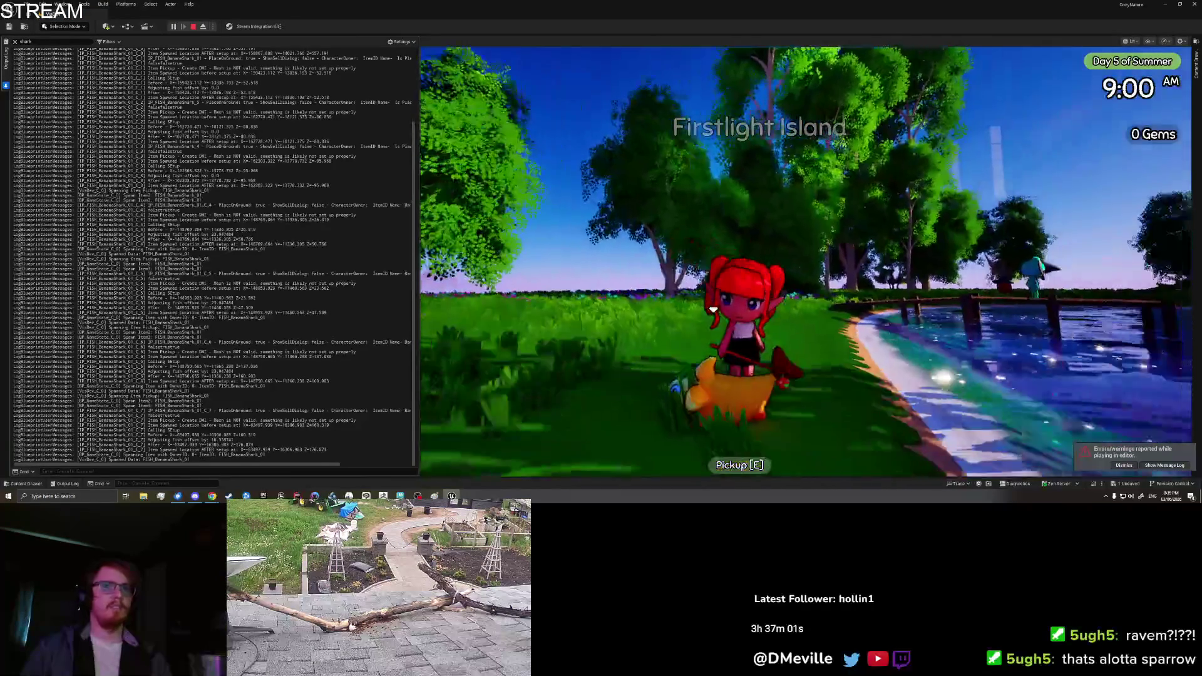
{"action": "key", "text": "alt+Tab"}
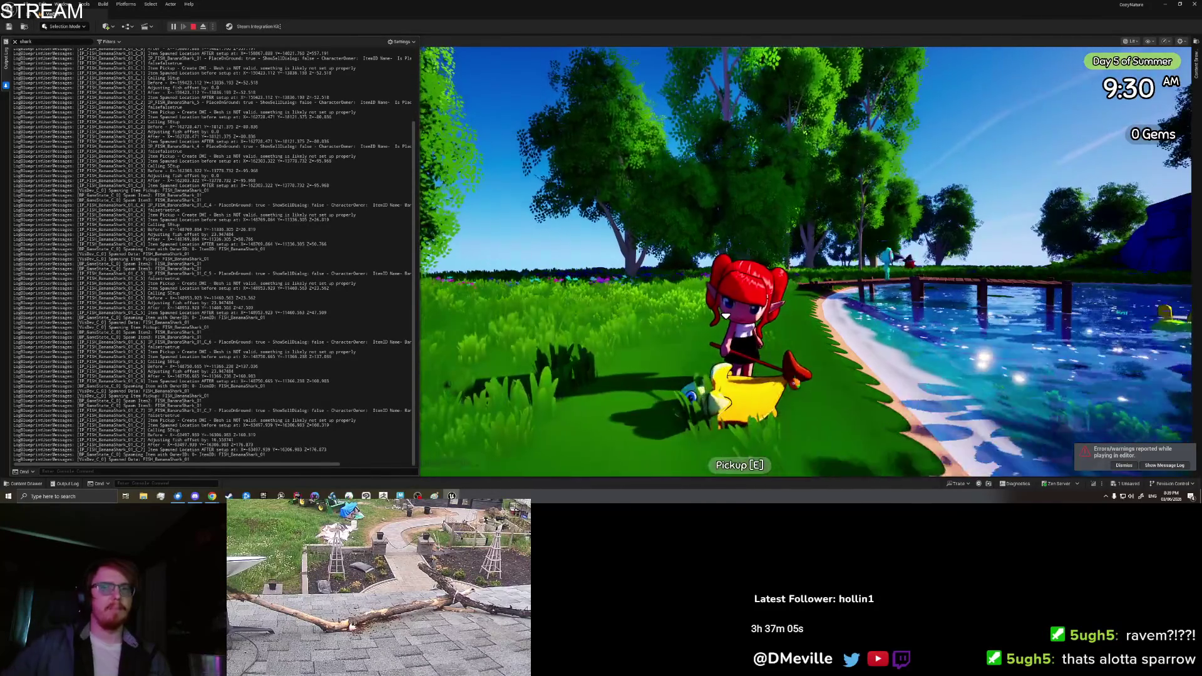
{"action": "key", "text": "e"}
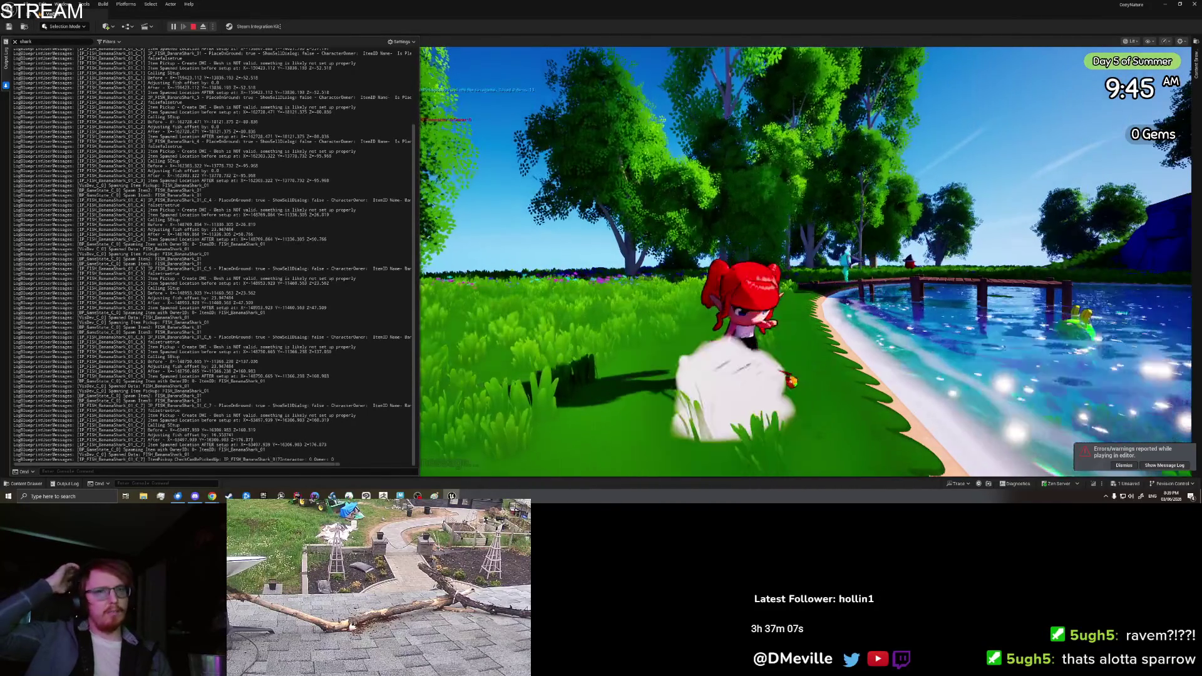
{"action": "key", "text": "Escape"}
- Clear the Output Log and save the IP_FISH_BananaShark_01 blueprint with Ctrl+S
{"action": "right_click", "coordinate": [346, 310]}
{"action": "left_click", "coordinate": [376, 338]}
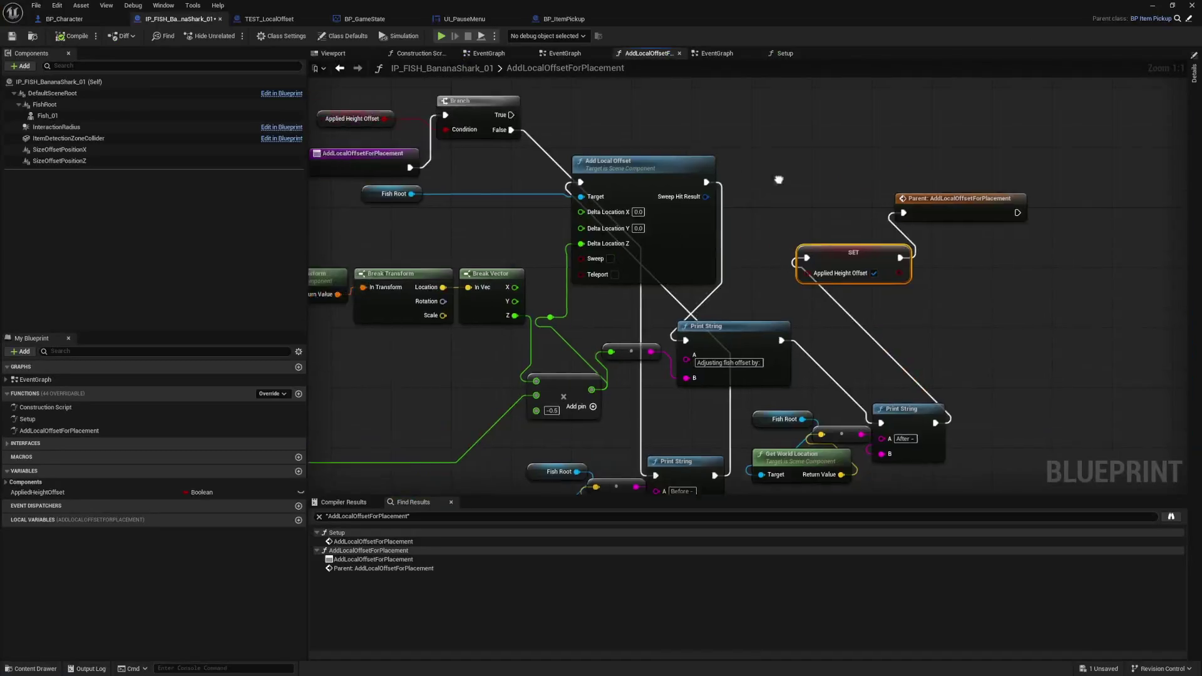
{"action": "left_click_drag", "start_coordinate": [779, 180], "coordinate": [914, 213]}
{"action": "left_click_drag", "start_coordinate": [453, 258], "coordinate": [444, 250]}
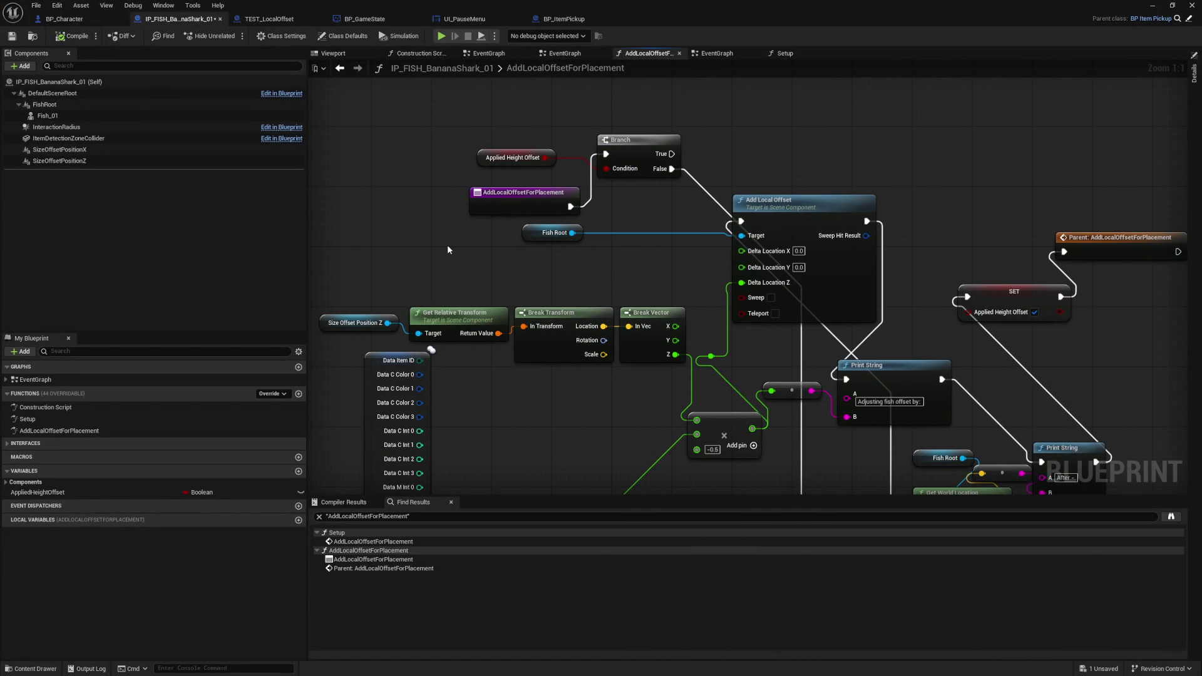
{"action": "key", "text": "ctrl+s"}
- Bring up the Setup function's context menu in the blueprint's function list
{"action": "left_click", "coordinate": [54, 421]}
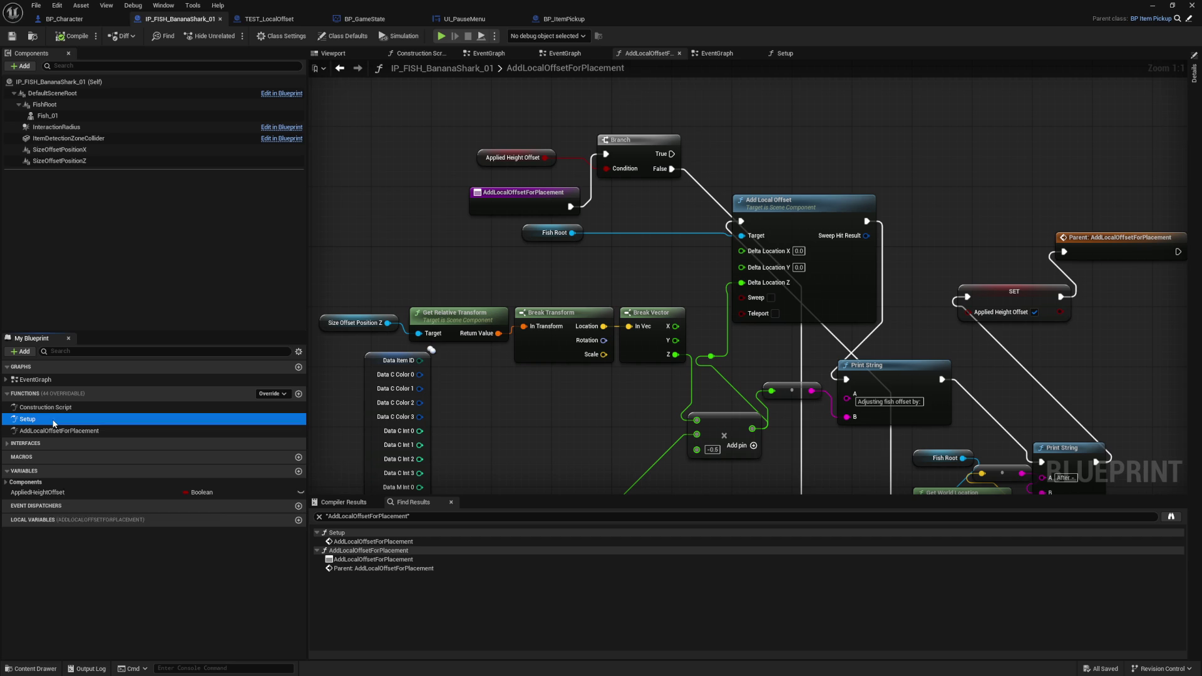
{"action": "right_click", "coordinate": [54, 423]}
{"action": "mouse_move", "coordinate": [94, 485]}
{"action": "left_click", "coordinate": [186, 508]}
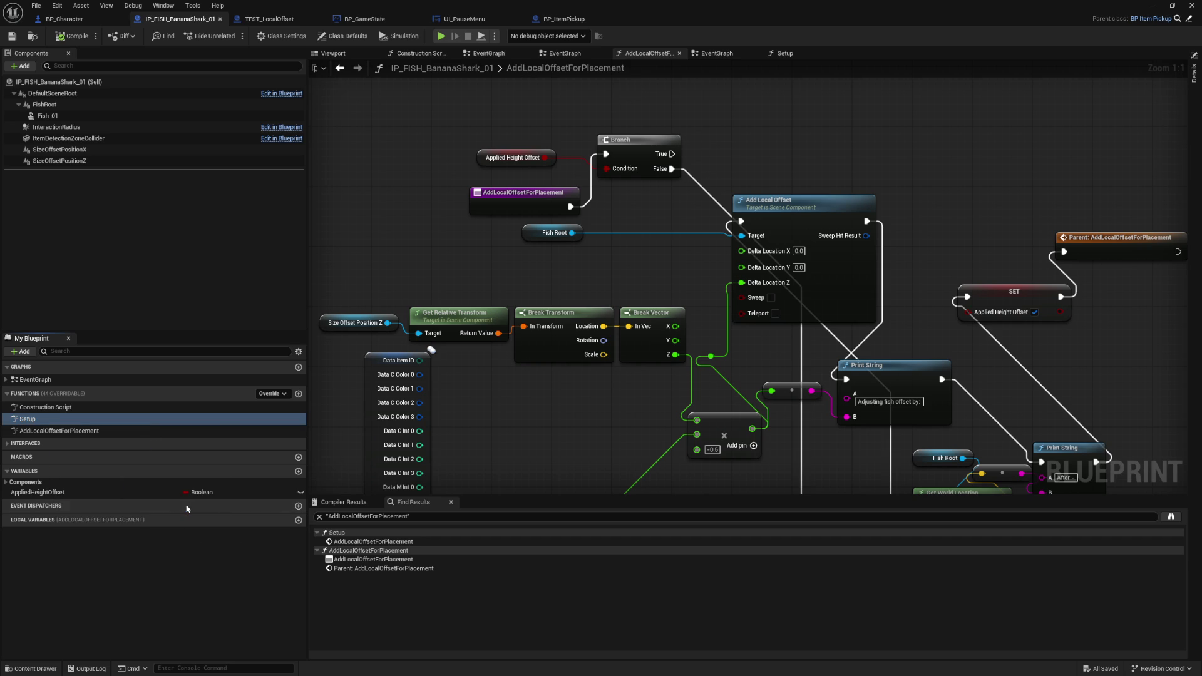
{"action": "right_click", "coordinate": [73, 419]}
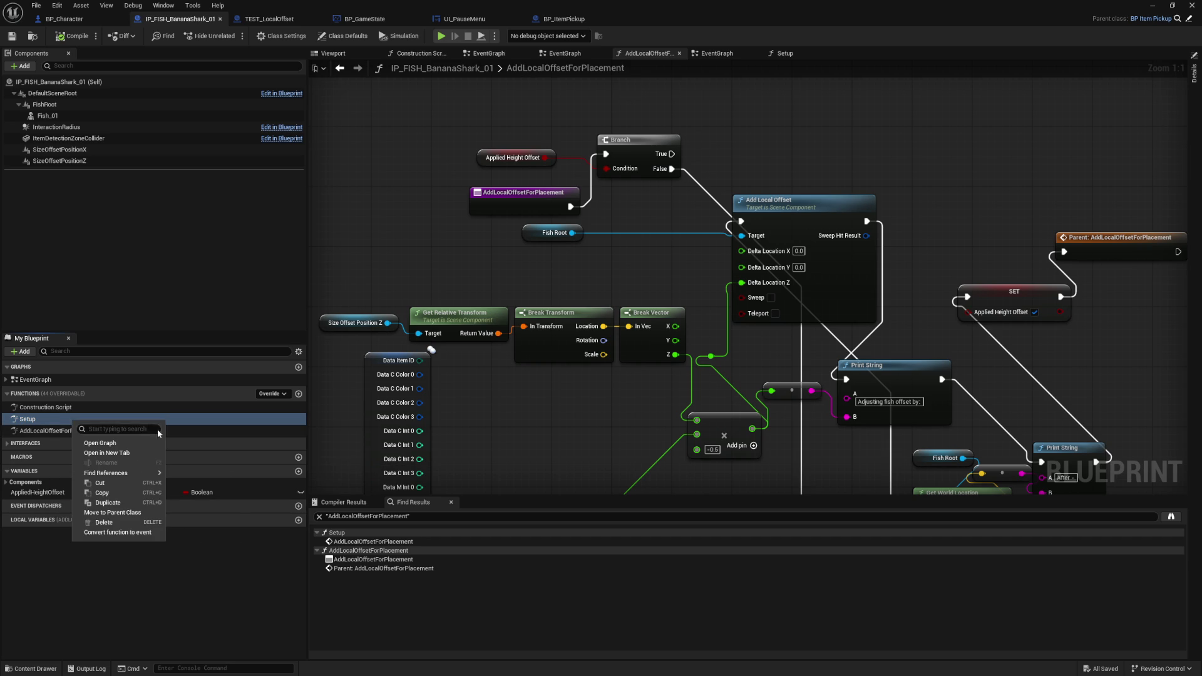
- Find references to Setup and collapse the StandardFunctionLibrary and IP_HouseShopItem result groups
{"action": "left_click", "coordinate": [392, 451]}
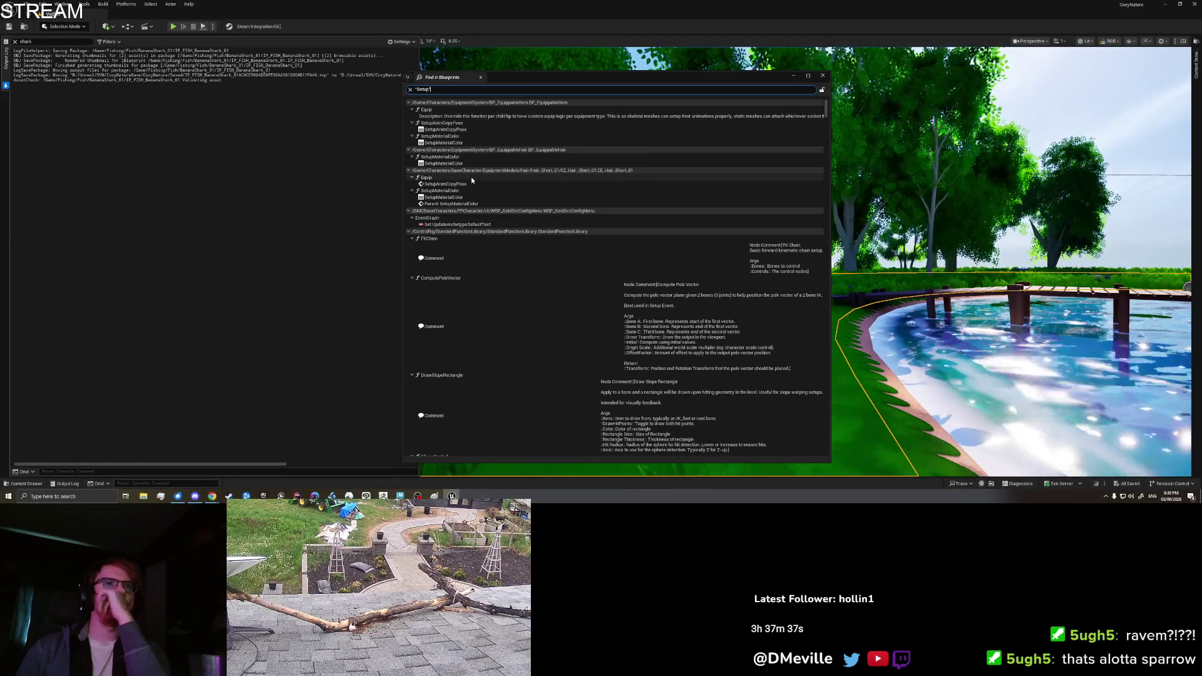
{"action": "left_click", "coordinate": [447, 233]}
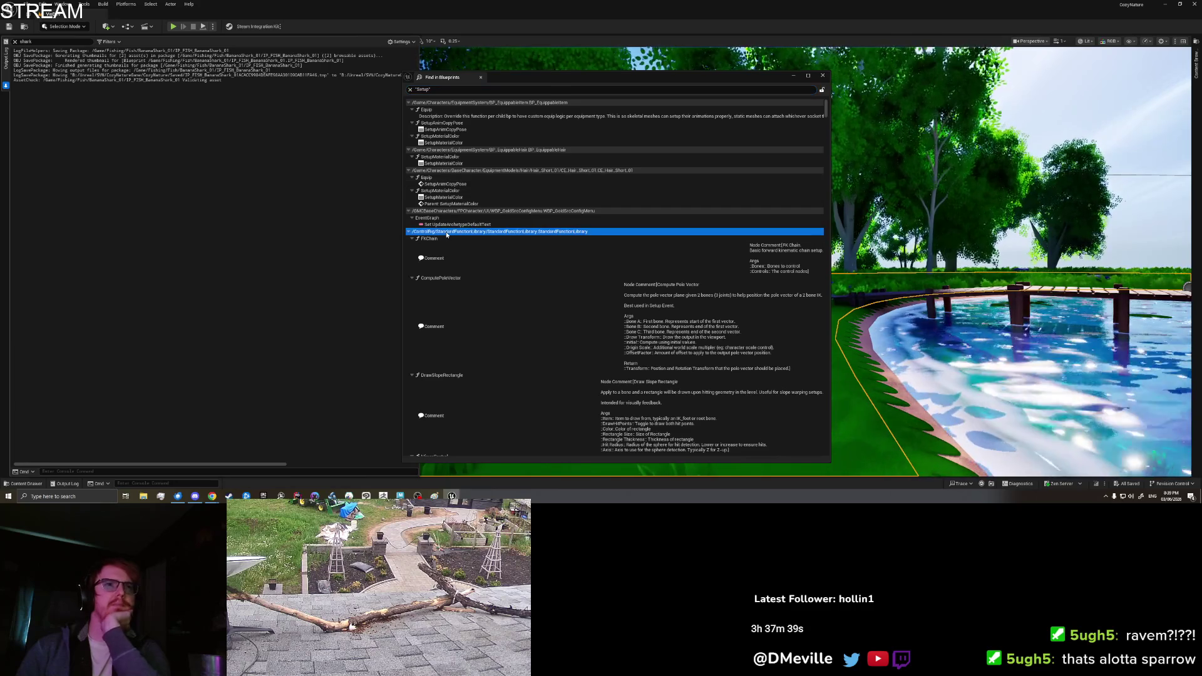
{"action": "left_click", "coordinate": [410, 231]}
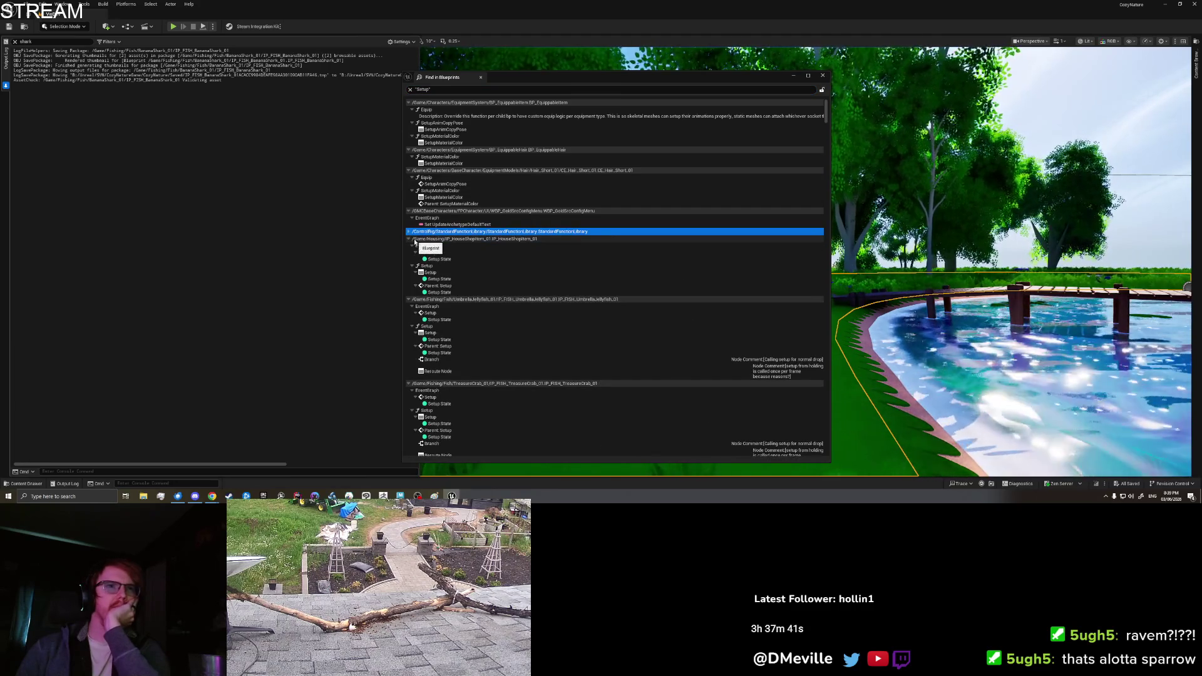
{"action": "left_click", "coordinate": [409, 240]}
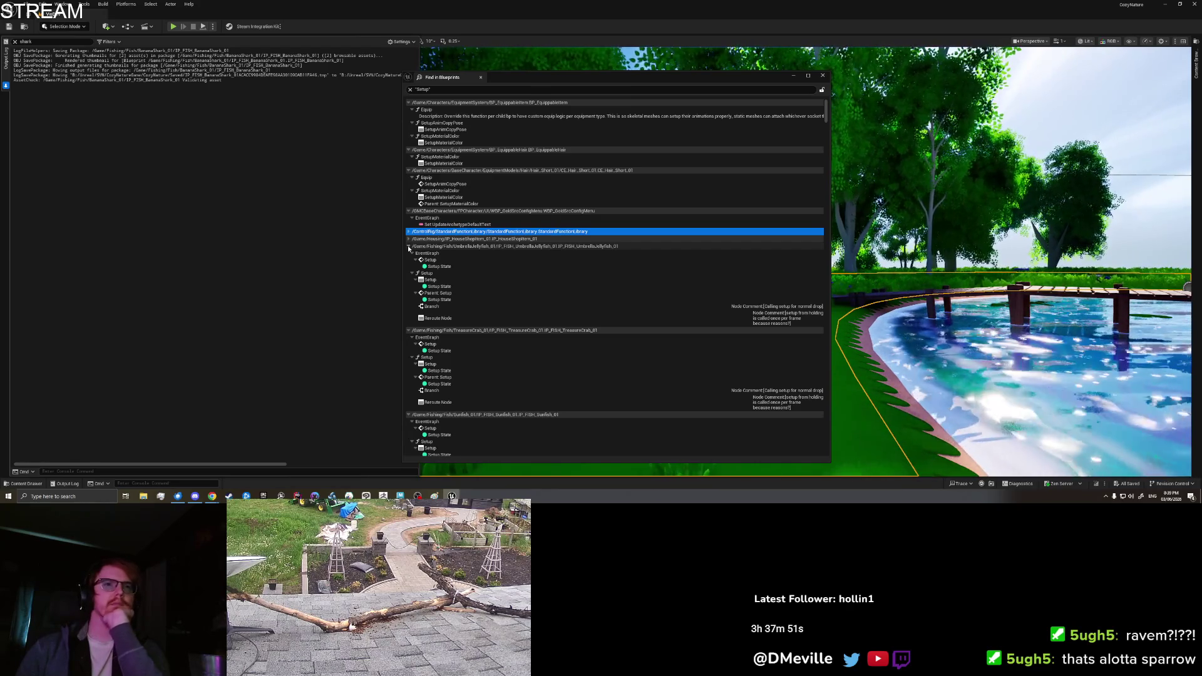
- Collapse the fish result groups, from UmbrellaJellyfish through BeeFish and BananaShark
{"action": "left_click", "coordinate": [408, 246]}
{"action": "left_click", "coordinate": [409, 254]}
{"action": "left_click", "coordinate": [409, 261]}
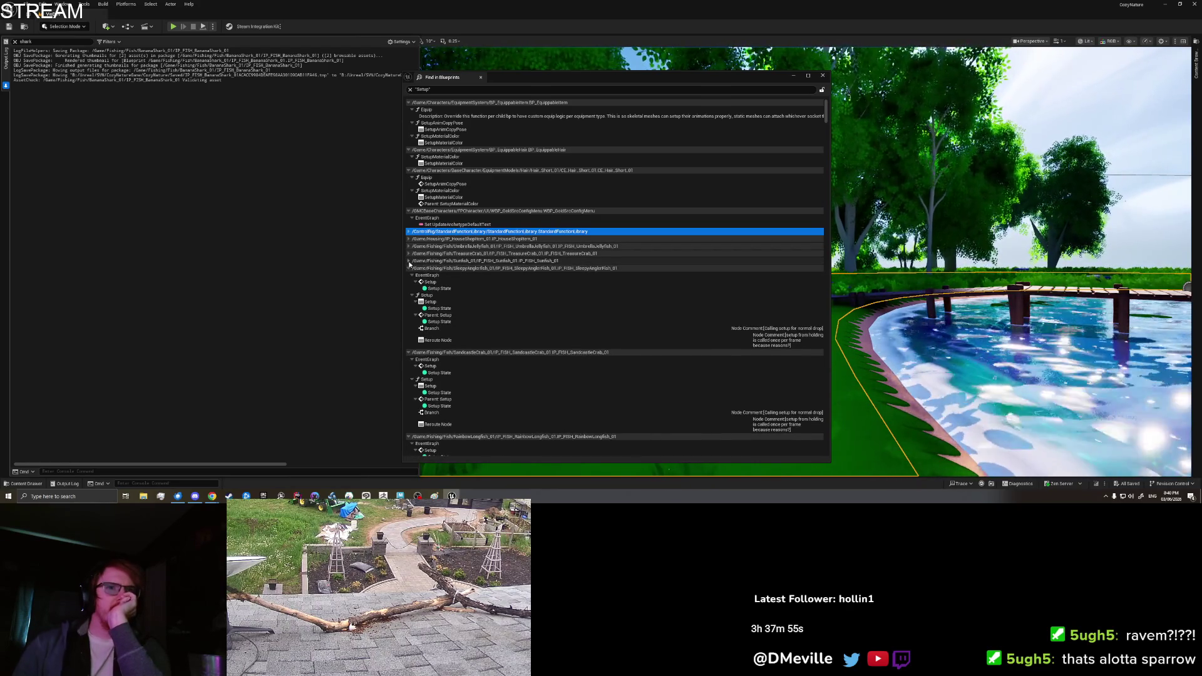
{"action": "left_click", "coordinate": [409, 268]}
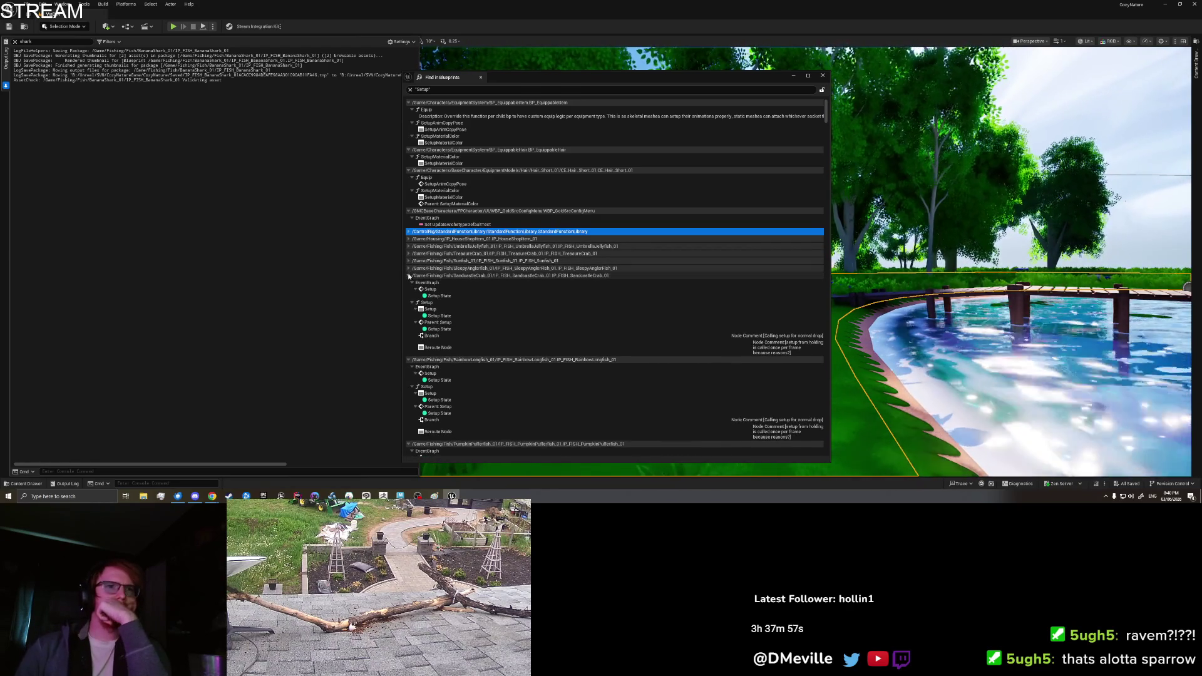
{"action": "left_click", "coordinate": [409, 275]}
{"action": "left_click", "coordinate": [408, 283]}
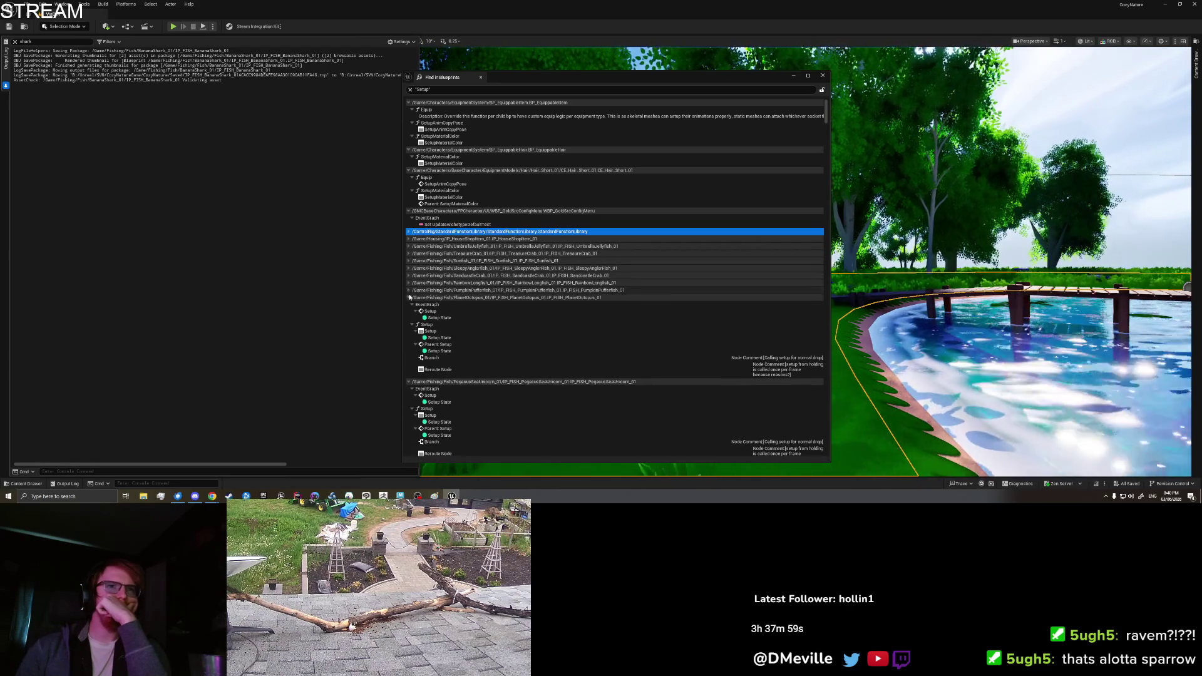
{"action": "left_click", "coordinate": [409, 290]}
{"action": "left_click", "coordinate": [409, 298]}
{"action": "left_click", "coordinate": [409, 305]}
{"action": "left_click", "coordinate": [408, 312]}
{"action": "left_click", "coordinate": [408, 319]}
{"action": "left_click", "coordinate": [409, 327]}
{"action": "left_click", "coordinate": [409, 334]}
{"action": "left_click", "coordinate": [408, 341]}
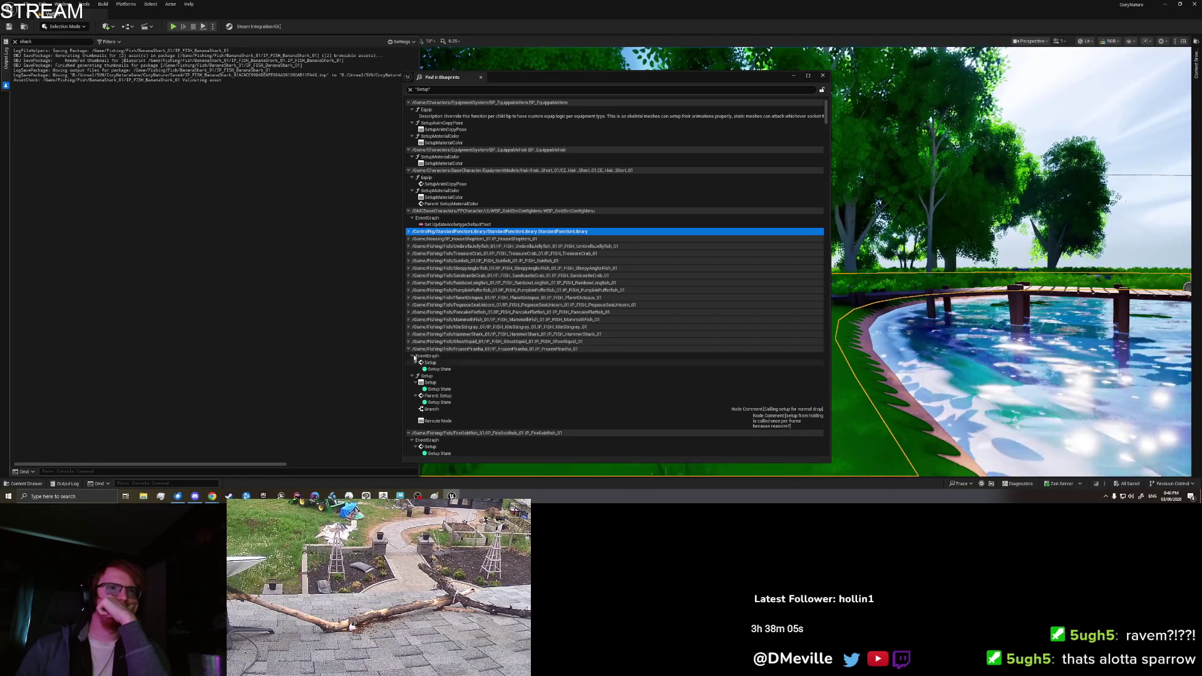
{"action": "left_click", "coordinate": [408, 349]}
{"action": "left_click", "coordinate": [408, 355]}
{"action": "left_click", "coordinate": [408, 363]}
{"action": "left_click", "coordinate": [409, 370]}
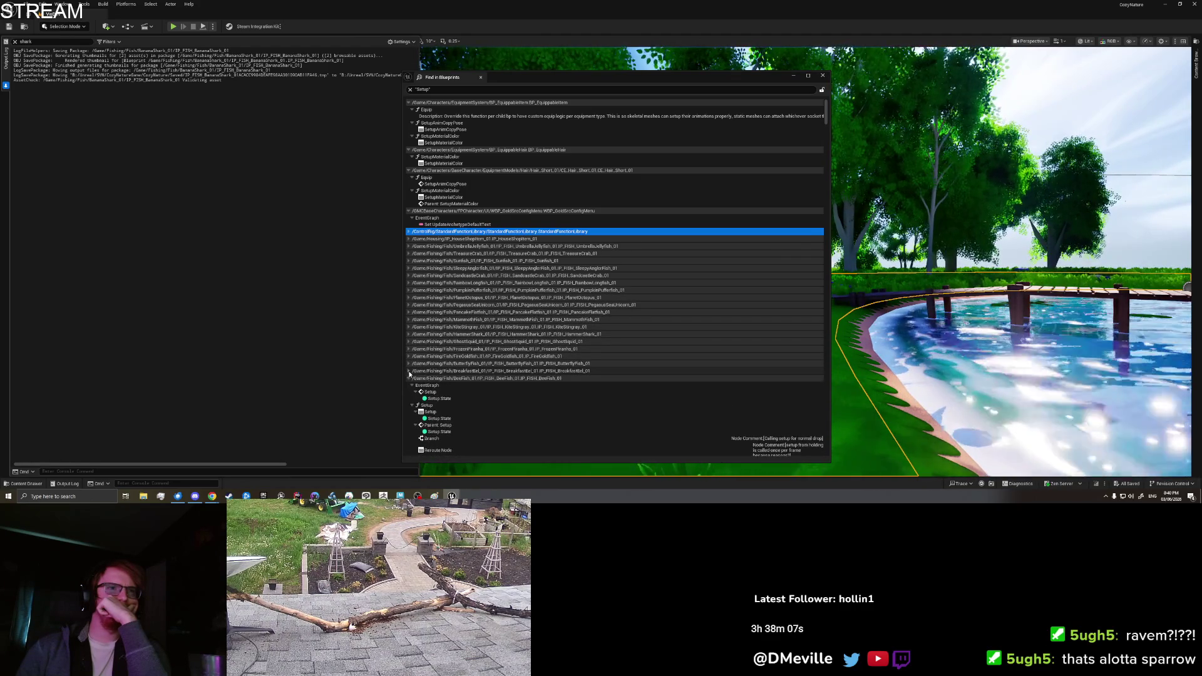
{"action": "left_click", "coordinate": [408, 378]}
{"action": "scroll", "coordinate": [408, 369], "scroll_direction": "down", "scroll_amount": 1}
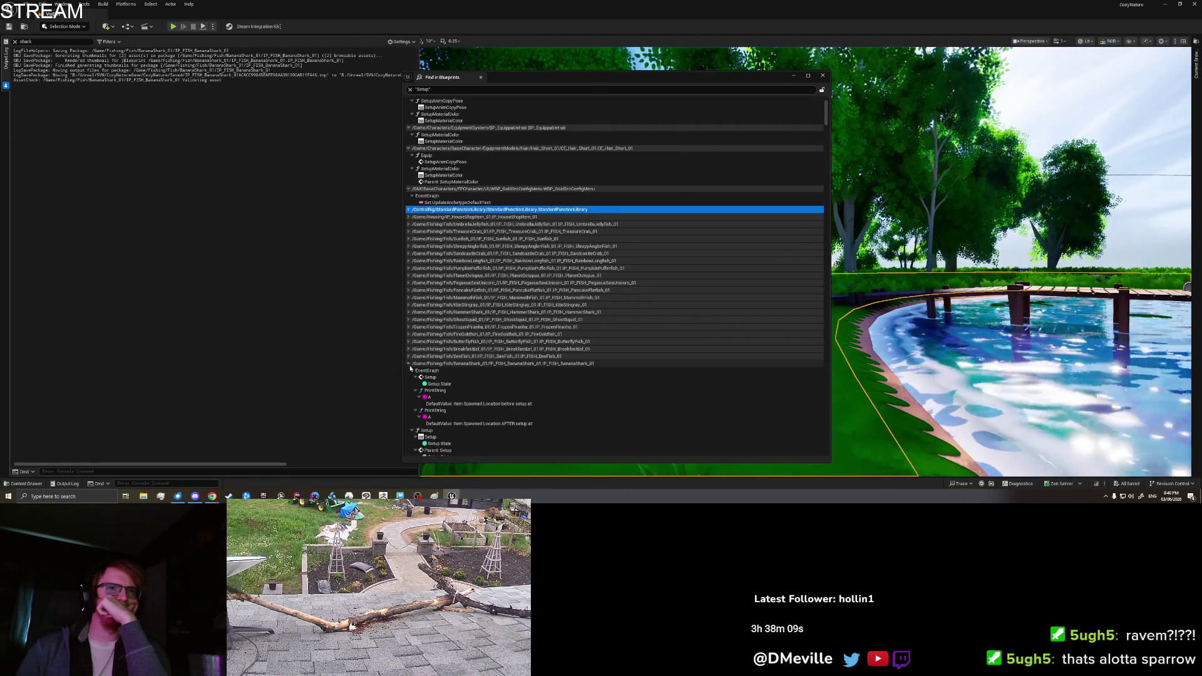
{"action": "left_click", "coordinate": [408, 363]}
- Collapse the SeaBass, shell, EverglowShard, head and tail result groups
{"action": "scroll", "coordinate": [408, 365], "scroll_direction": "down", "scroll_amount": 3}
{"action": "left_click", "coordinate": [409, 303]}
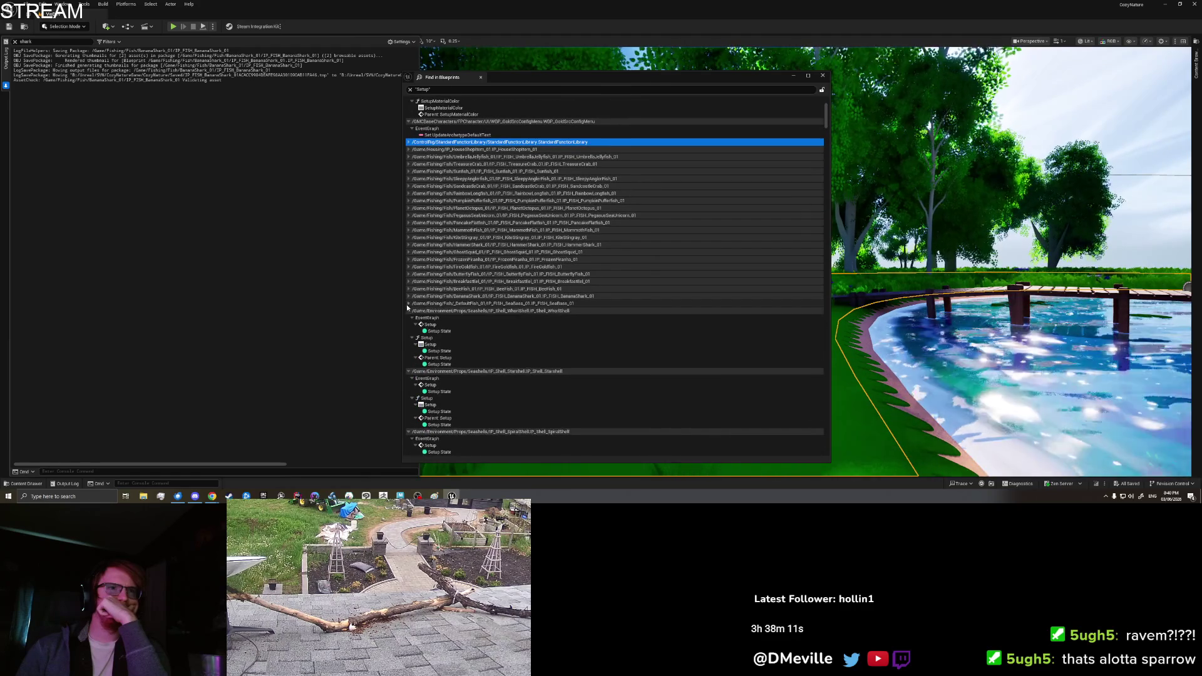
{"action": "left_click", "coordinate": [409, 311]}
{"action": "left_click", "coordinate": [409, 318]}
{"action": "left_click", "coordinate": [409, 325]}
{"action": "left_click", "coordinate": [409, 332]}
{"action": "left_click", "coordinate": [409, 340]}
{"action": "left_click", "coordinate": [408, 347]}
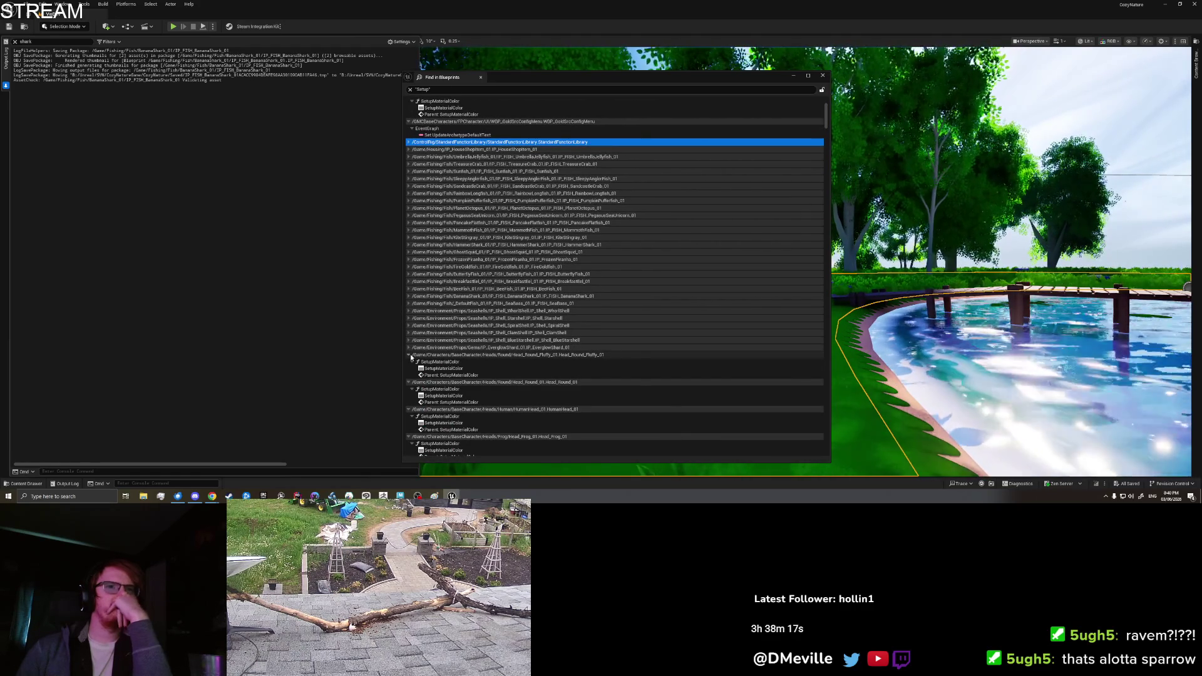
{"action": "left_click", "coordinate": [410, 355]}
{"action": "left_click", "coordinate": [409, 361]}
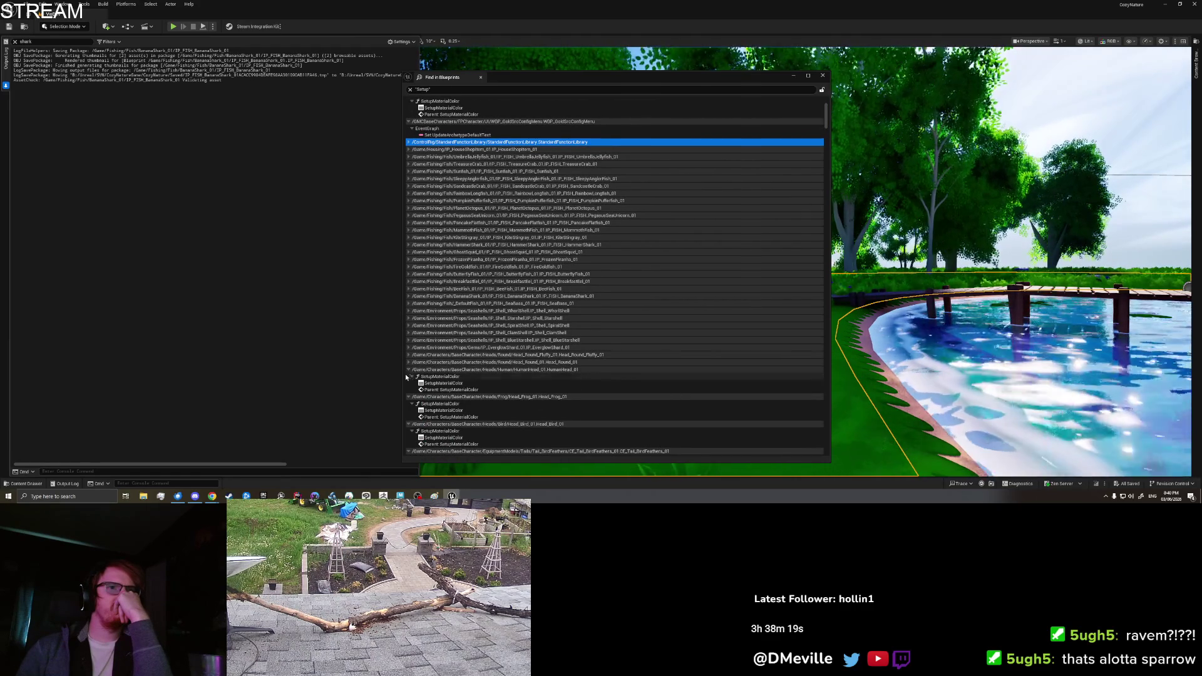
{"action": "left_click", "coordinate": [409, 369]}
{"action": "left_click", "coordinate": [409, 377]}
{"action": "left_click", "coordinate": [409, 384]}
{"action": "left_click", "coordinate": [409, 392]}
{"action": "left_click", "coordinate": [409, 398]}
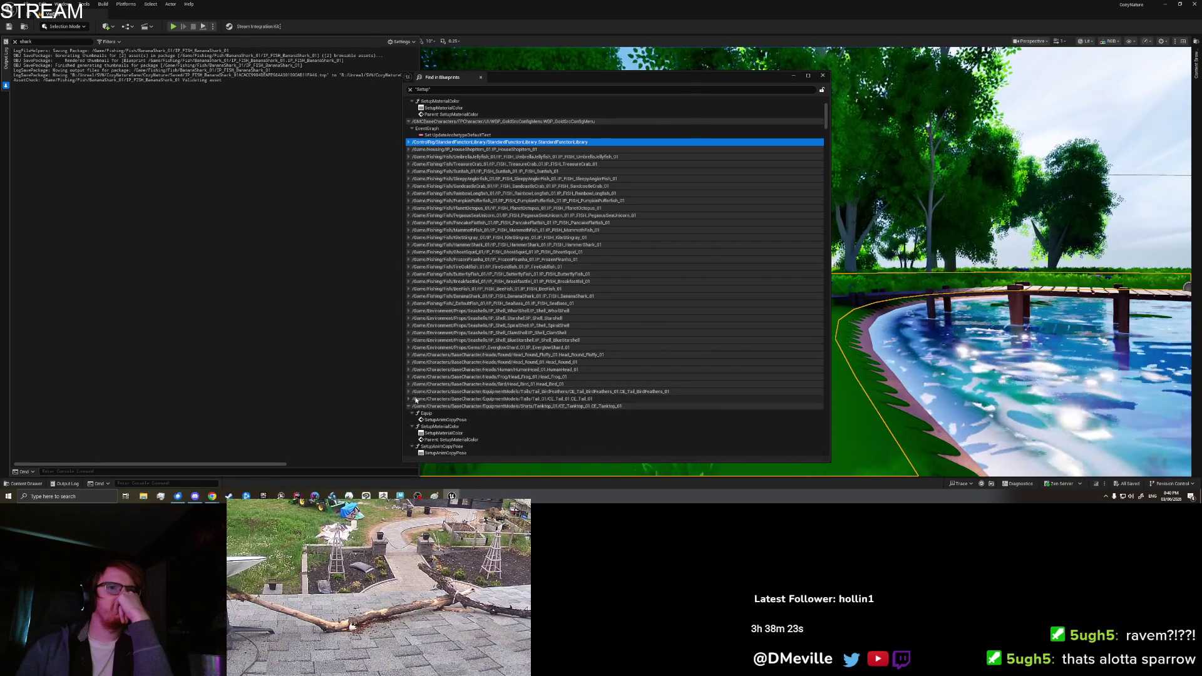
{"action": "scroll", "coordinate": [442, 376], "scroll_direction": "down", "scroll_amount": 5}
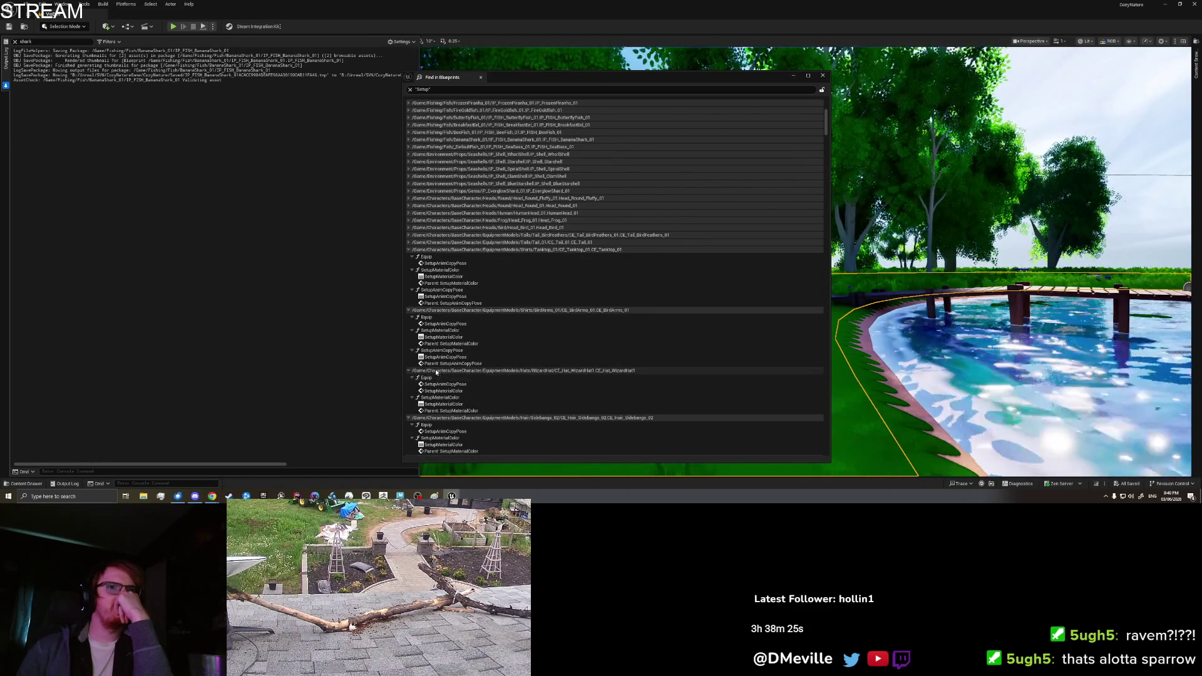
{"action": "scroll", "coordinate": [438, 375], "scroll_direction": "down", "scroll_amount": 4}
{"action": "scroll", "coordinate": [435, 371], "scroll_direction": "down", "scroll_amount": 4}
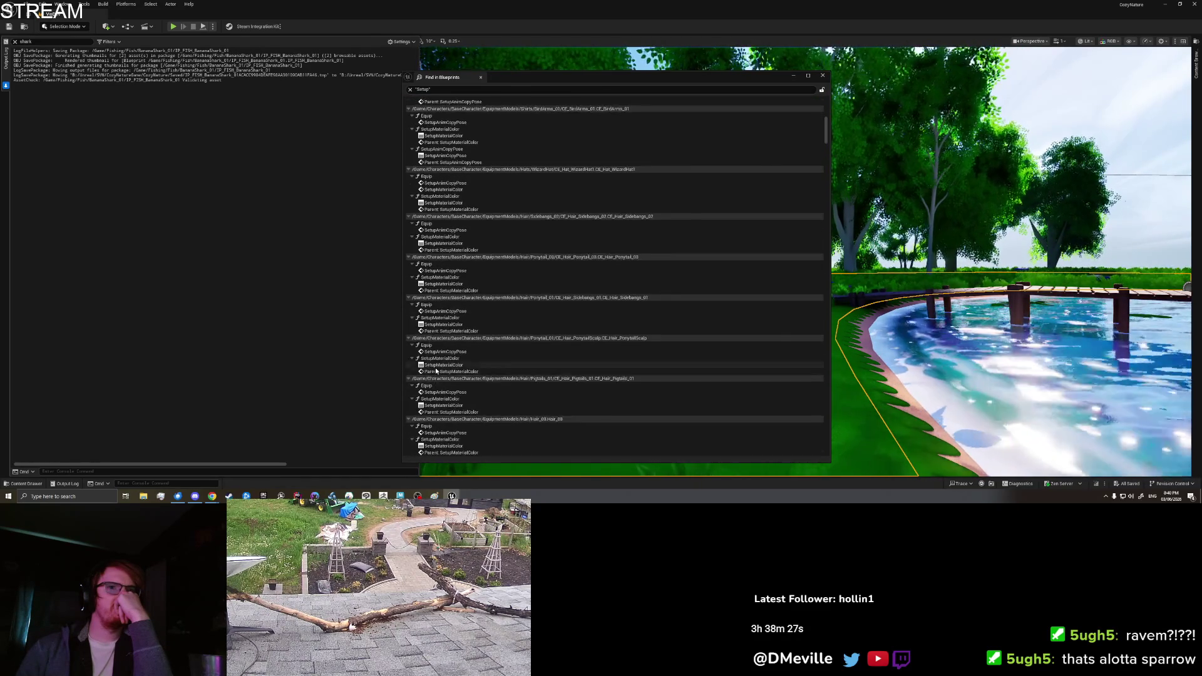
{"action": "scroll", "coordinate": [437, 370], "scroll_direction": "down", "scroll_amount": 2}
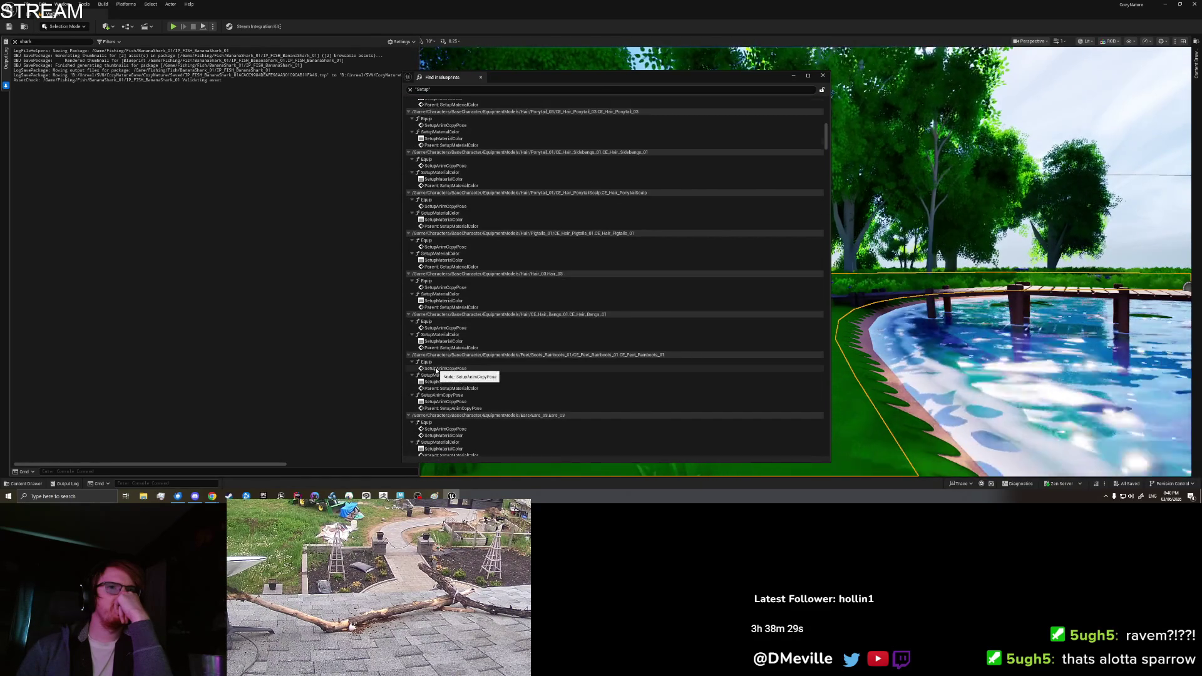
{"action": "scroll", "coordinate": [436, 370], "scroll_direction": "down", "scroll_amount": 8}
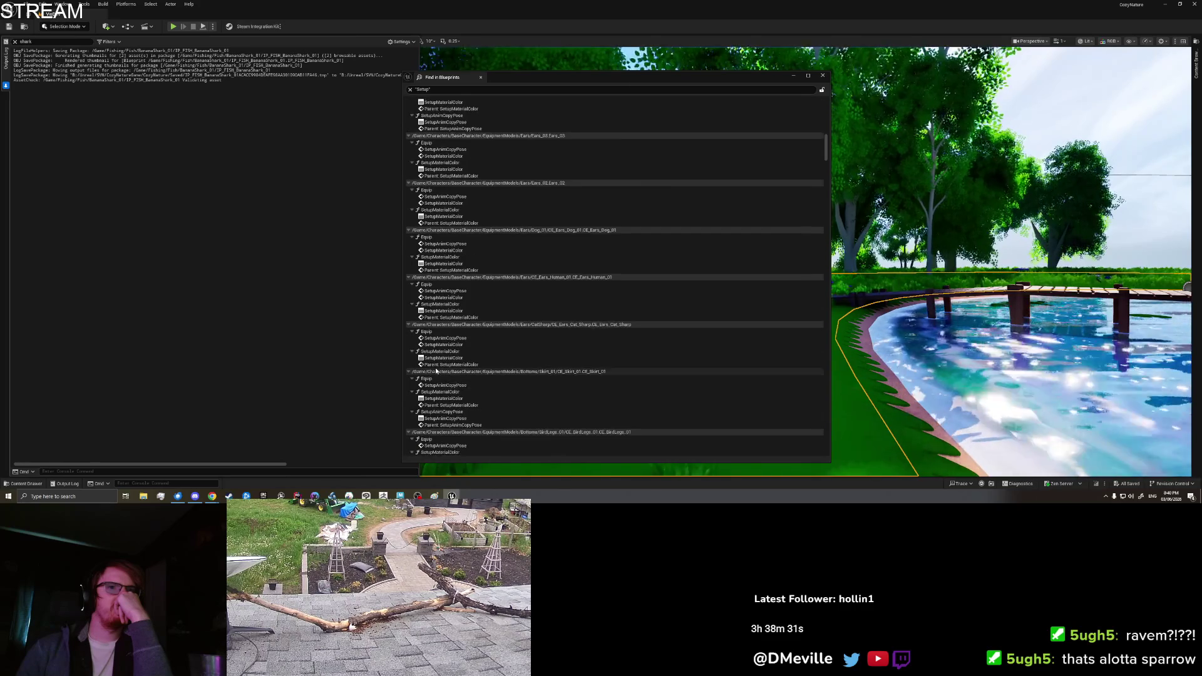
{"action": "scroll", "coordinate": [436, 370], "scroll_direction": "down", "scroll_amount": 6}
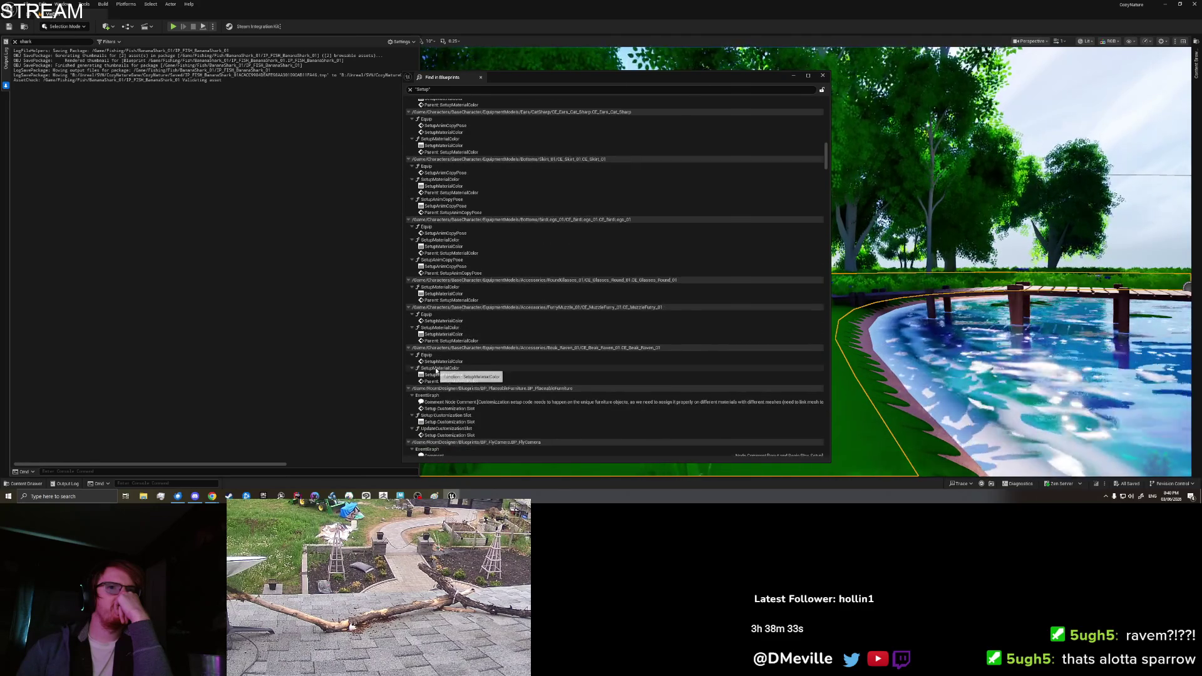
{"action": "scroll", "coordinate": [436, 371], "scroll_direction": "down", "scroll_amount": 2}
{"action": "scroll", "coordinate": [436, 370], "scroll_direction": "down", "scroll_amount": 2}
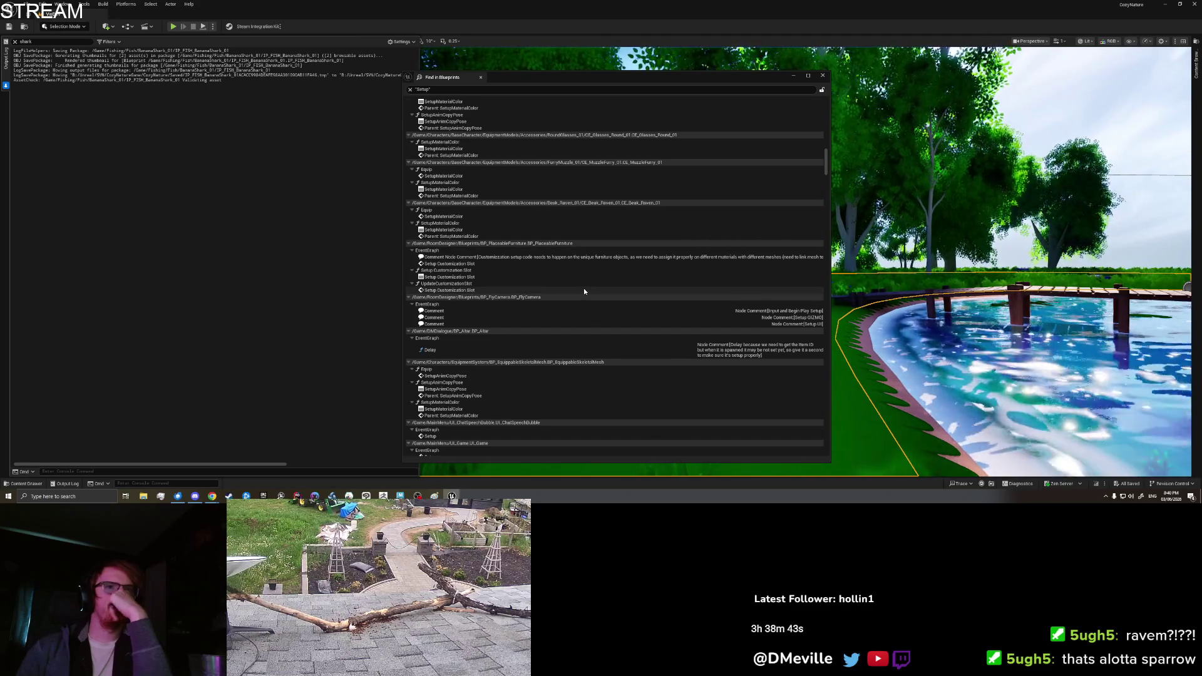
{"action": "scroll", "coordinate": [583, 289], "scroll_direction": "down", "scroll_amount": 2}
{"action": "scroll", "coordinate": [584, 292], "scroll_direction": "down", "scroll_amount": 4}
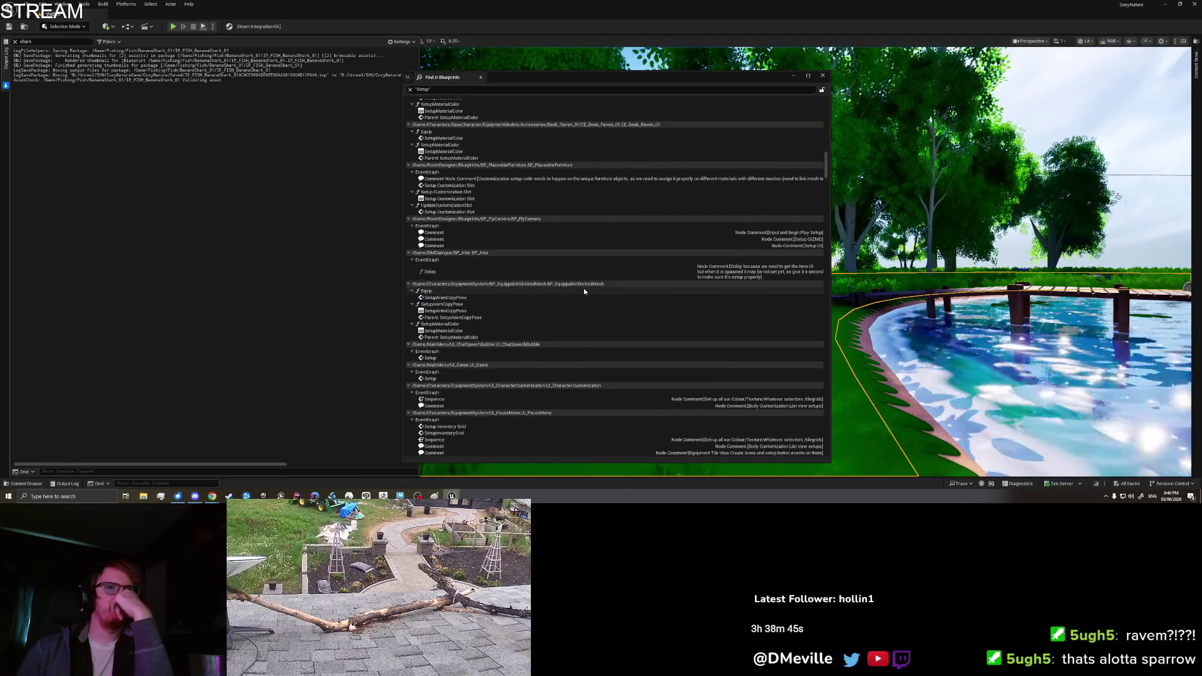
{"action": "scroll", "coordinate": [584, 291], "scroll_direction": "down", "scroll_amount": 3}
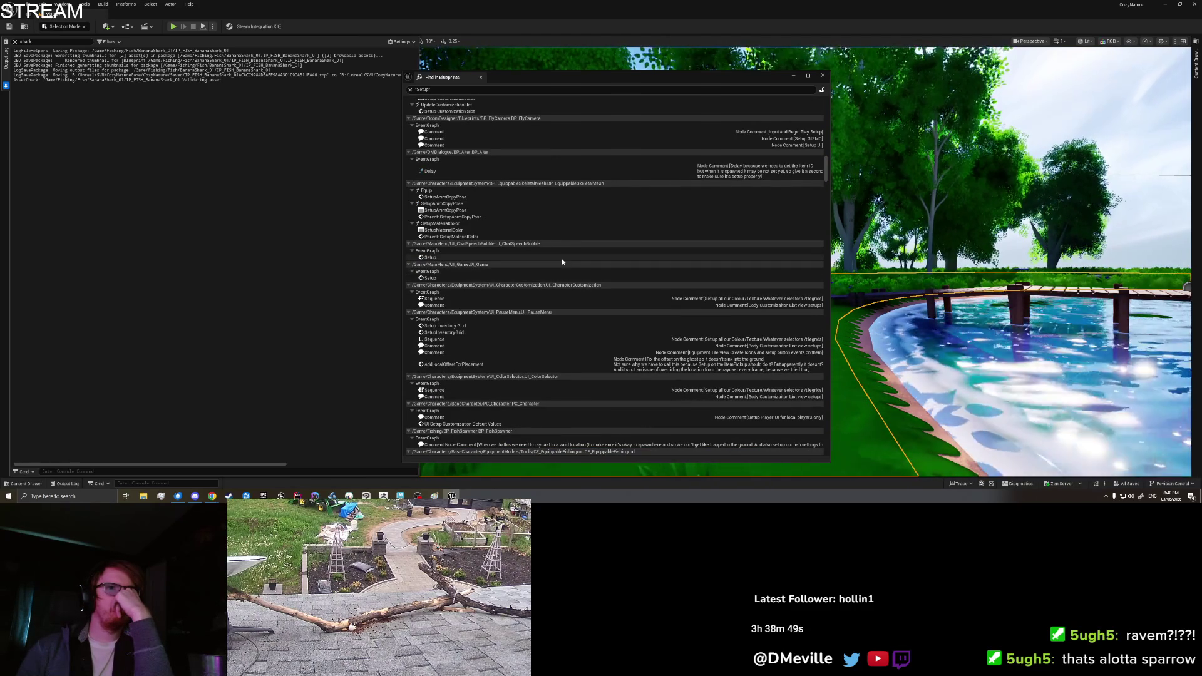
{"action": "scroll", "coordinate": [562, 260], "scroll_direction": "down", "scroll_amount": 2}
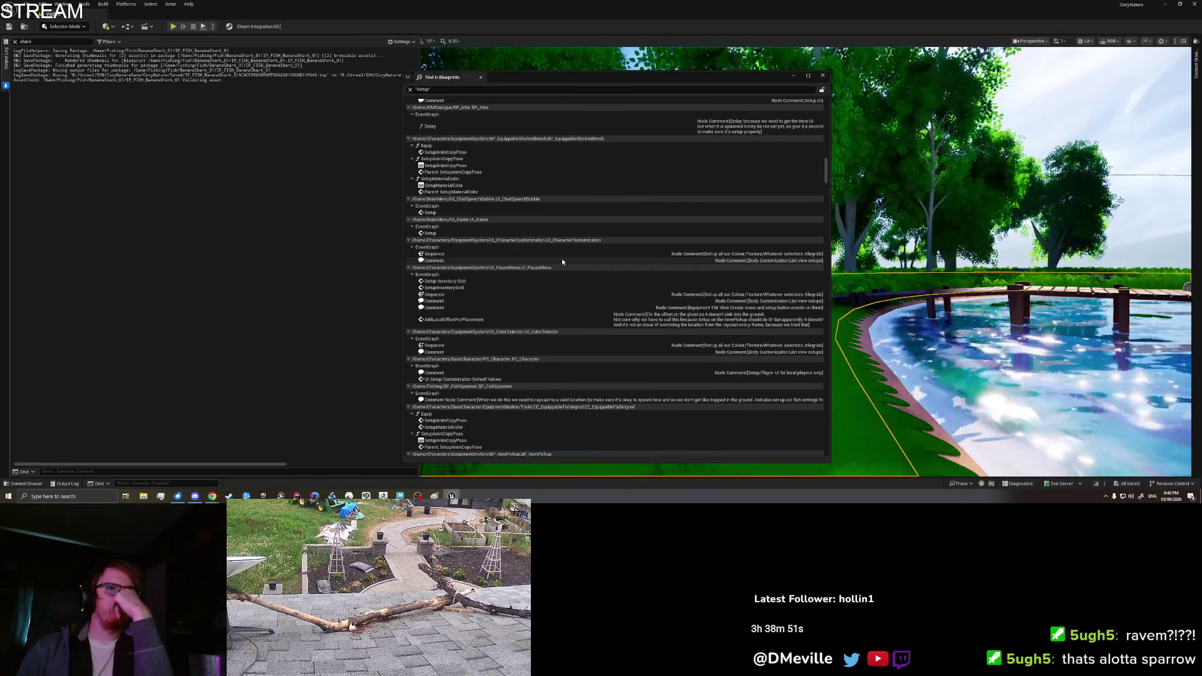
{"action": "scroll", "coordinate": [562, 262], "scroll_direction": "down", "scroll_amount": 2}
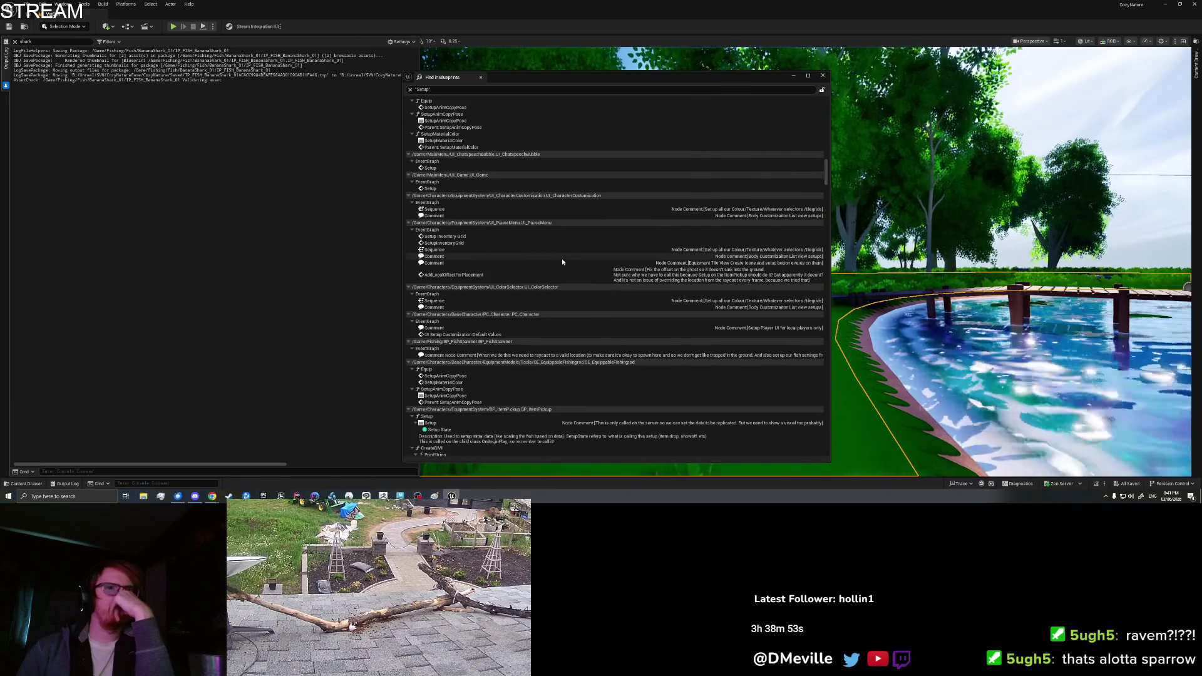
{"action": "scroll", "coordinate": [562, 262], "scroll_direction": "down", "scroll_amount": 2}
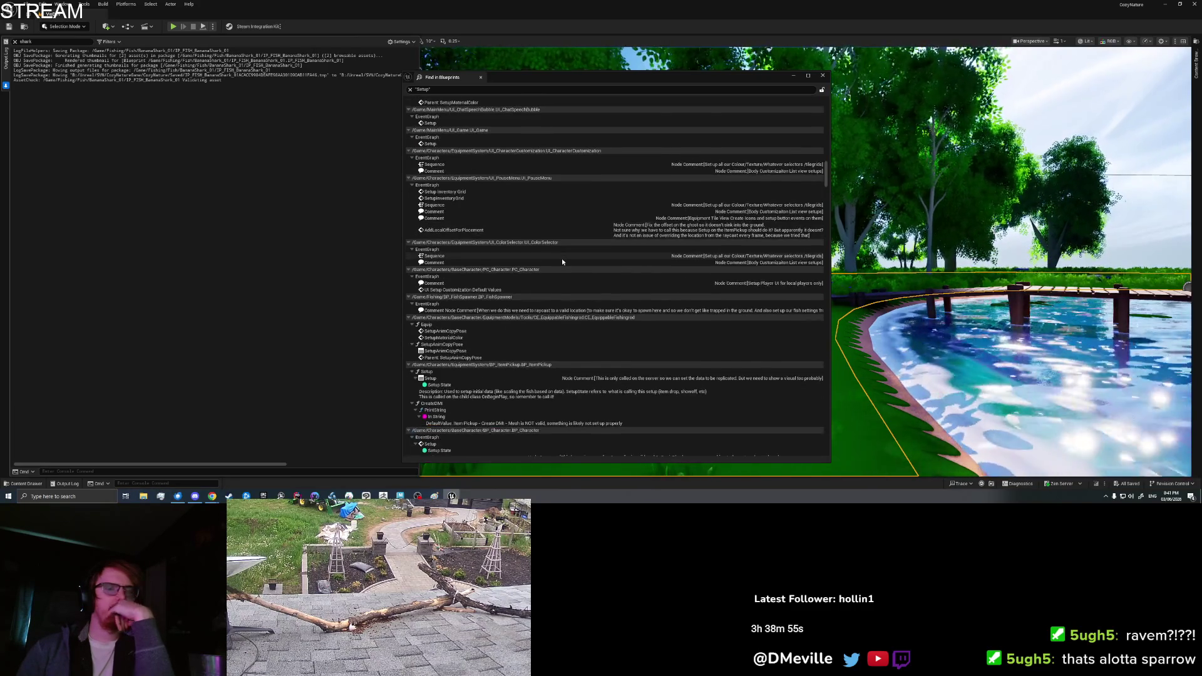
{"action": "scroll", "coordinate": [562, 262], "scroll_direction": "down", "scroll_amount": 2}
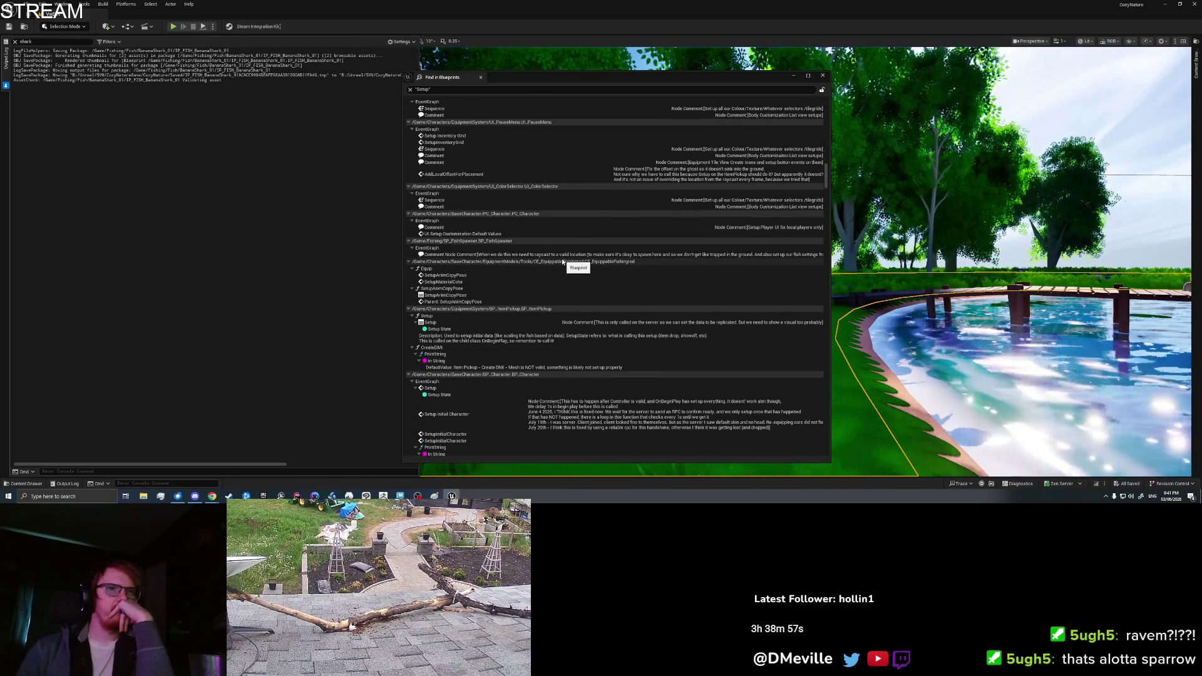
{"action": "scroll", "coordinate": [561, 261], "scroll_direction": "down", "scroll_amount": 2}
{"action": "scroll", "coordinate": [562, 262], "scroll_direction": "down", "scroll_amount": 2}
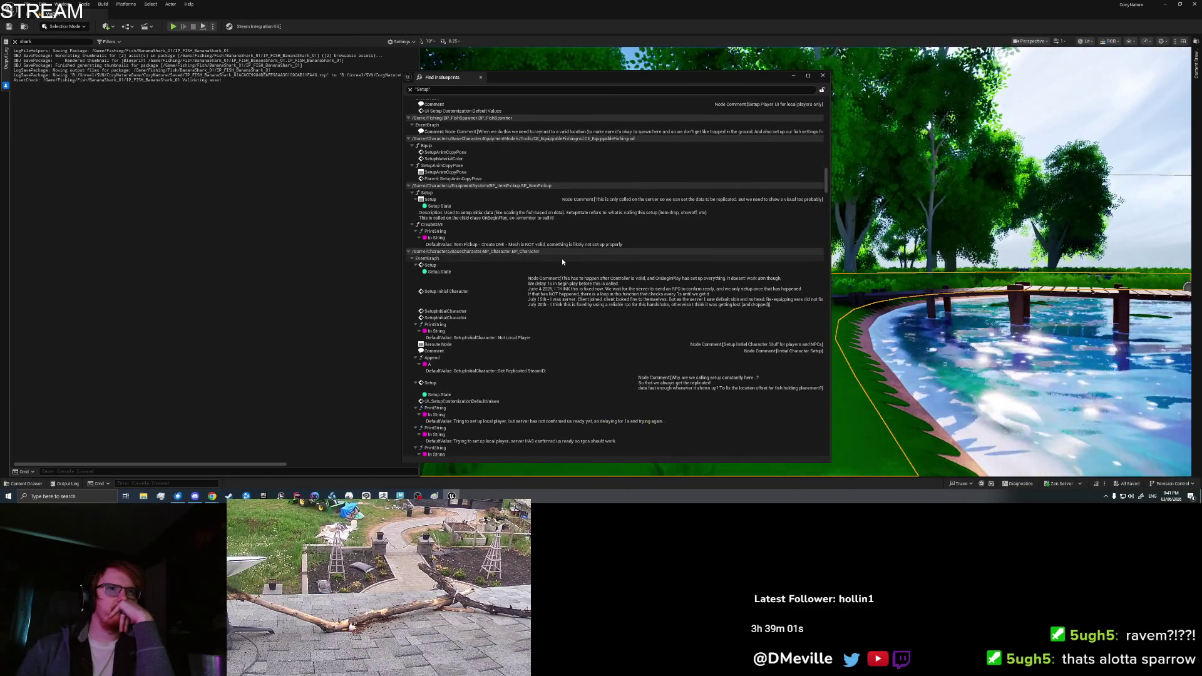
- Open BP_Character's EventGraph at the Setup result and review the S_DropItem, FIND and Break Item nodes
{"action": "left_click", "coordinate": [508, 267]}
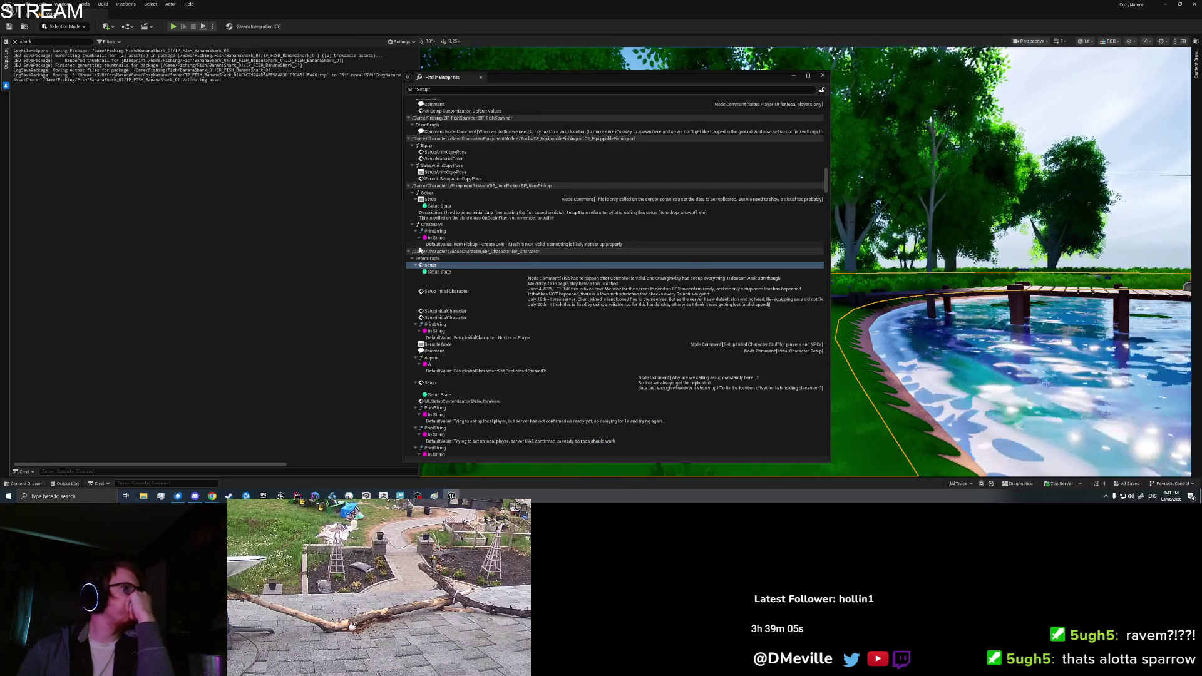
{"action": "double_click", "coordinate": [508, 267]}
{"action": "left_click_drag", "start_coordinate": [632, 359], "coordinate": [1146, 388]}
{"action": "mouse_move", "coordinate": [421, 219]}
{"action": "left_mouse_down"}
{"action": "mouse_move", "coordinate": [713, 305]}
{"action": "mouse_move", "coordinate": [1034, 312]}
{"action": "mouse_move", "coordinate": [882, 255]}
{"action": "mouse_move", "coordinate": [1009, 239]}
{"action": "mouse_move", "coordinate": [908, 231]}
{"action": "mouse_move", "coordinate": [692, 381]}
{"action": "mouse_move", "coordinate": [453, 375]}
{"action": "left_mouse_up"}
{"action": "mouse_move", "coordinate": [778, 309]}
{"action": "left_mouse_down"}
{"action": "mouse_move", "coordinate": [743, 307]}
{"action": "mouse_move", "coordinate": [522, 374]}
{"action": "left_mouse_up"}
- Inspect the SpawnActor node feeding the Setup call, then return to IP_FISH_BananaShark_01
{"action": "mouse_move", "coordinate": [489, 309]}
{"action": "left_mouse_down"}
{"action": "mouse_move", "coordinate": [512, 345]}
{"action": "mouse_move", "coordinate": [642, 387]}
{"action": "mouse_move", "coordinate": [569, 382]}
{"action": "left_mouse_up"}
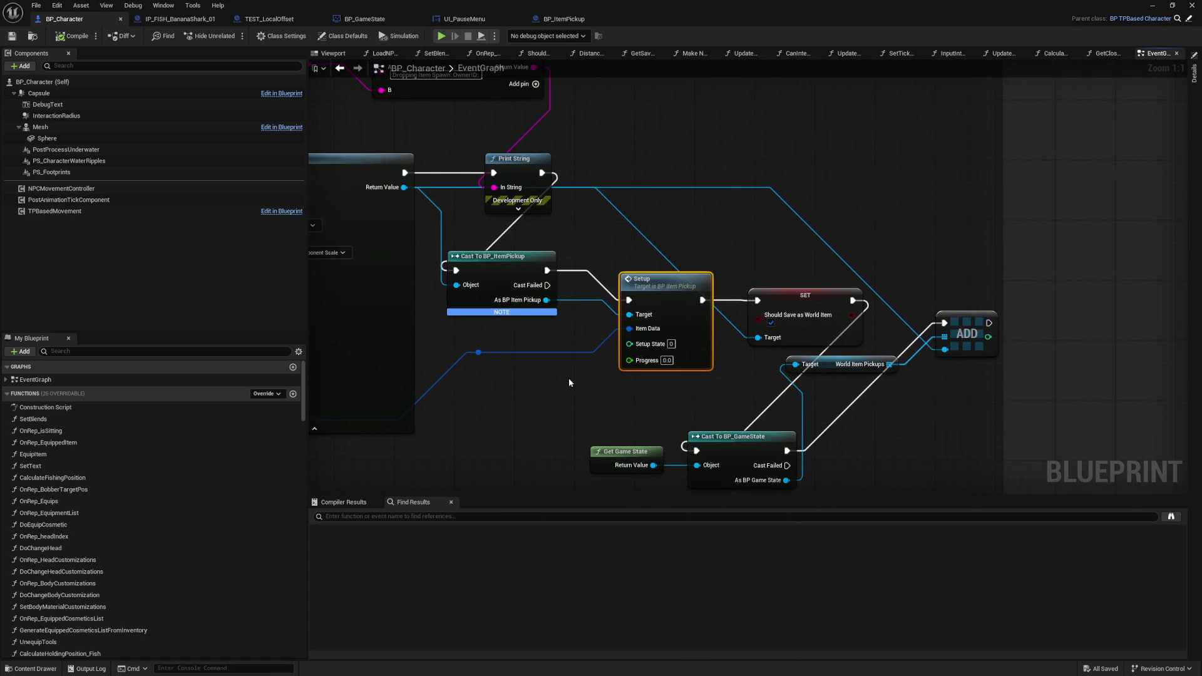
{"action": "left_click_drag", "start_coordinate": [604, 238], "coordinate": [600, 219]}
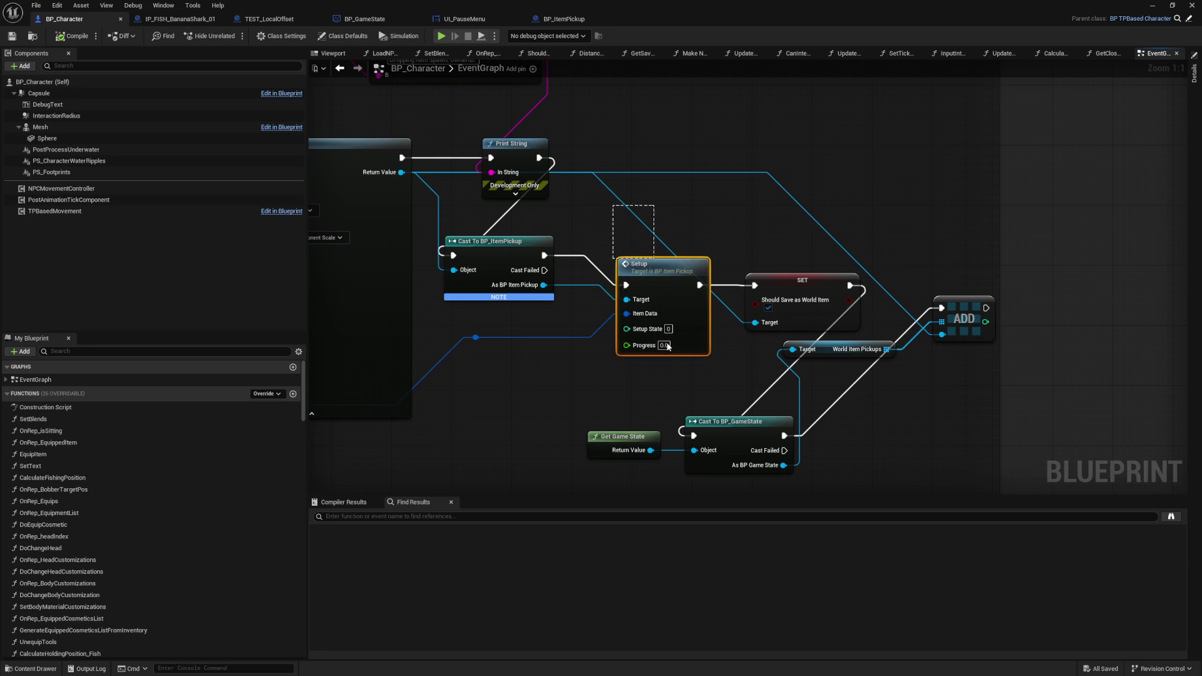
{"action": "left_click_drag", "start_coordinate": [655, 383], "coordinate": [735, 386]}
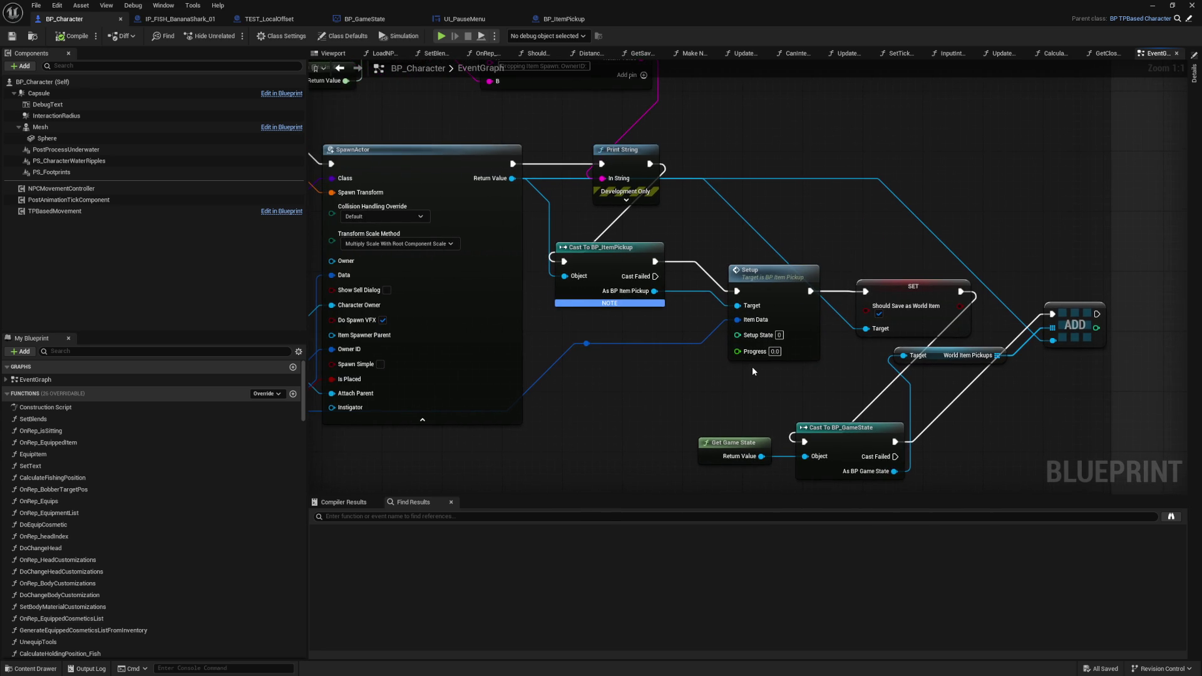
{"action": "left_click", "coordinate": [787, 305]}
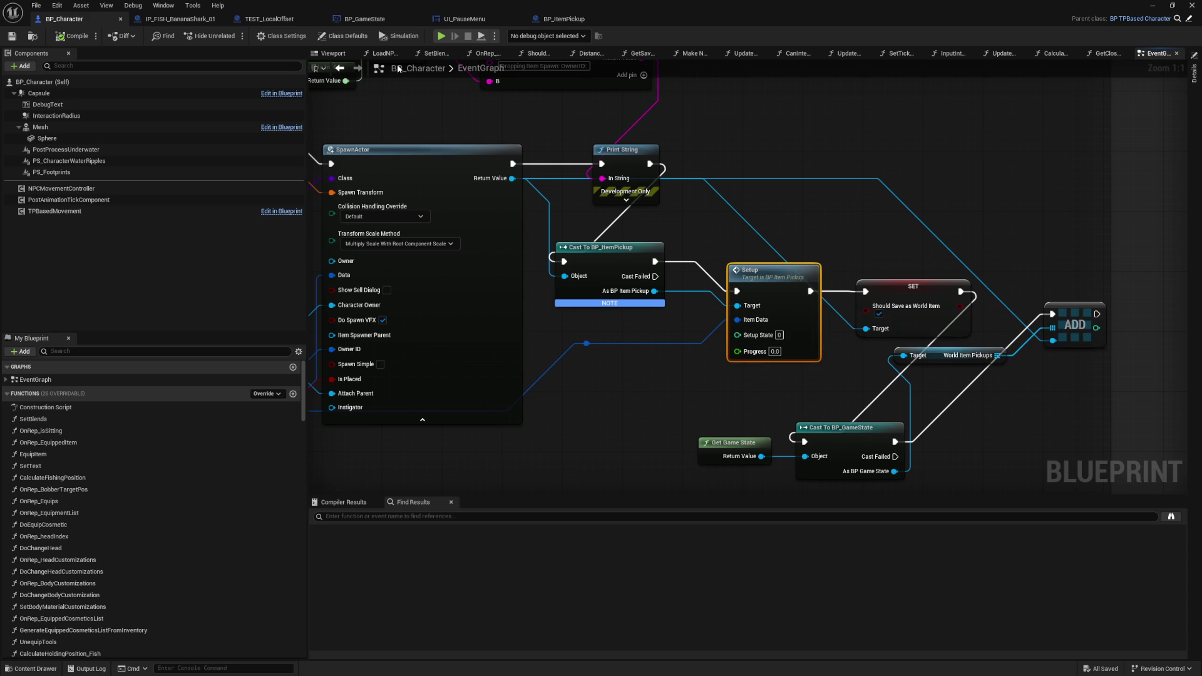
{"action": "left_click", "coordinate": [189, 21]}
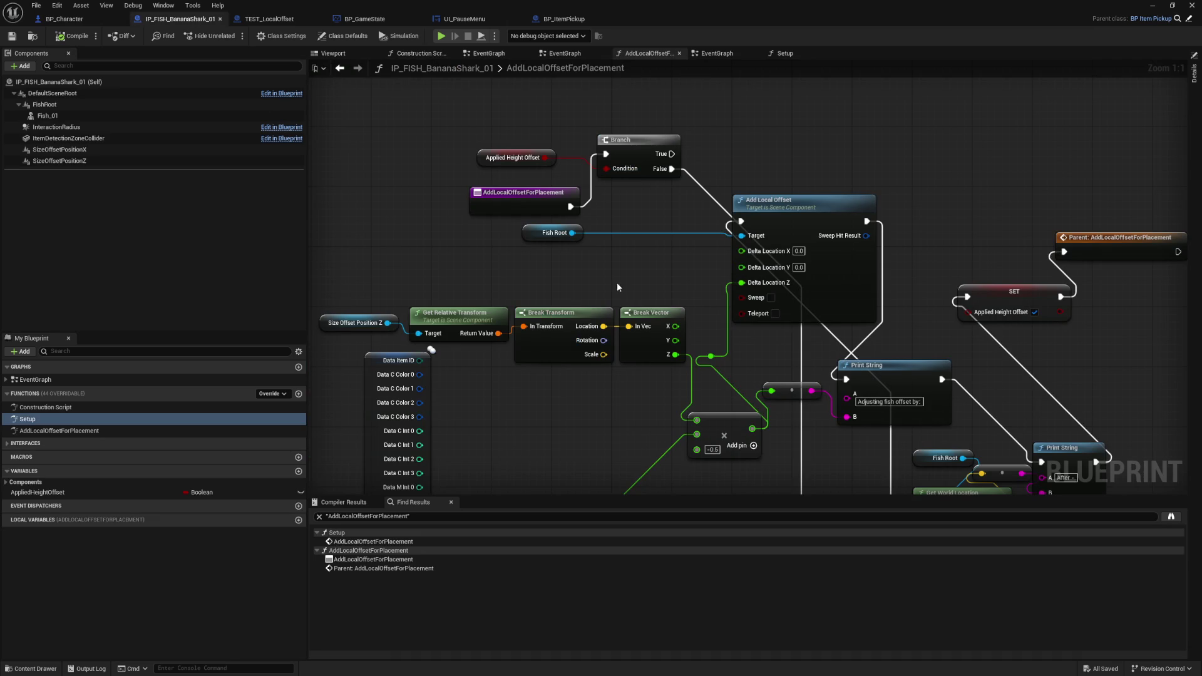
- Pan the AddLocalOffsetForPlacement graph, then clear the level editor's Output Log
{"action": "left_click_drag", "start_coordinate": [615, 274], "coordinate": [529, 252]}
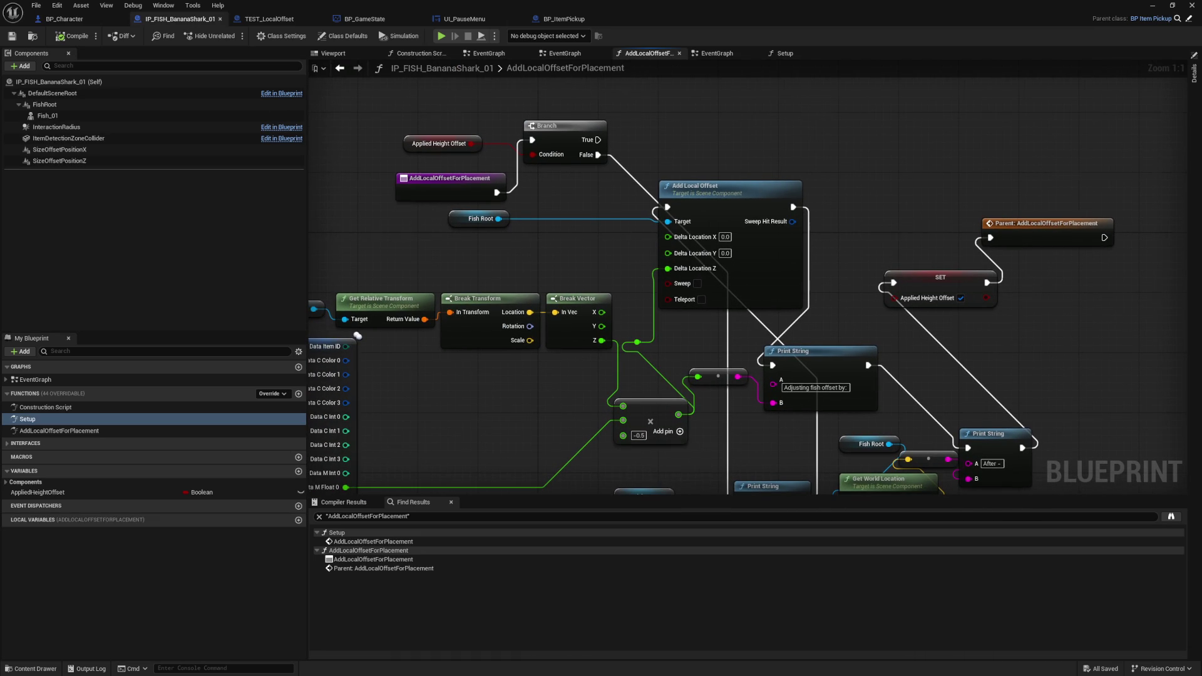
{"action": "left_click_drag", "start_coordinate": [705, 470], "coordinate": [738, 390]}
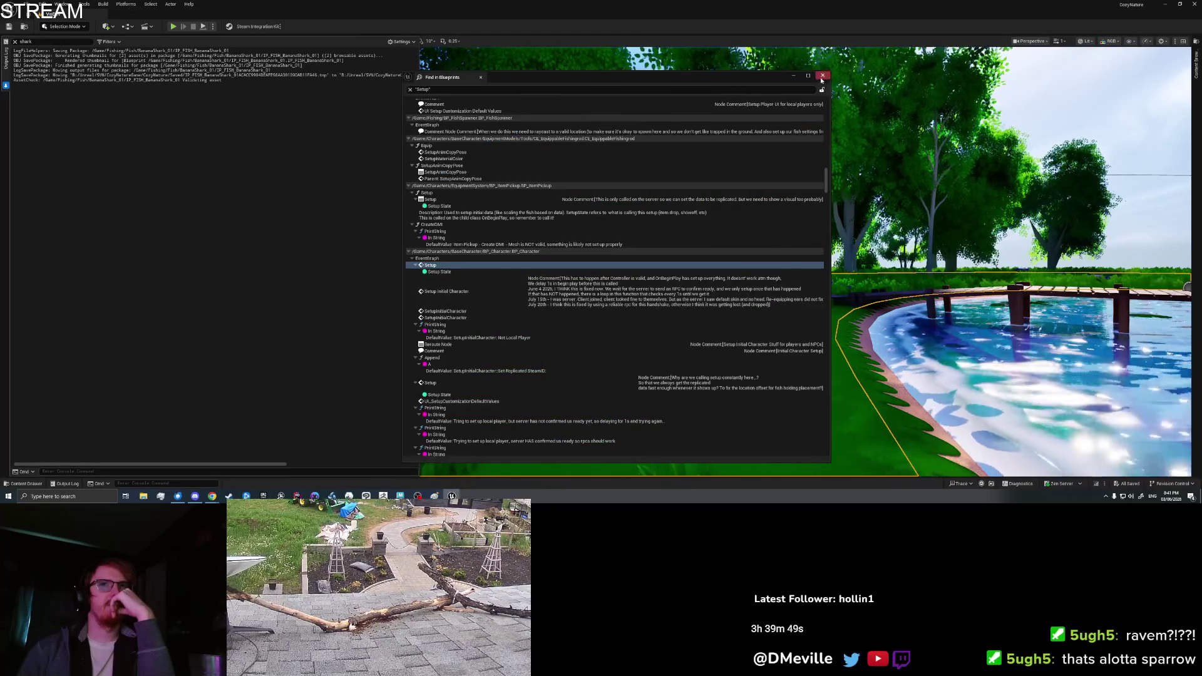
{"action": "right_click", "coordinate": [116, 233]}
{"action": "left_click", "coordinate": [147, 249]}
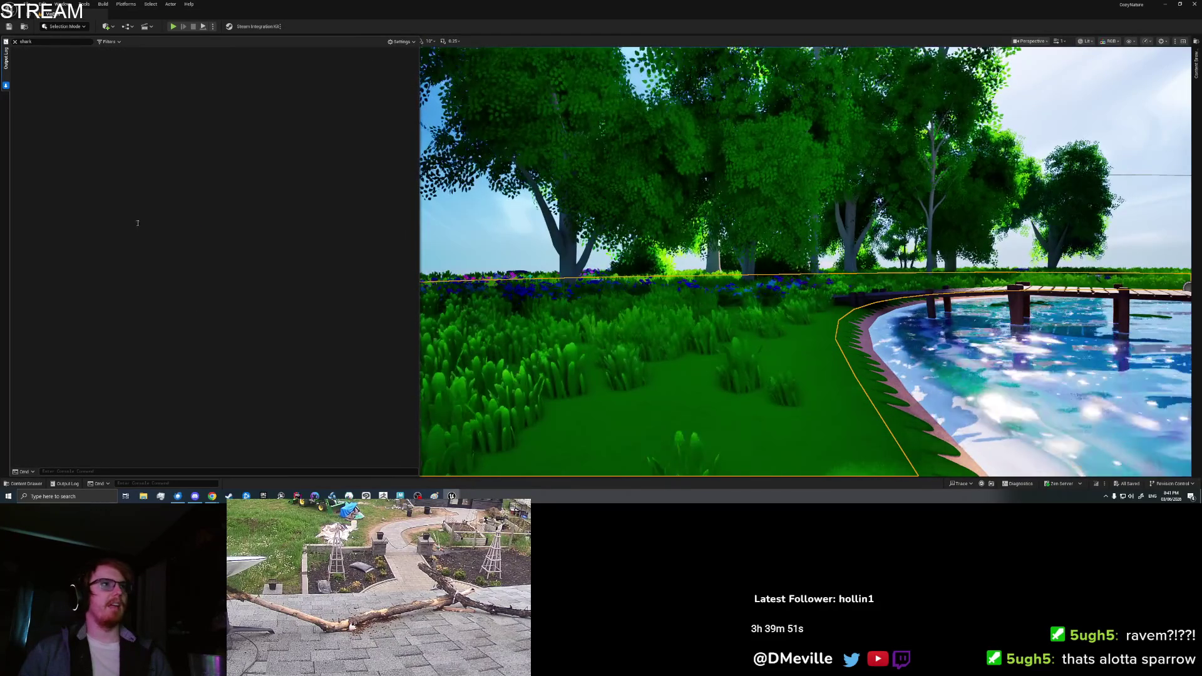
- Play in editor, pick up the banana shark, then drop one and place another on the ground
{"action": "right_click", "coordinate": [662, 380]}
{"action": "left_click", "coordinate": [661, 380]}
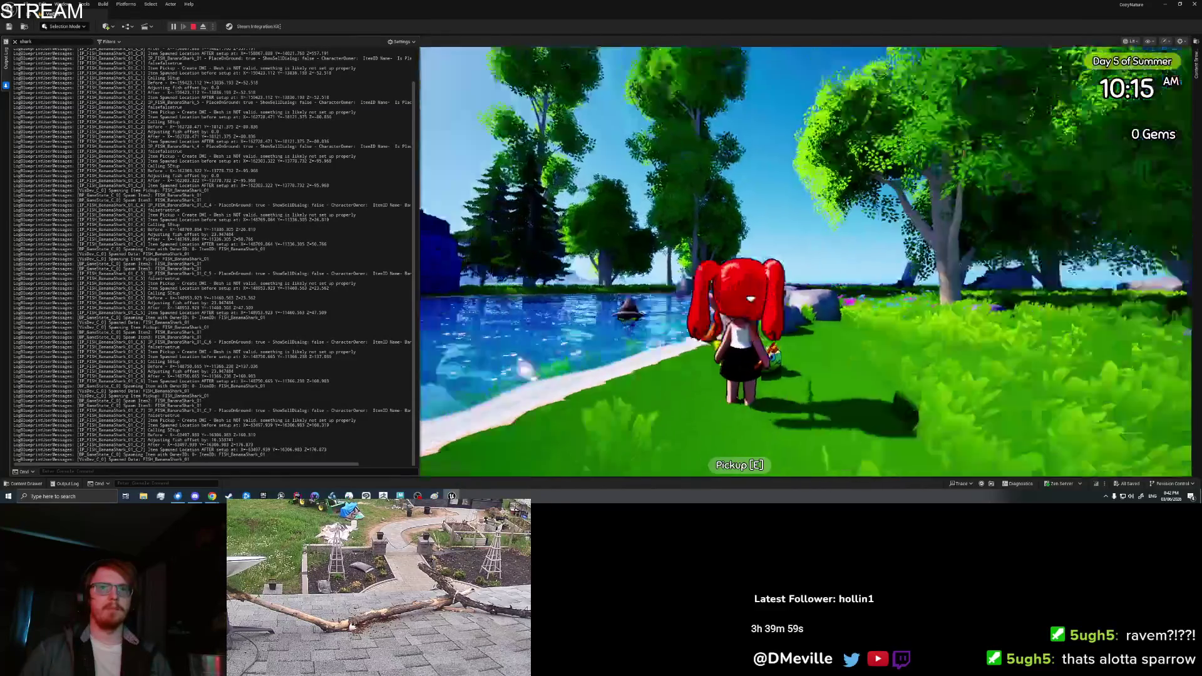
{"action": "key", "text": "e"}
{"action": "key", "text": "Tab"}
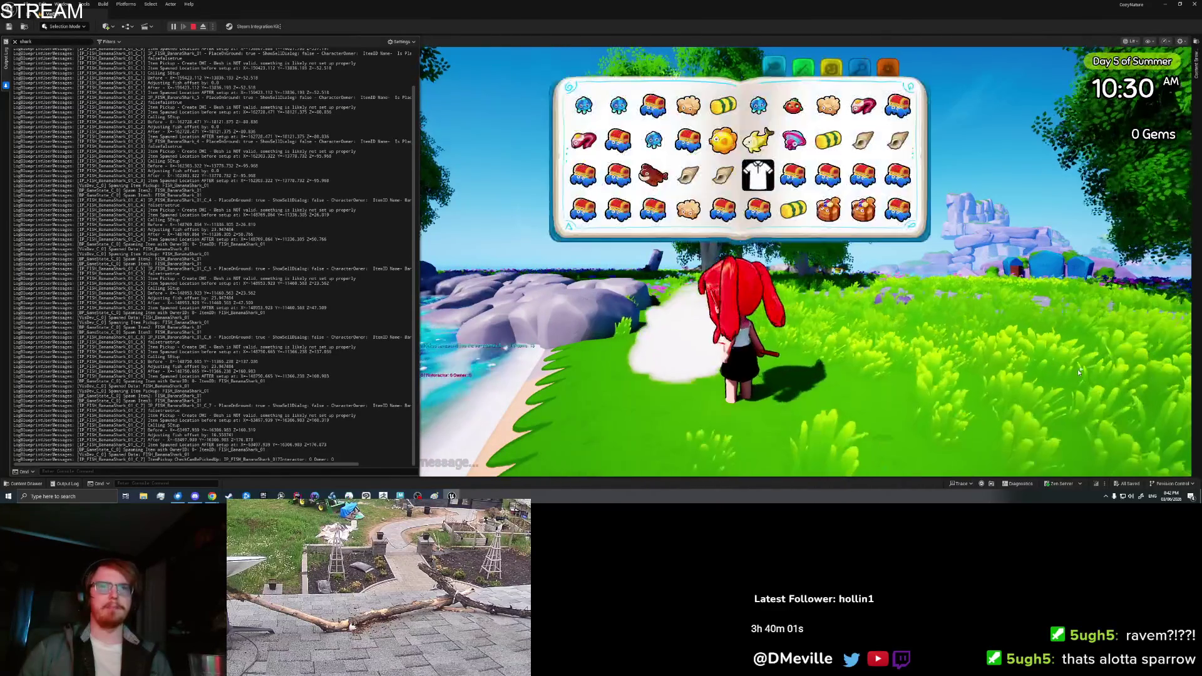
{"action": "scroll", "coordinate": [811, 196], "scroll_direction": "down", "scroll_amount": 3}
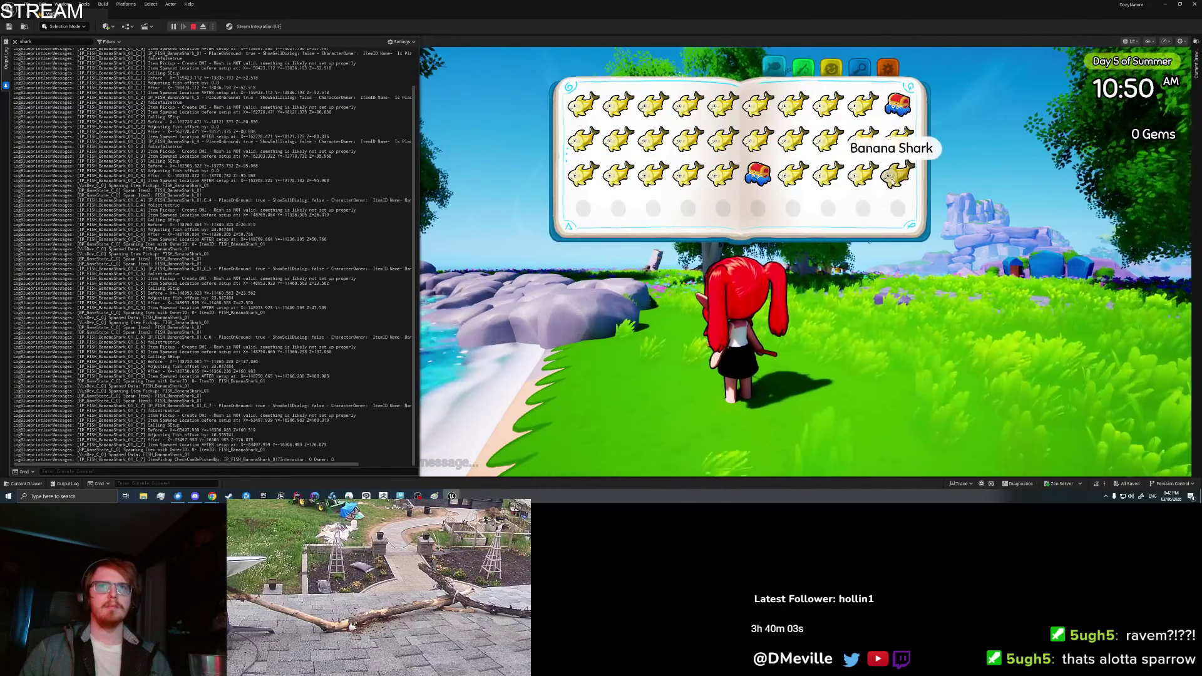
{"action": "left_click", "coordinate": [897, 174]}
{"action": "left_click", "coordinate": [583, 244]}
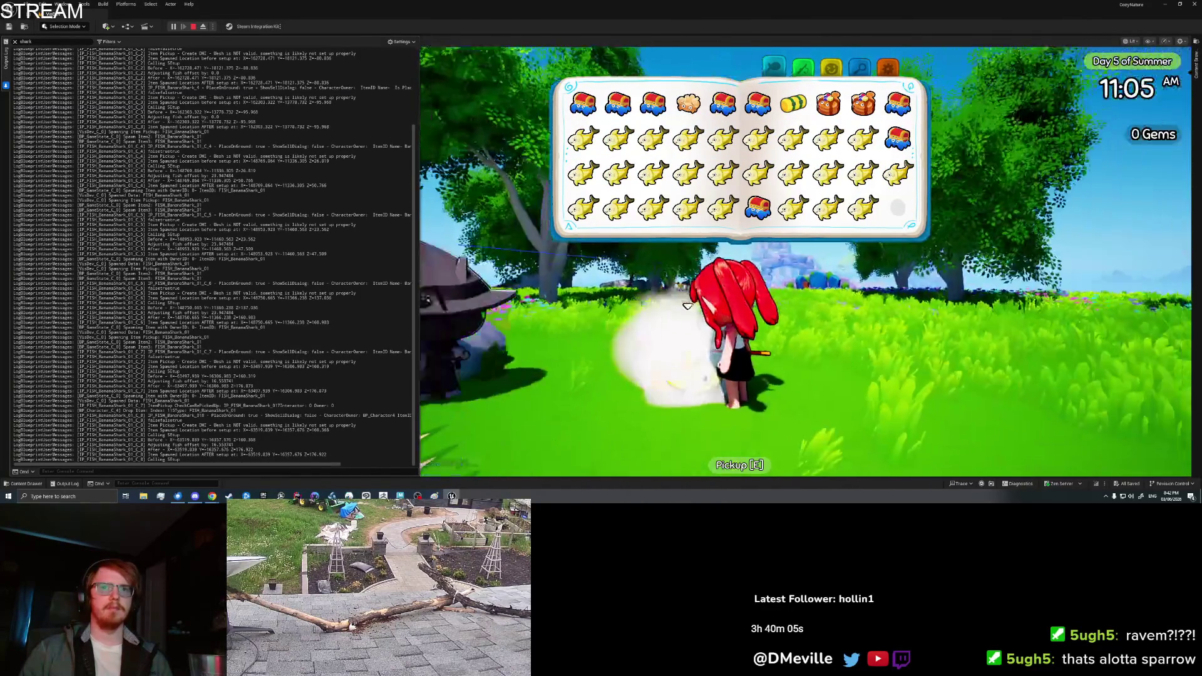
{"action": "left_click", "coordinate": [863, 207]}
{"action": "left_click", "coordinate": [628, 246]}
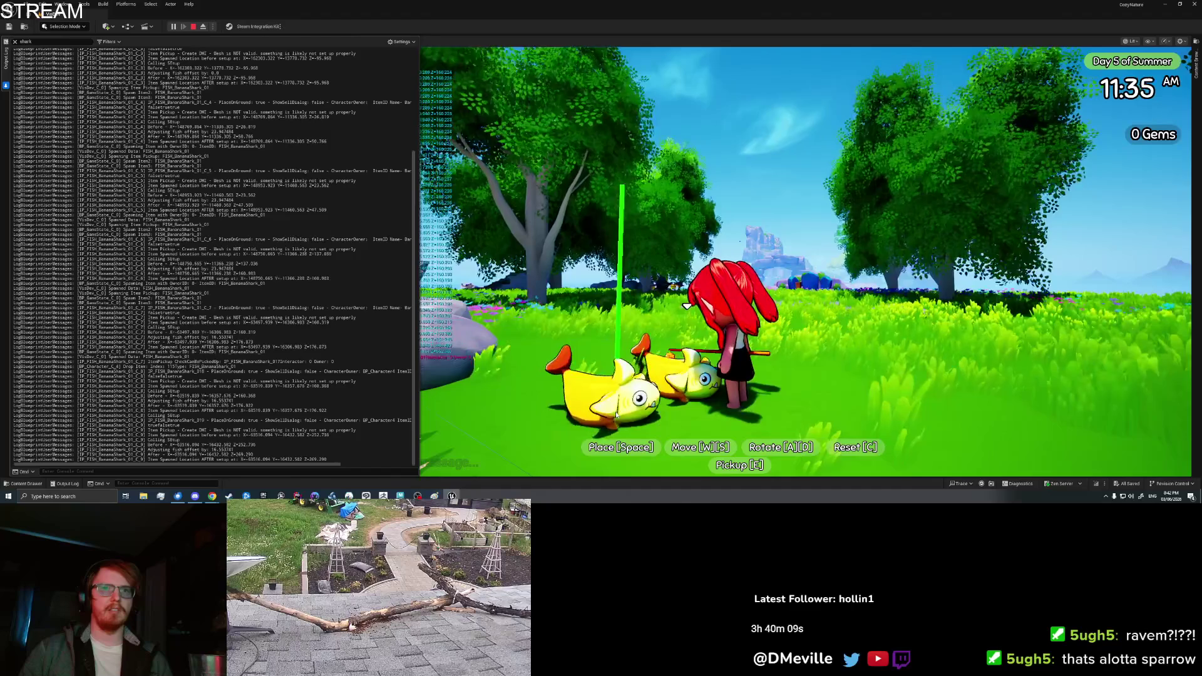
{"action": "key", "text": "space"}
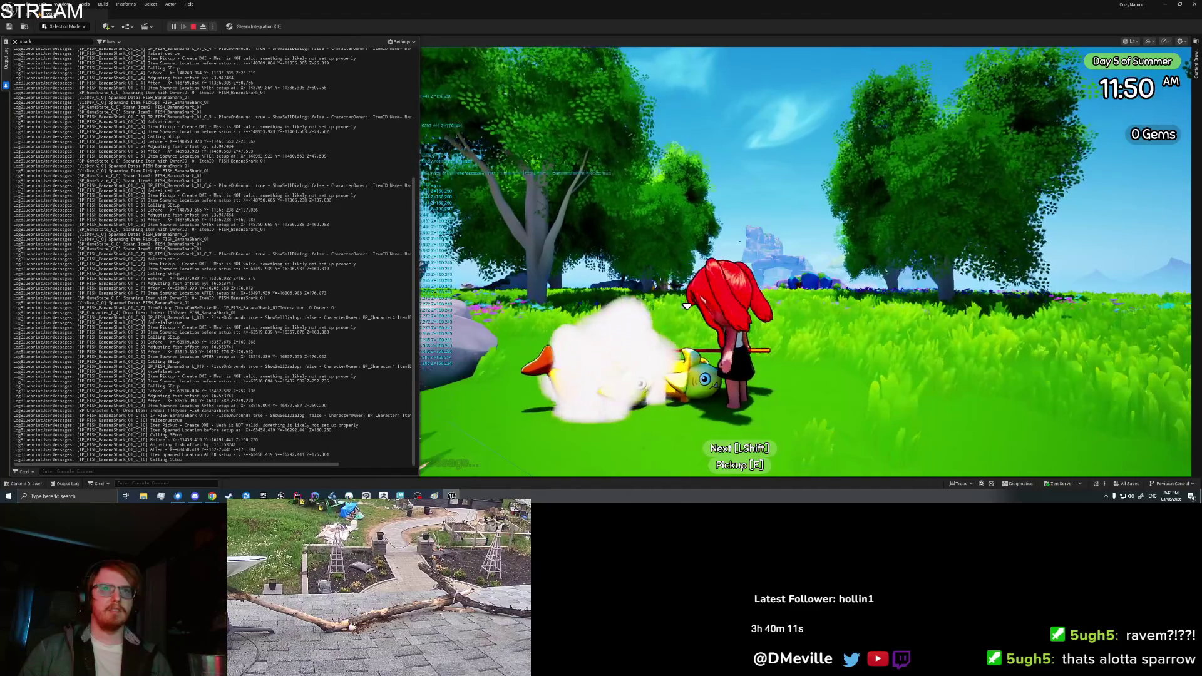
- Save & Quit, replay to confirm the placed sharks persist, pick them up, and stop play
{"action": "key", "text": "Tab"}
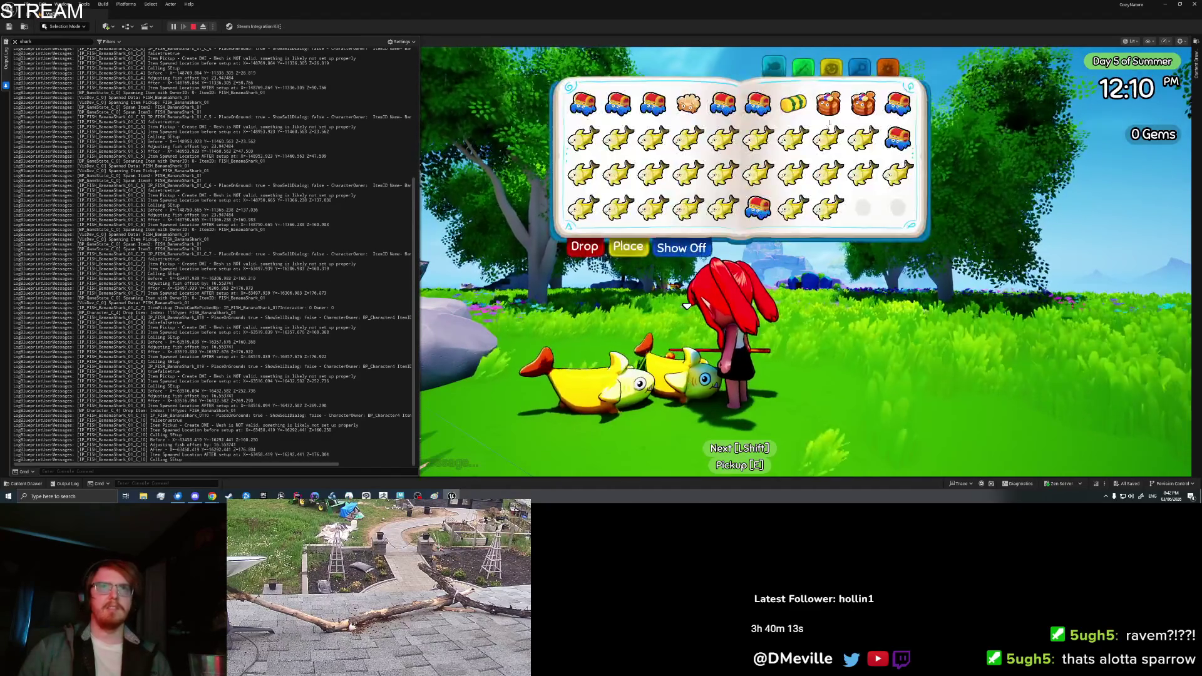
{"action": "key", "text": "Escape"}
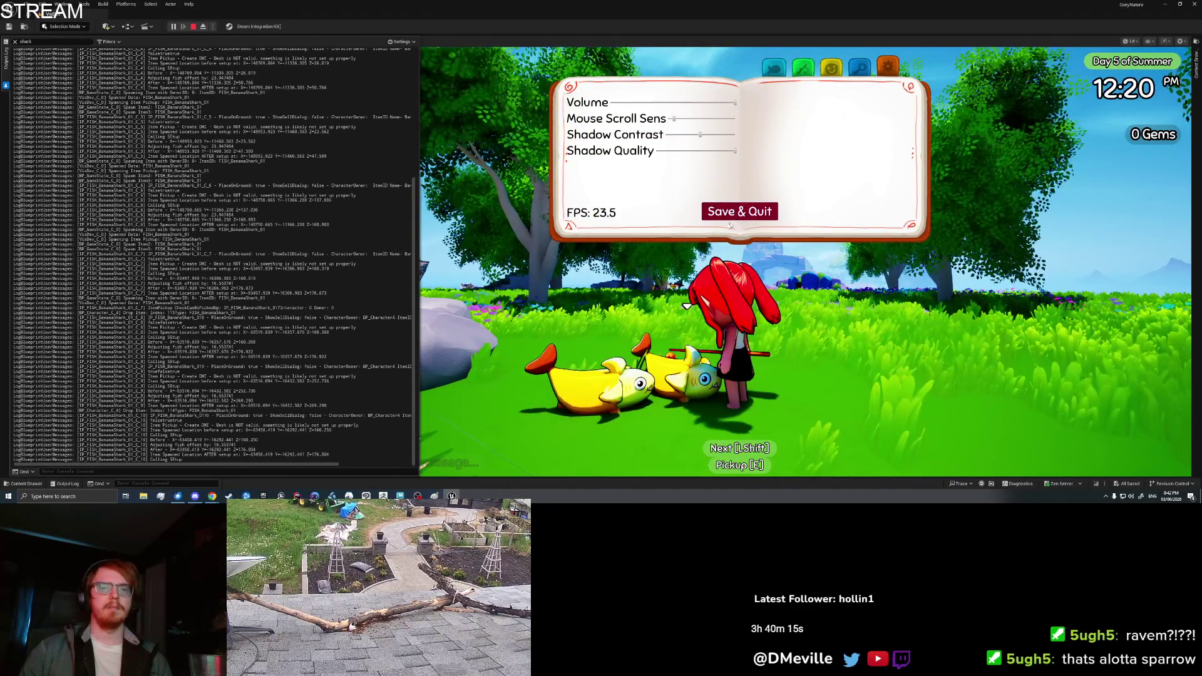
{"action": "left_click", "coordinate": [737, 218]}
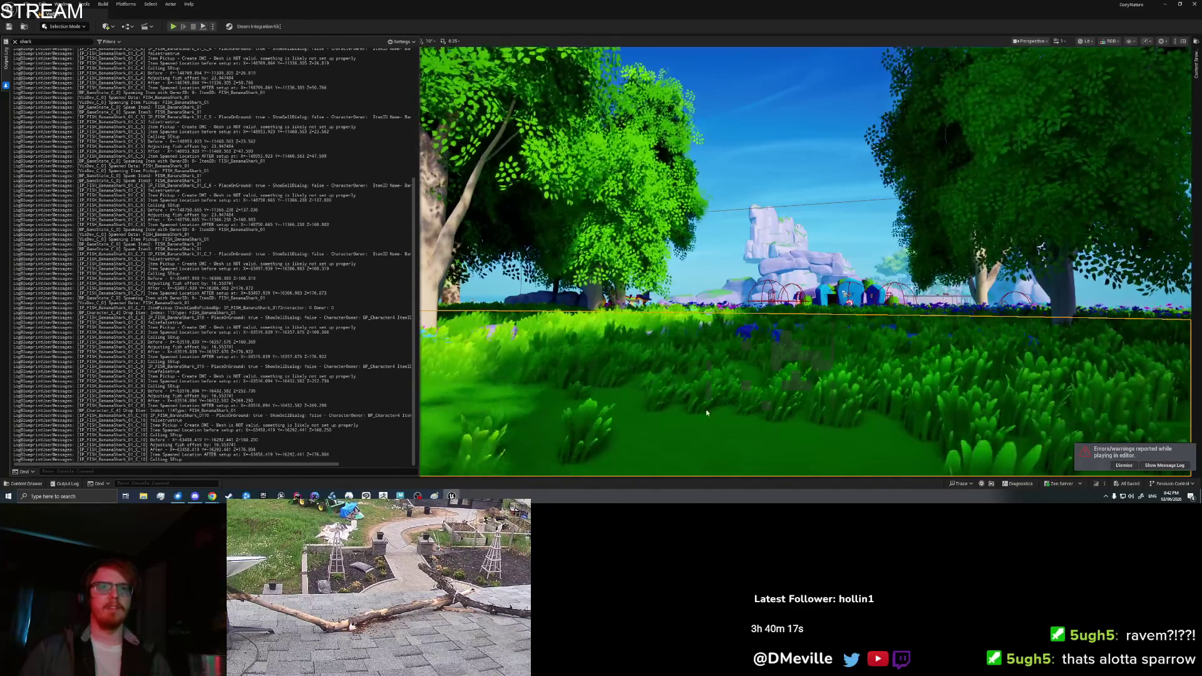
{"action": "right_click", "coordinate": [713, 340]}
{"action": "left_click", "coordinate": [716, 399]}
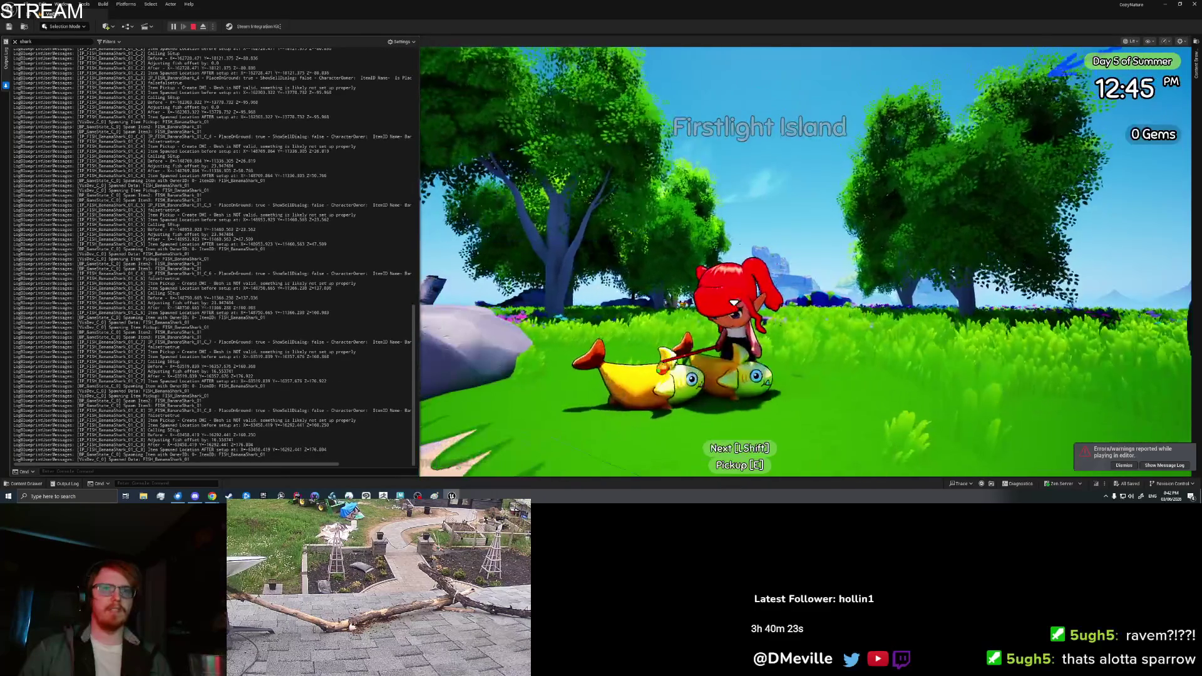
{"action": "key", "text": "e"}
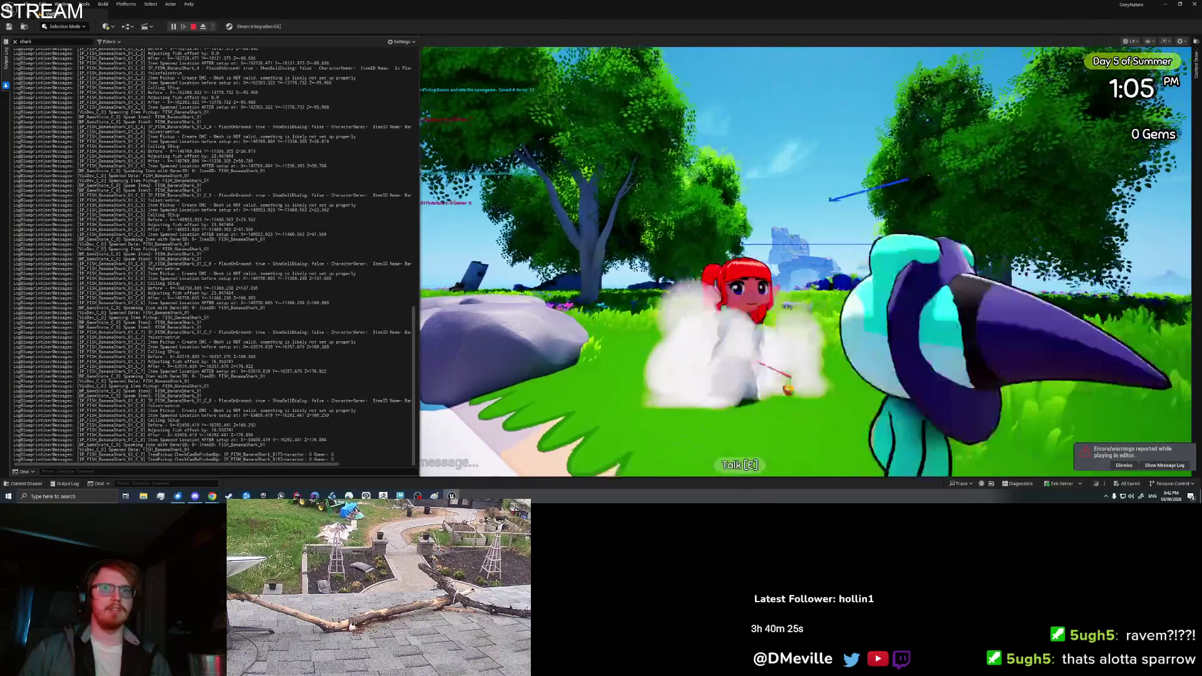
{"action": "key", "text": "w"}
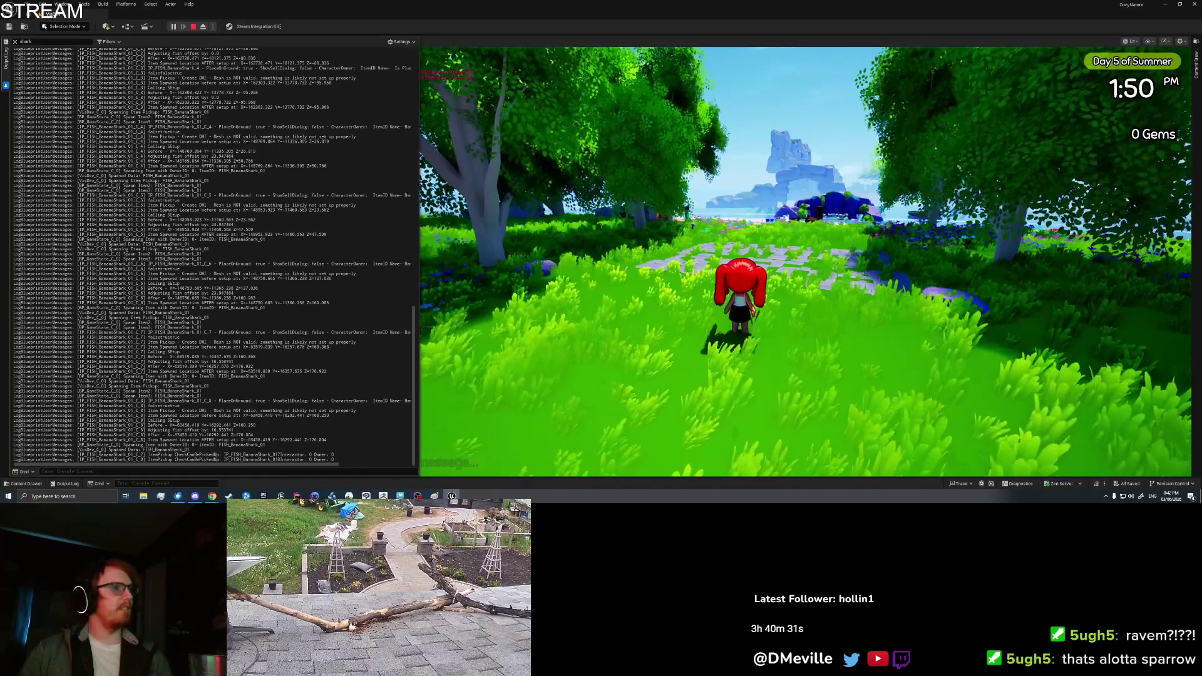
{"action": "key", "text": "Escape"}
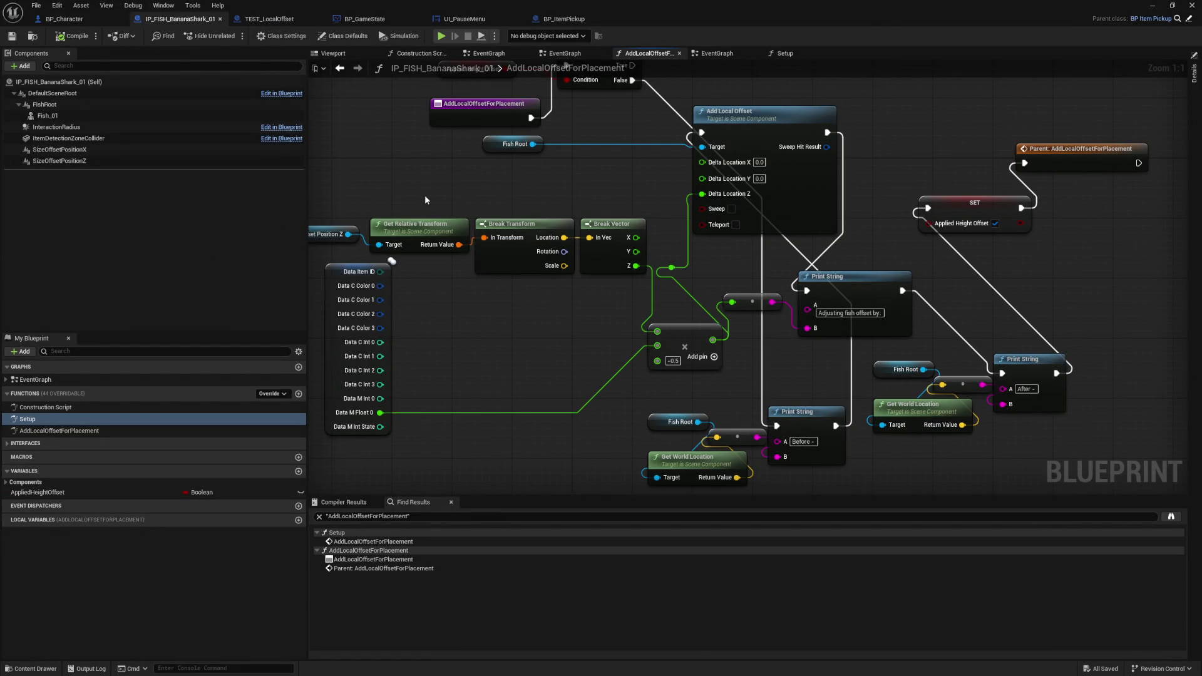
- Search all Blueprints for references to the Add Local Offset for Placement node in Setup
{"action": "left_click_drag", "start_coordinate": [425, 200], "coordinate": [537, 197]}
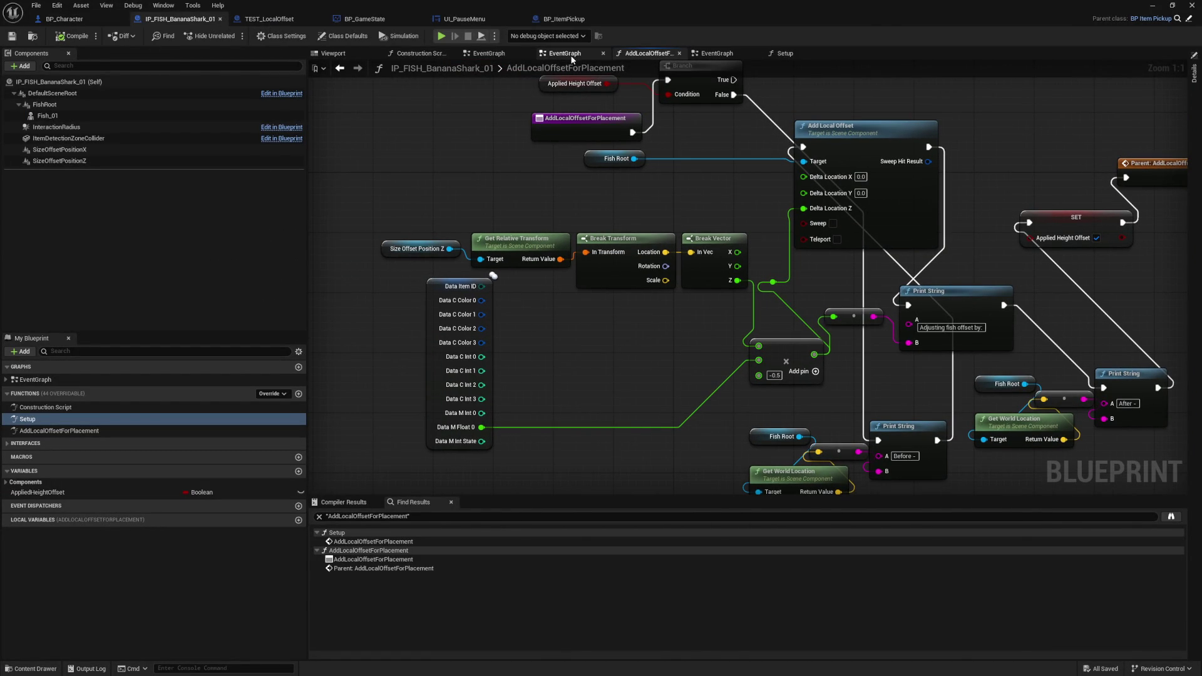
{"action": "left_click", "coordinate": [570, 54]}
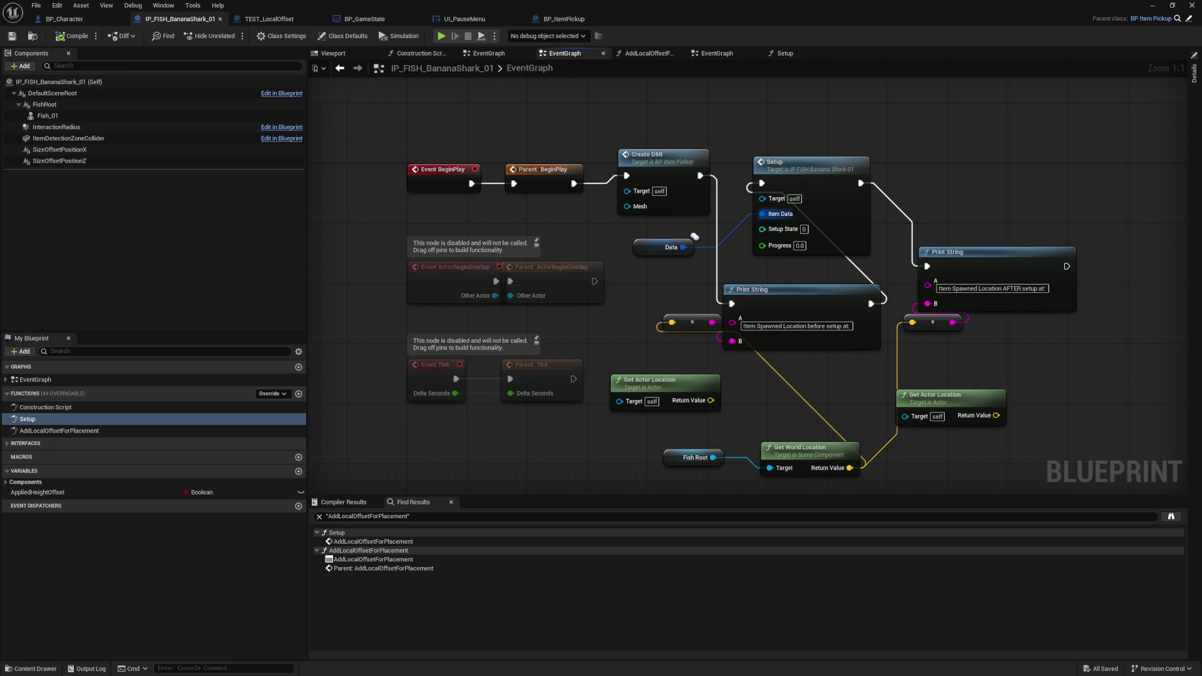
{"action": "double_click", "coordinate": [804, 179]}
{"action": "mouse_move", "coordinate": [673, 276]}
{"action": "left_mouse_down"}
{"action": "mouse_move", "coordinate": [676, 182]}
{"action": "mouse_move", "coordinate": [690, 265]}
{"action": "left_mouse_up"}
{"action": "left_click", "coordinate": [701, 130]}
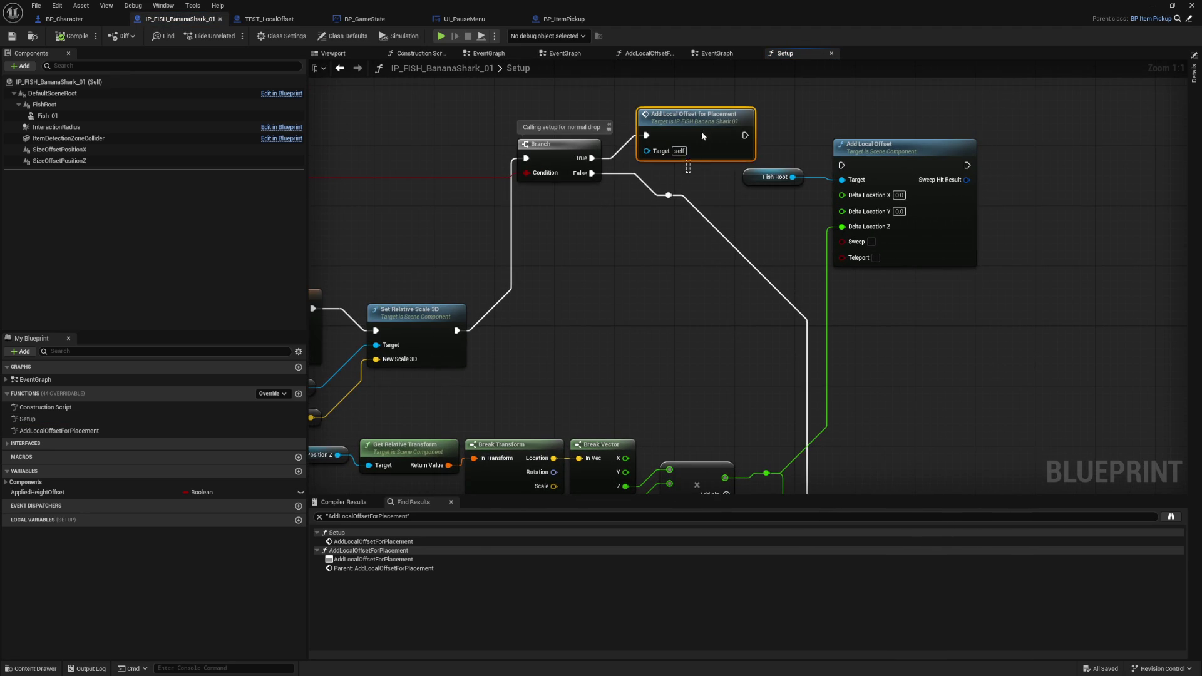
{"action": "right_click", "coordinate": [705, 127]}
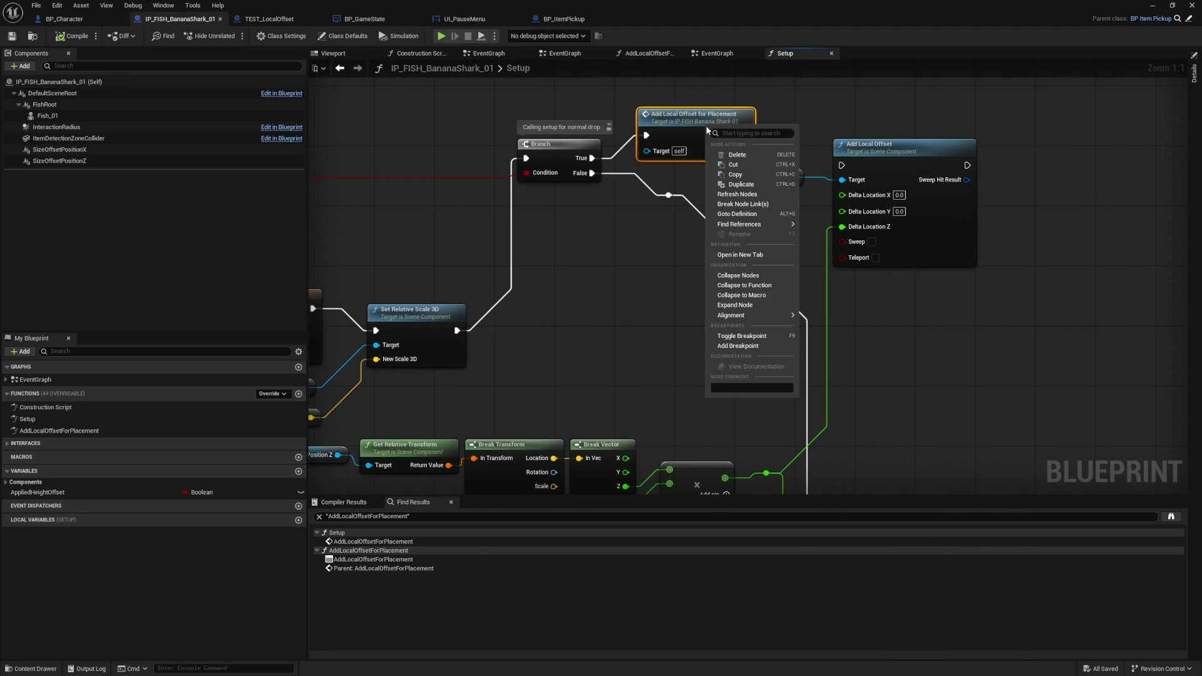
{"action": "mouse_move", "coordinate": [748, 227]}
{"action": "left_click", "coordinate": [829, 238]}
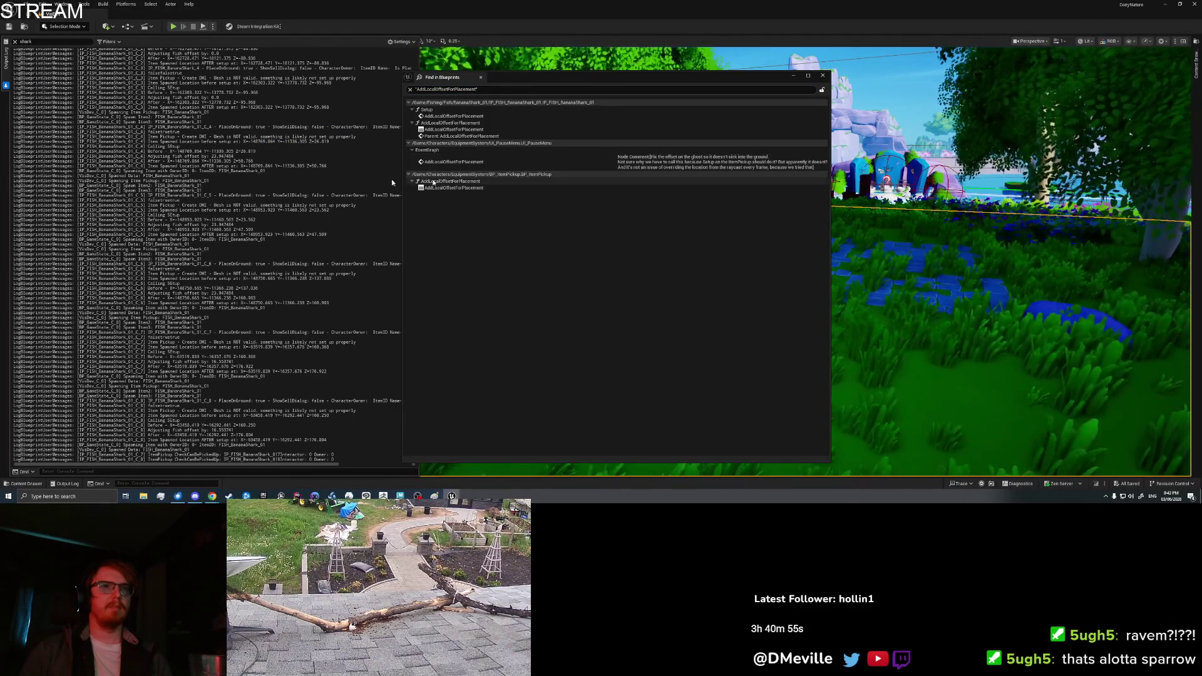
- In the banana shark's Setup, wire Branch True straight to Add Local Offset, delete the placement node, compile
{"action": "double_click", "coordinate": [453, 116]}
{"action": "left_click_drag", "start_coordinate": [662, 168], "coordinate": [842, 165]}
{"action": "key", "text": "Delete"}
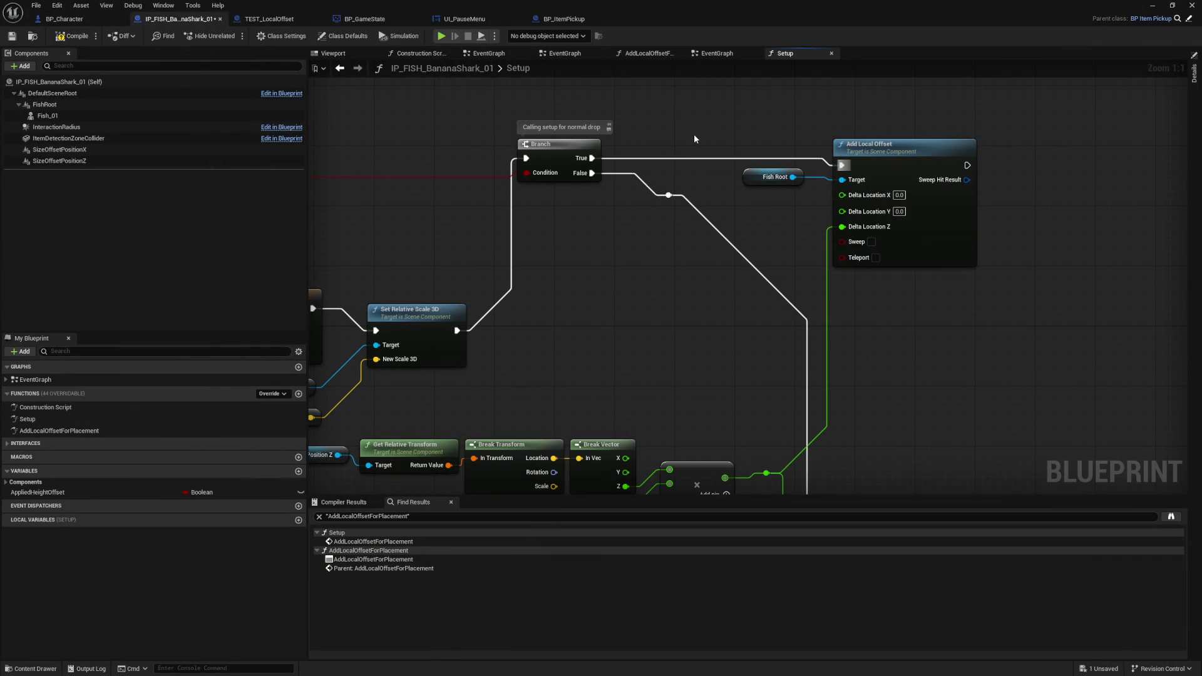
{"action": "scroll", "coordinate": [694, 139], "scroll_direction": "down", "scroll_amount": 2}
{"action": "scroll", "coordinate": [393, 314], "scroll_direction": "up", "scroll_amount": 2}
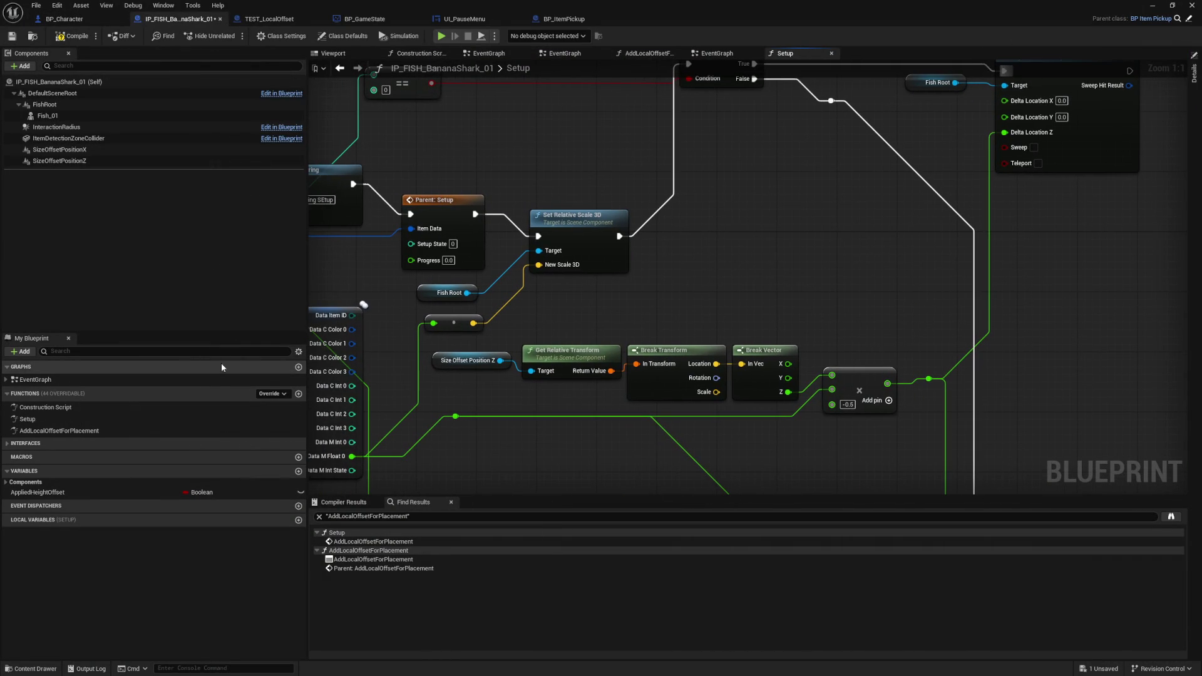
{"action": "left_click", "coordinate": [43, 431]}
{"action": "left_click", "coordinate": [68, 39]}
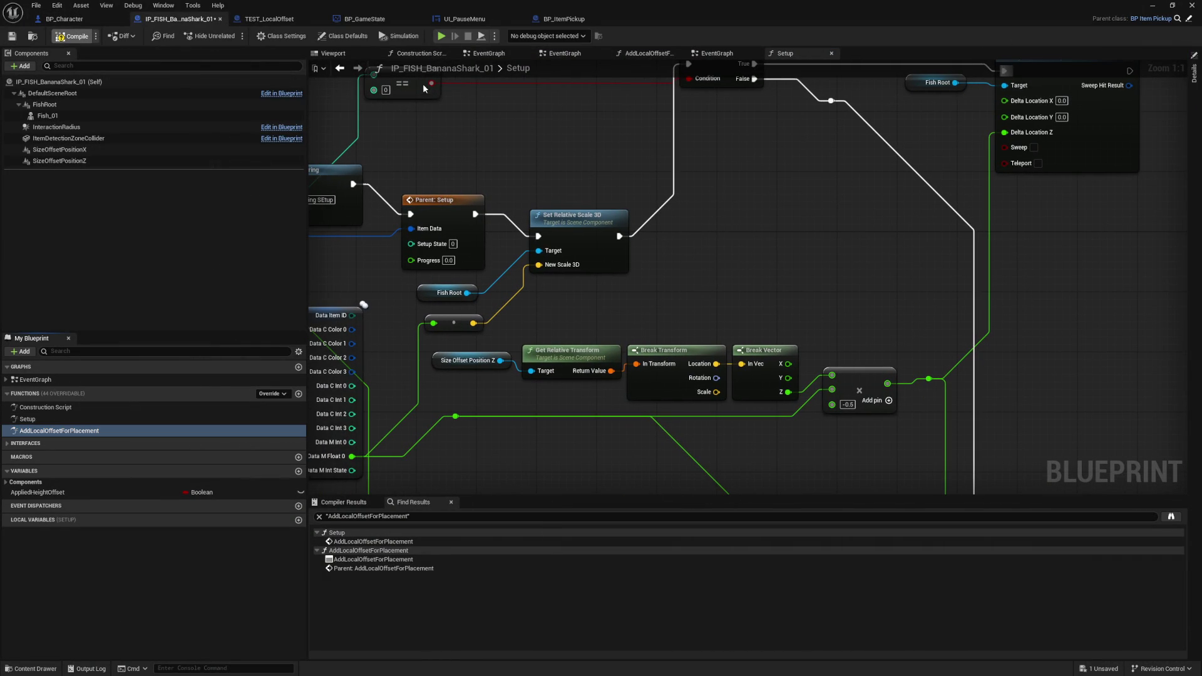
{"action": "left_click", "coordinate": [563, 18]}
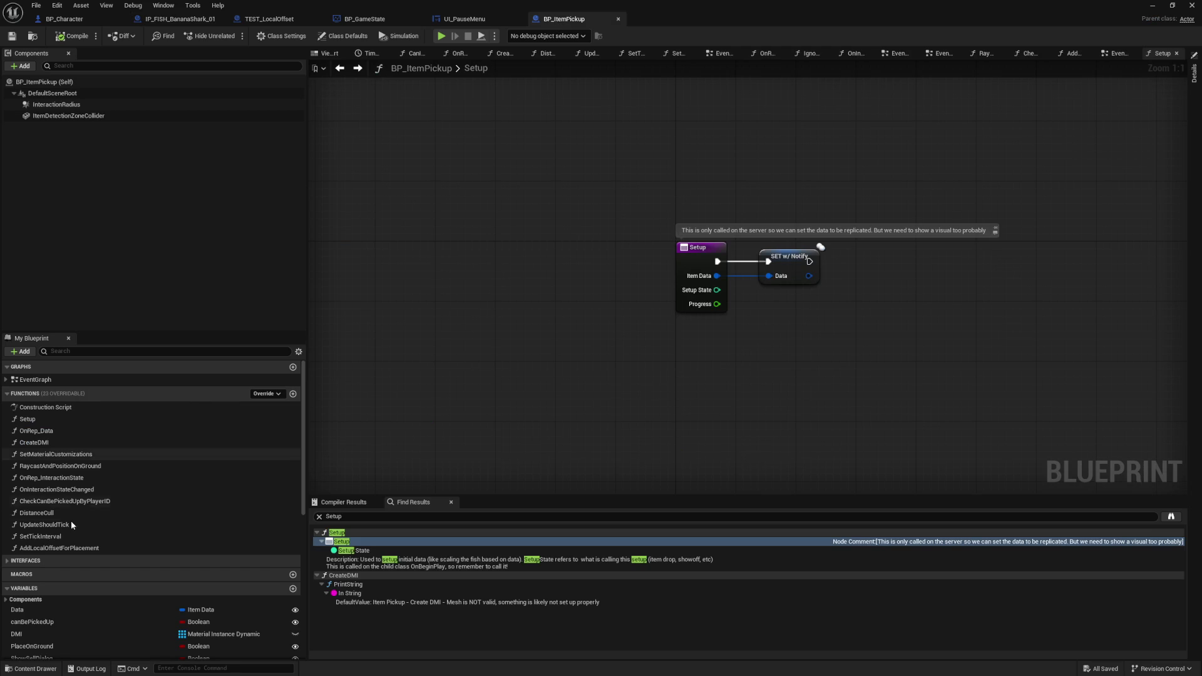
- Delete the AddLocalOffsetForPlacement function from BP_ItemPickup, confirming the deletion
{"action": "left_click", "coordinate": [67, 548]}
{"action": "right_click", "coordinate": [67, 549]}
{"action": "left_click", "coordinate": [119, 638]}
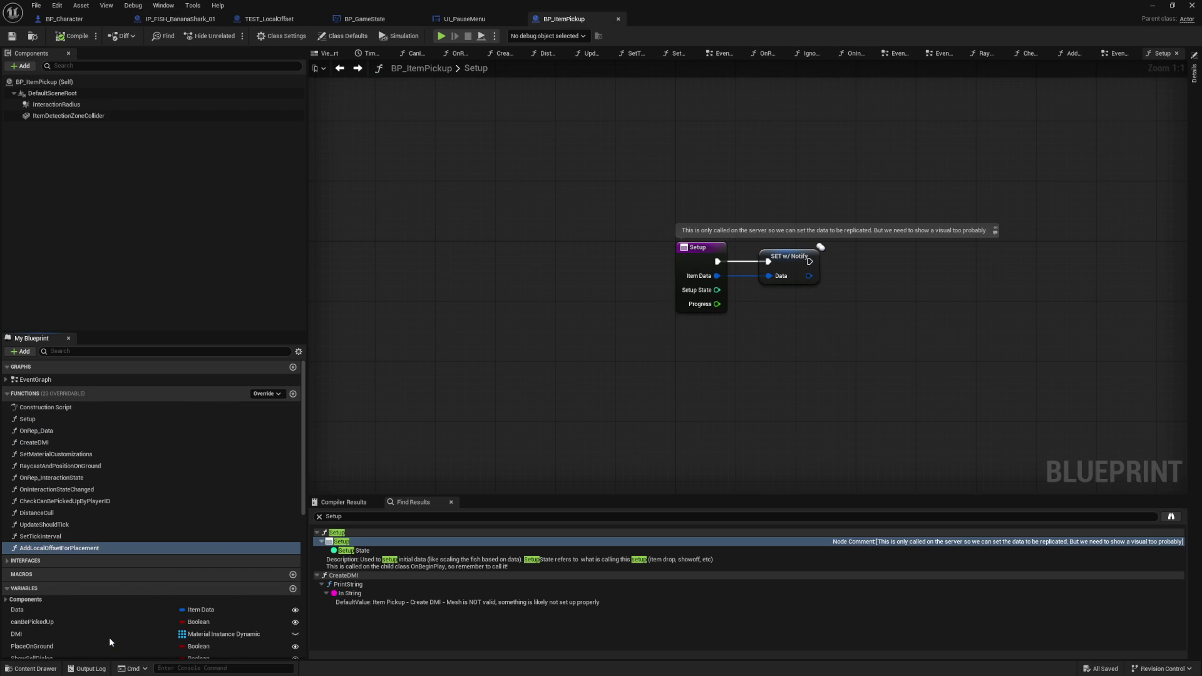
{"action": "left_click", "coordinate": [678, 361]}
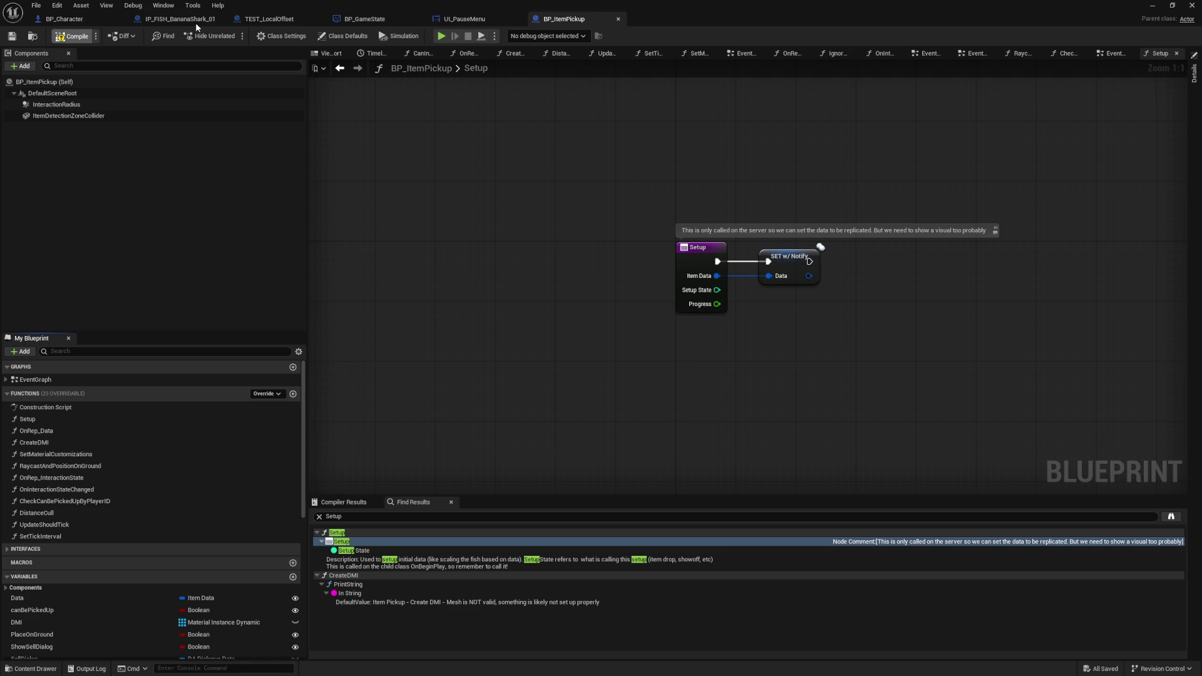
{"action": "left_click", "coordinate": [196, 24]}
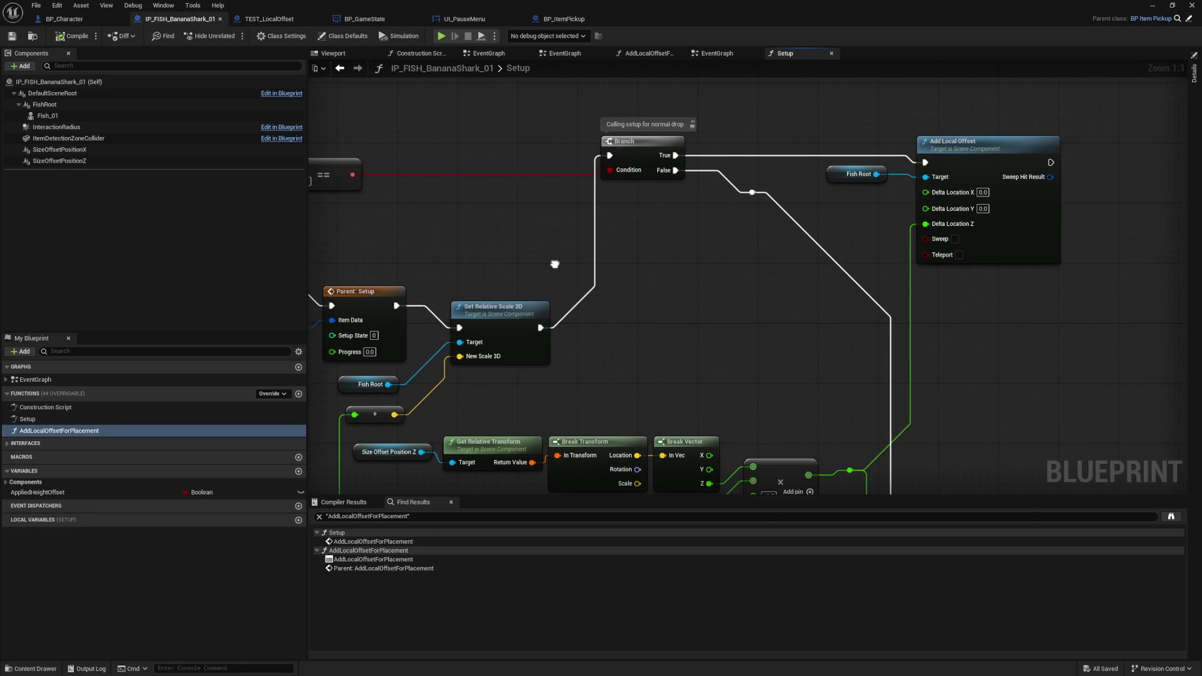
- Gate Add Local Offset behind a new Branch on an AppliedHeightOffset getter after the first Branch's True
{"action": "mouse_move", "coordinate": [554, 264]}
{"action": "left_mouse_down"}
{"action": "mouse_move", "coordinate": [728, 254]}
{"action": "mouse_move", "coordinate": [728, 166]}
{"action": "mouse_move", "coordinate": [756, 112]}
{"action": "mouse_move", "coordinate": [813, 106]}
{"action": "mouse_move", "coordinate": [776, 232]}
{"action": "mouse_move", "coordinate": [563, 350]}
{"action": "mouse_move", "coordinate": [632, 343]}
{"action": "mouse_move", "coordinate": [547, 330]}
{"action": "left_mouse_up"}
{"action": "left_click", "coordinate": [46, 495]}
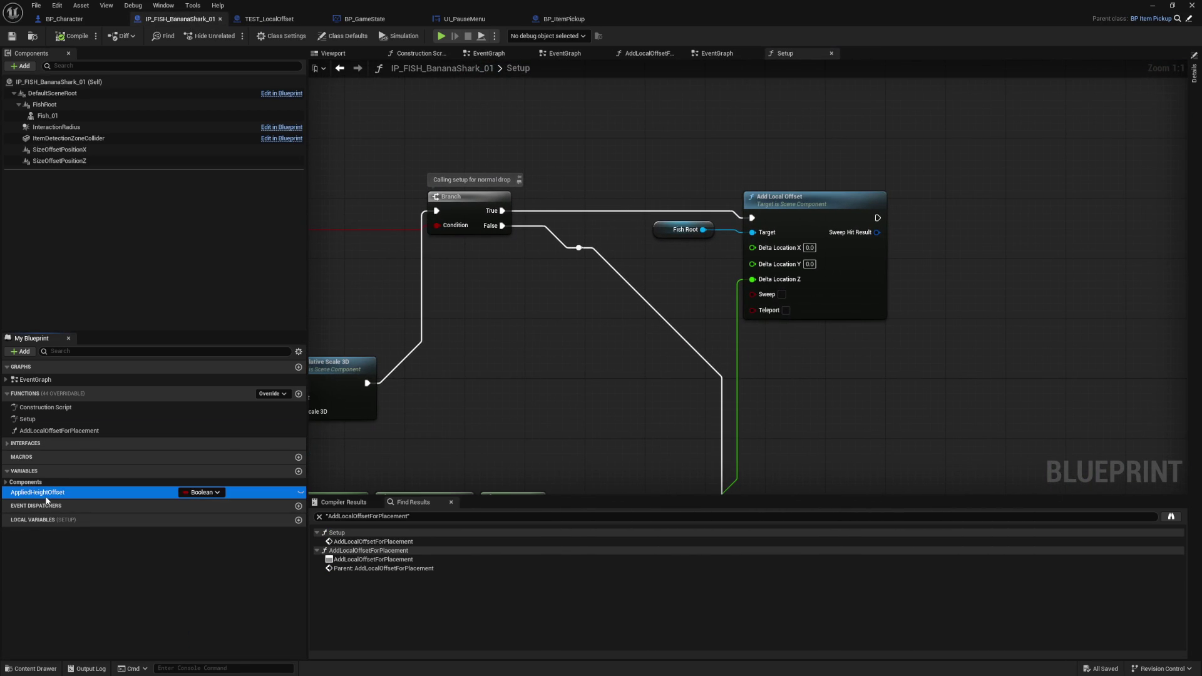
{"action": "mouse_move", "coordinate": [541, 193]}
{"action": "left_mouse_down"}
{"action": "mouse_move", "coordinate": [592, 153]}
{"action": "mouse_move", "coordinate": [493, 148]}
{"action": "mouse_move", "coordinate": [585, 141]}
{"action": "left_mouse_up"}
{"action": "left_click", "coordinate": [600, 170]}
{"action": "type", "text": "branch"}
{"action": "key", "text": "Return"}
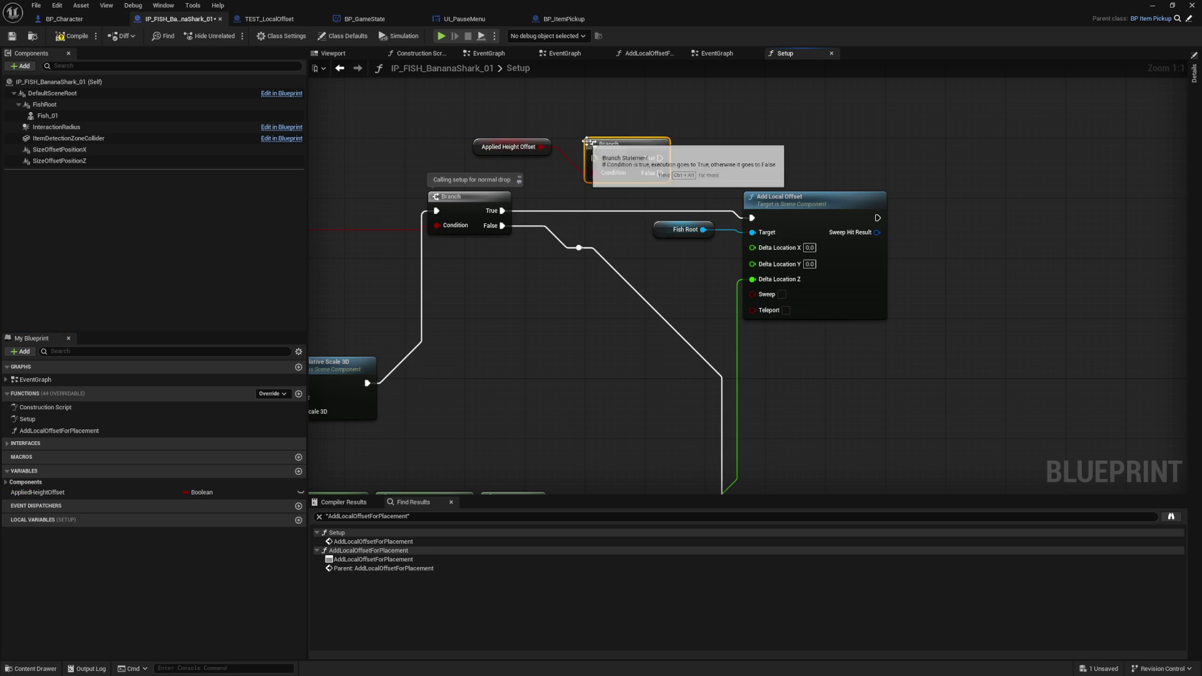
{"action": "mouse_move", "coordinate": [502, 210]}
{"action": "left_mouse_down"}
{"action": "mouse_move", "coordinate": [598, 172]}
{"action": "mouse_move", "coordinate": [595, 158]}
{"action": "mouse_move", "coordinate": [753, 218]}
{"action": "left_mouse_up"}
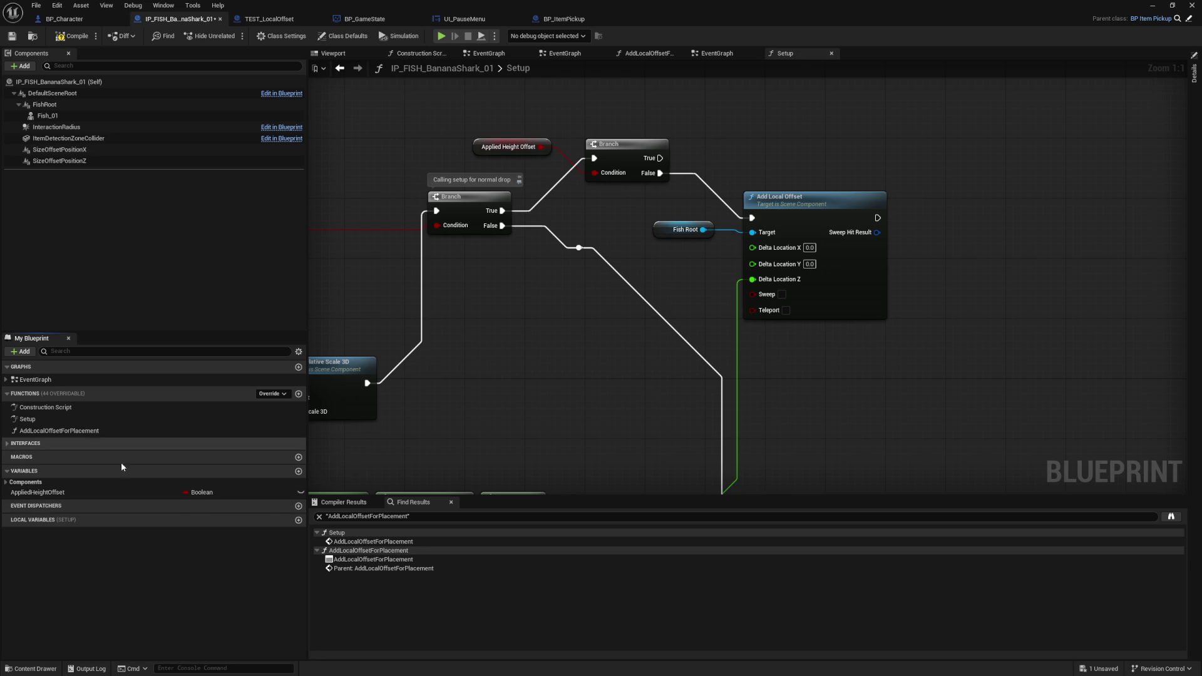
- Add a SET AppliedHeightOffset node that runs after Add Local Offset
{"action": "left_click_drag", "start_coordinate": [37, 492], "coordinate": [899, 226]}
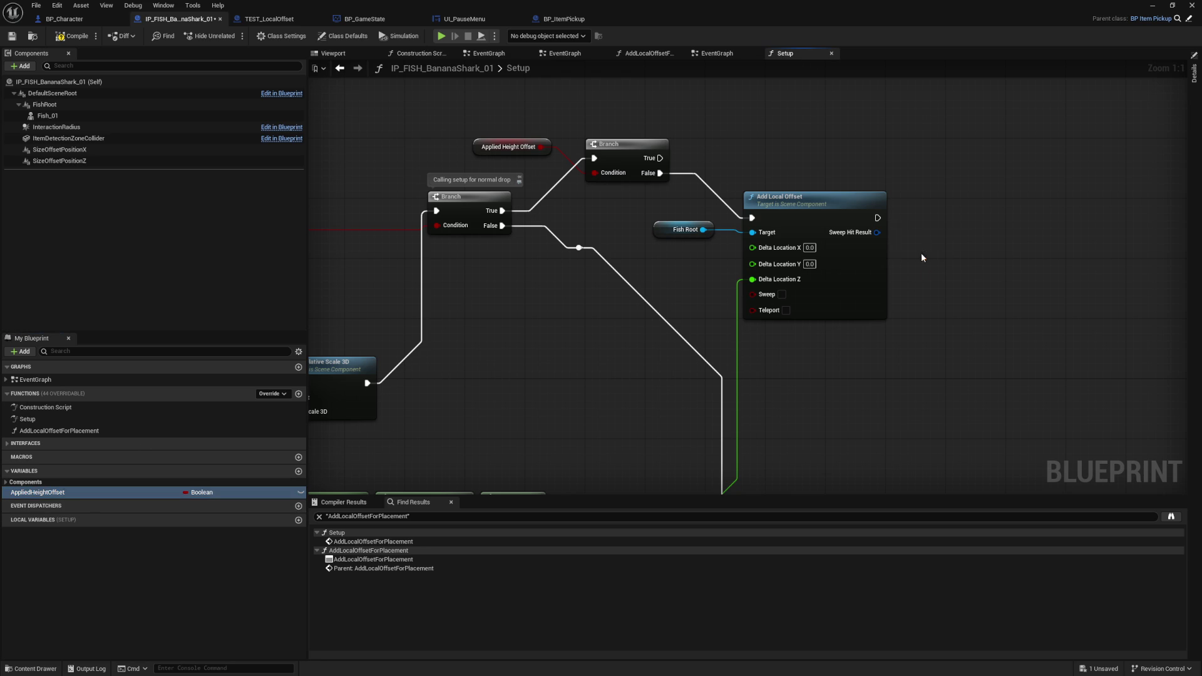
{"action": "left_click", "coordinate": [922, 256]}
{"action": "mouse_move", "coordinate": [877, 218]}
{"action": "left_mouse_down"}
{"action": "mouse_move", "coordinate": [903, 233]}
{"action": "mouse_move", "coordinate": [774, 76]}
{"action": "mouse_move", "coordinate": [788, 0]}
{"action": "left_mouse_up"}
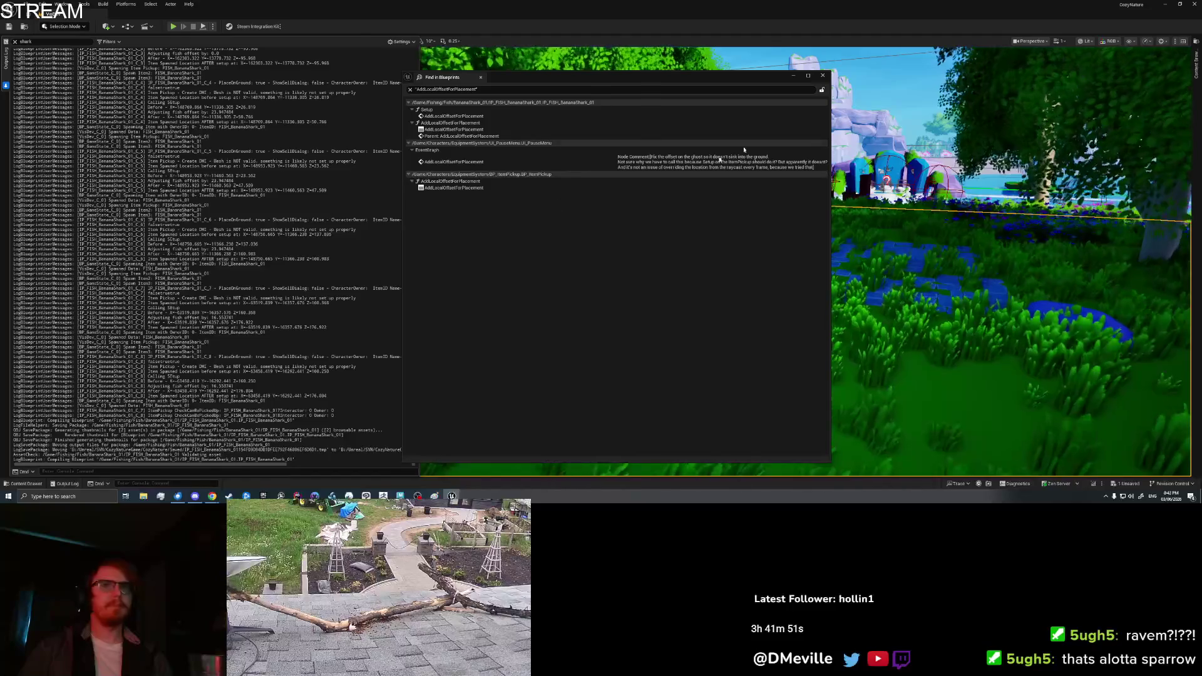
- Clear the Output Log, play from here, drop one Banana Shark and place another on the ground
{"action": "right_click", "coordinate": [264, 221]}
{"action": "left_click", "coordinate": [294, 247]}
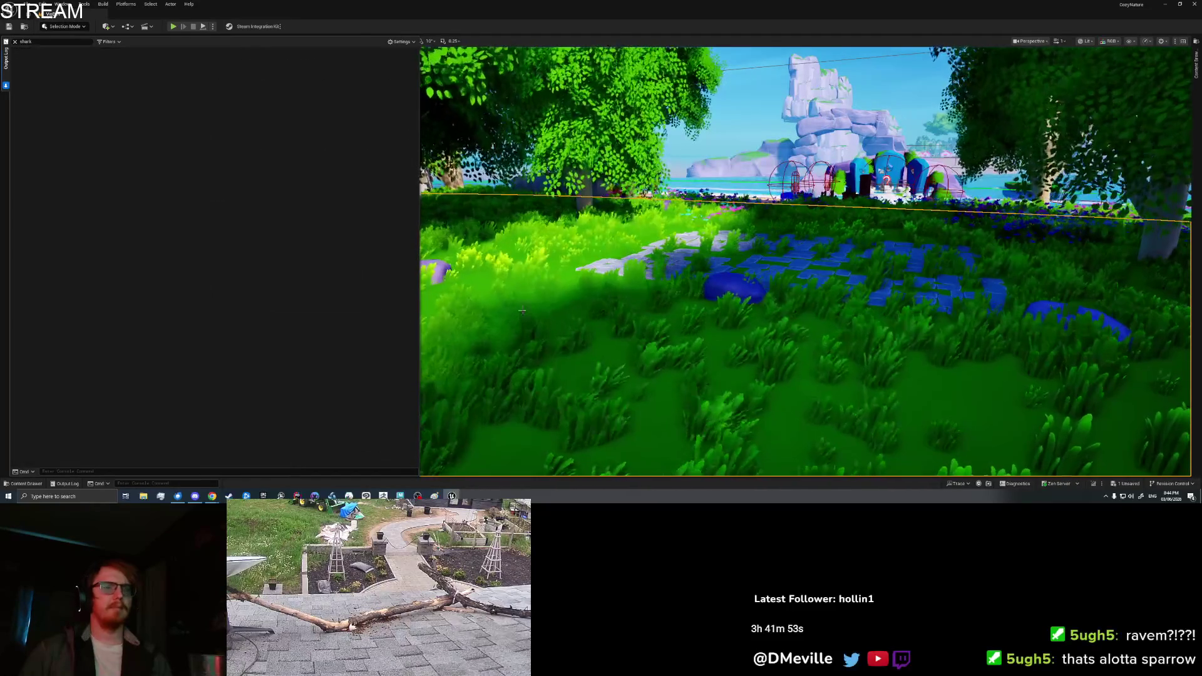
{"action": "right_click", "coordinate": [752, 261]}
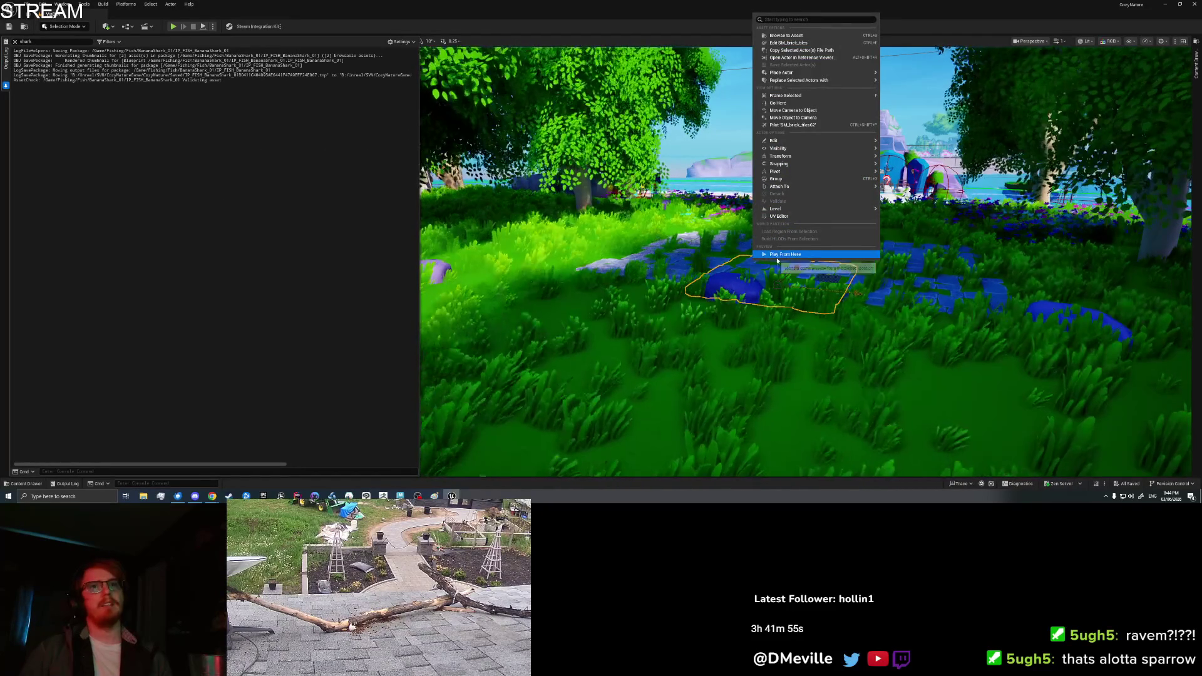
{"action": "left_click", "coordinate": [757, 259]}
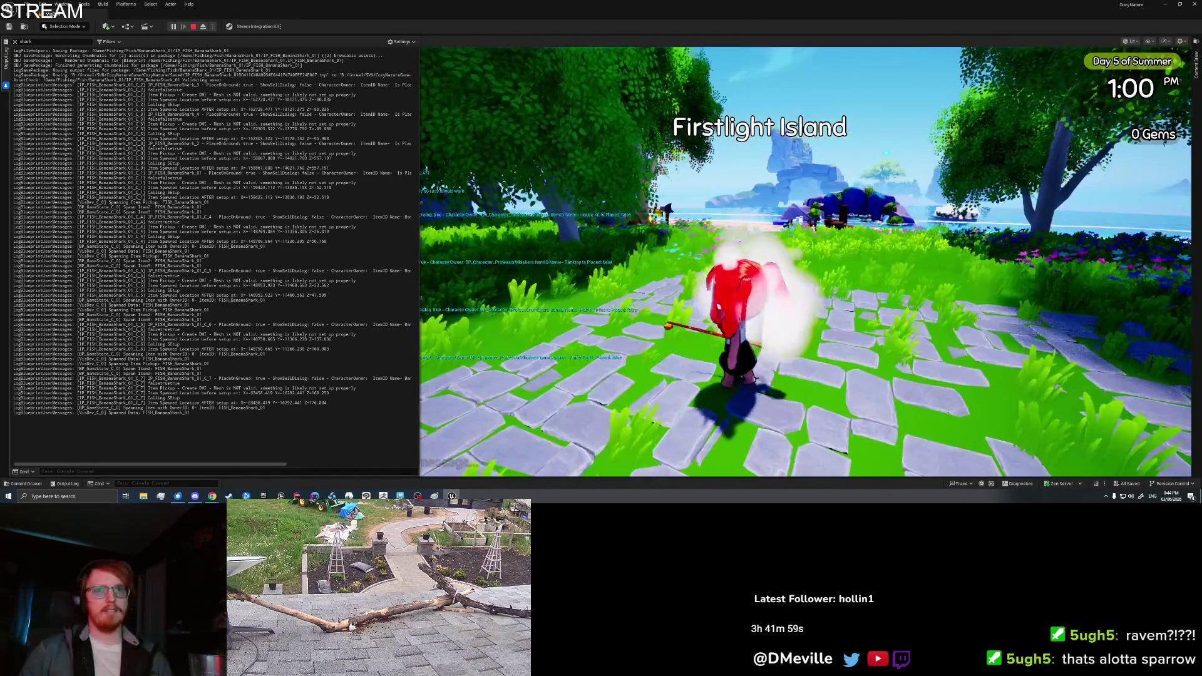
{"action": "key", "text": "i"}
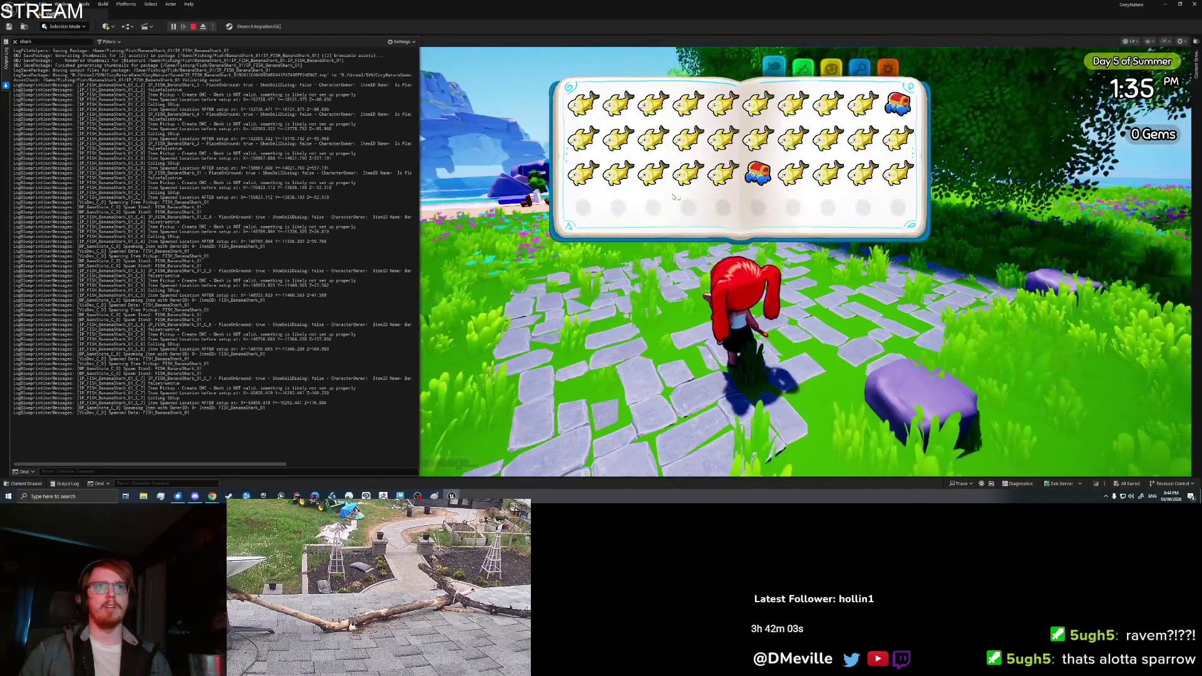
{"action": "left_click", "coordinate": [874, 180]}
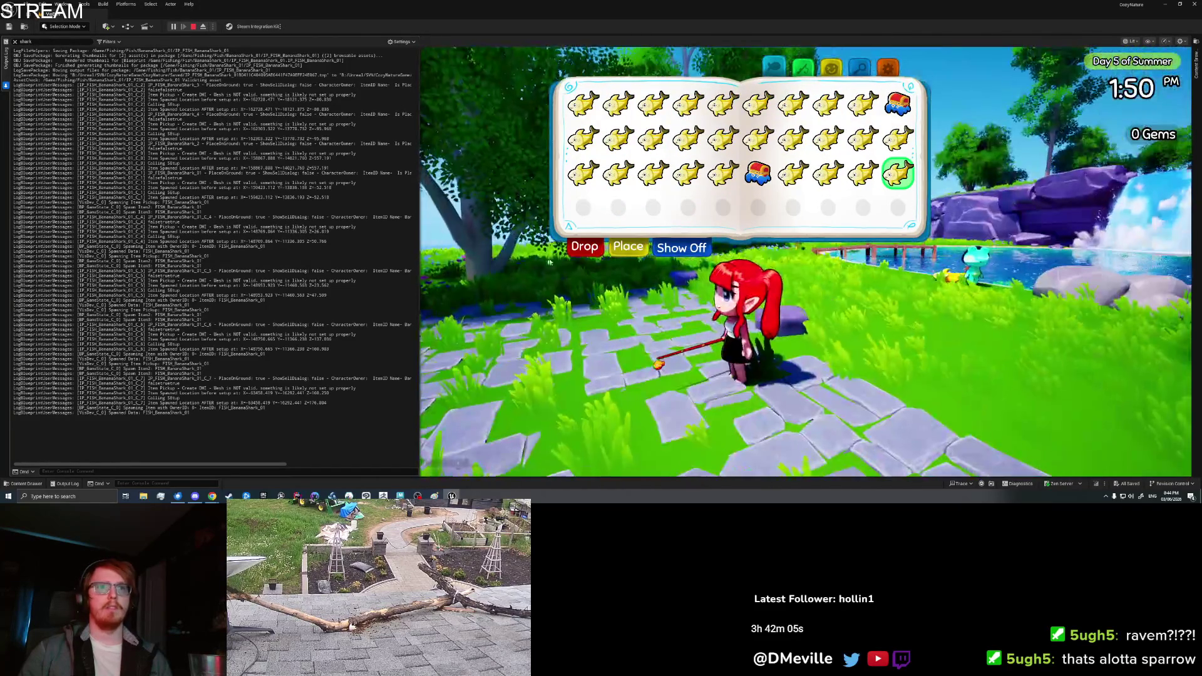
{"action": "left_click", "coordinate": [593, 246]}
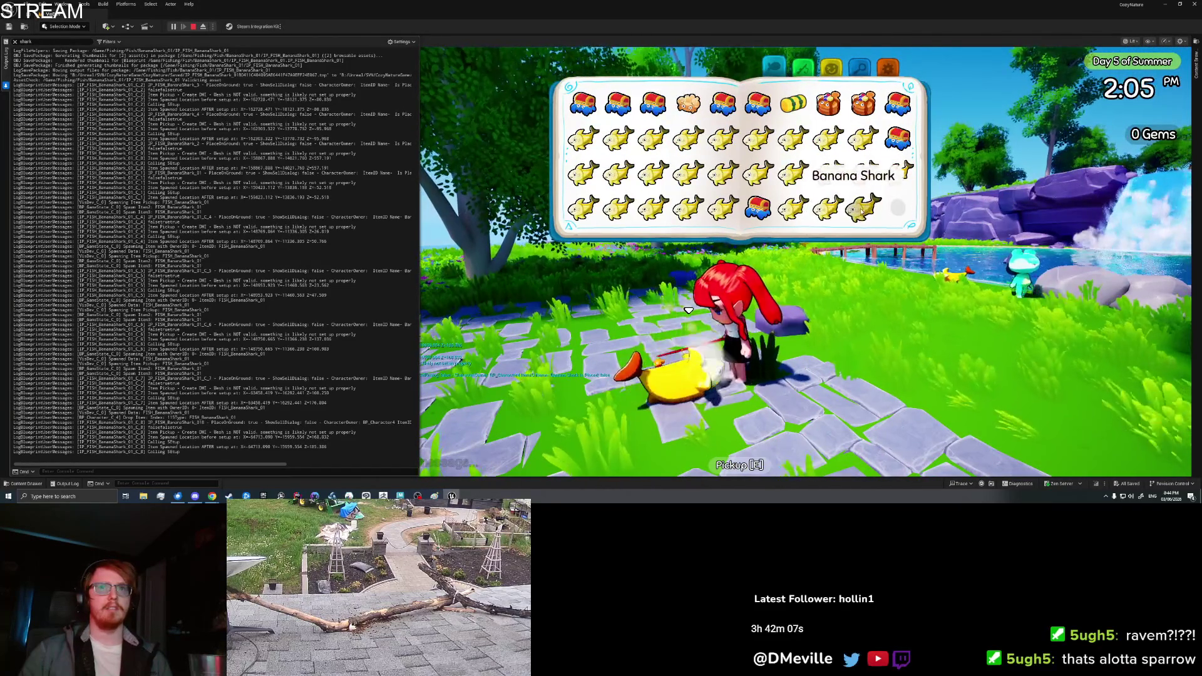
{"action": "left_click", "coordinate": [863, 208]}
{"action": "left_click", "coordinate": [628, 246]}
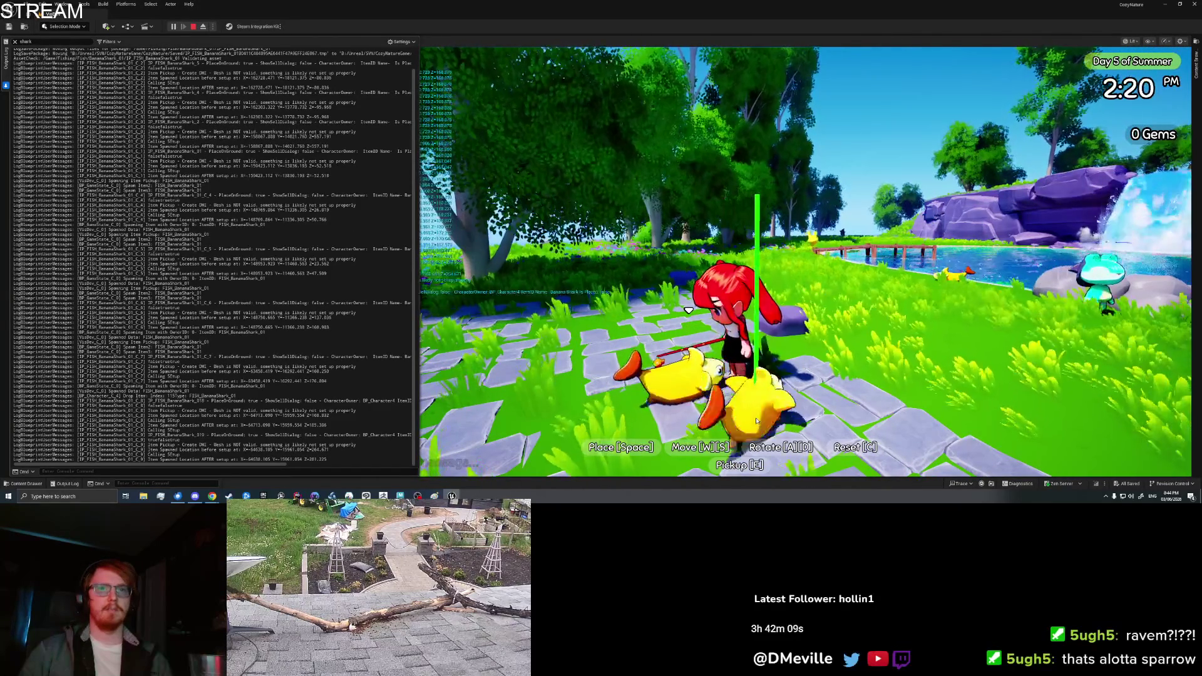
{"action": "key", "text": "space"}
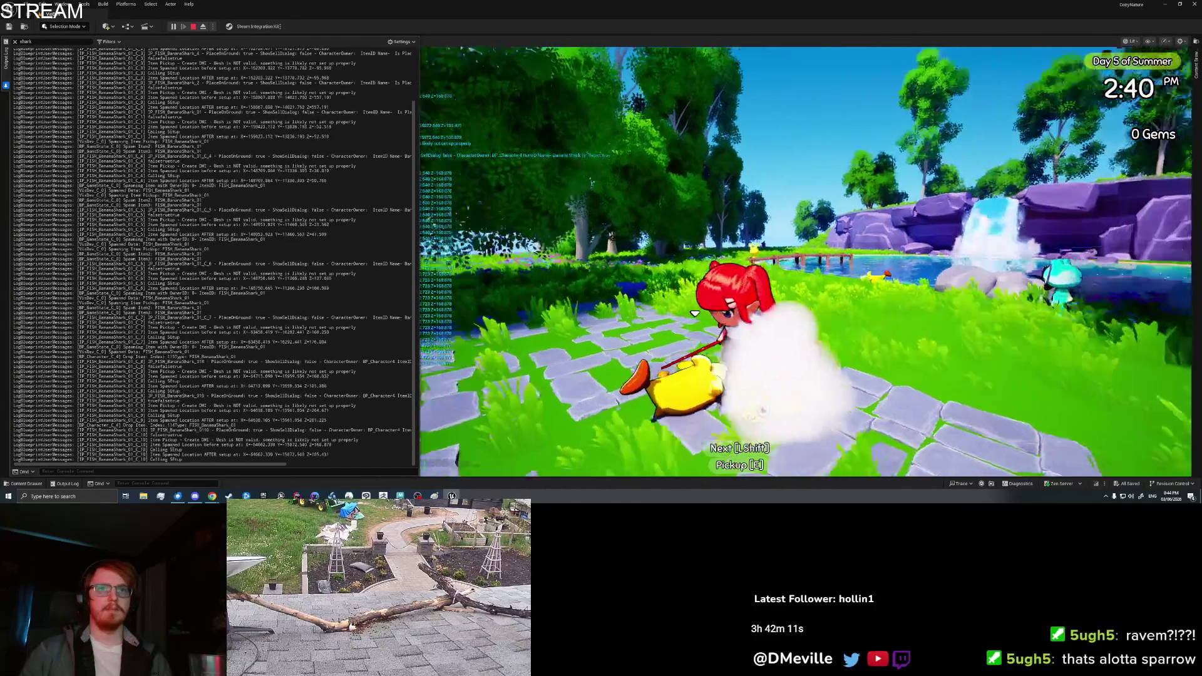
- Place one more Banana Shark, then Save & Quit from the game settings
{"action": "left_click", "coordinate": [666, 247]}
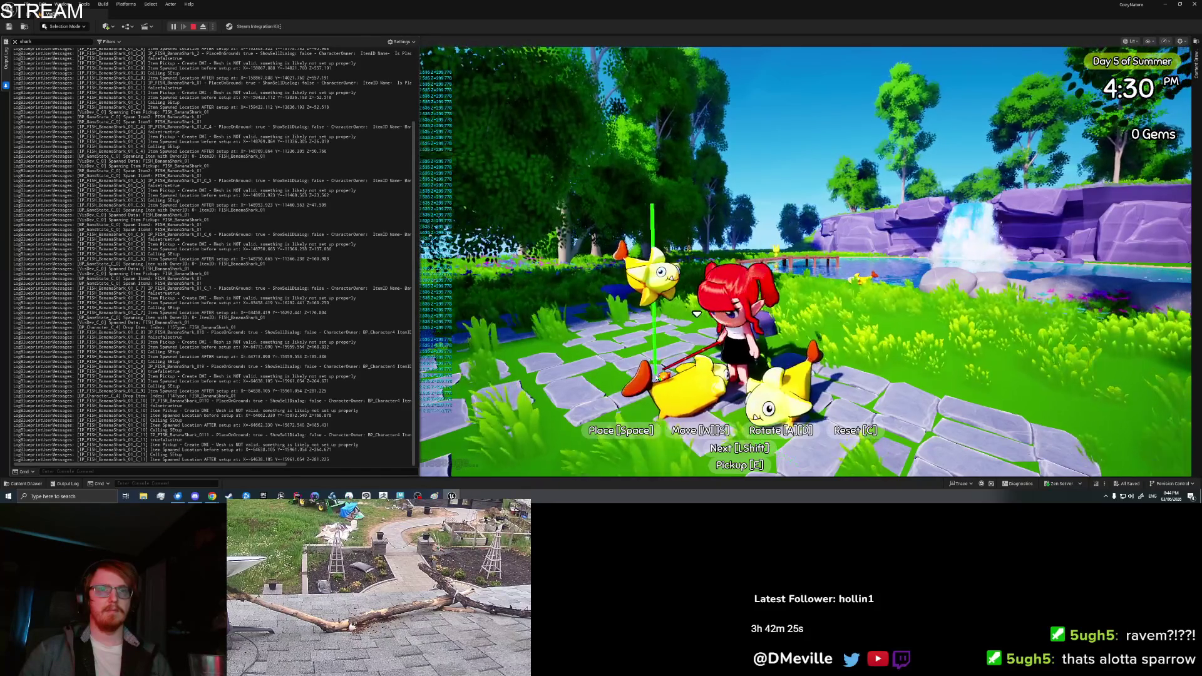
{"action": "key", "text": "space"}
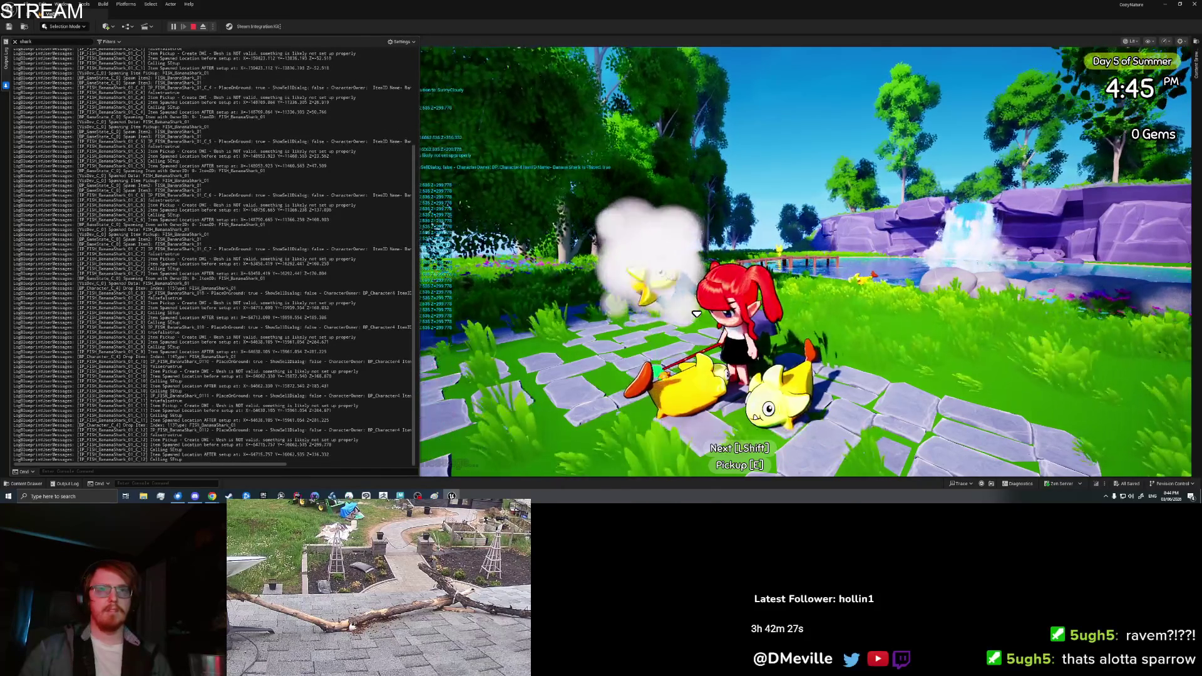
{"action": "key", "text": "Tab"}
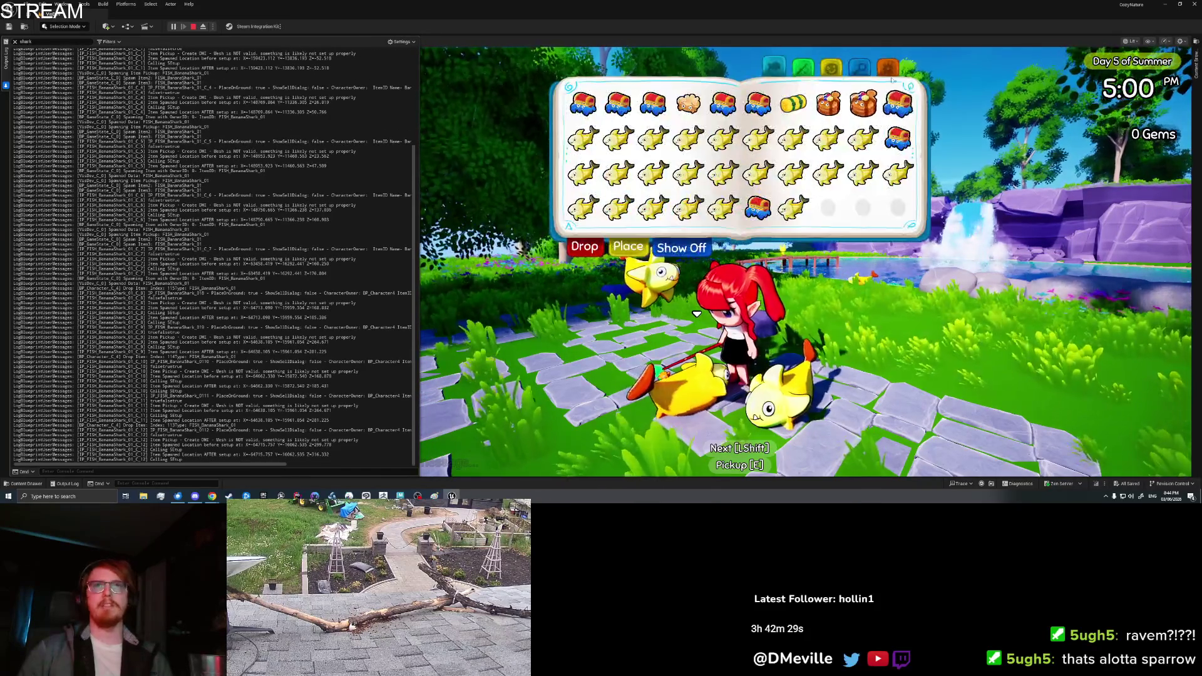
{"action": "left_click", "coordinate": [887, 67]}
{"action": "left_click", "coordinate": [729, 216]}
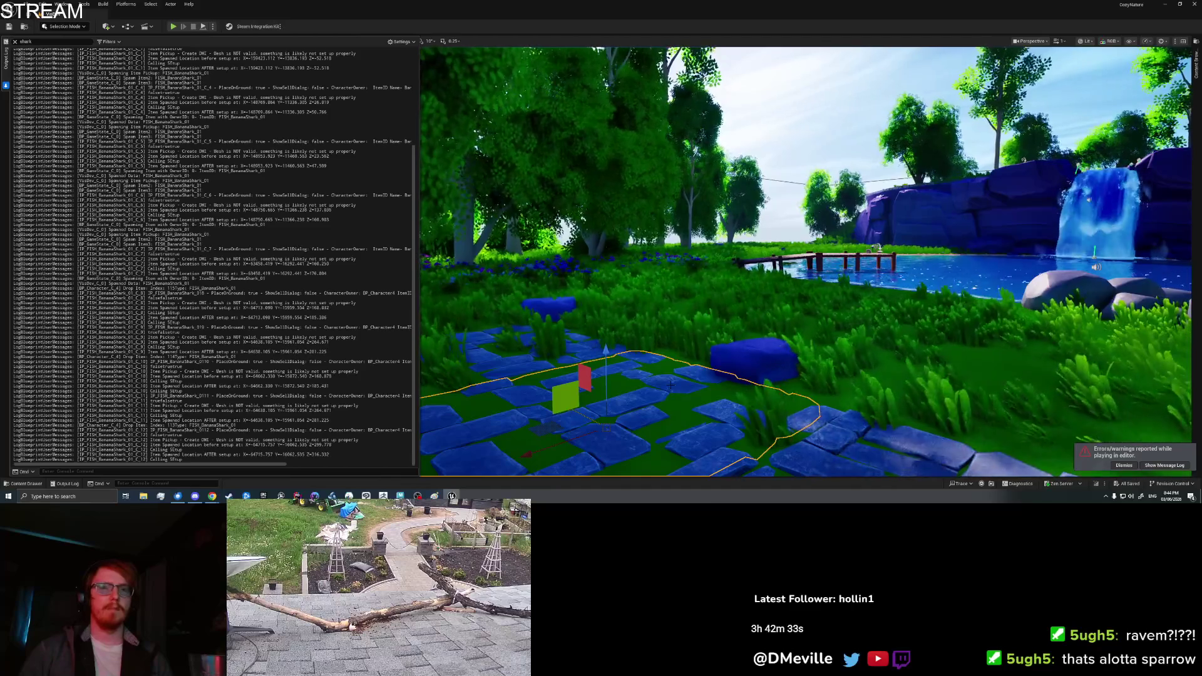
- Relaunch play from here and place a Banana Shark close to the character
{"action": "right_click", "coordinate": [670, 385]}
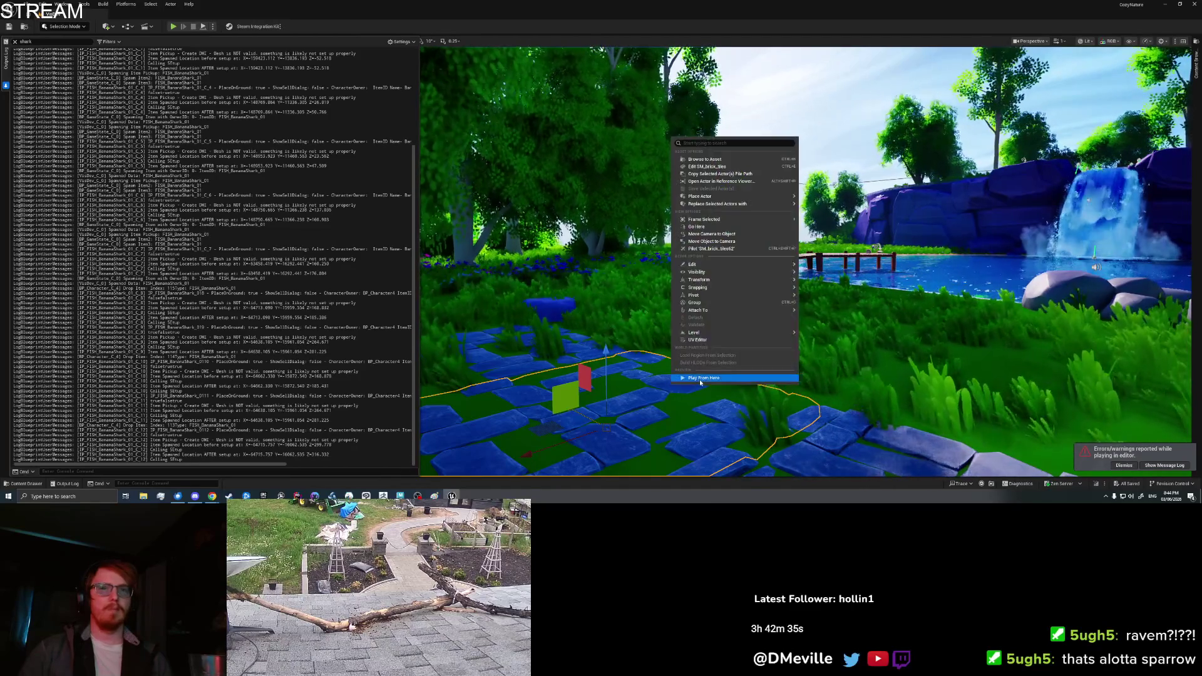
{"action": "left_click", "coordinate": [699, 380]}
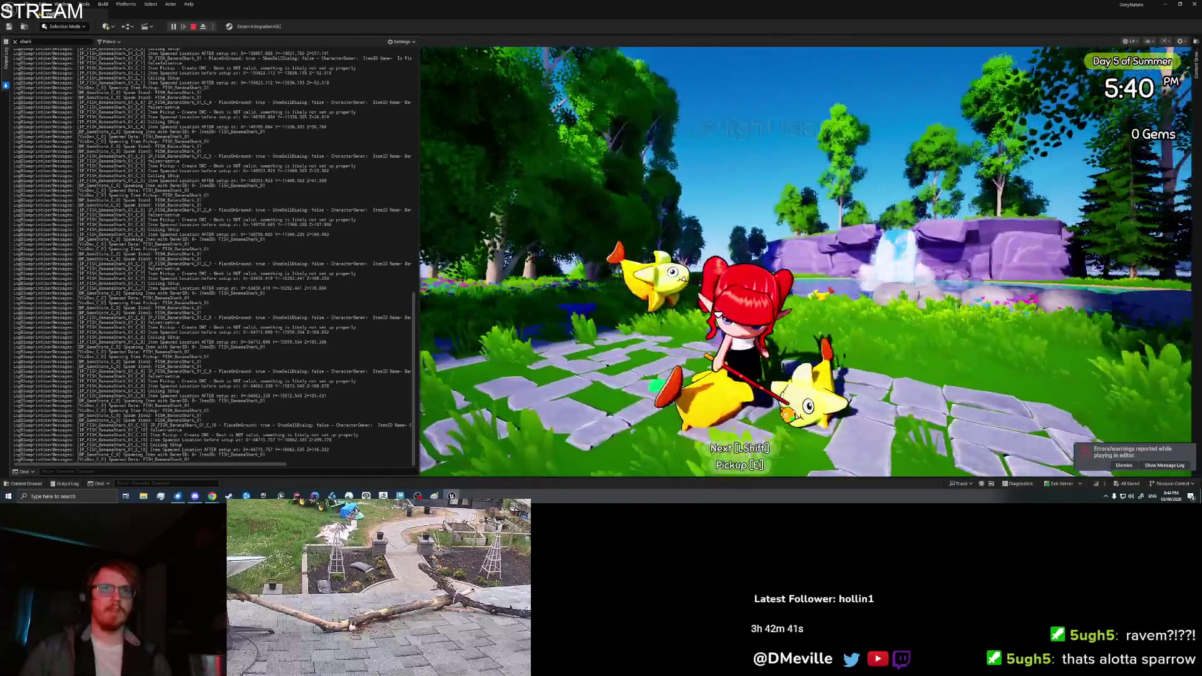
{"action": "key", "text": "i"}
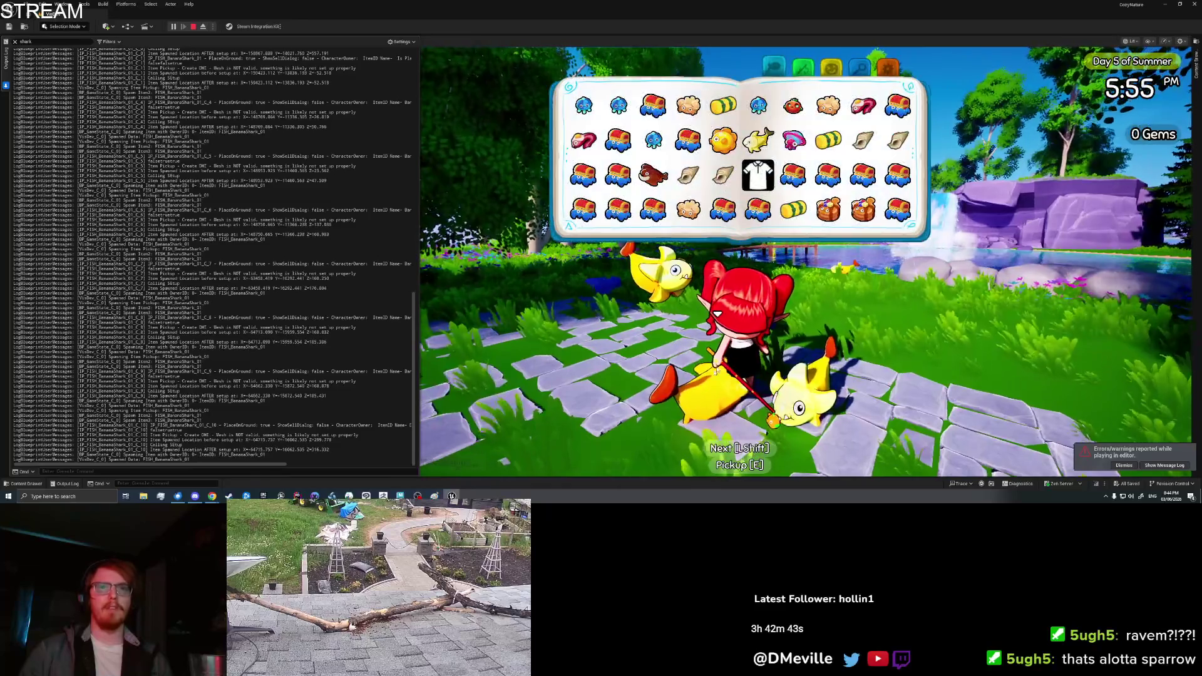
{"action": "left_click", "coordinate": [793, 209]}
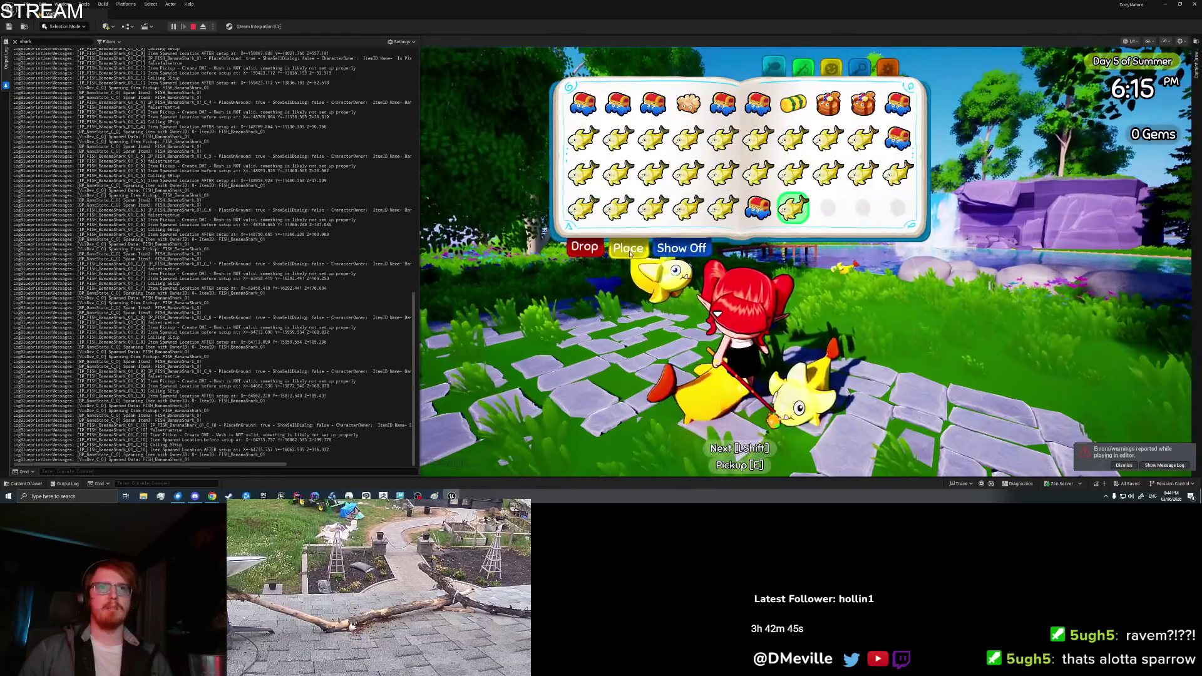
{"action": "left_click", "coordinate": [636, 244]}
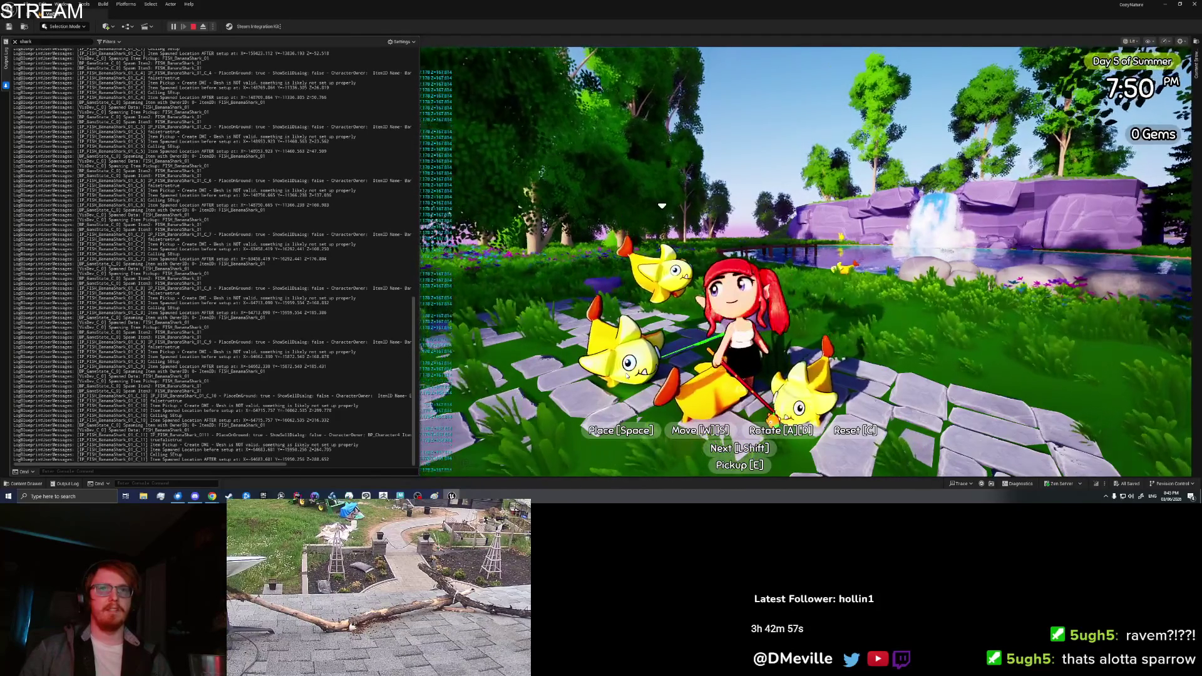
{"action": "key", "text": "s"}
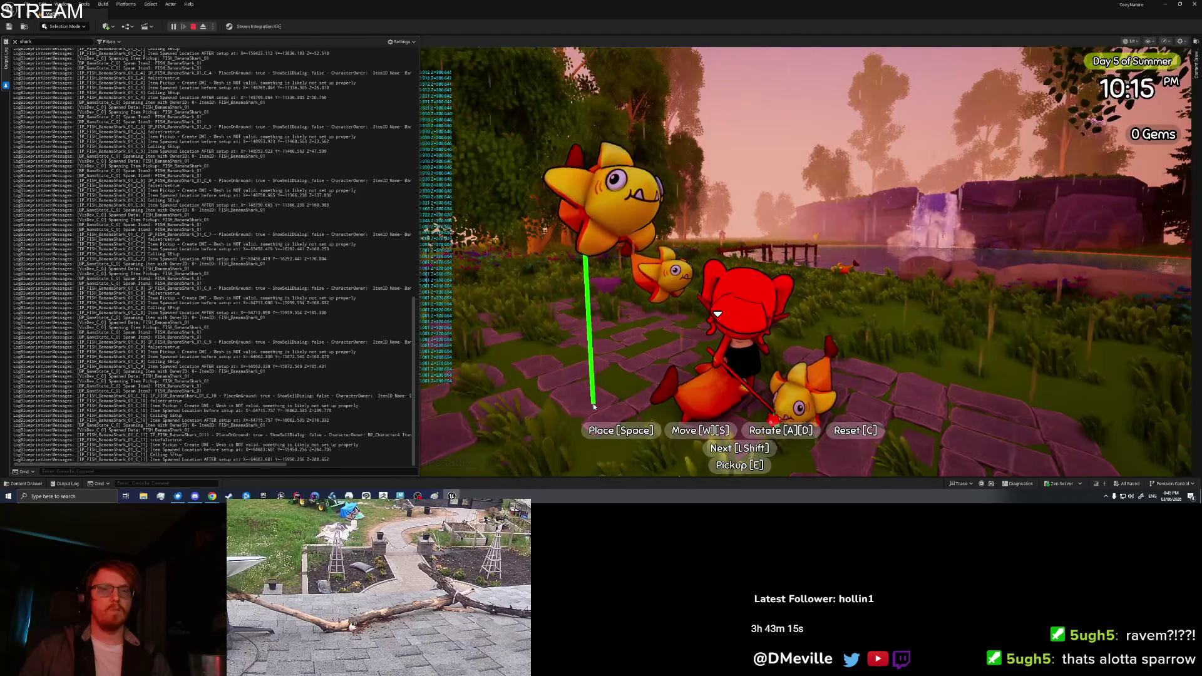
{"action": "key", "text": "space"}
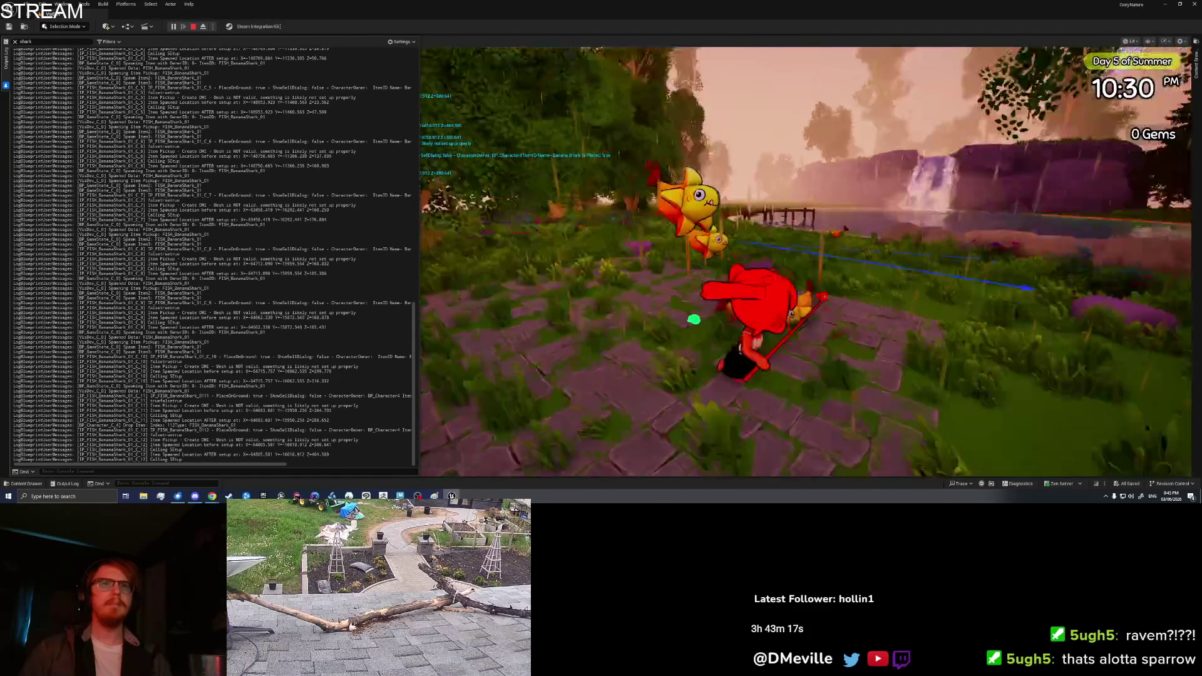
- Pick up the placed Banana Shark and the pond fish, stop playing, and clear the Output Log
{"action": "key", "text": "e"}
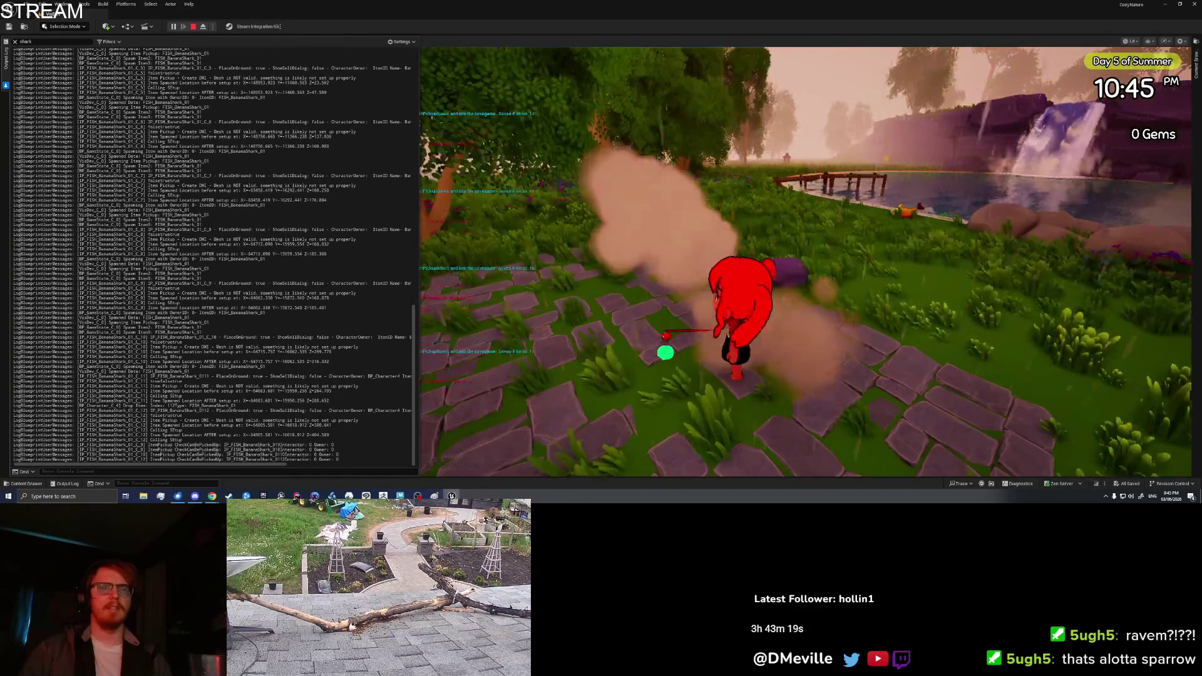
{"action": "key", "text": "Tab"}
{"action": "key", "text": "Tab"}
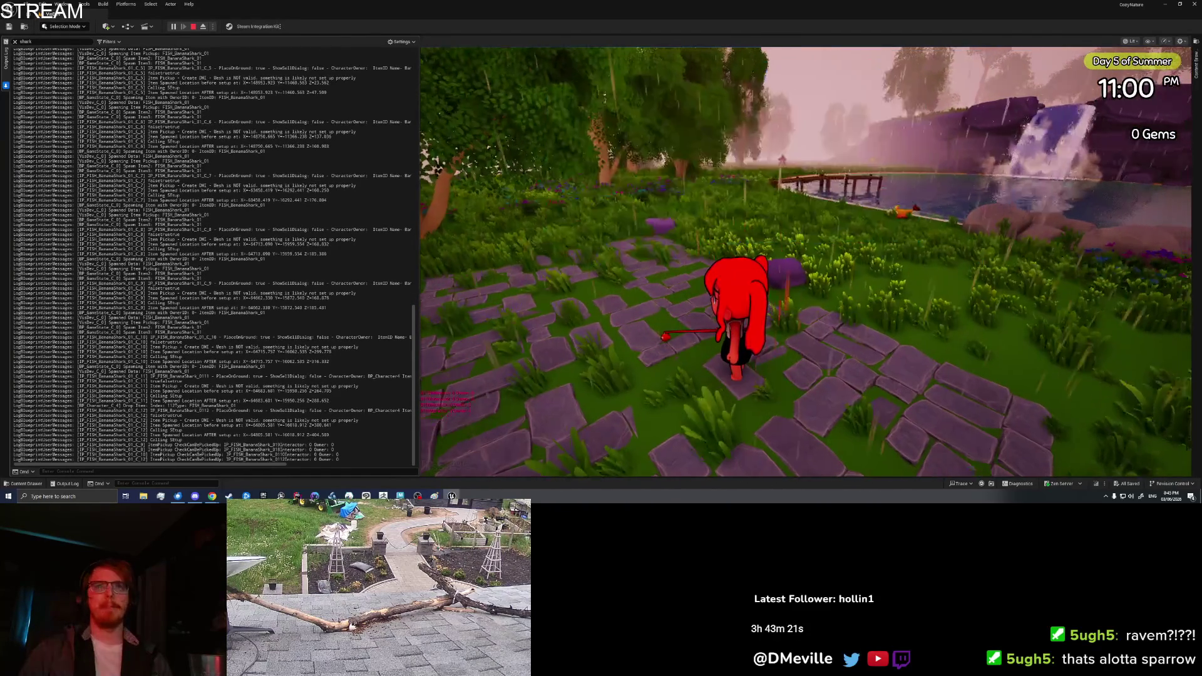
{"action": "key", "text": "w"}
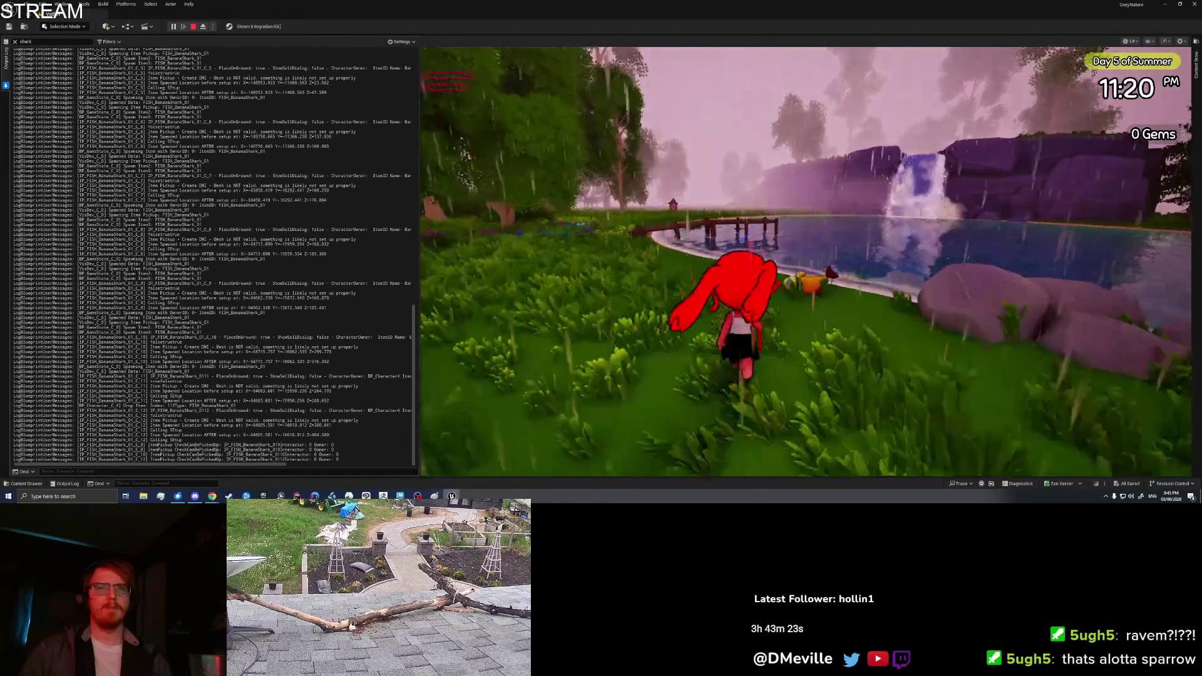
{"action": "key", "text": "e"}
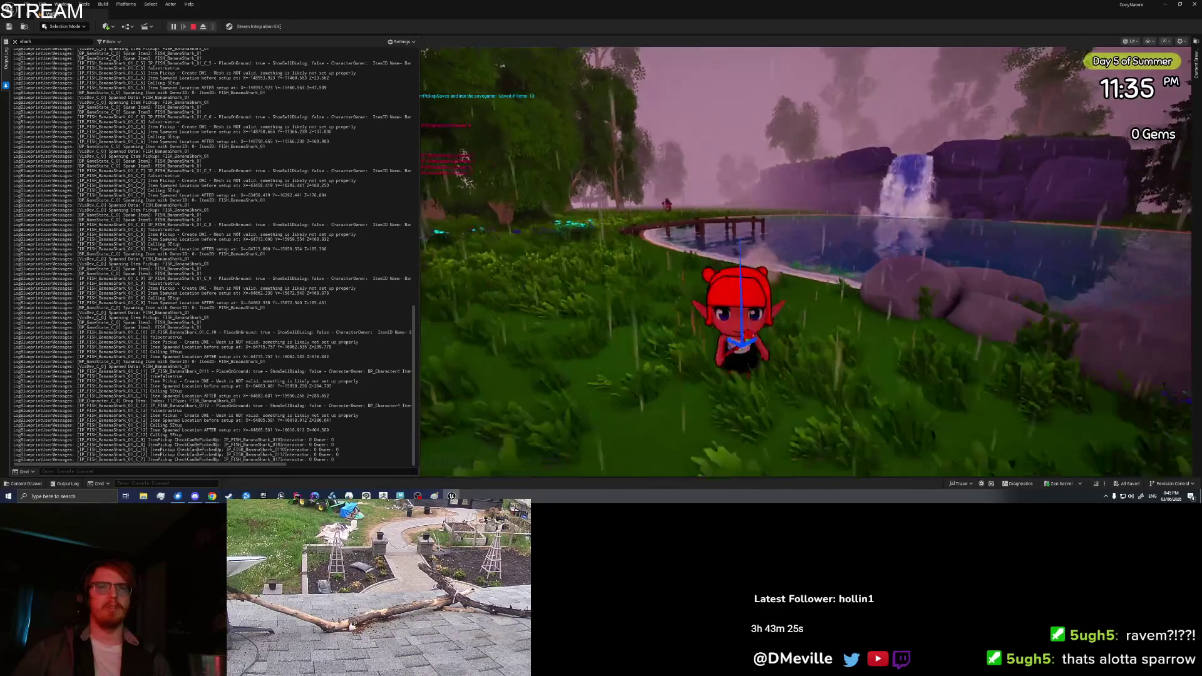
{"action": "key", "text": "s"}
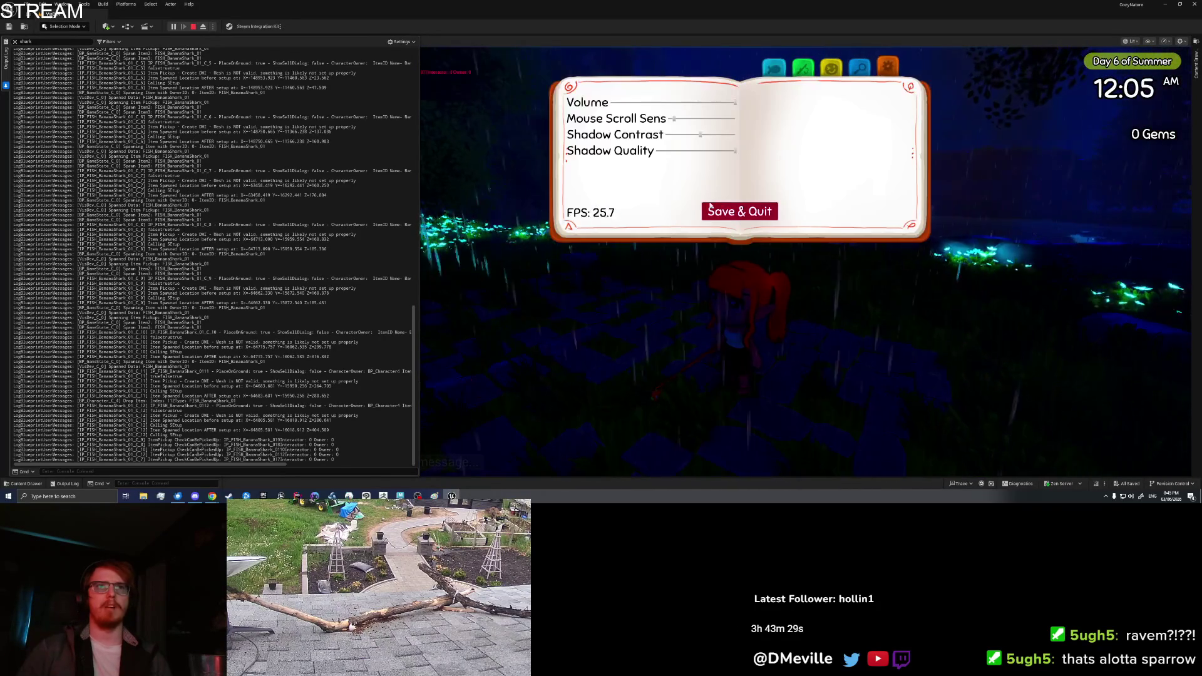
{"action": "key", "text": "Escape"}
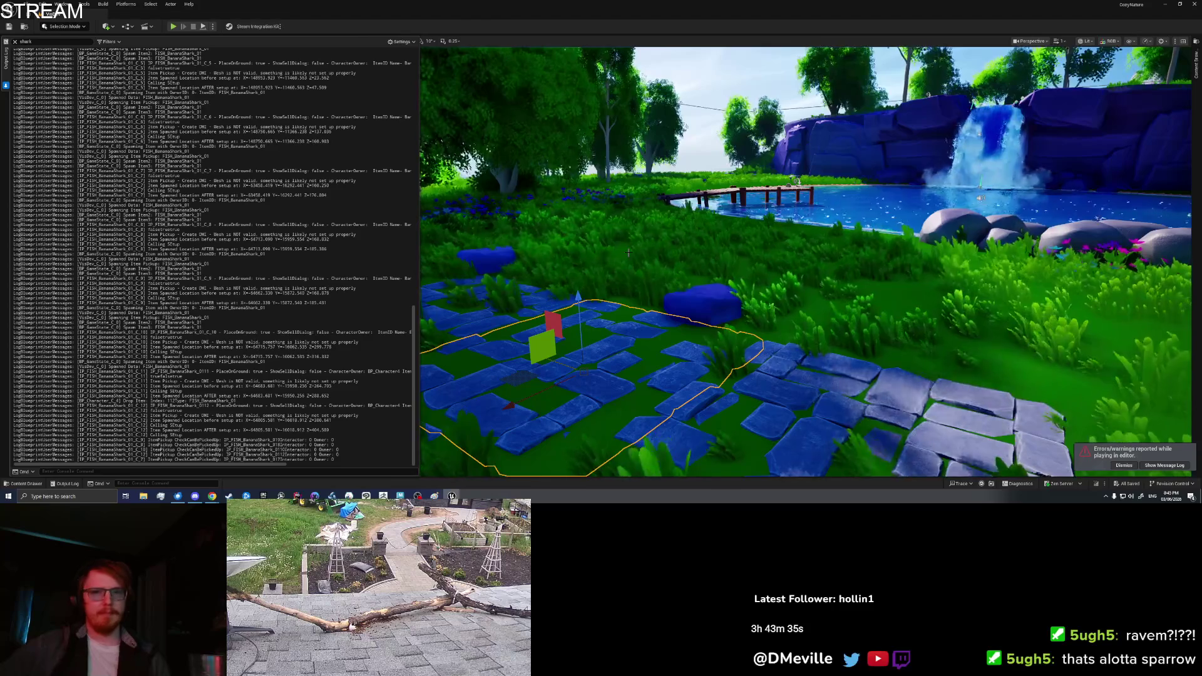
{"action": "right_click", "coordinate": [209, 256]}
{"action": "left_click", "coordinate": [238, 338]}
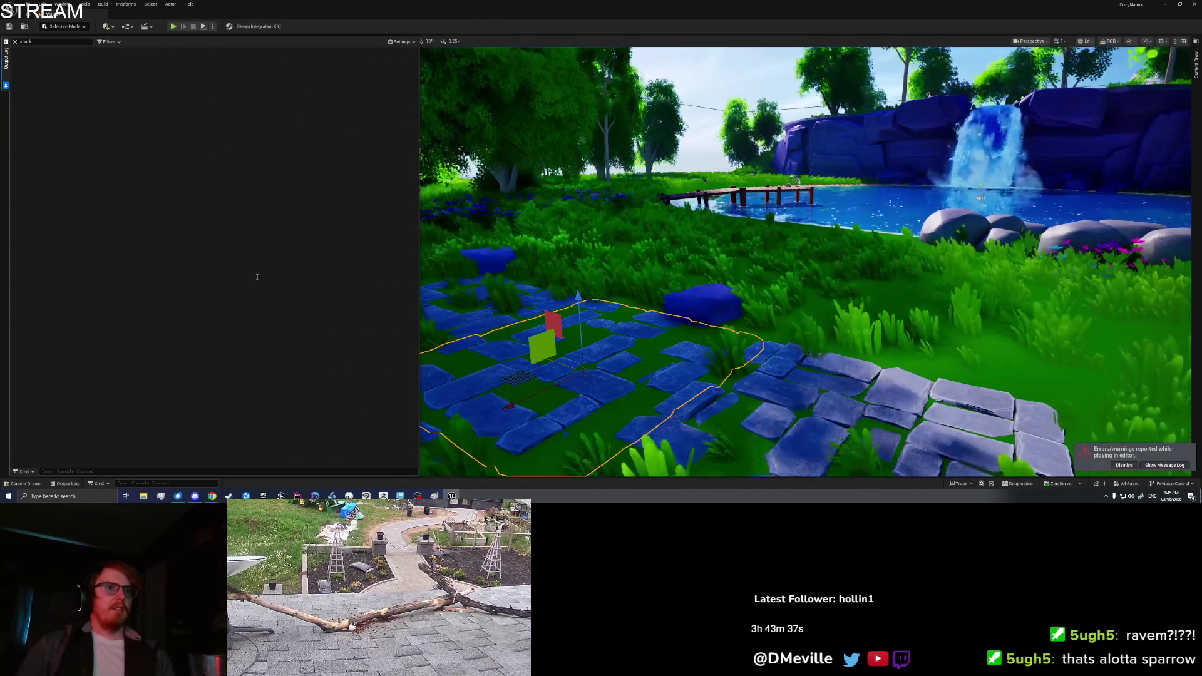
{"action": "key", "text": "alt+Tab"}
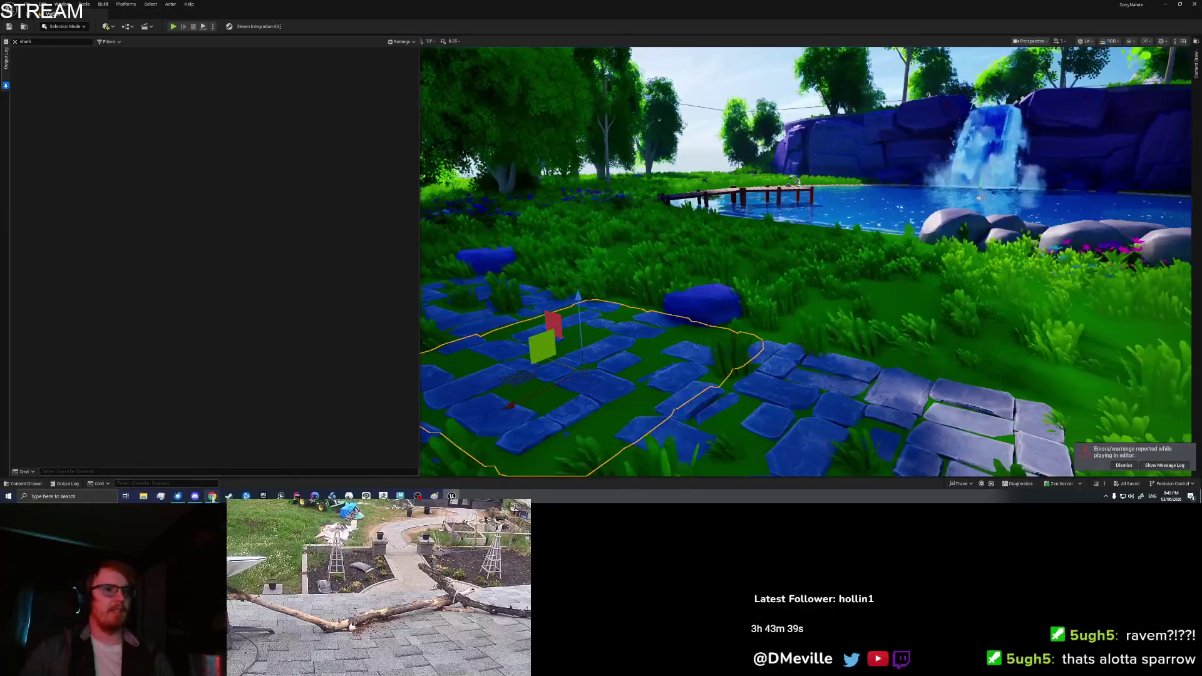
{"action": "mouse_move", "coordinate": [213, 496]}
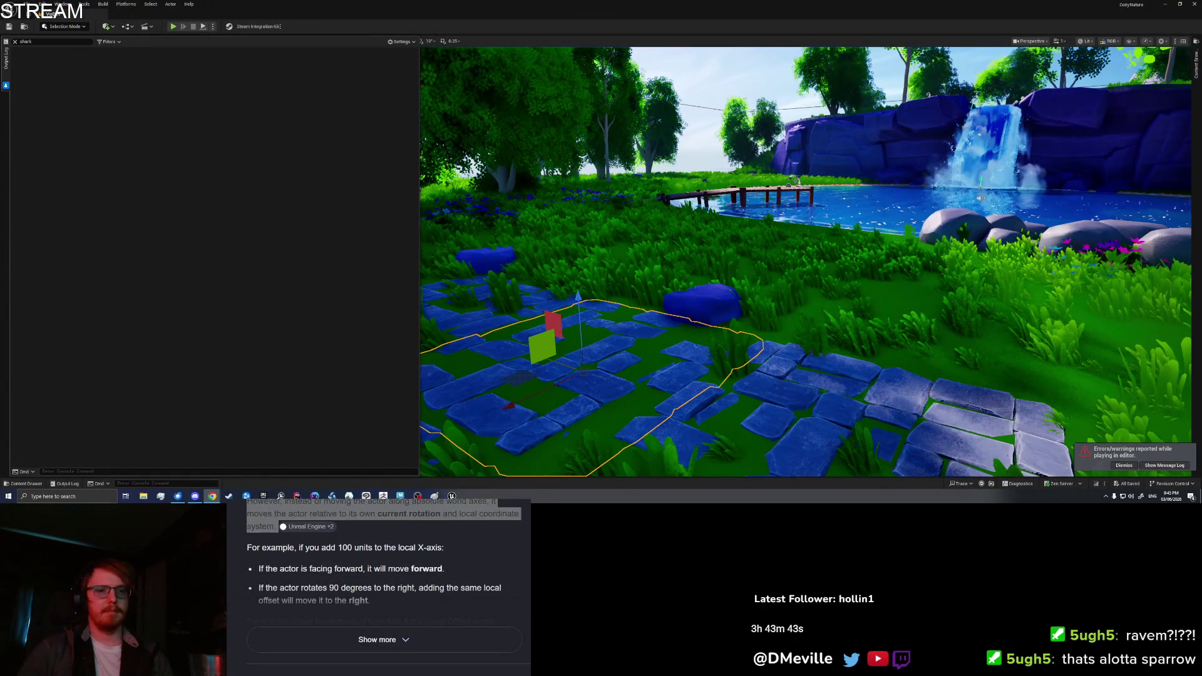
- Add a Trello Bugs card noting pickup prompts should be hidden in item placing mode
{"action": "key", "text": "alt+Tab"}
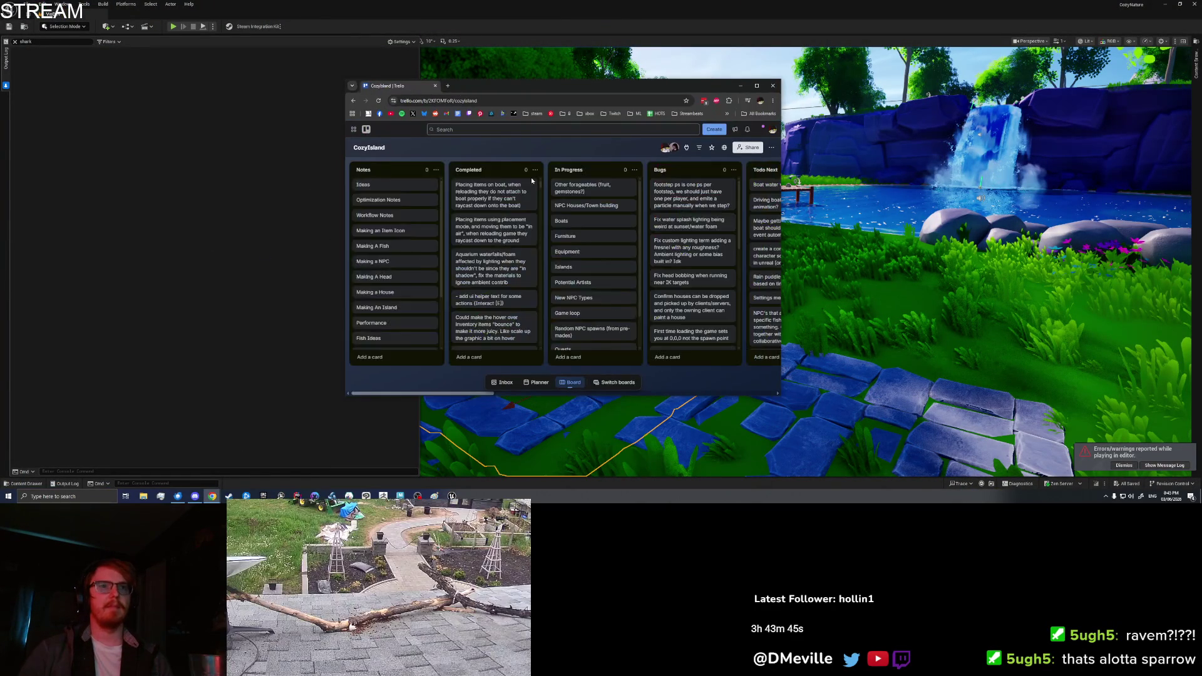
{"action": "left_click", "coordinate": [618, 358]}
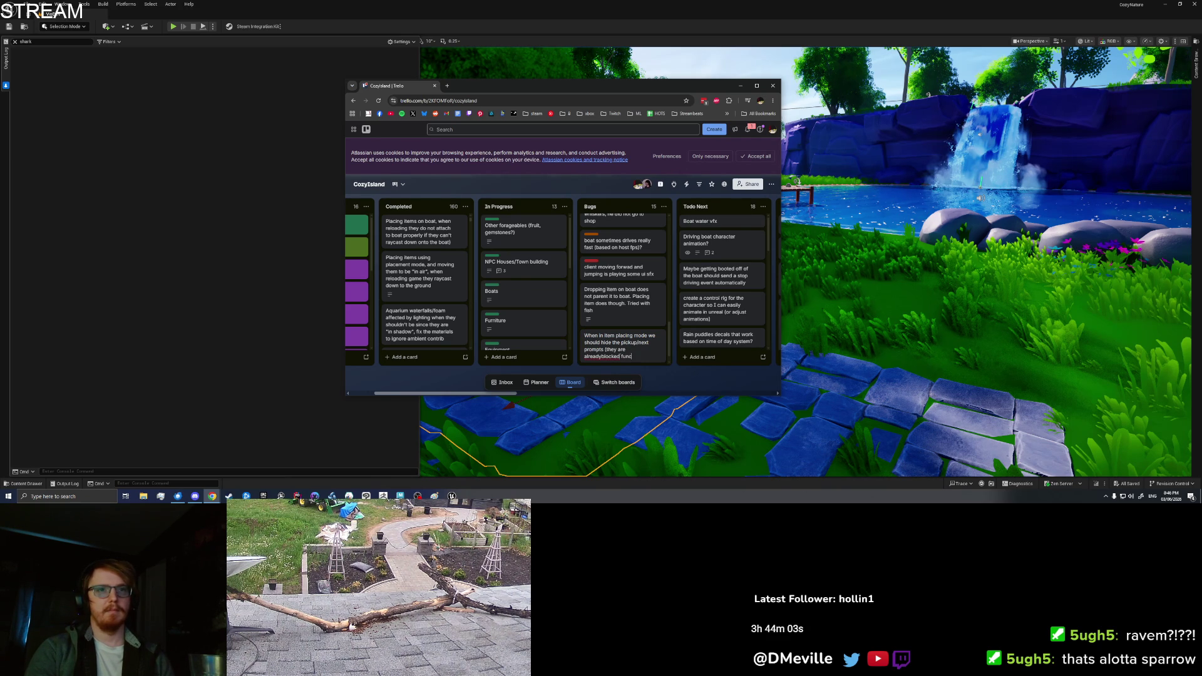
{"action": "type", "text": "but still show the label"}
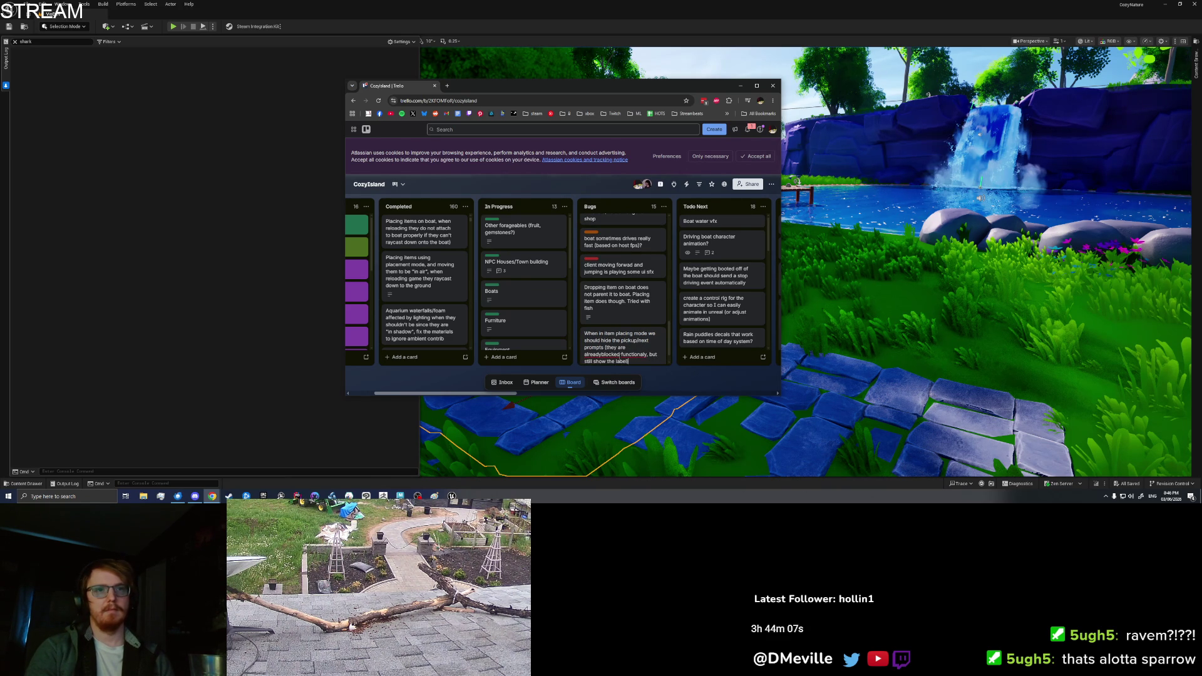
{"action": "key", "text": "Return"}
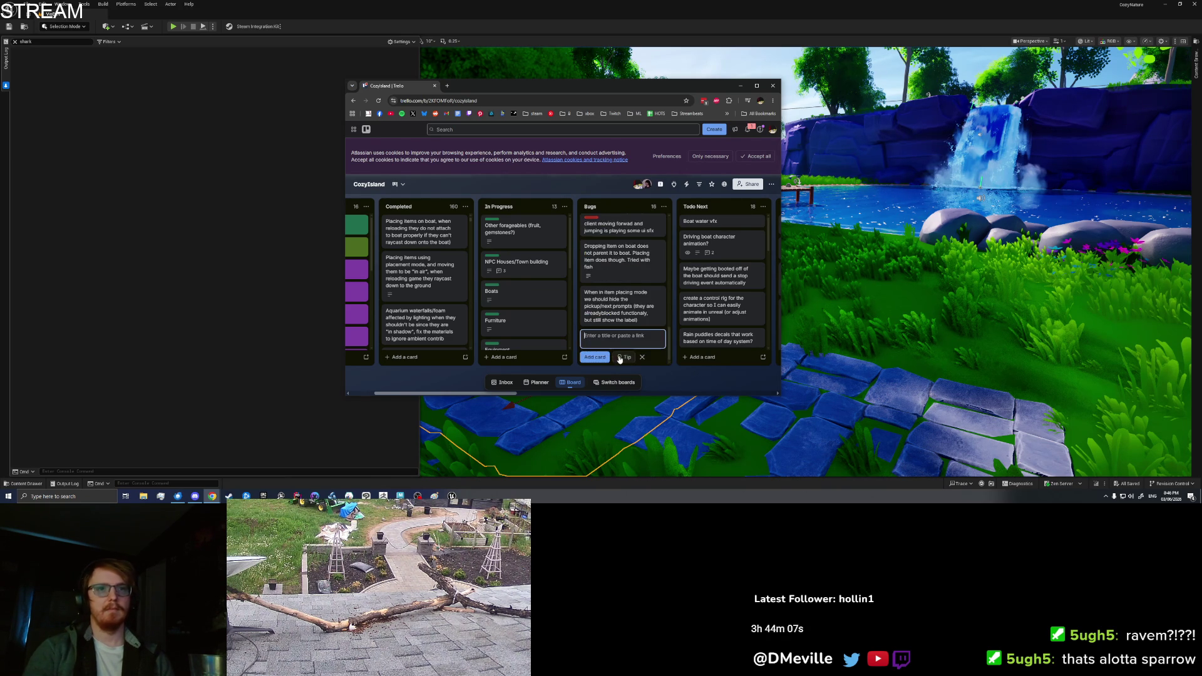
{"action": "key", "text": "alt+Tab"}
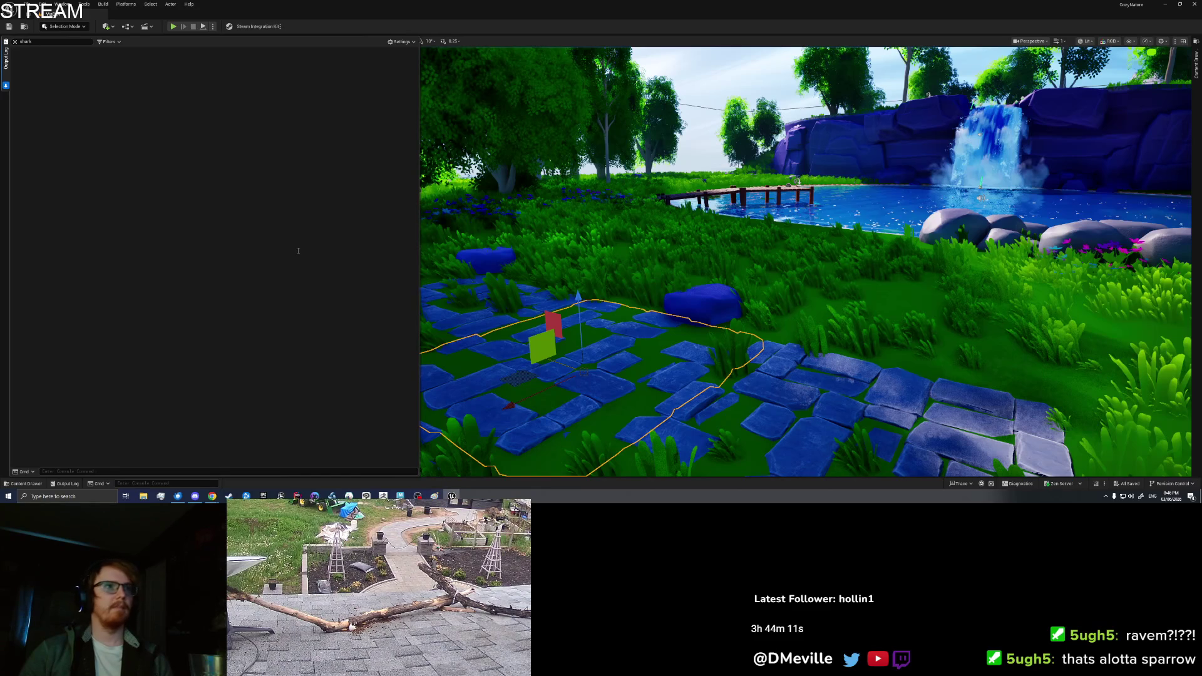
- Clear the Output Log search filter and close the TEST_LocalOffset and BP_GameState blueprints
{"action": "left_click", "coordinate": [14, 42]}
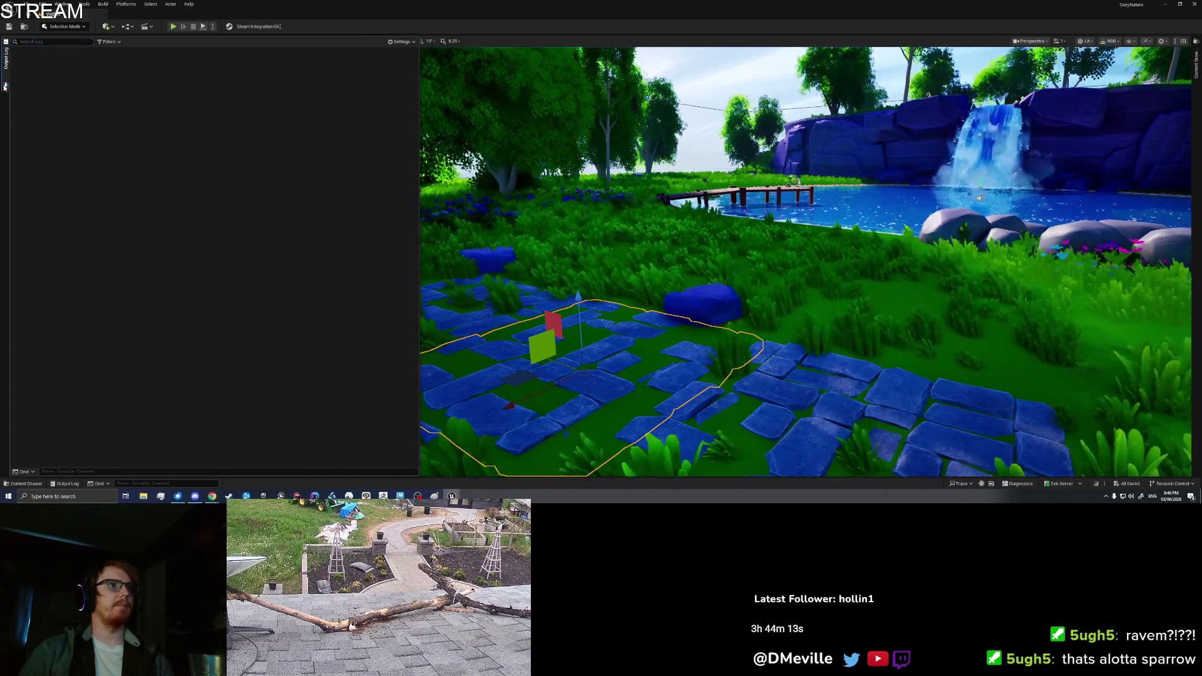
{"action": "left_click", "coordinate": [5, 87]}
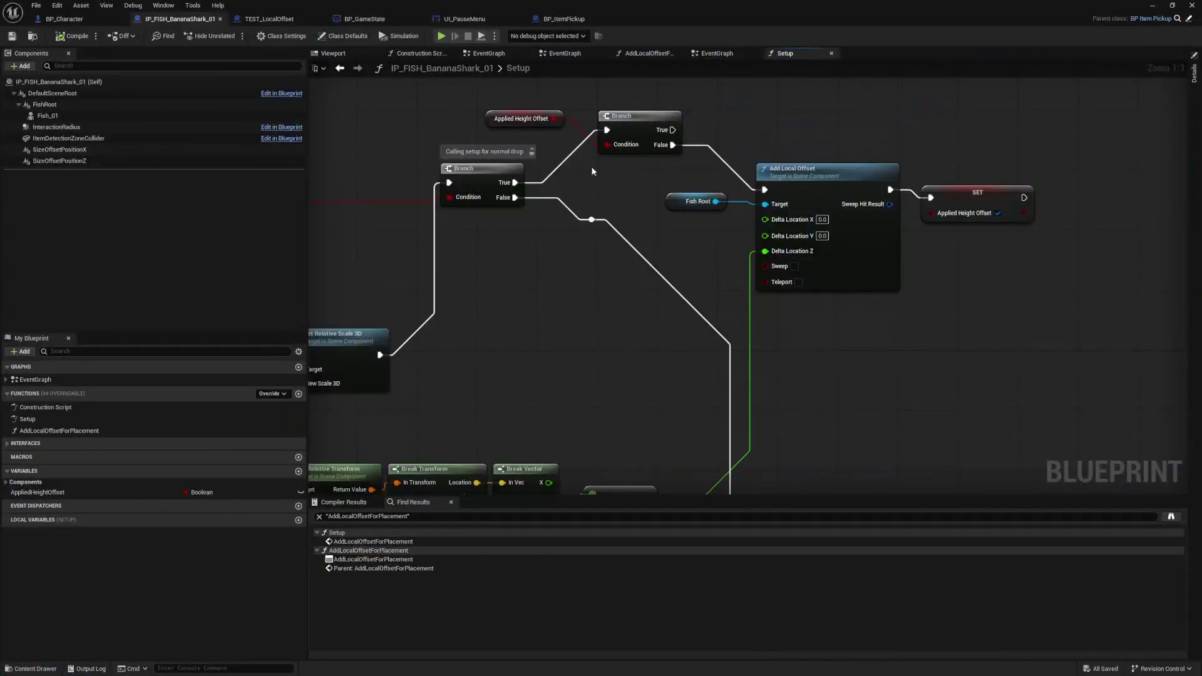
{"action": "left_click", "coordinate": [266, 19]}
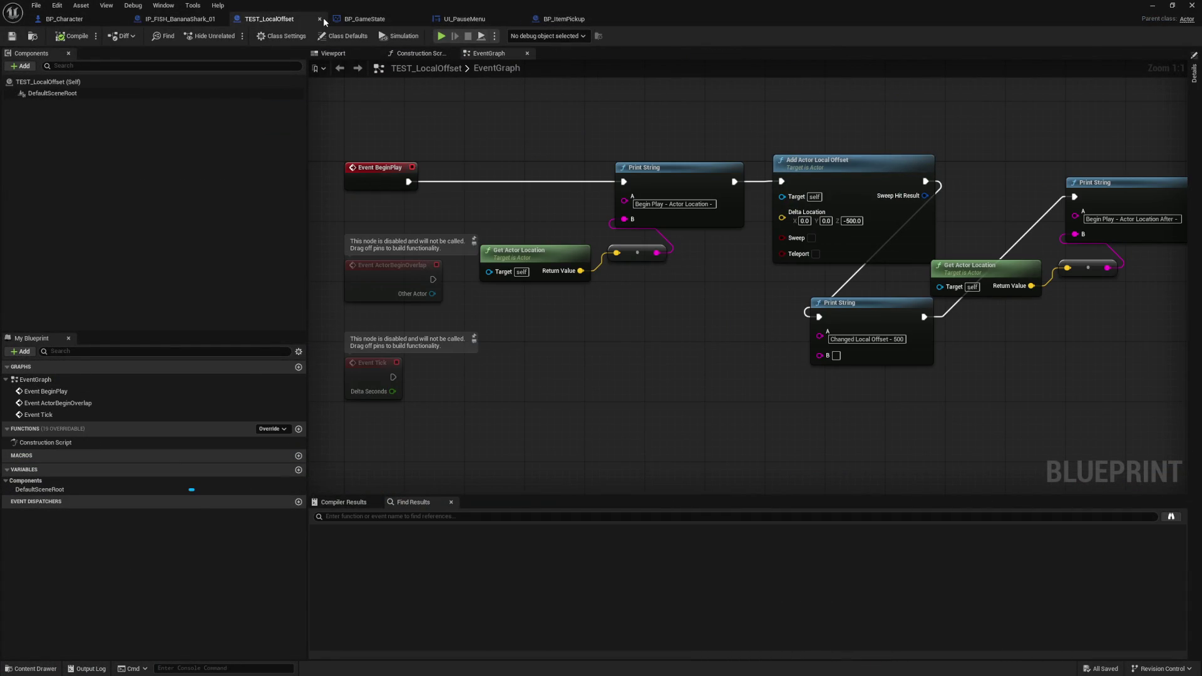
{"action": "left_click", "coordinate": [320, 21]}
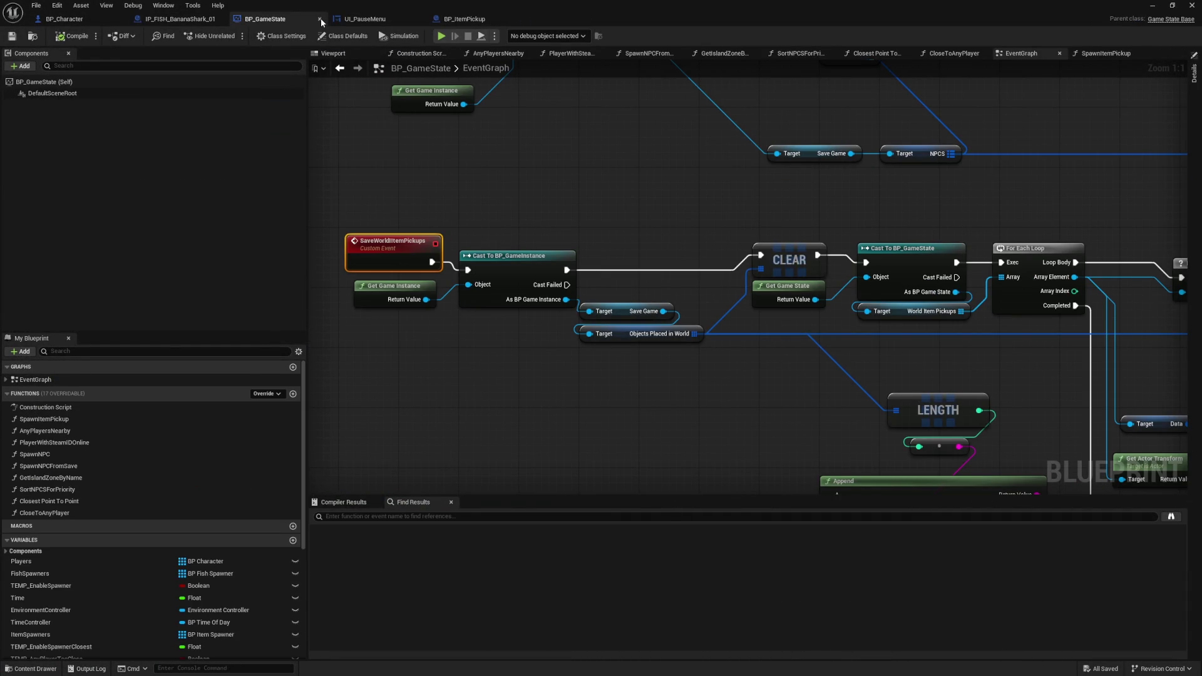
{"action": "key", "text": "ctrl+w"}
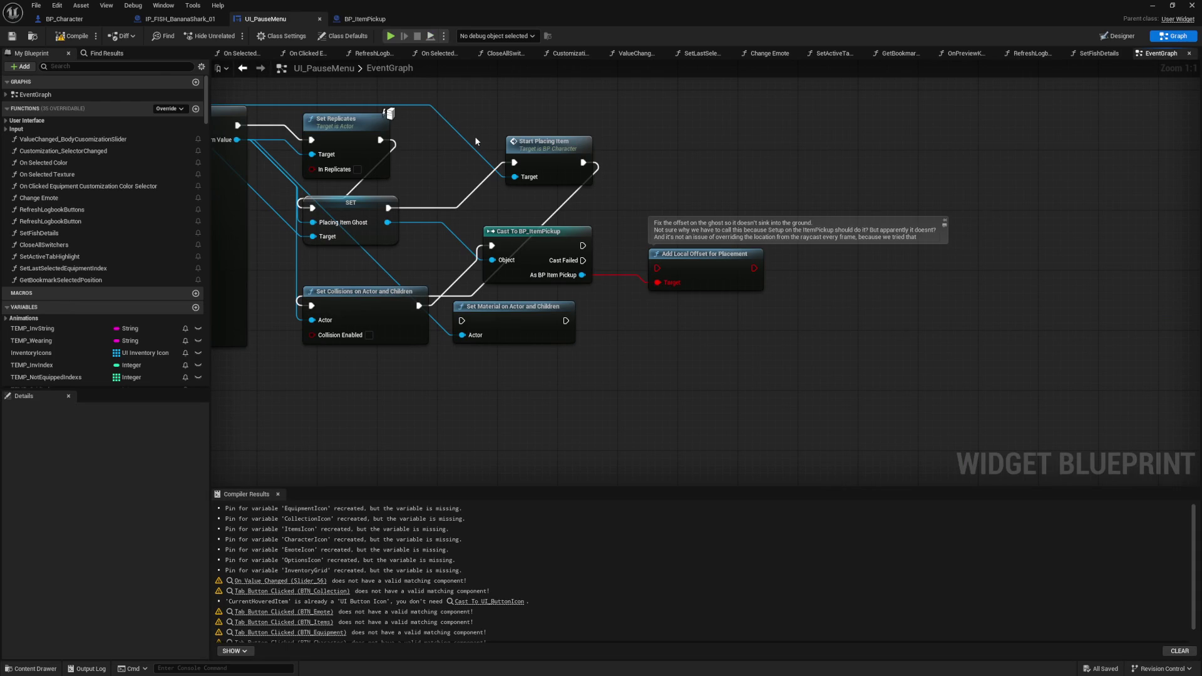
- Open the EventGraph showing spawned pickups' SpawnActor and Setup nodes
{"action": "left_click", "coordinate": [373, 21]}
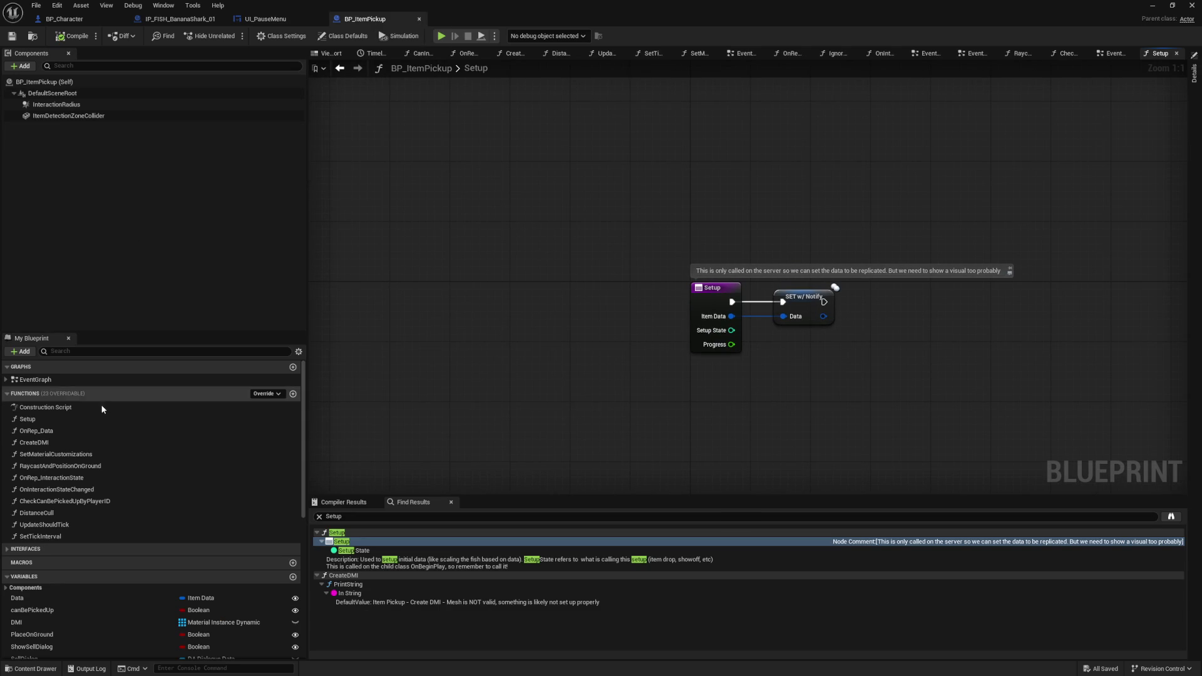
{"action": "double_click", "coordinate": [44, 379]}
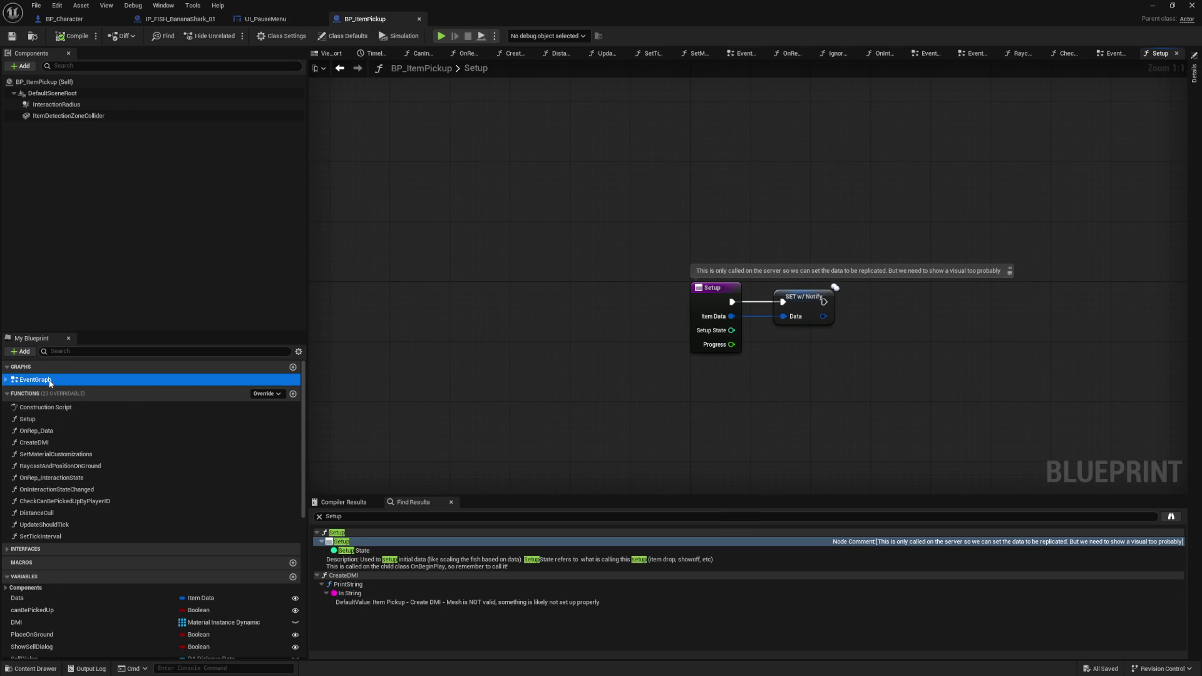
{"action": "scroll", "coordinate": [664, 274], "scroll_direction": "up", "scroll_amount": 4}
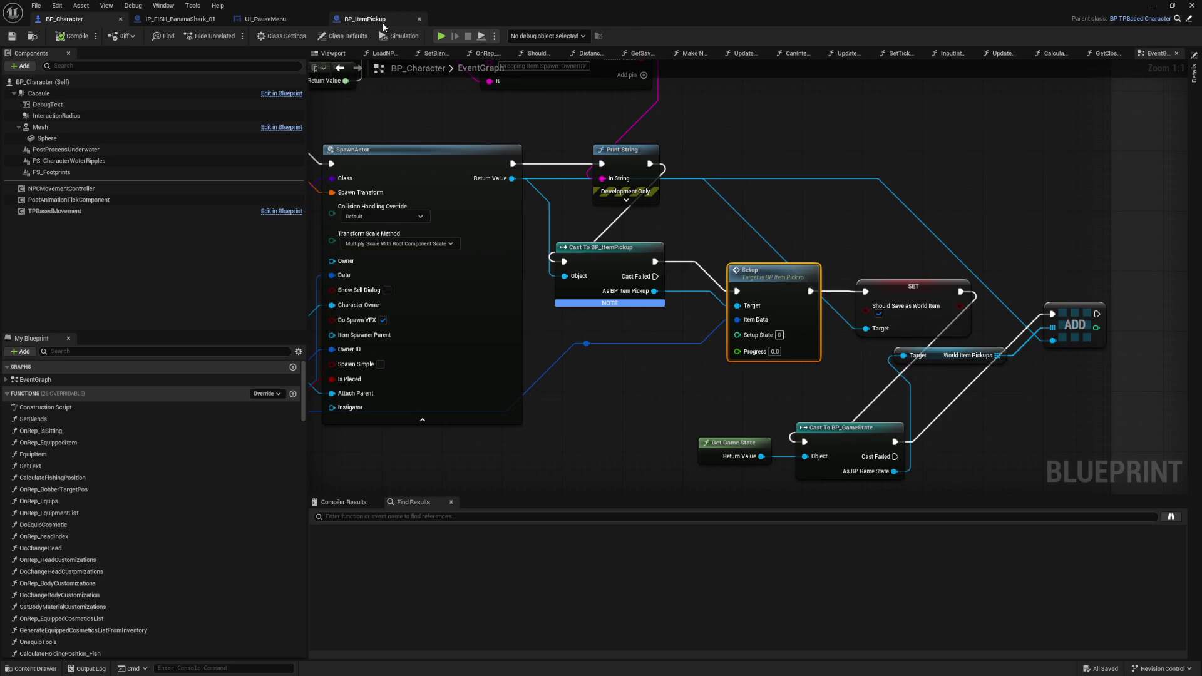
{"action": "scroll", "coordinate": [463, 106], "scroll_direction": "down", "scroll_amount": 1}
{"action": "mouse_move", "coordinate": [463, 106]}
{"action": "left_mouse_down"}
{"action": "mouse_move", "coordinate": [694, 145]}
{"action": "mouse_move", "coordinate": [665, 167]}
{"action": "mouse_move", "coordinate": [1040, 253]}
{"action": "mouse_move", "coordinate": [482, 161]}
{"action": "left_mouse_up"}
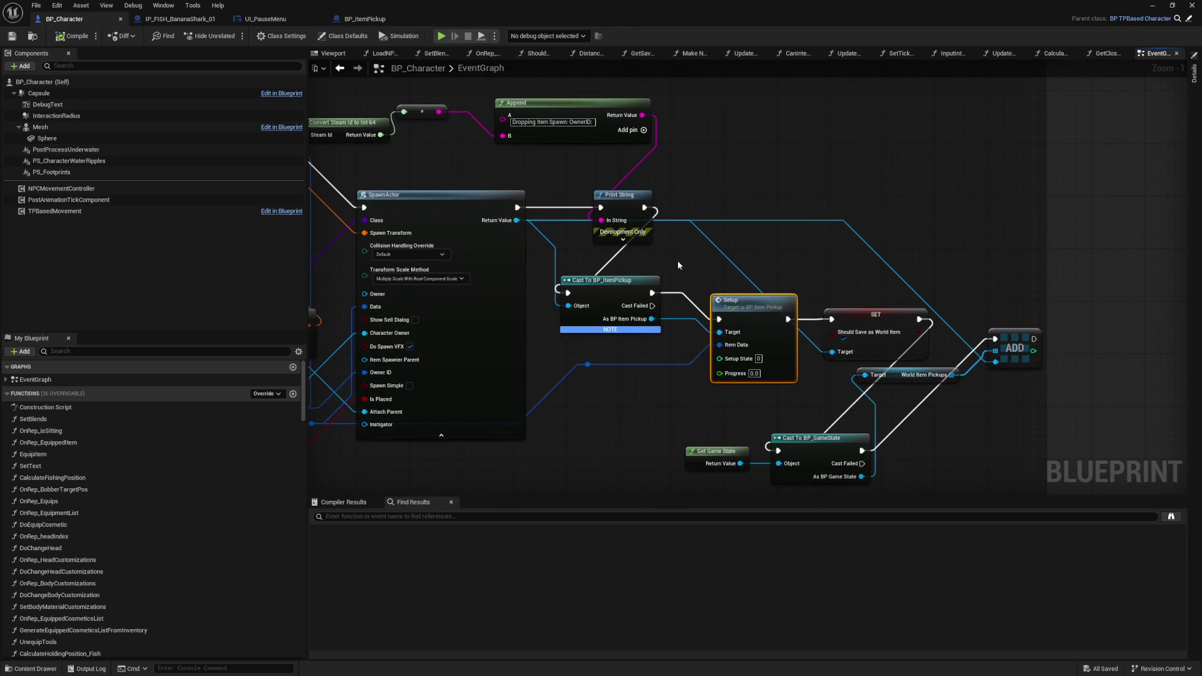
- Pan BP_ItemPickup's EventGraph to the Is Placed branch and open Raycast and Position on Ground
{"action": "left_click", "coordinate": [367, 22]}
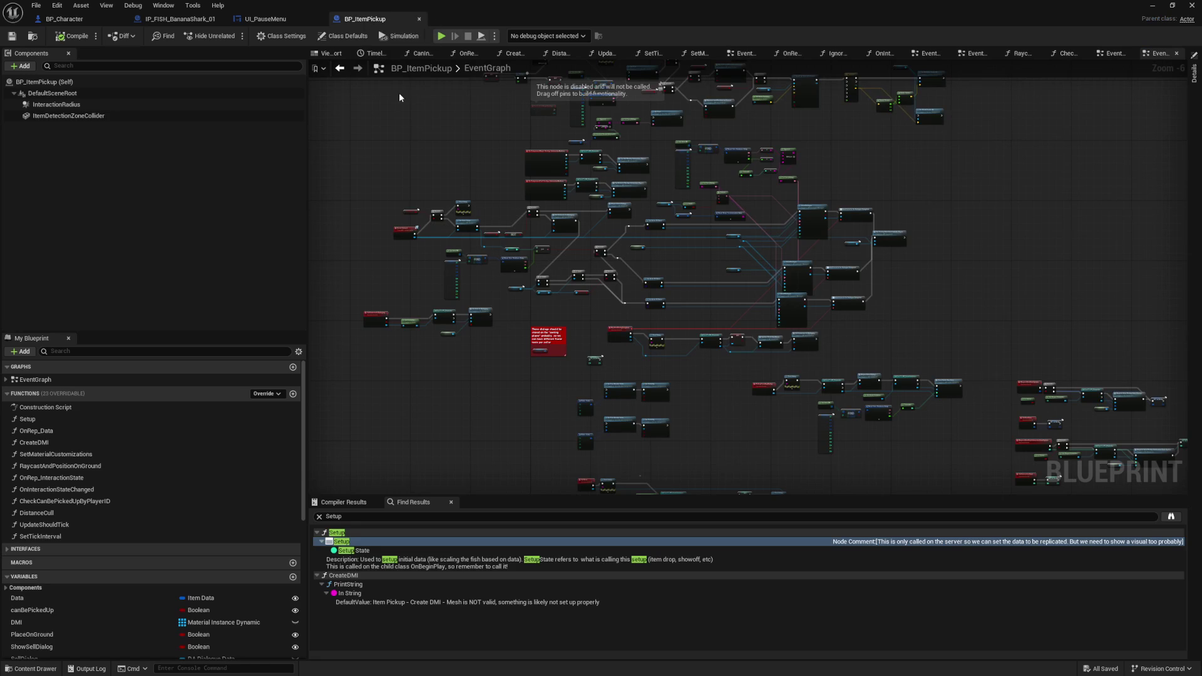
{"action": "left_click_drag", "start_coordinate": [416, 126], "coordinate": [402, 146]}
{"action": "scroll", "coordinate": [486, 198], "scroll_direction": "up", "scroll_amount": 5}
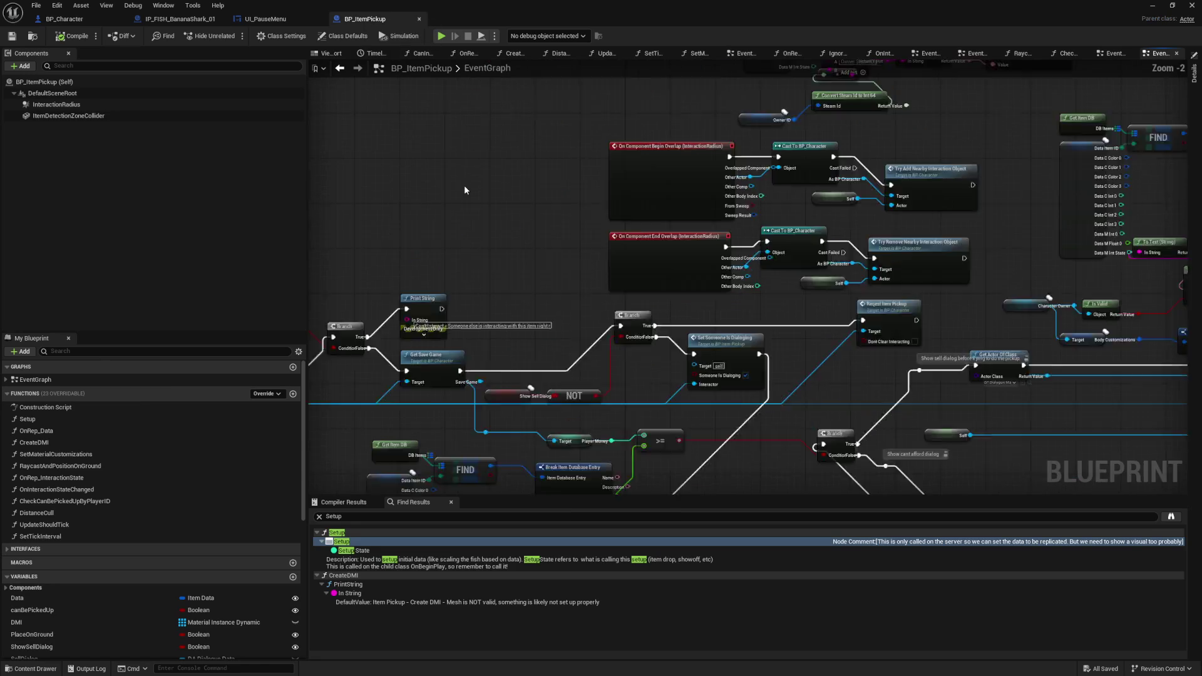
{"action": "scroll", "coordinate": [571, 271], "scroll_direction": "down", "scroll_amount": 4}
{"action": "scroll", "coordinate": [764, 404], "scroll_direction": "up", "scroll_amount": 5}
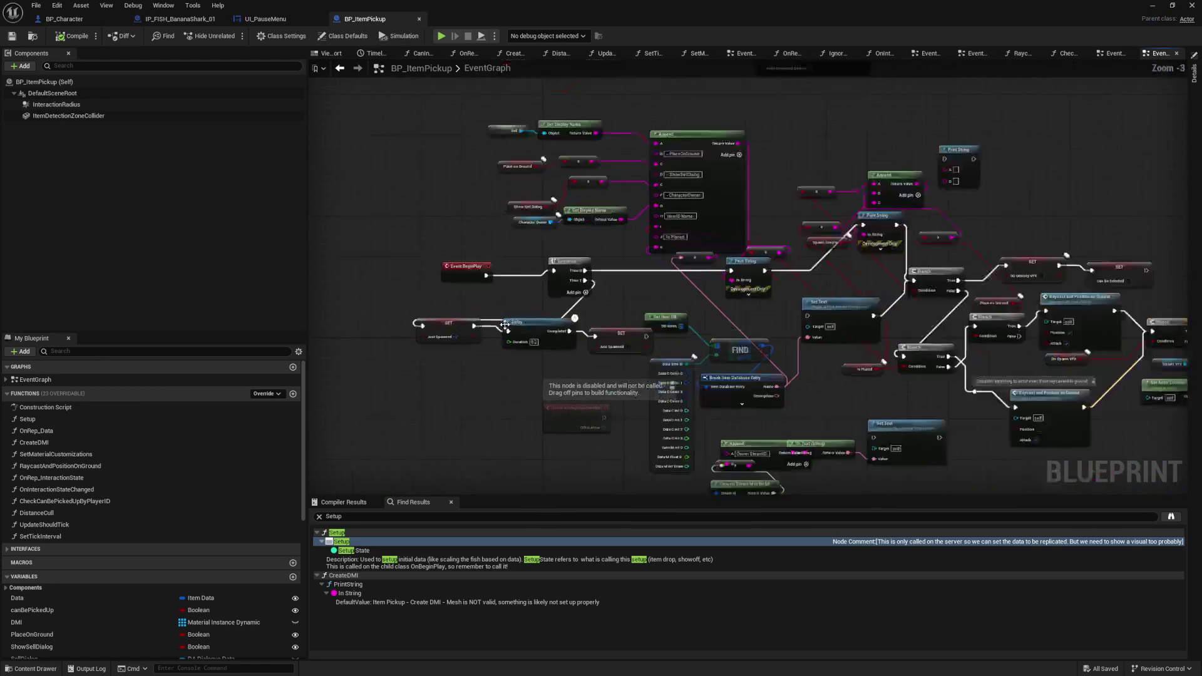
{"action": "mouse_move", "coordinate": [764, 404]}
{"action": "left_mouse_down"}
{"action": "mouse_move", "coordinate": [761, 383]}
{"action": "mouse_move", "coordinate": [735, 374]}
{"action": "mouse_move", "coordinate": [549, 346]}
{"action": "left_mouse_up"}
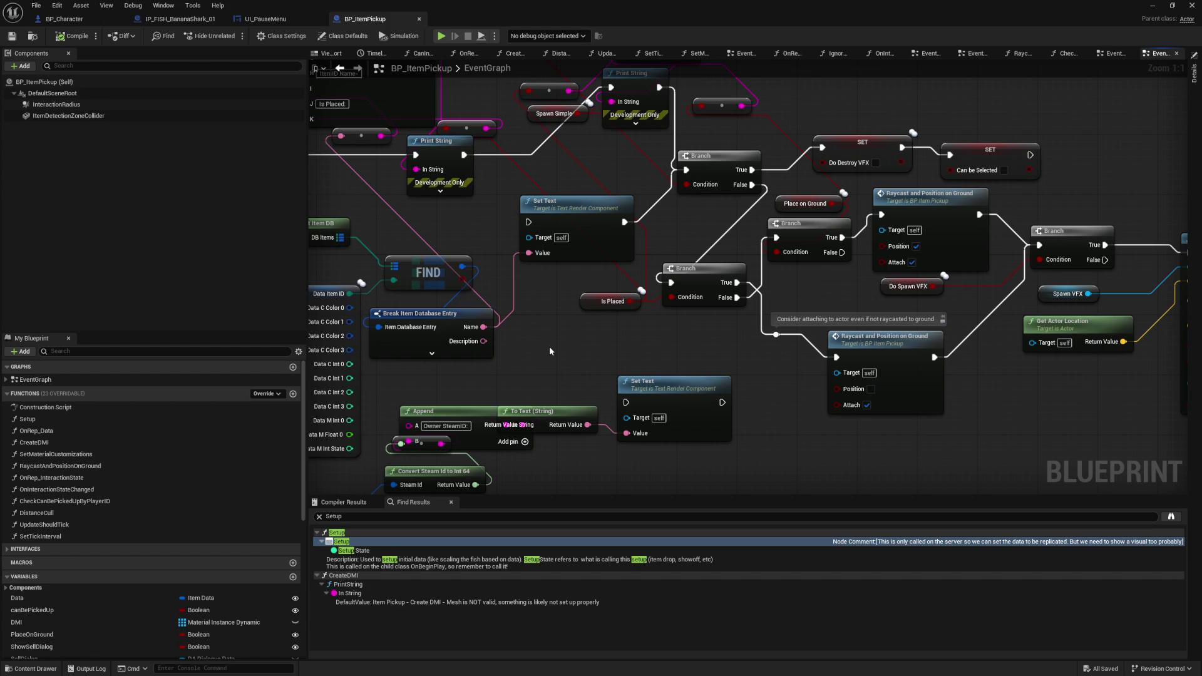
{"action": "left_click_drag", "start_coordinate": [1022, 412], "coordinate": [749, 370]}
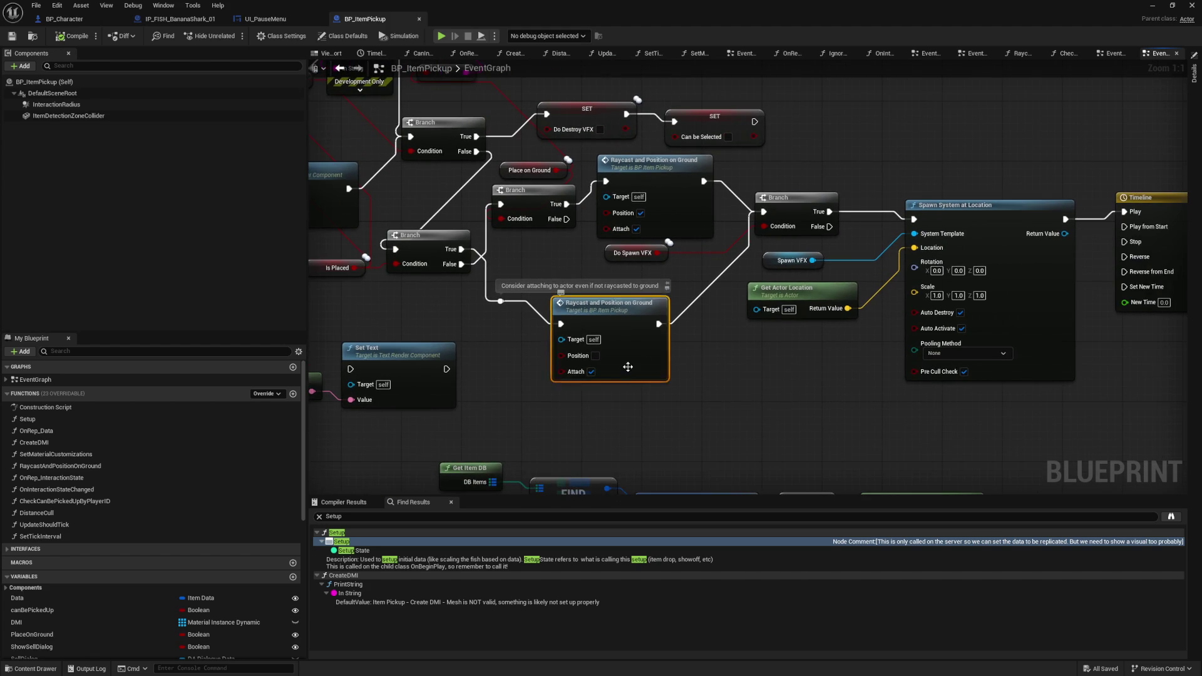
{"action": "double_click", "coordinate": [628, 366]}
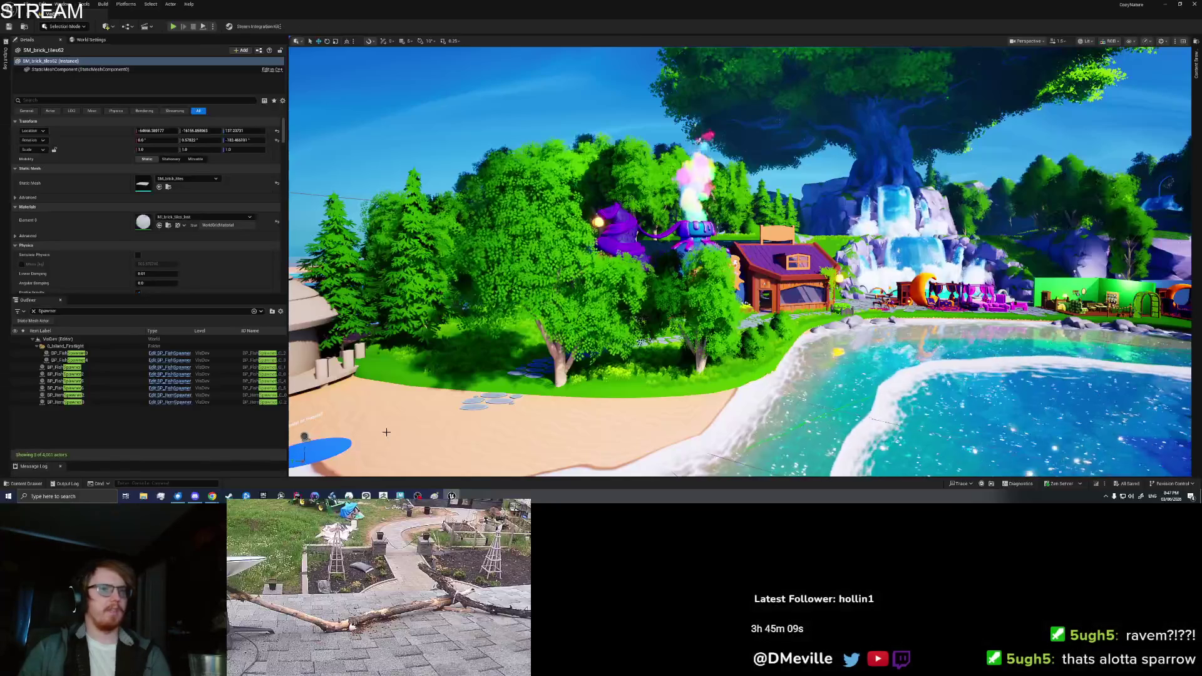
- Play from here and pick up the banana sharks lying on the ground
{"action": "right_click", "coordinate": [433, 432]}
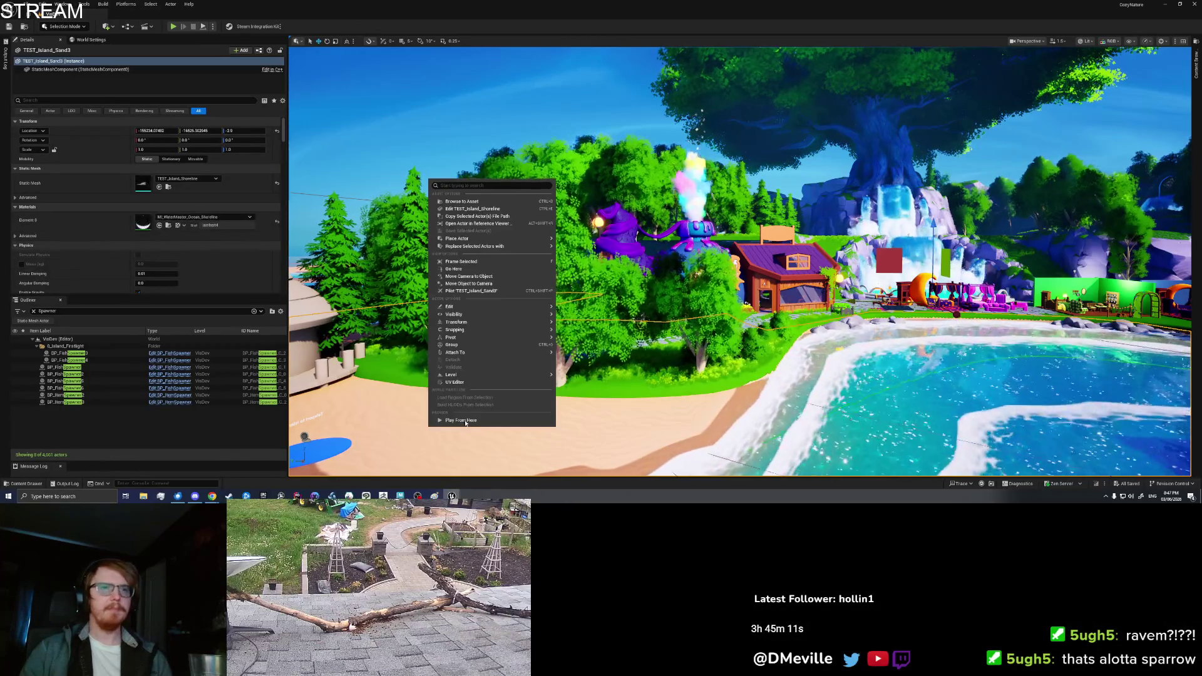
{"action": "left_click", "coordinate": [465, 423]}
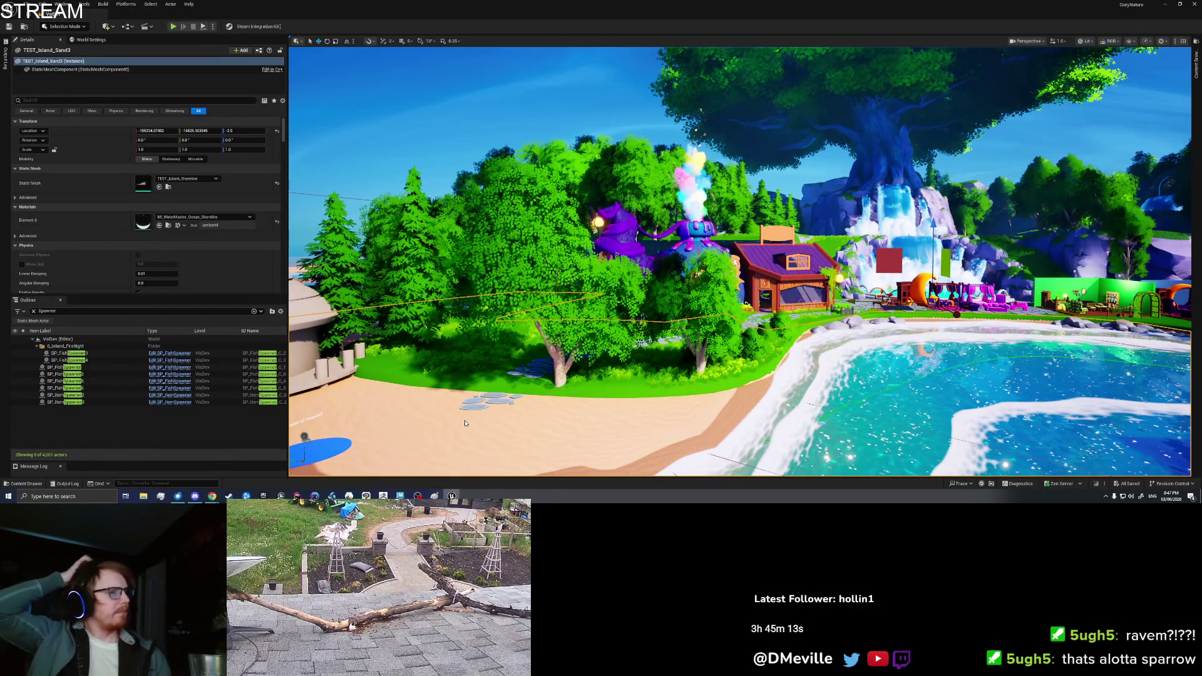
{"action": "key", "text": "alt+p"}
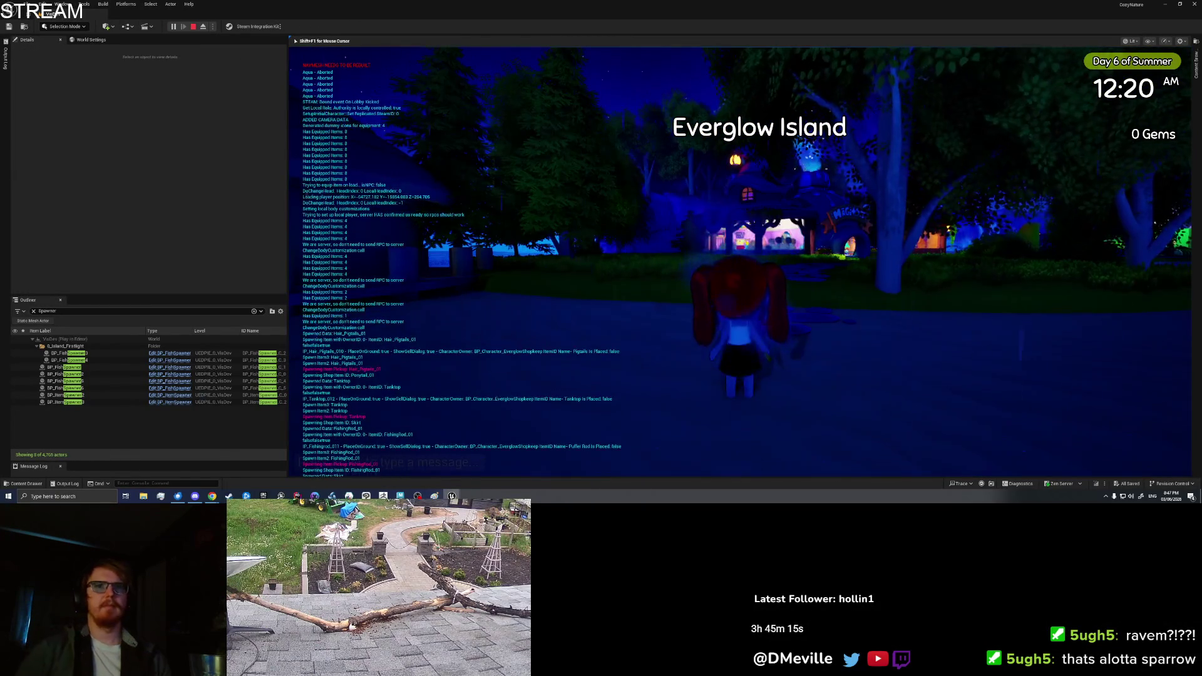
{"action": "key", "text": "w"}
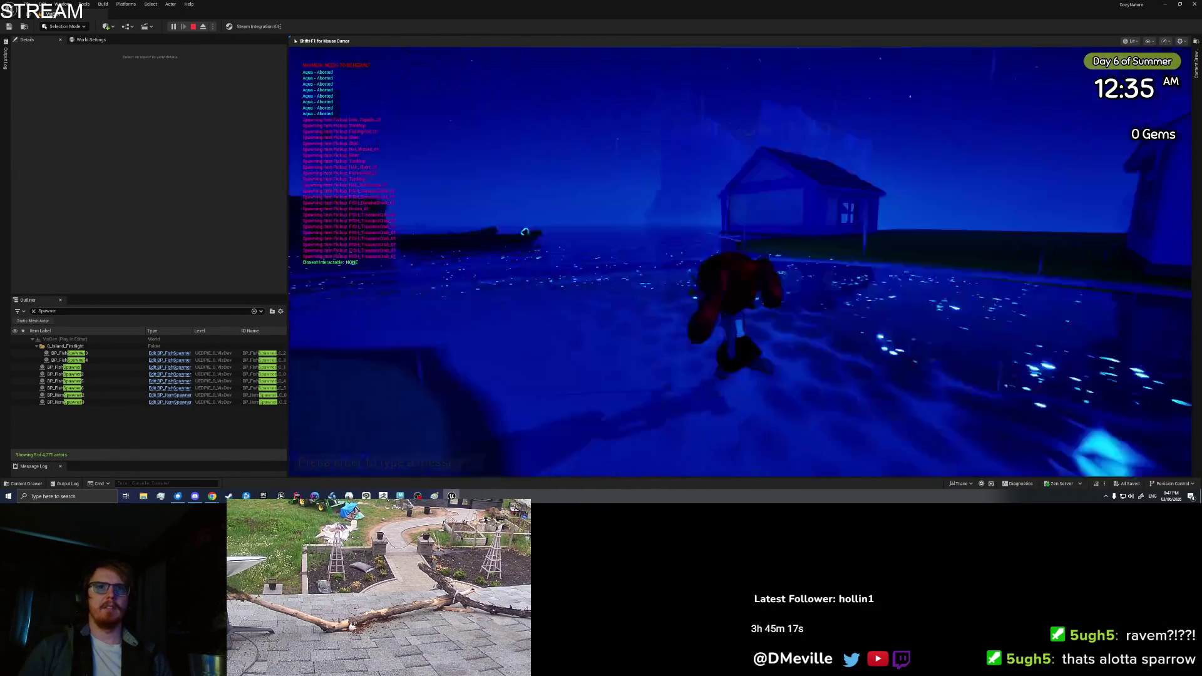
{"action": "key", "text": "w"}
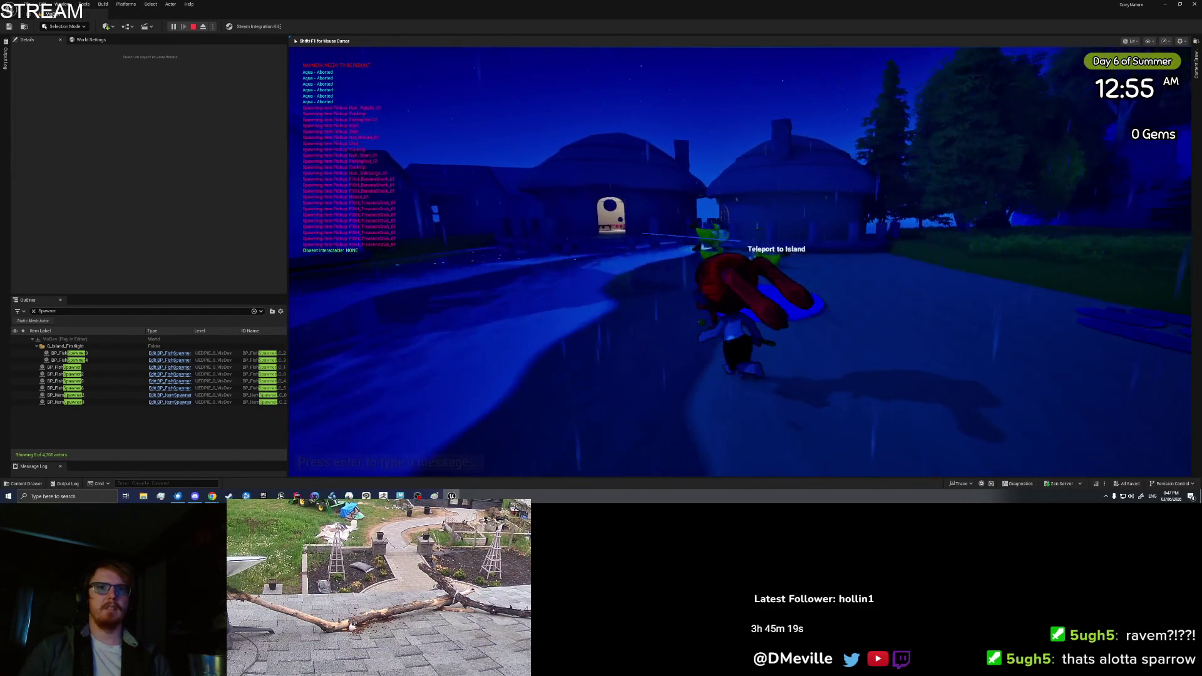
{"action": "key", "text": "e"}
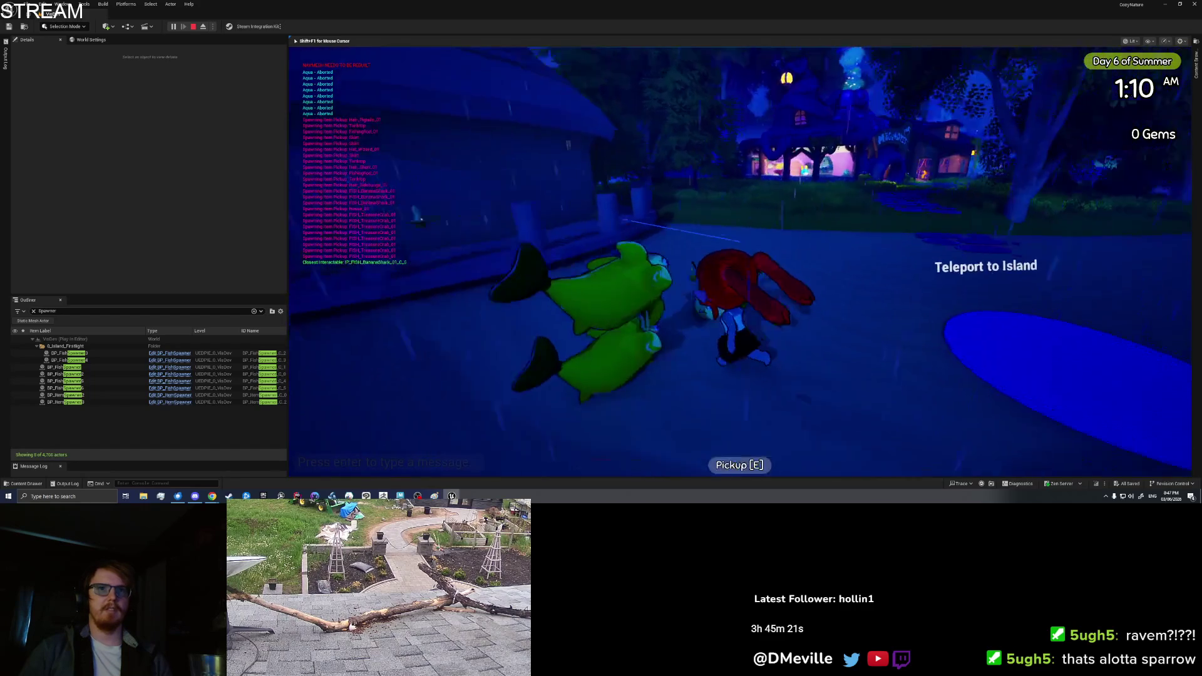
{"action": "key", "text": "e"}
{"action": "key", "text": "w"}
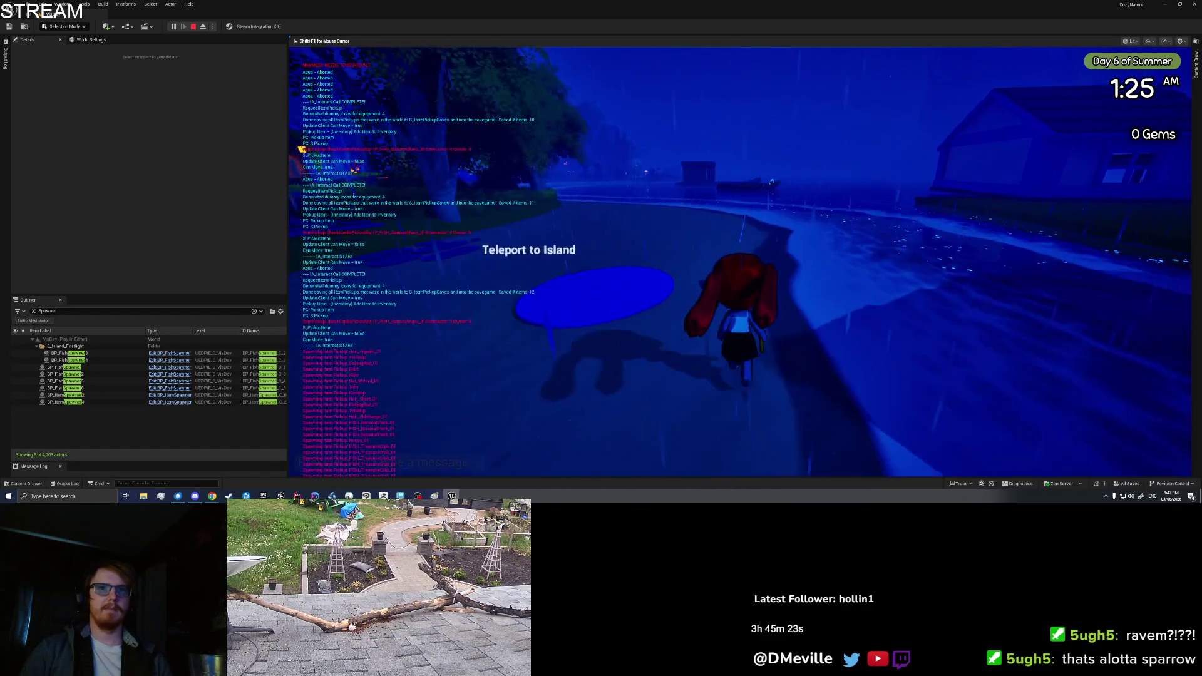
- Run along the shore and swim out to climb onto the boat deck
{"action": "key", "text": "s"}
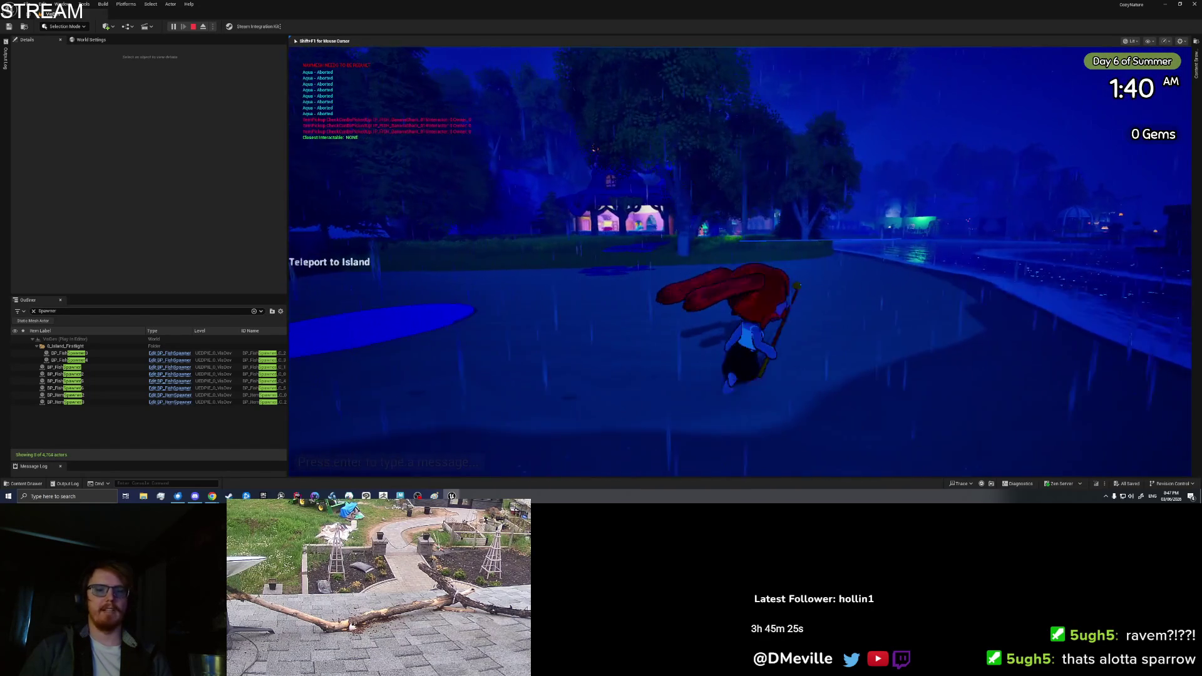
{"action": "key", "text": "a"}
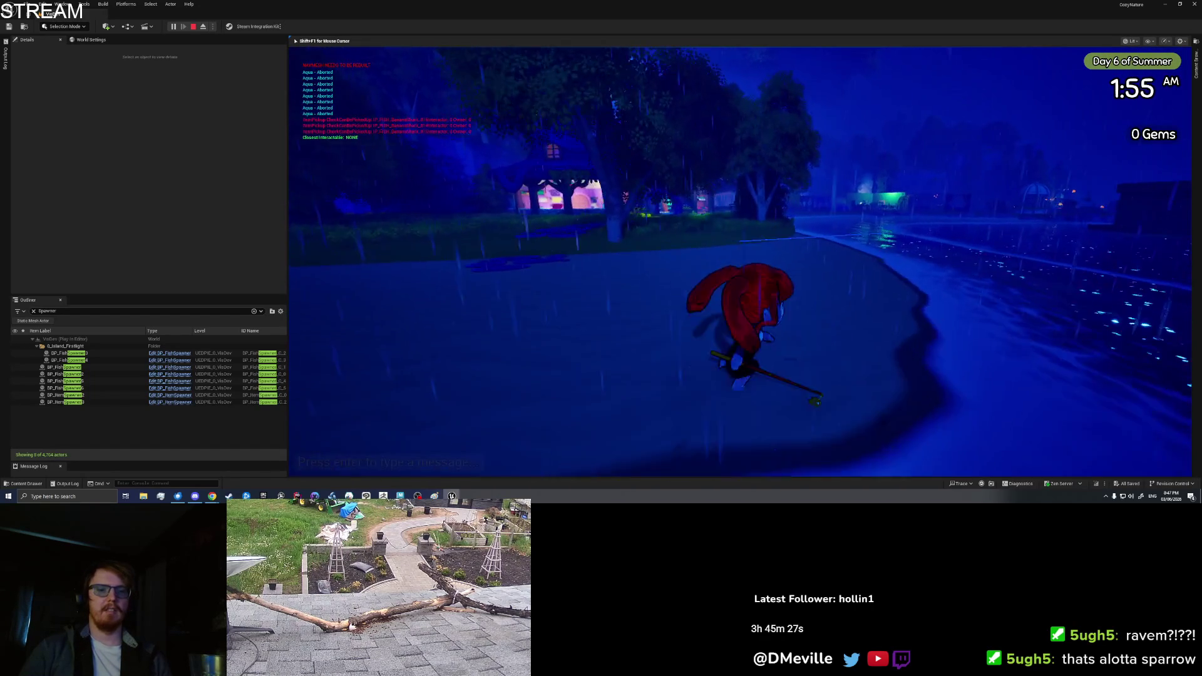
{"action": "key", "text": "w"}
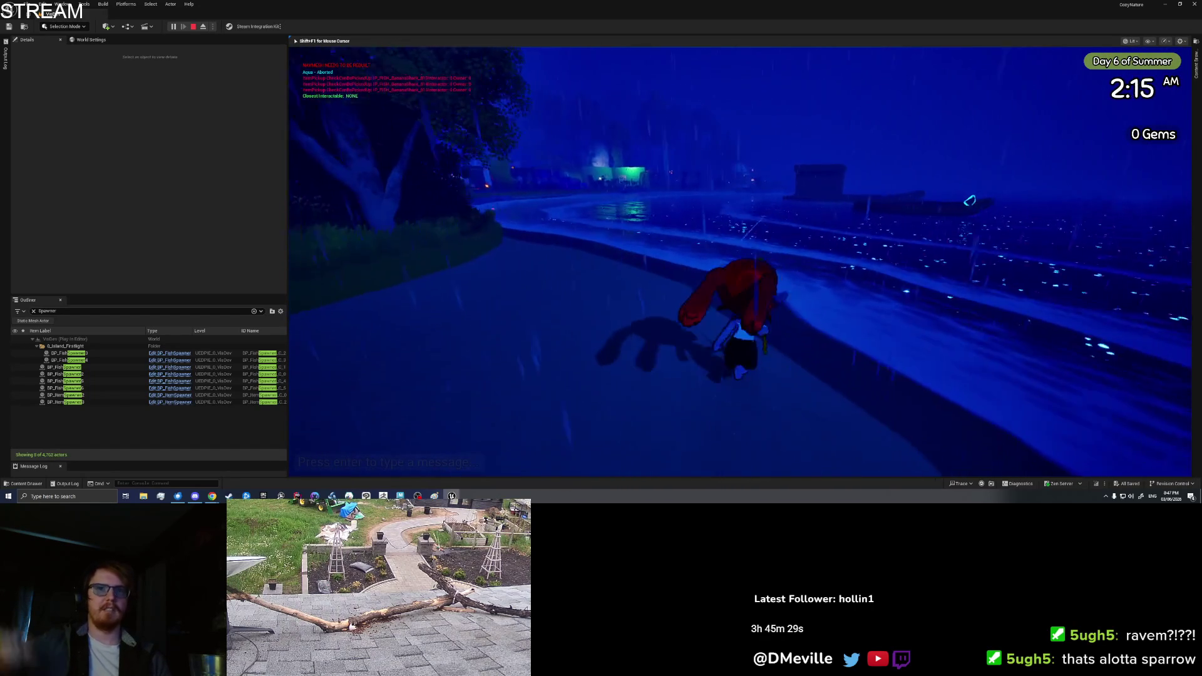
{"action": "key", "text": "w"}
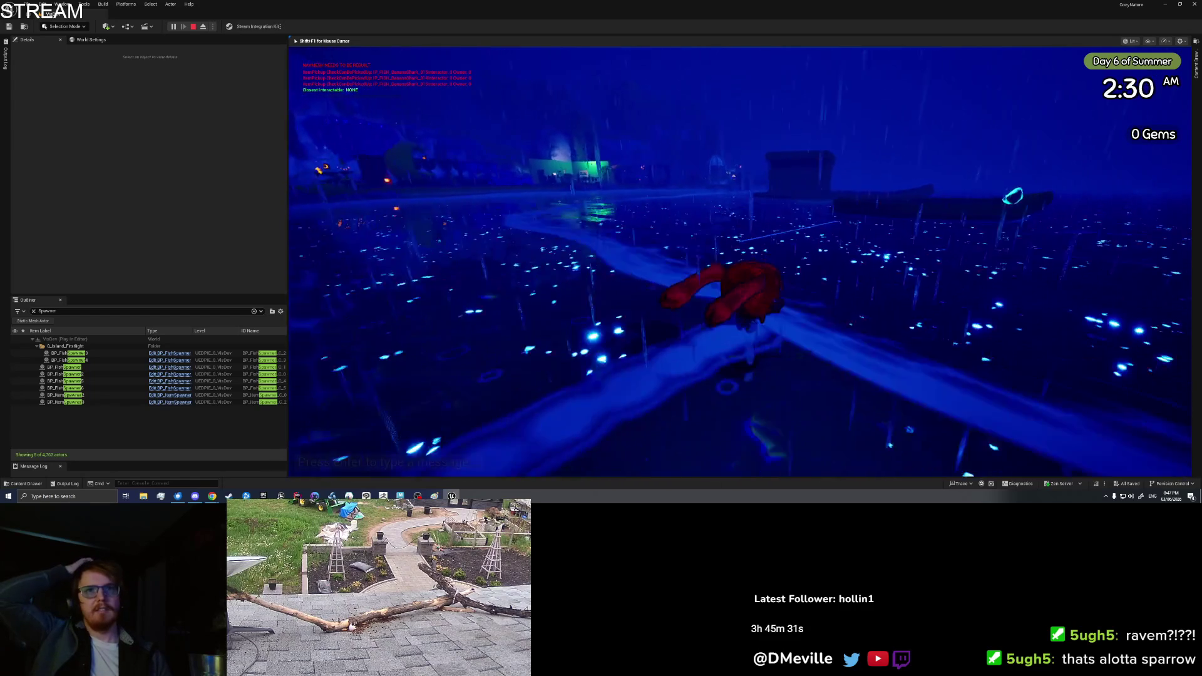
{"action": "key", "text": "space"}
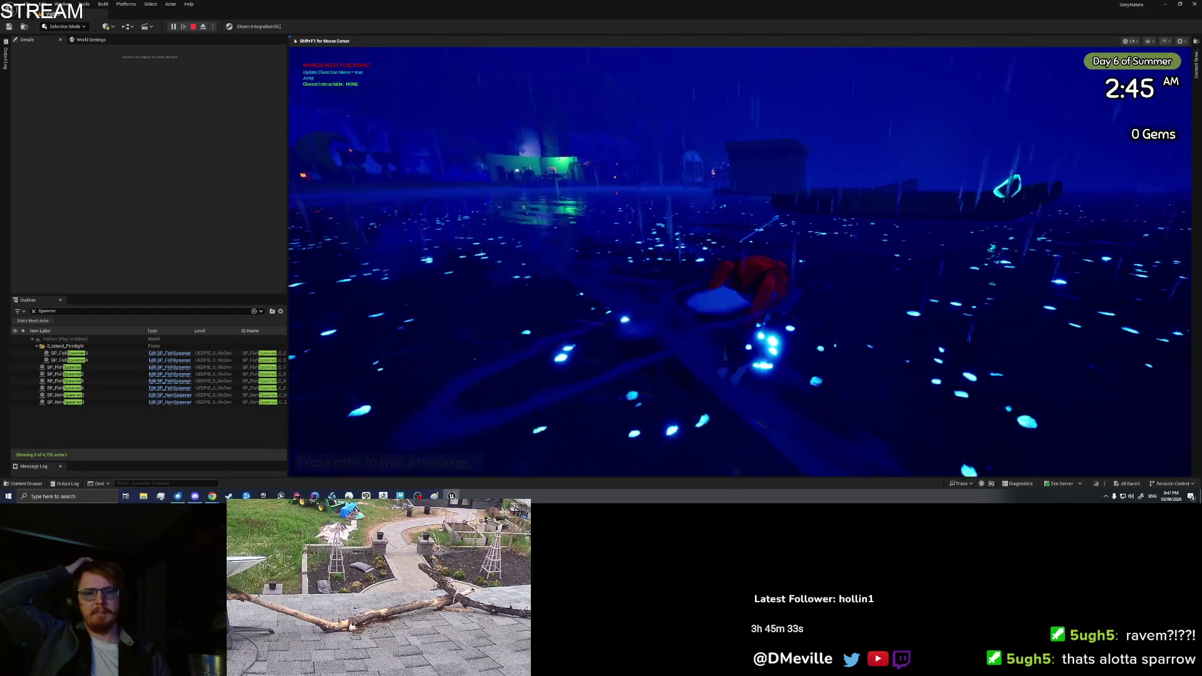
{"action": "key", "text": "w"}
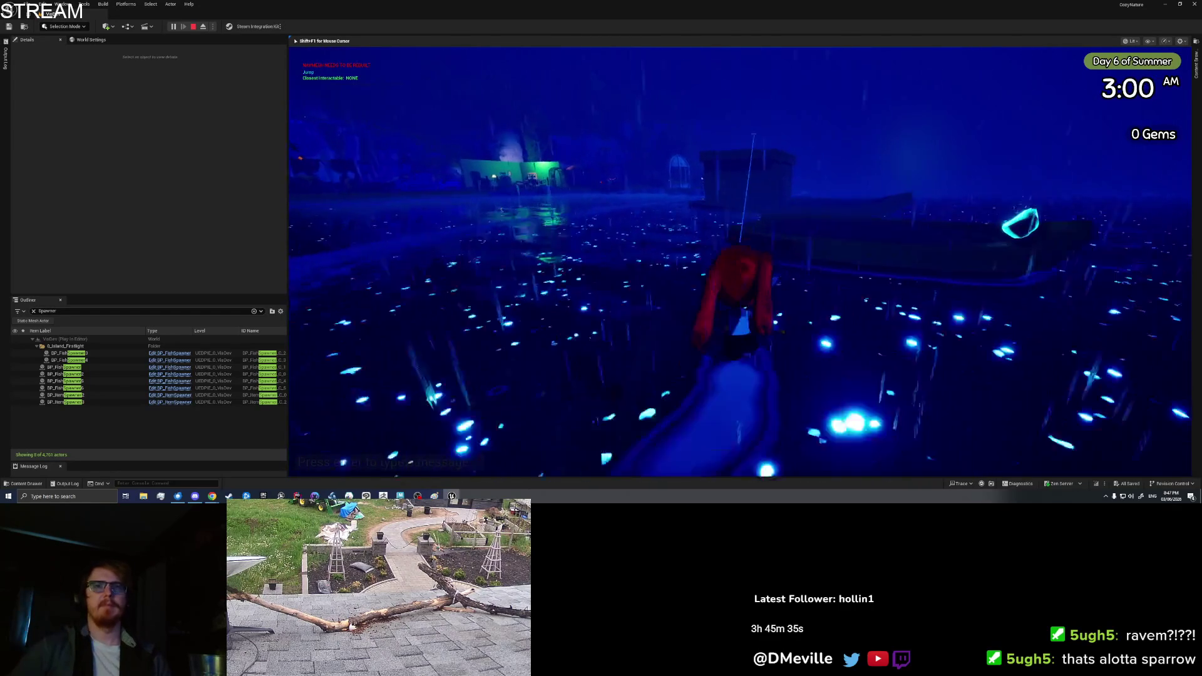
{"action": "key", "text": "w"}
{"action": "key", "text": "w"}
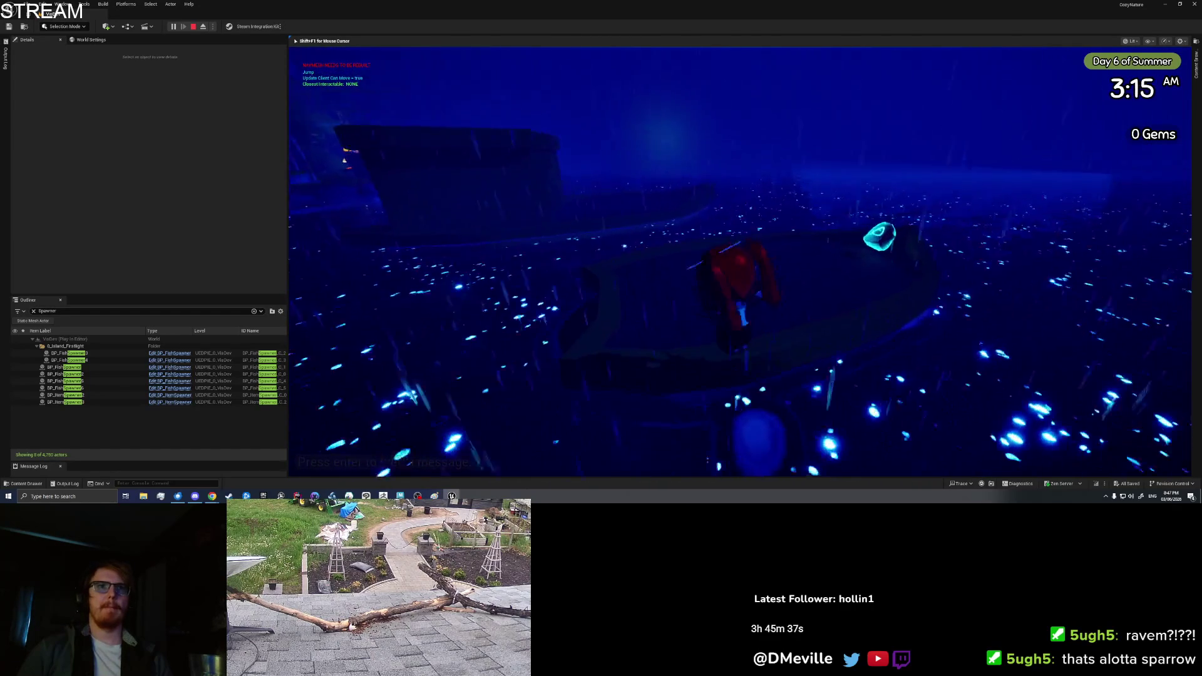
{"action": "key", "text": "w"}
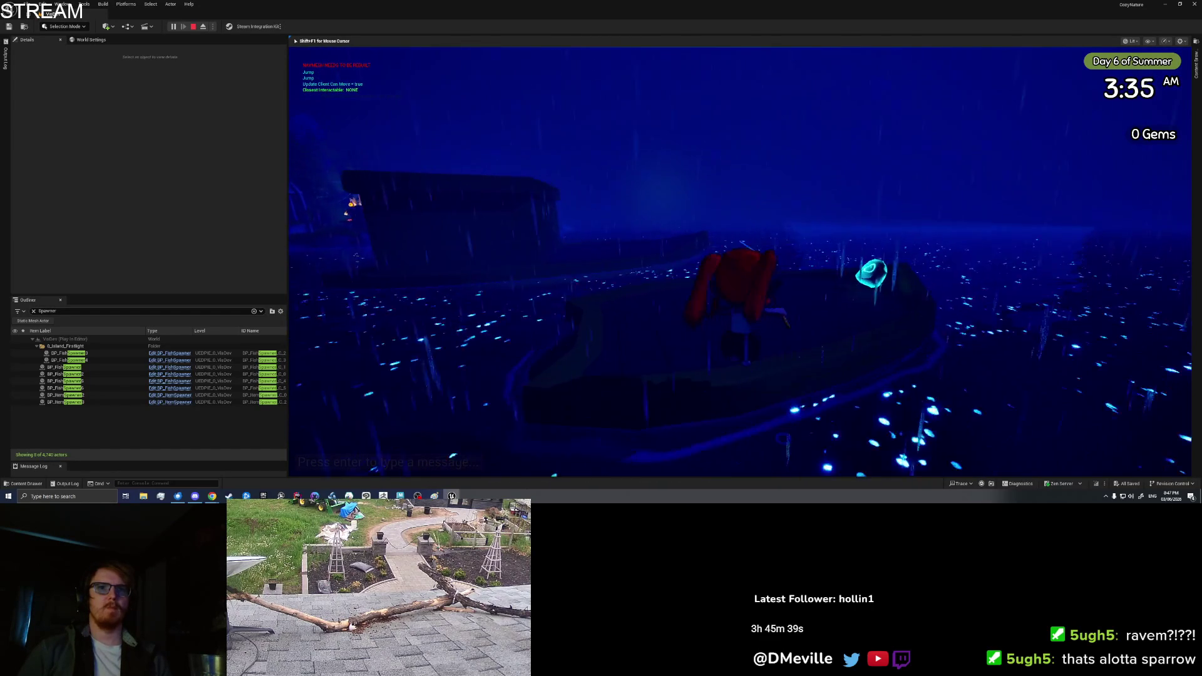
{"action": "key", "text": "w"}
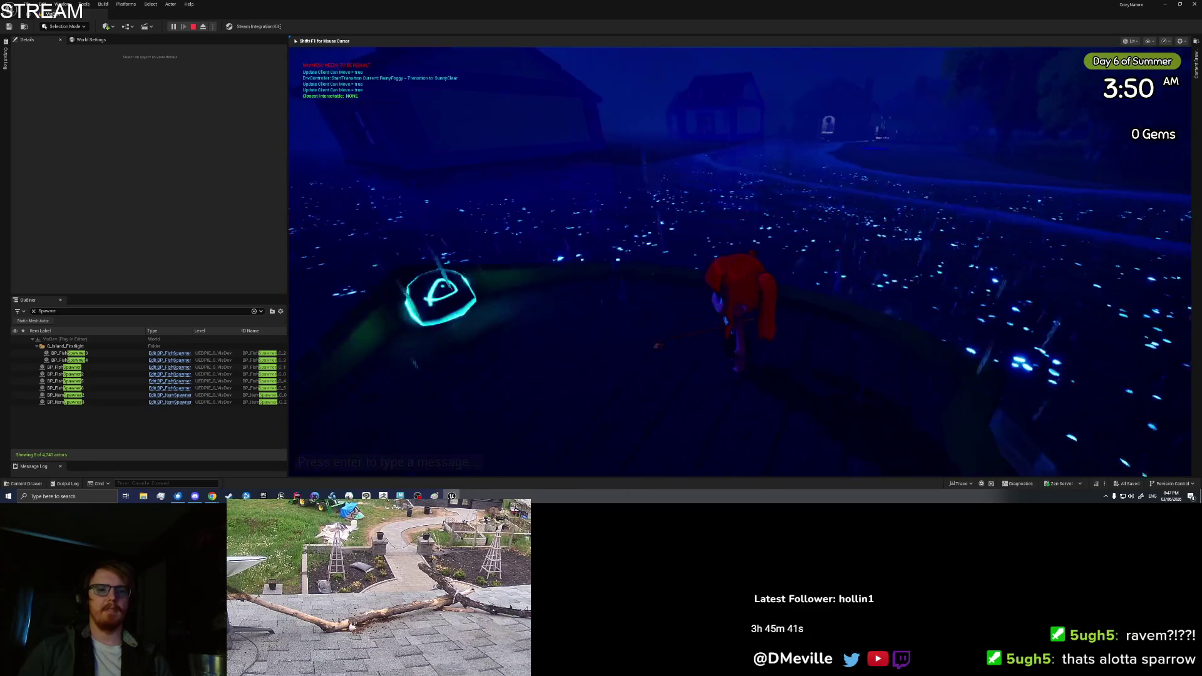
- Place one banana shark on the deck and drop another from the inventory
{"action": "key", "text": "i"}
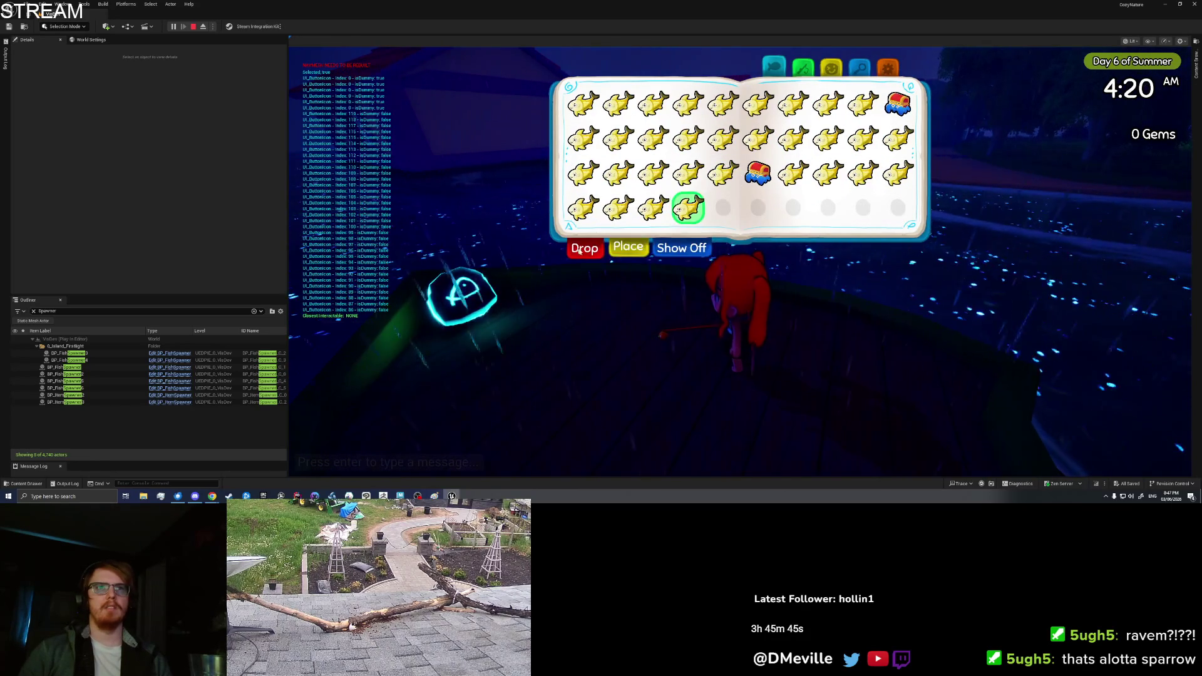
{"action": "left_click", "coordinate": [628, 249]}
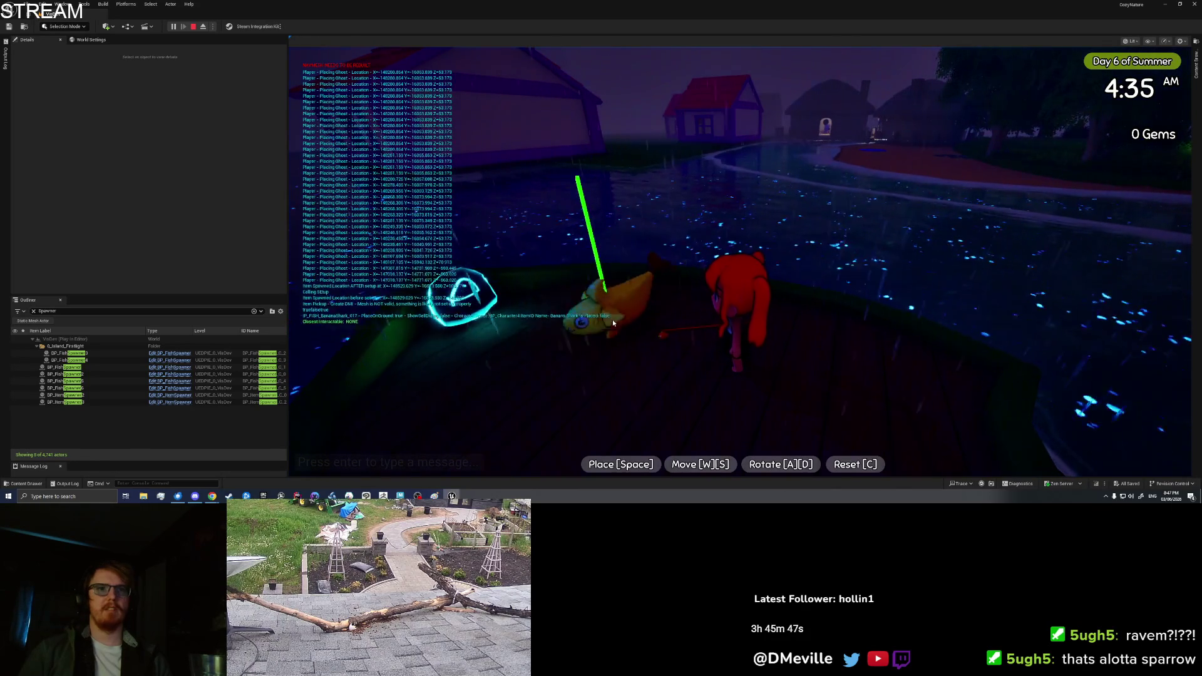
{"action": "key", "text": "space"}
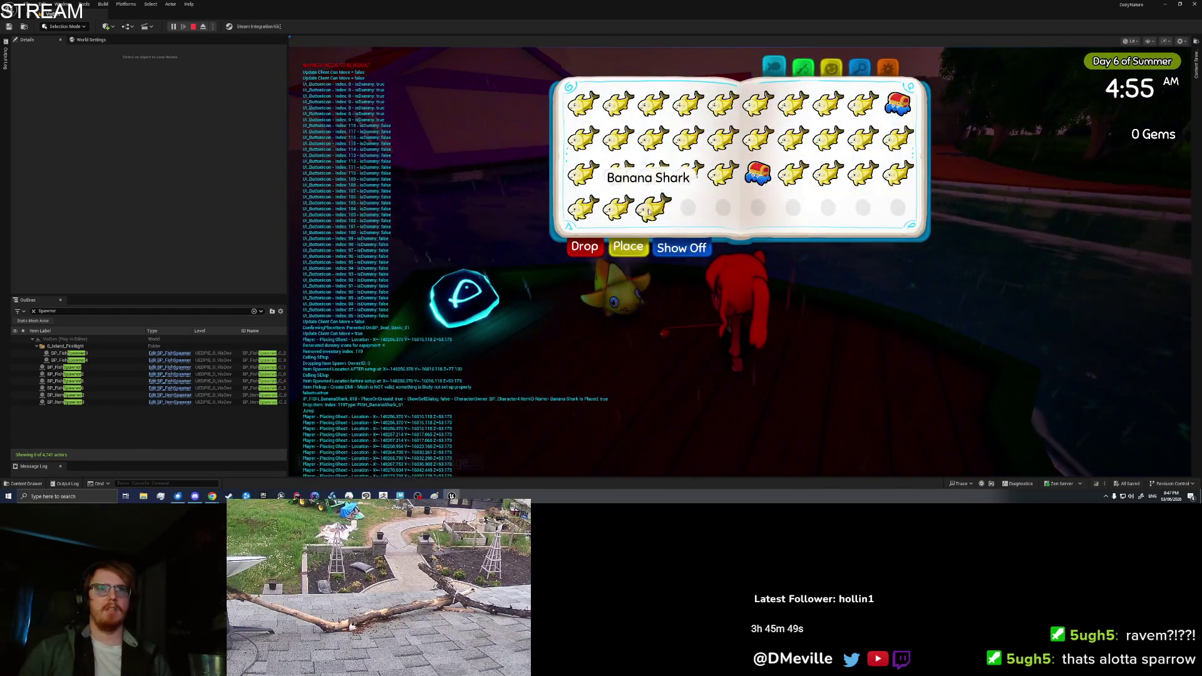
{"action": "left_click", "coordinate": [593, 250]}
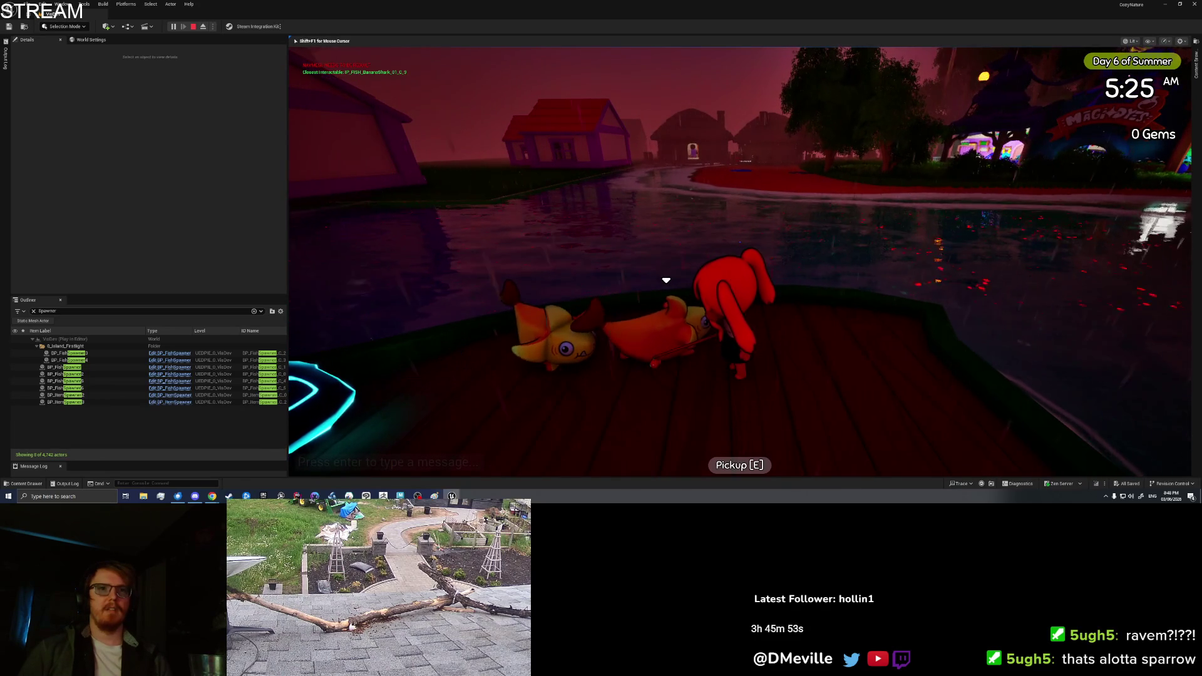
{"action": "key", "text": "Tab"}
{"action": "key", "text": "Tab"}
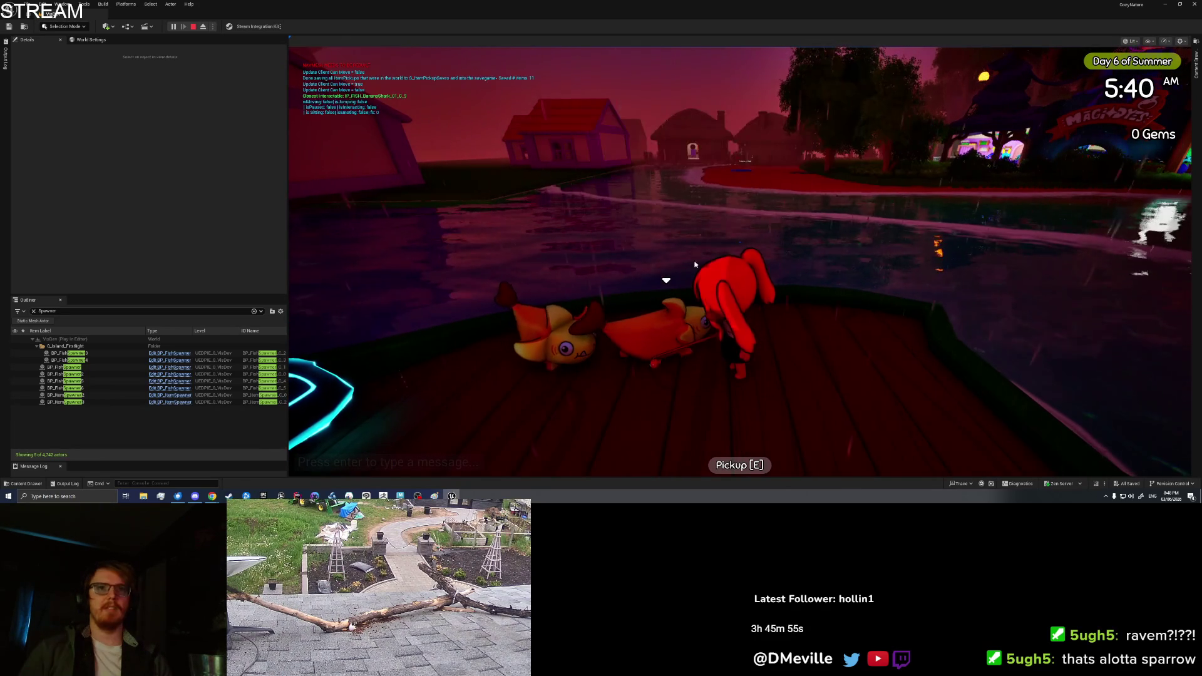
{"action": "key", "text": "Tab"}
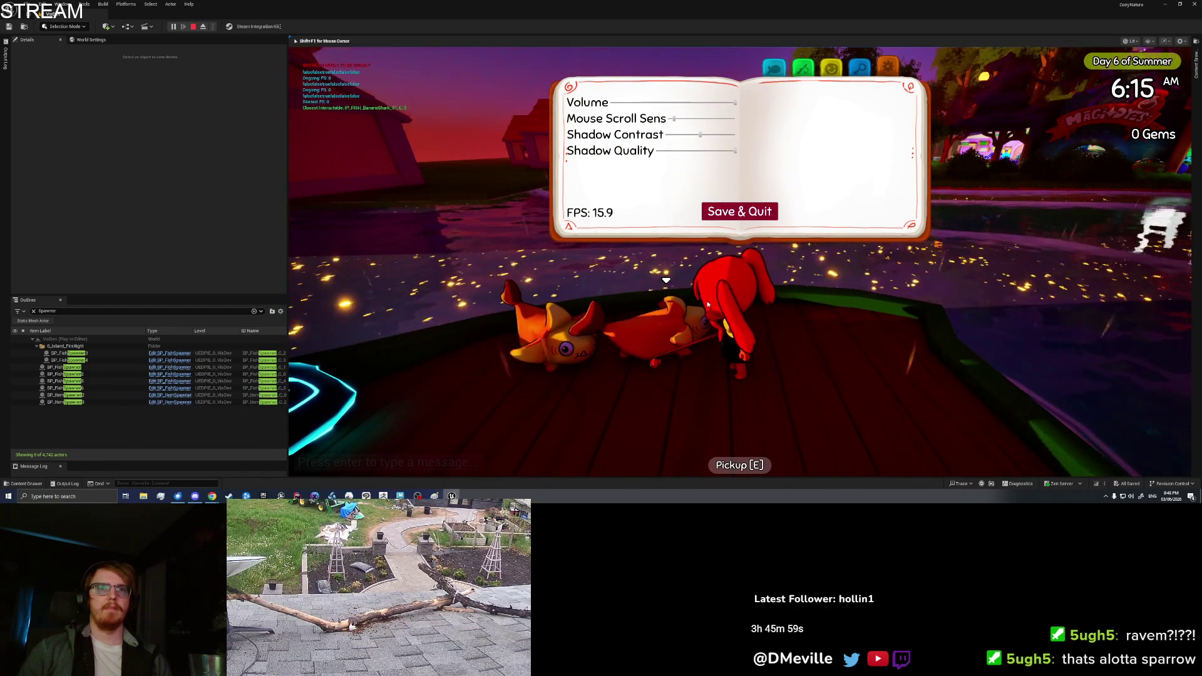
{"action": "key", "text": "Tab"}
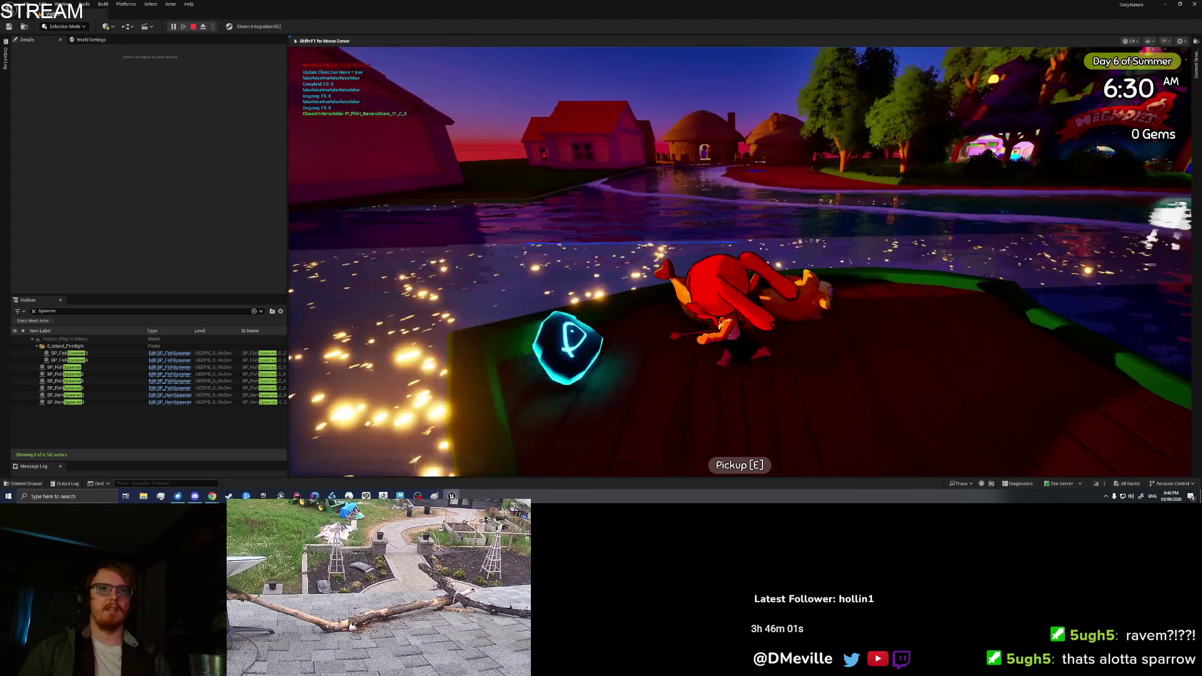
- Drive the boat briefly, pick both banana sharks back up from the deck, and stop playing
{"action": "key", "text": "e"}
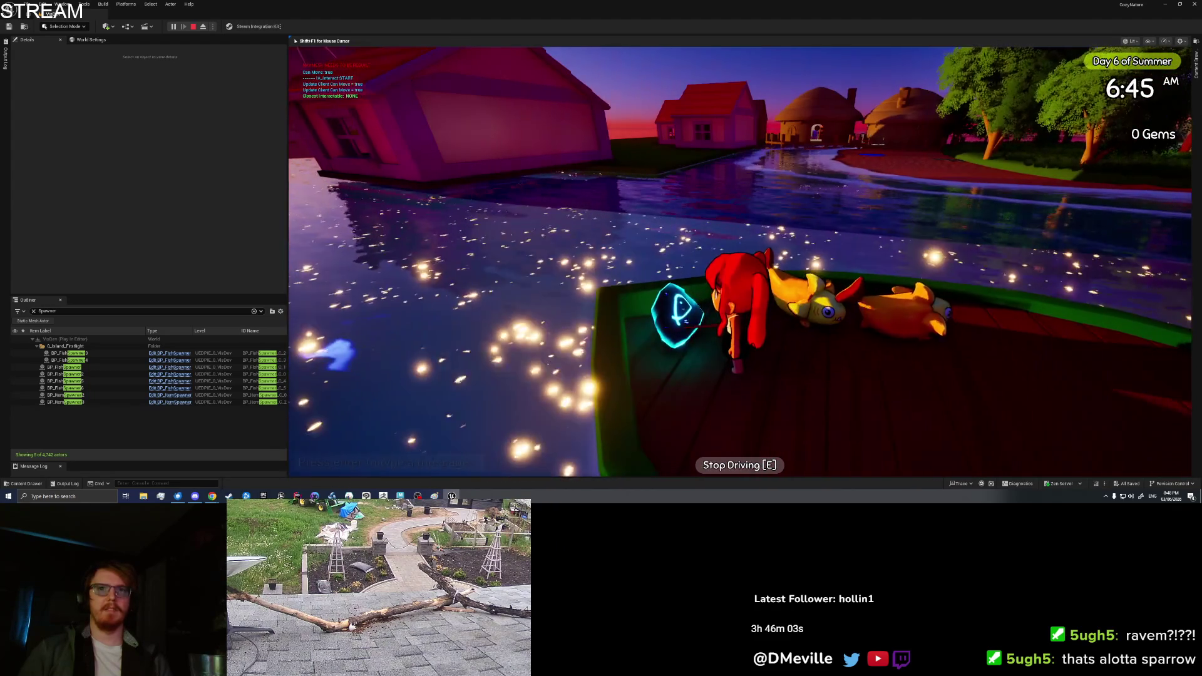
{"action": "key", "text": "d"}
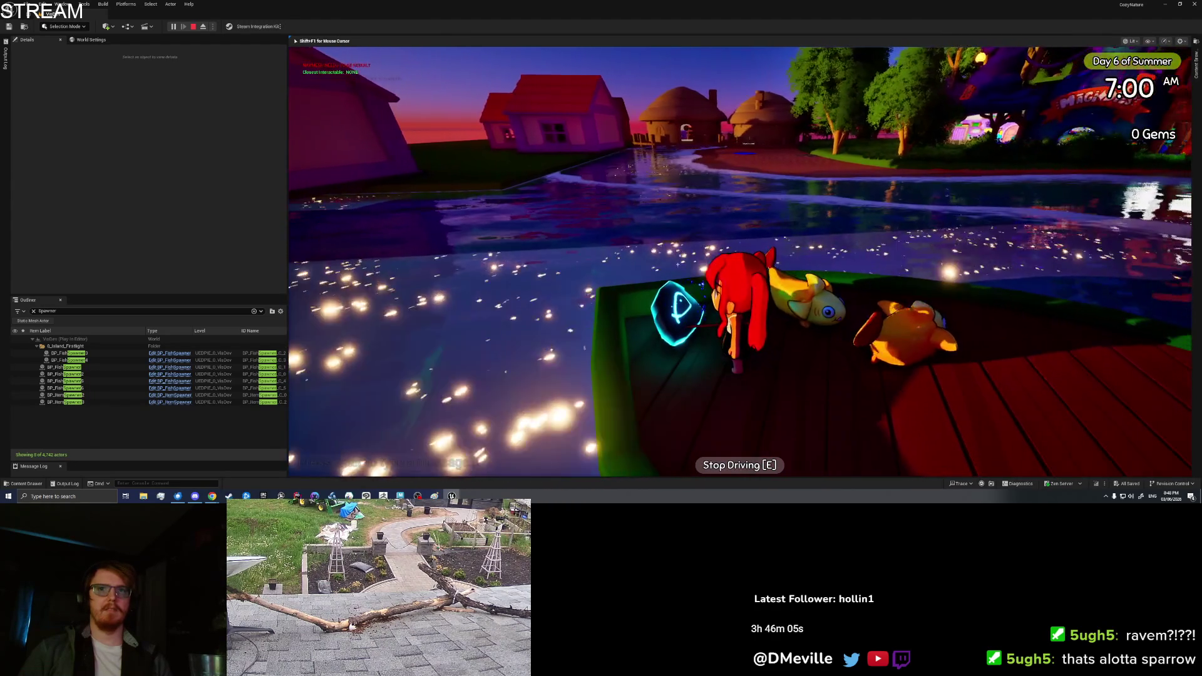
{"action": "key", "text": "e"}
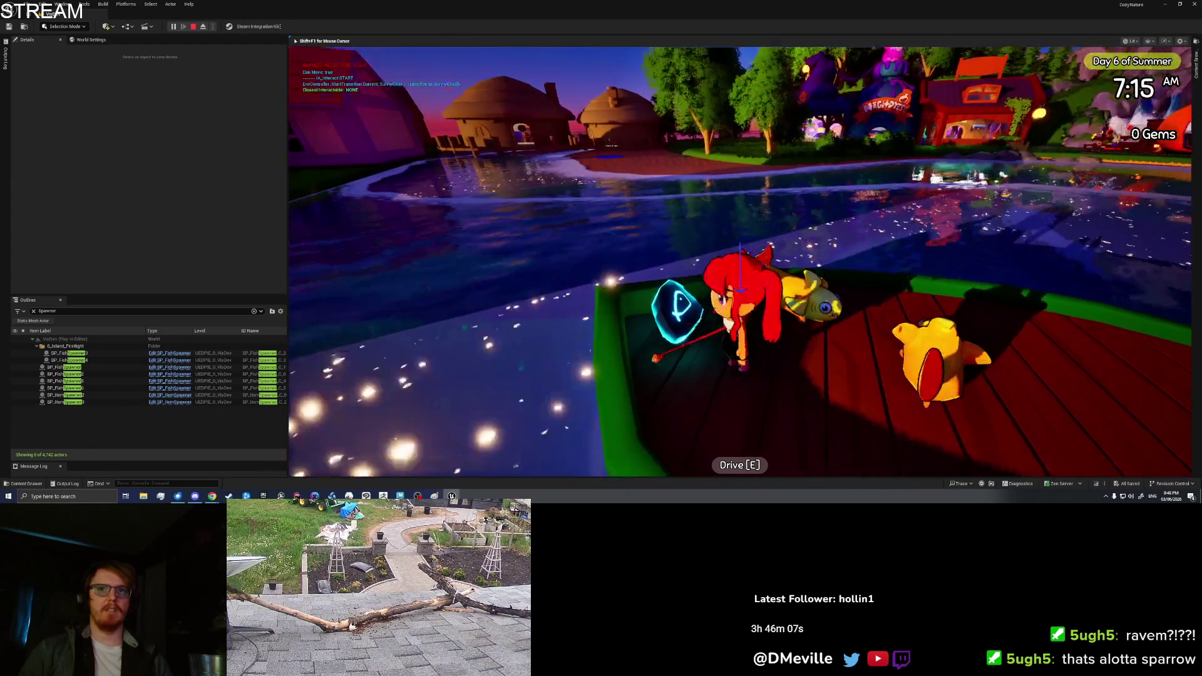
{"action": "key", "text": "e"}
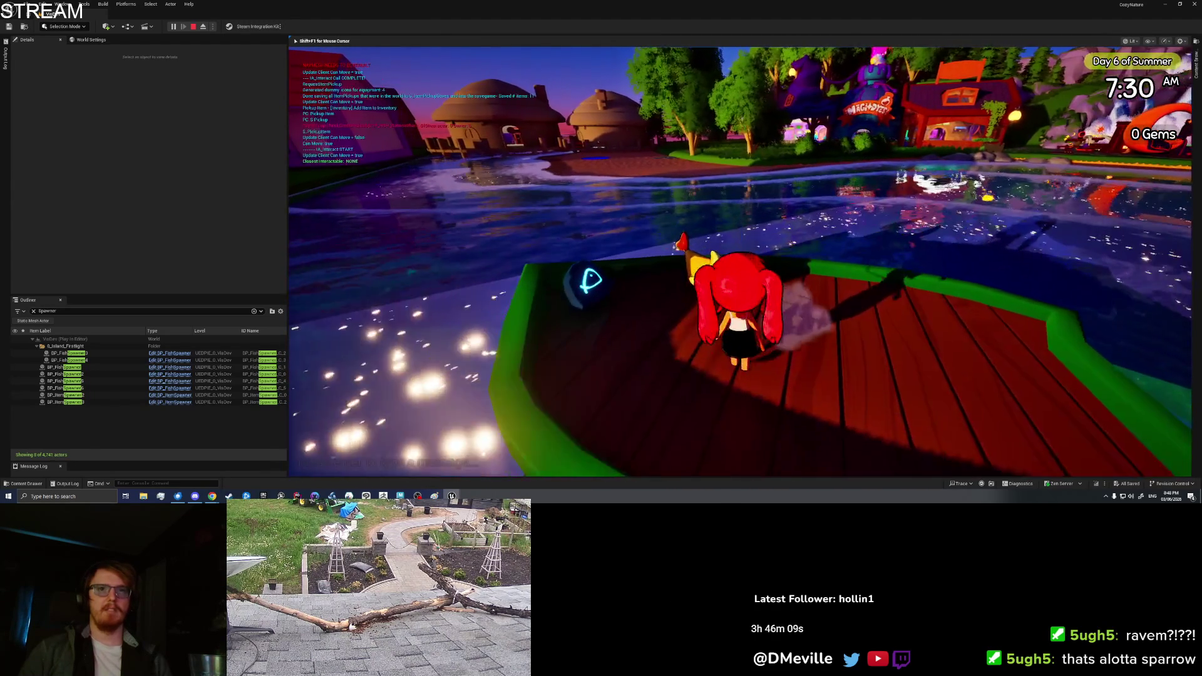
{"action": "key", "text": "e"}
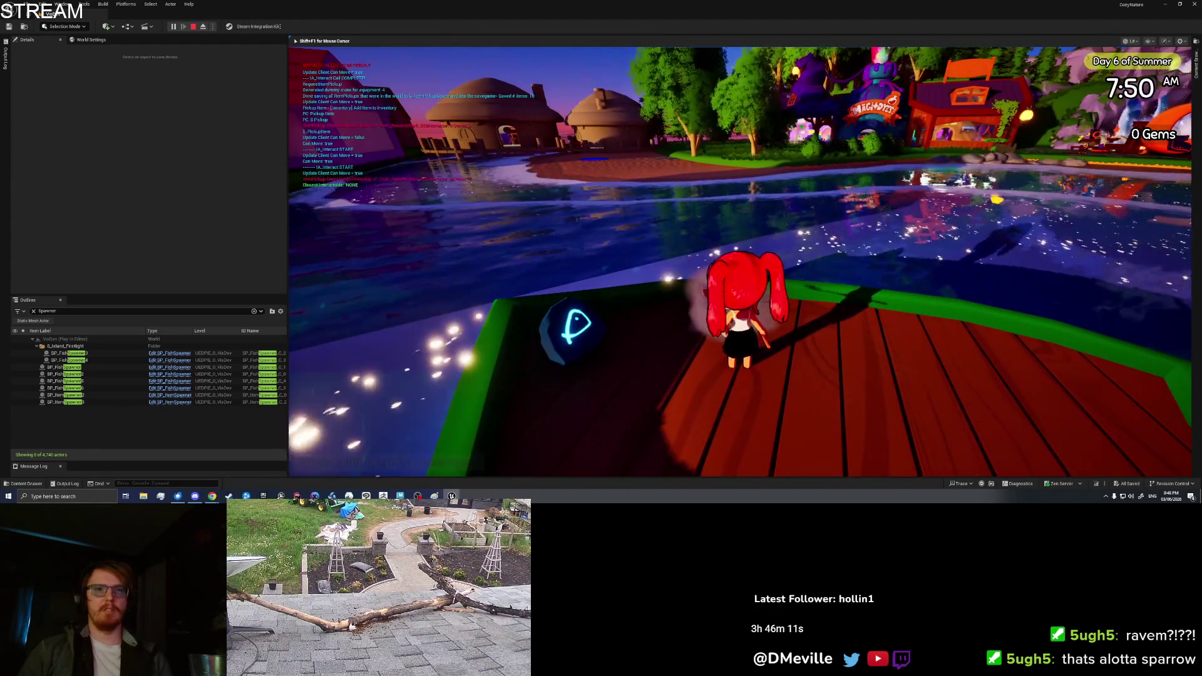
{"action": "key", "text": "Escape"}
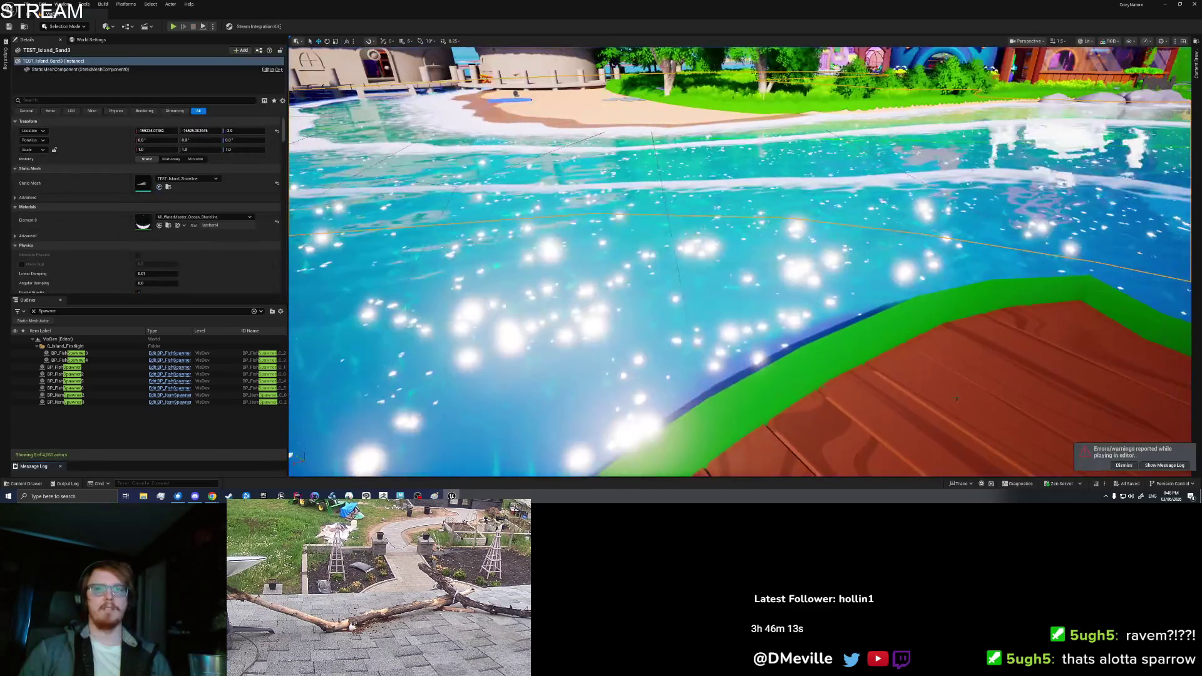
- Play again from the boat and set a banana shark down from the inventory
{"action": "right_click", "coordinate": [959, 395]}
{"action": "left_click", "coordinate": [994, 393]}
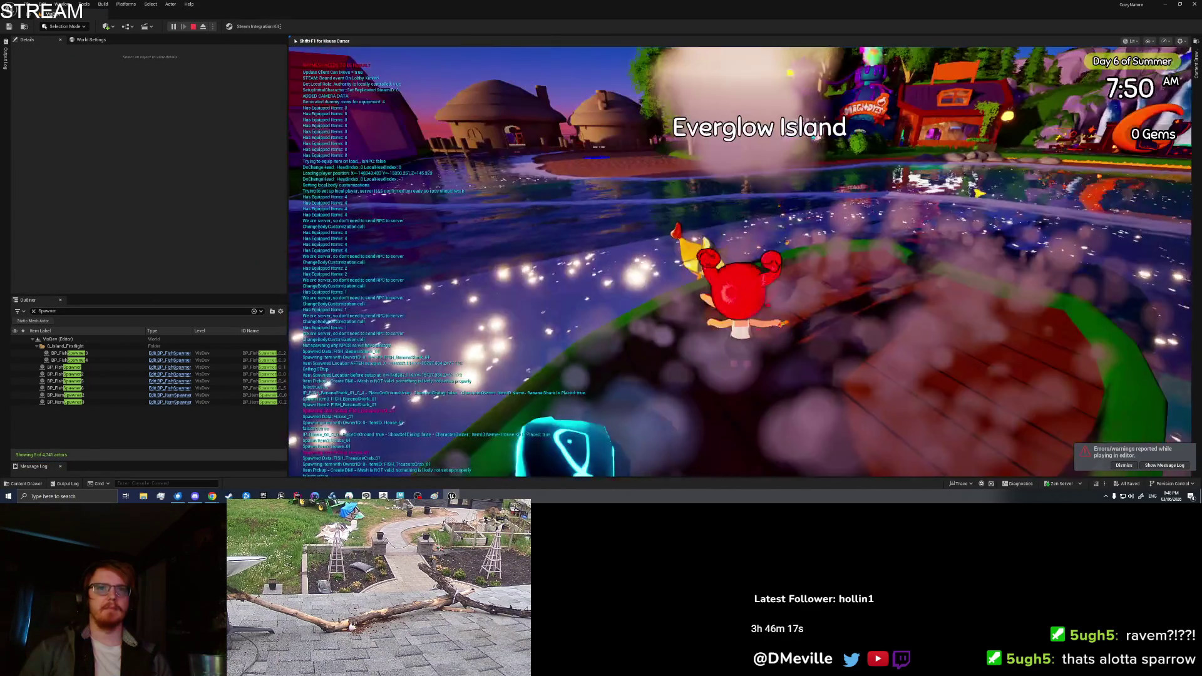
{"action": "key", "text": "e"}
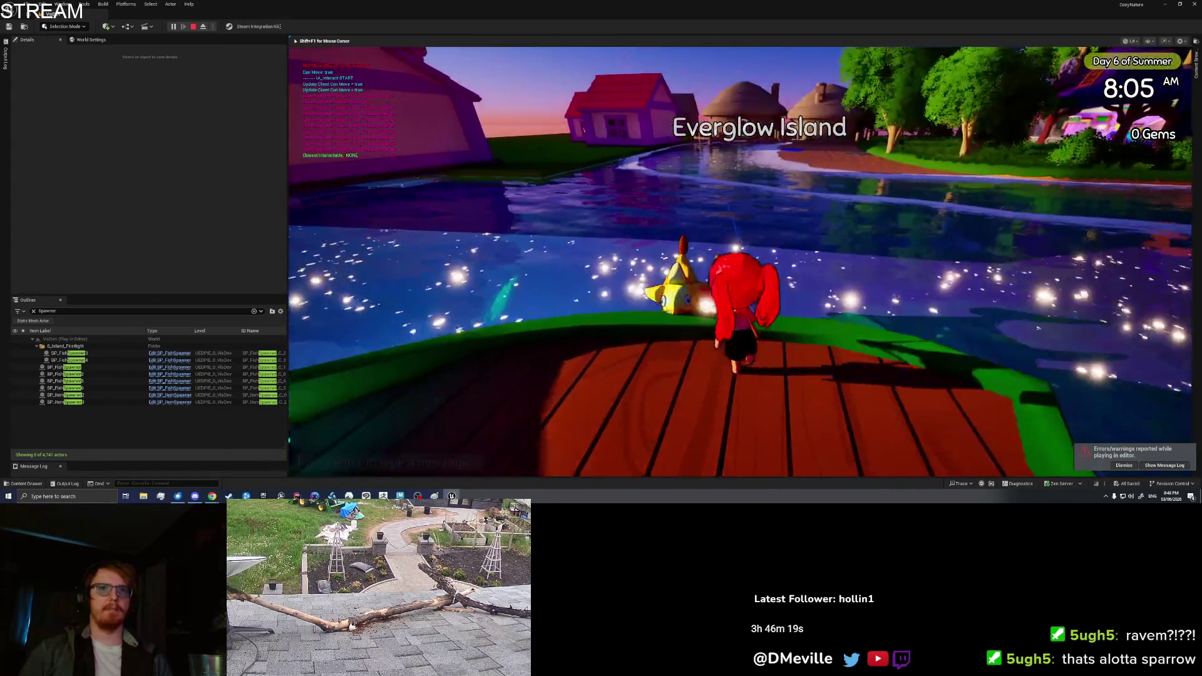
{"action": "key", "text": "Tab"}
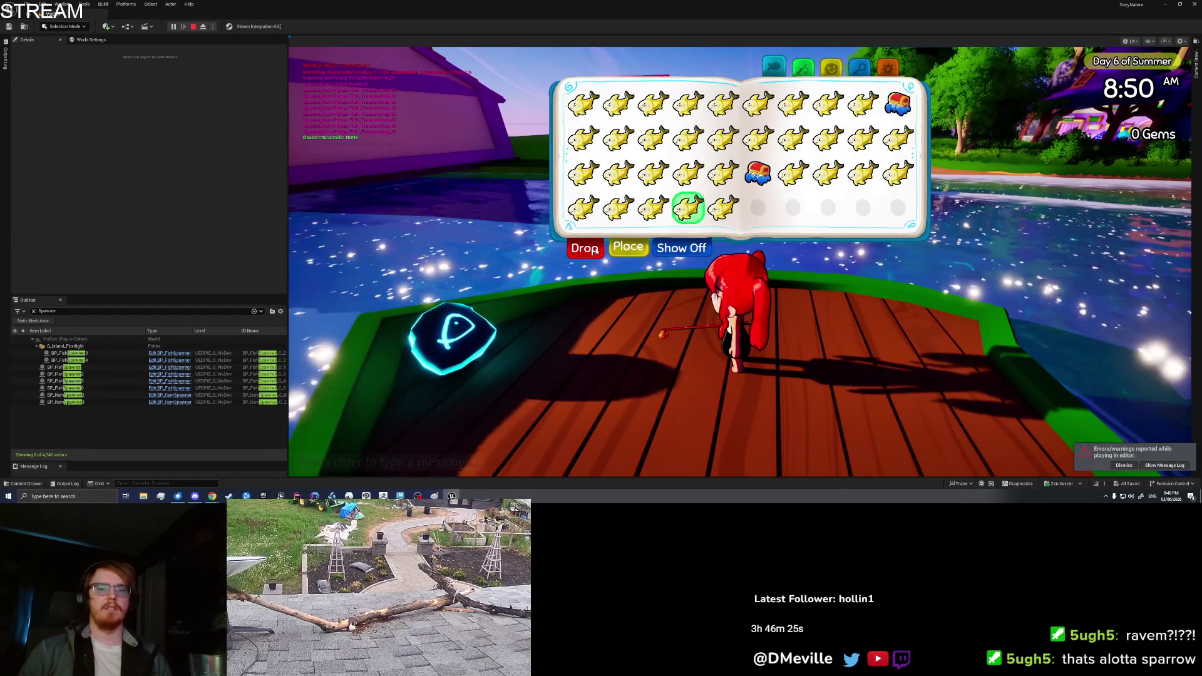
{"action": "key", "text": "s"}
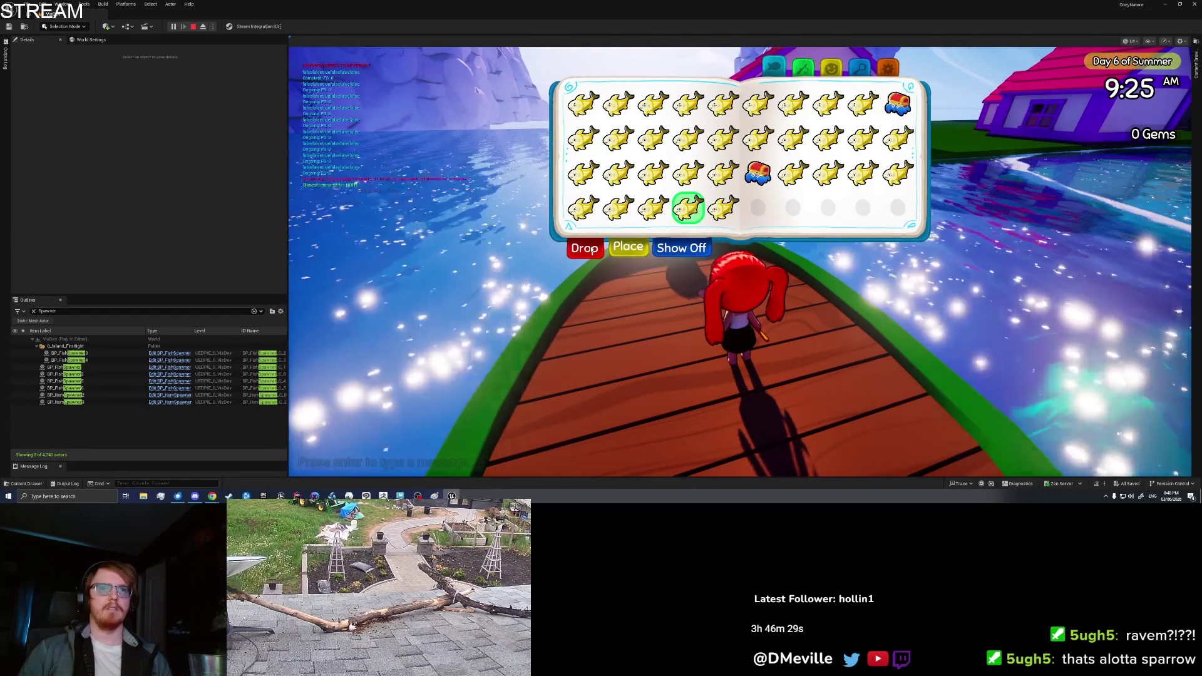
{"action": "left_click", "coordinate": [628, 246]}
- Place another banana shark on the boat deck, then Save & Quit
{"action": "left_click", "coordinate": [688, 207]}
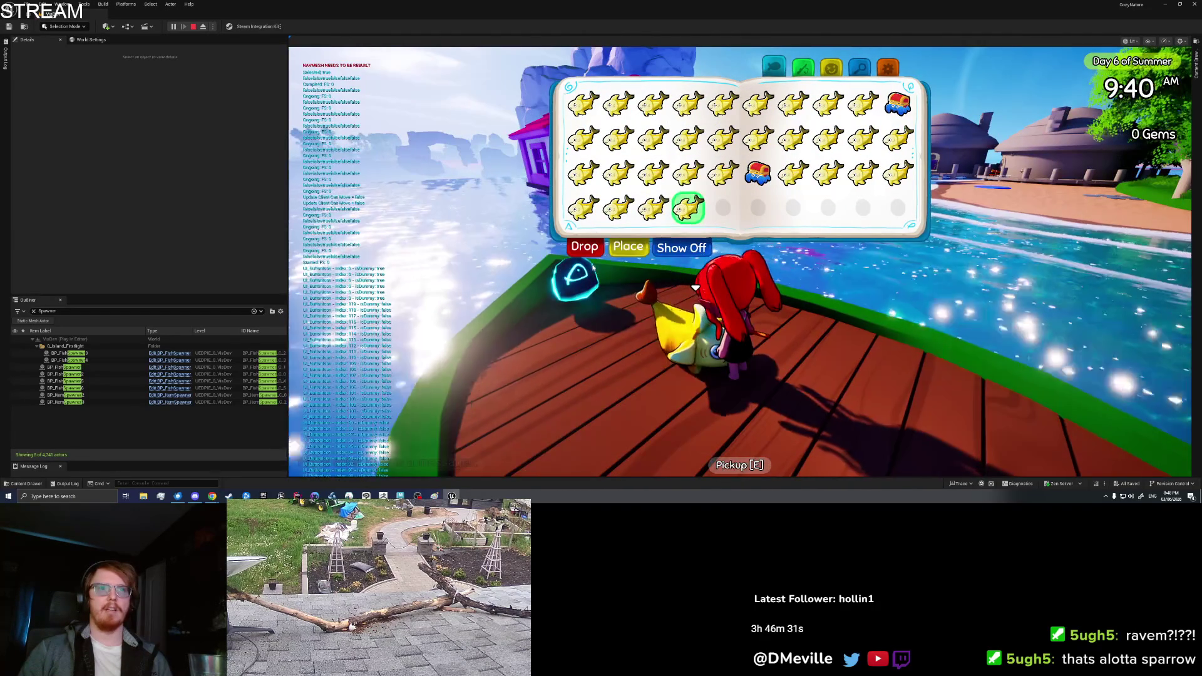
{"action": "left_click", "coordinate": [627, 249]}
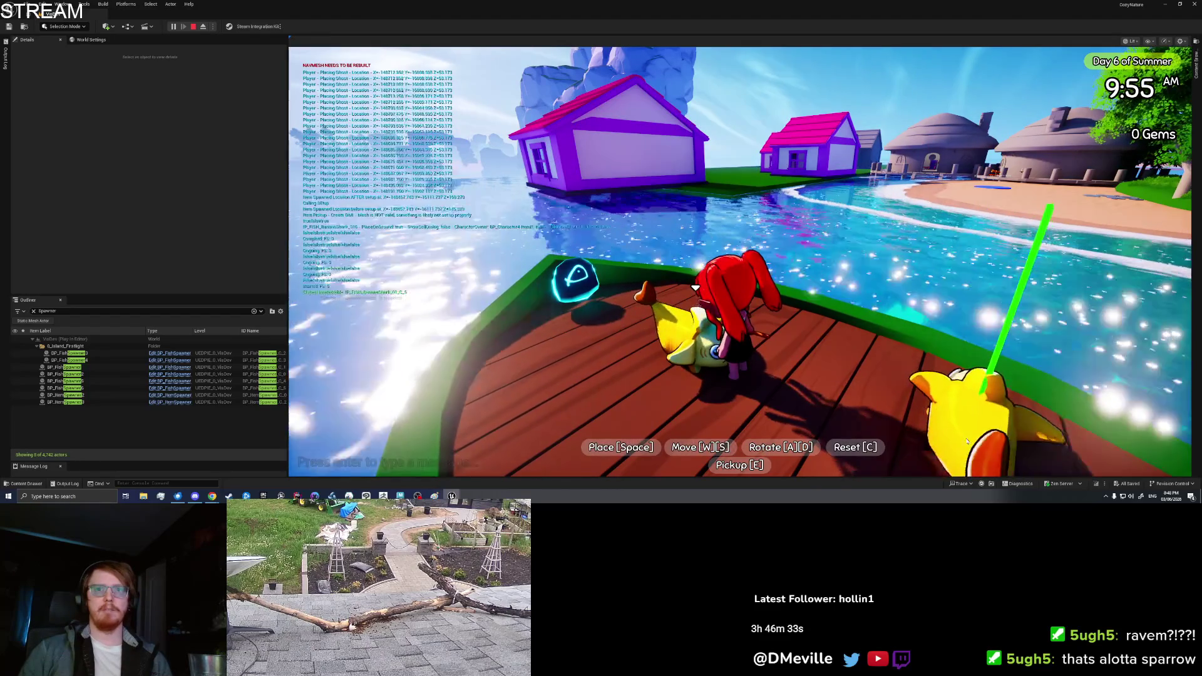
{"action": "key", "text": "space"}
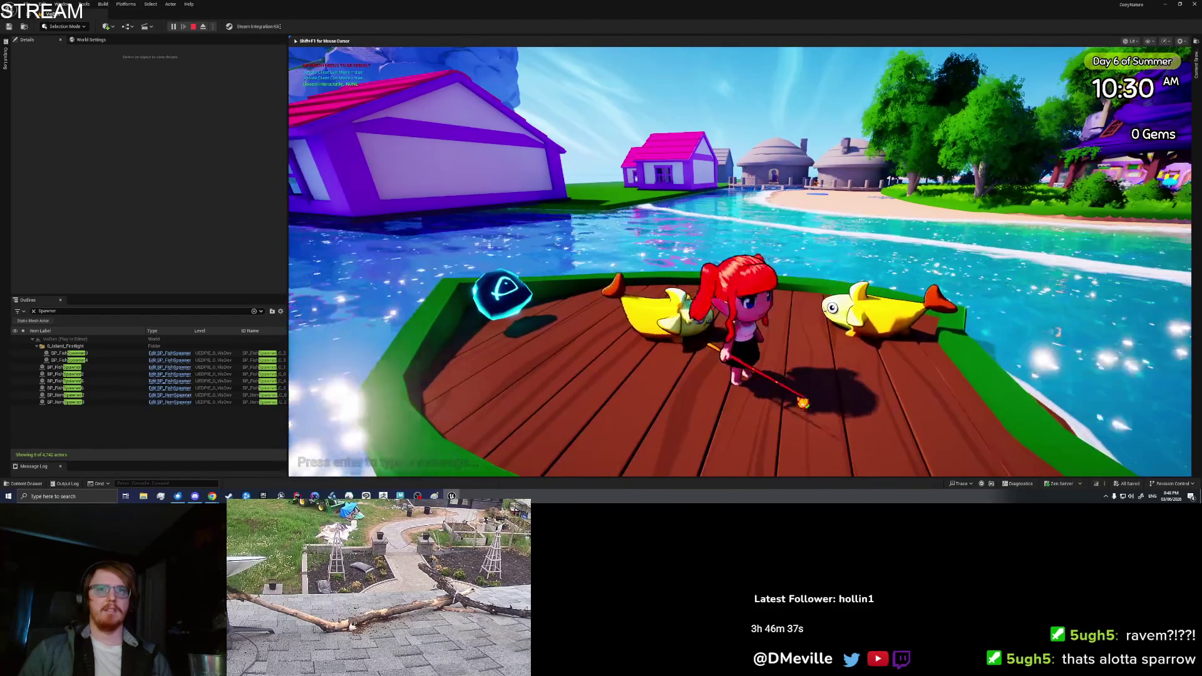
{"action": "key", "text": "shift+F1"}
{"action": "key", "text": "i"}
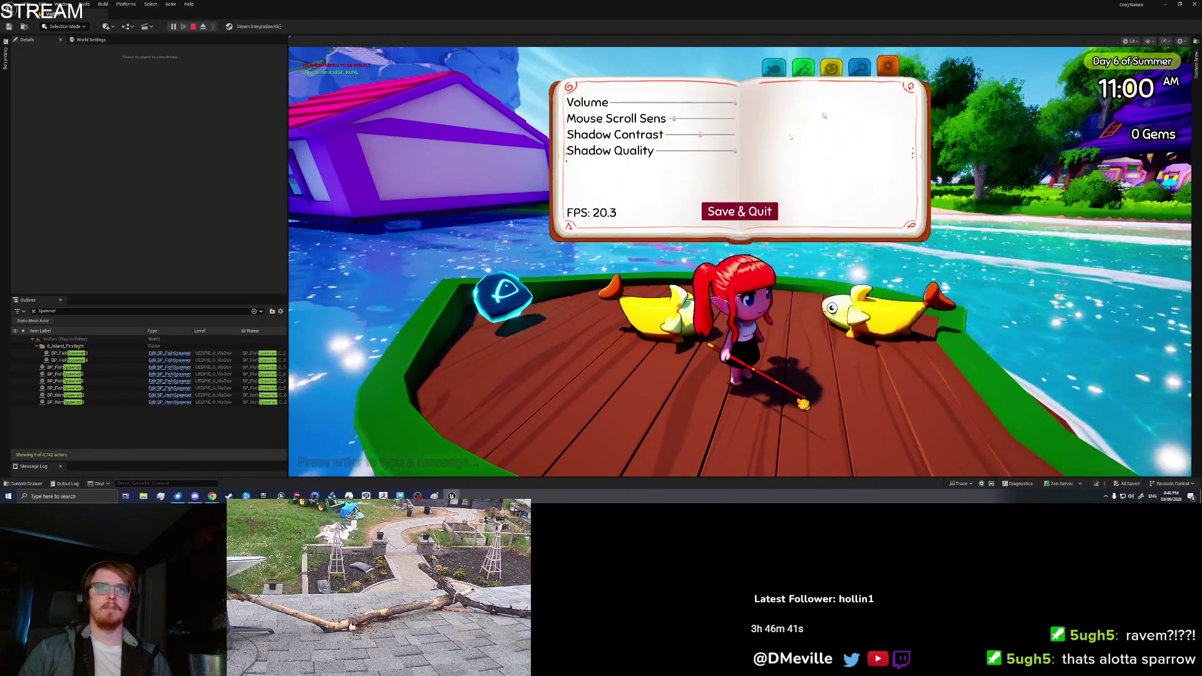
{"action": "left_click", "coordinate": [714, 215]}
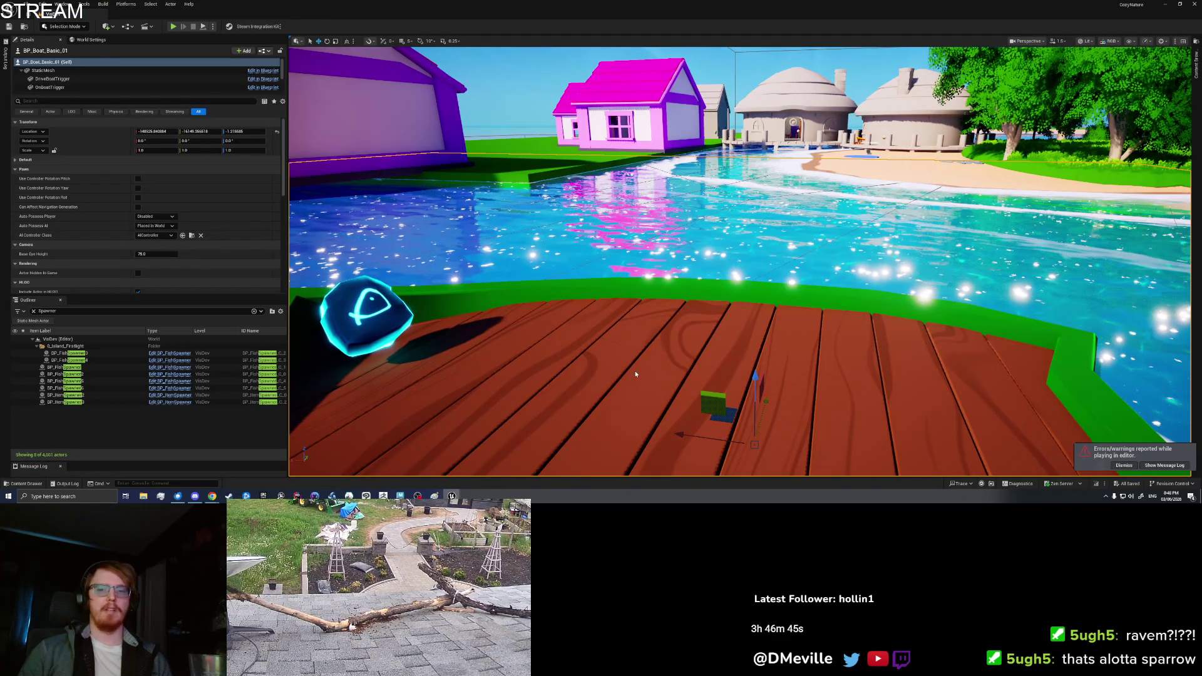
- Start a play session, board the boat and briefly drive the banana shark toward the beach
{"action": "key", "text": "alt+p"}
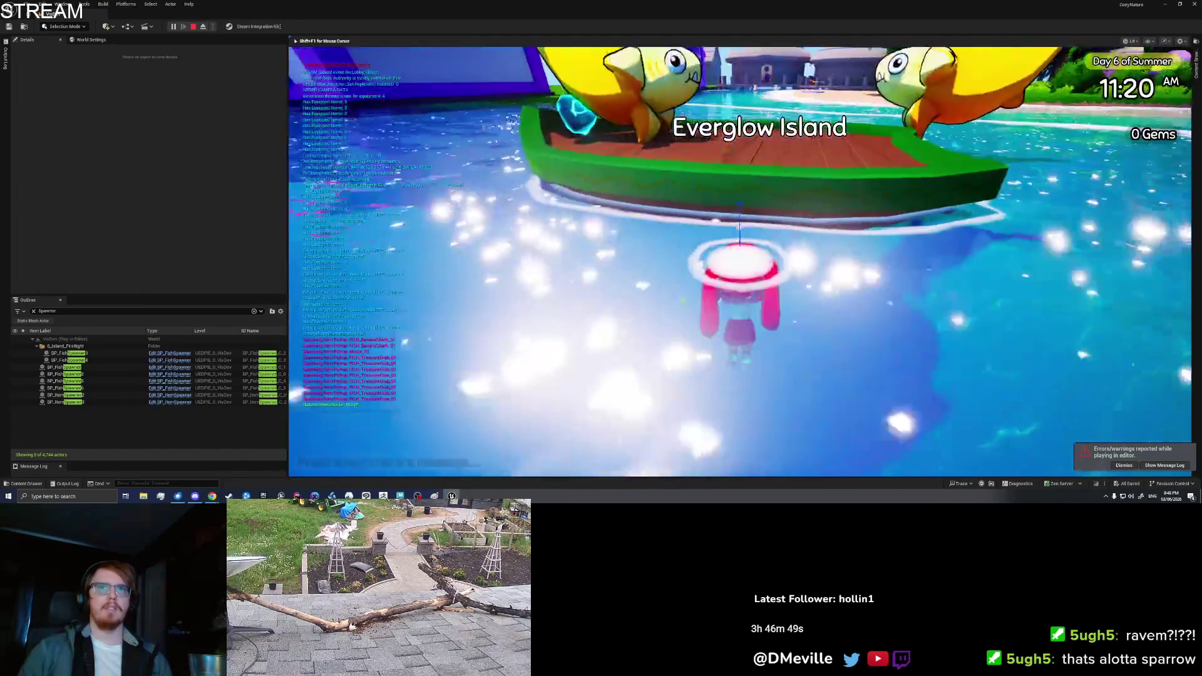
{"action": "key", "text": "space"}
{"action": "key", "text": "w"}
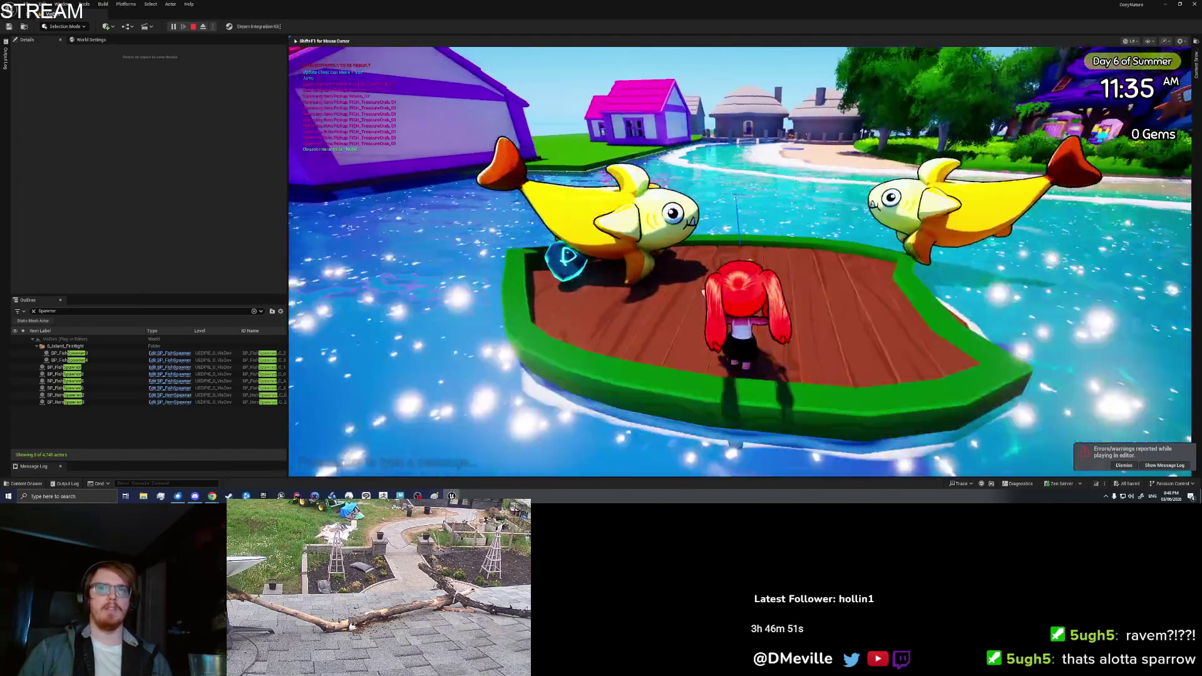
{"action": "key", "text": "a"}
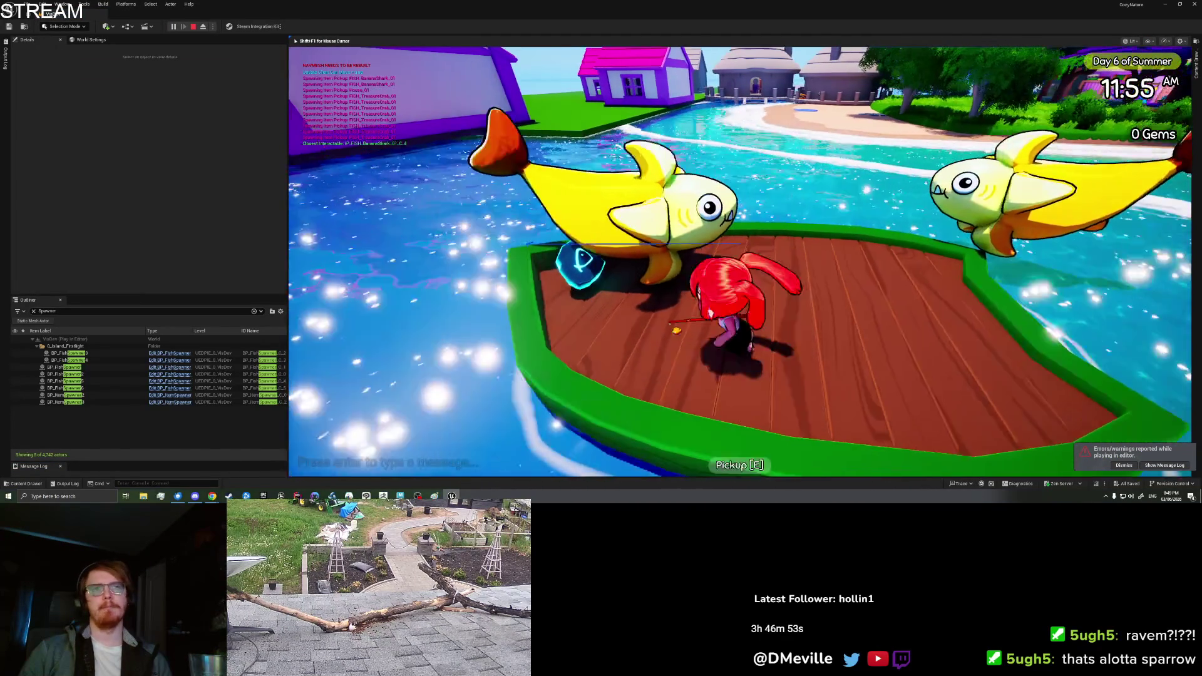
{"action": "key", "text": "e"}
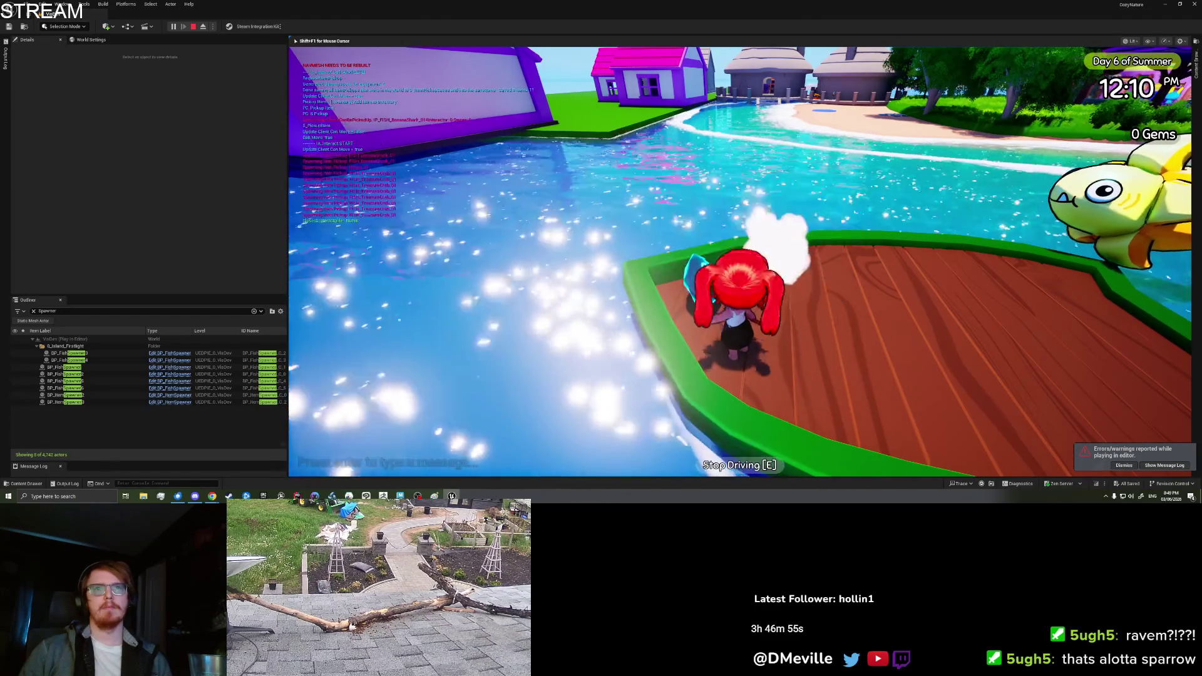
{"action": "key", "text": "w"}
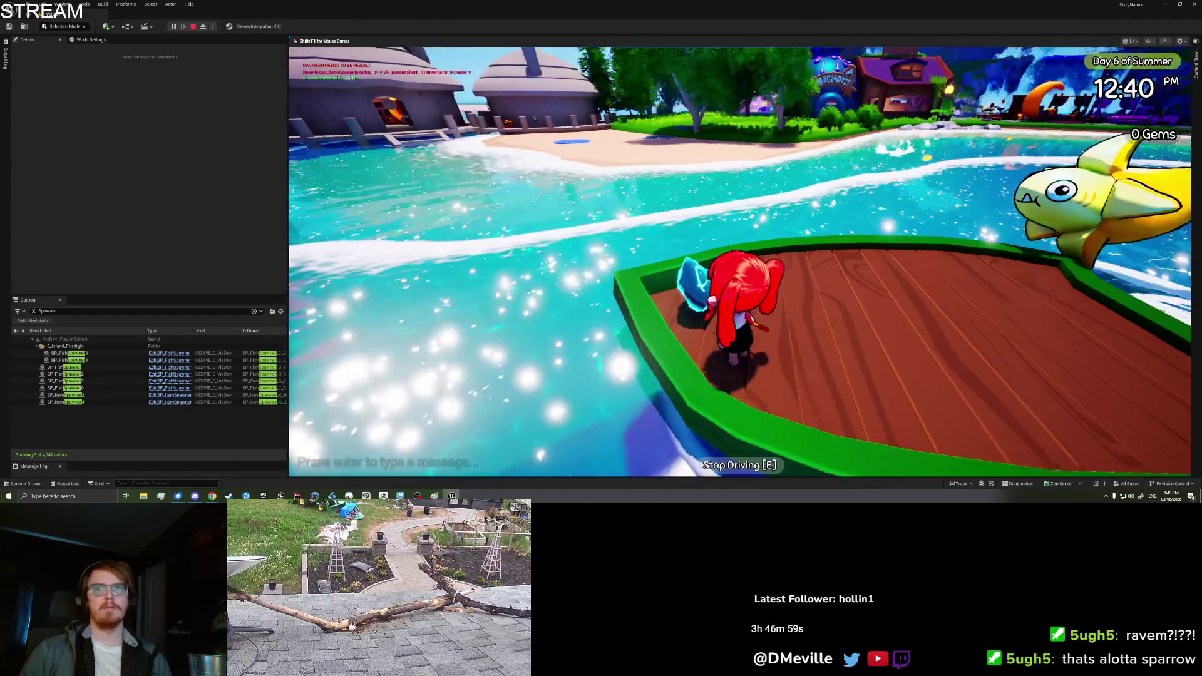
{"action": "key", "text": "e"}
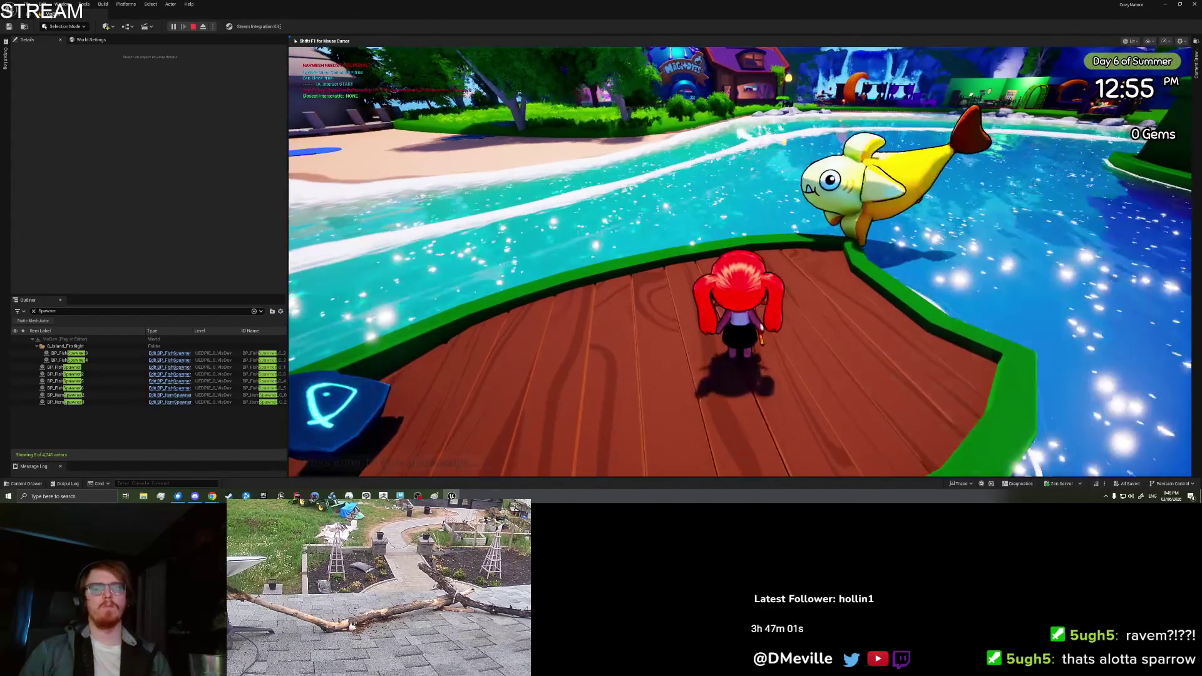
{"action": "key", "text": "Escape"}
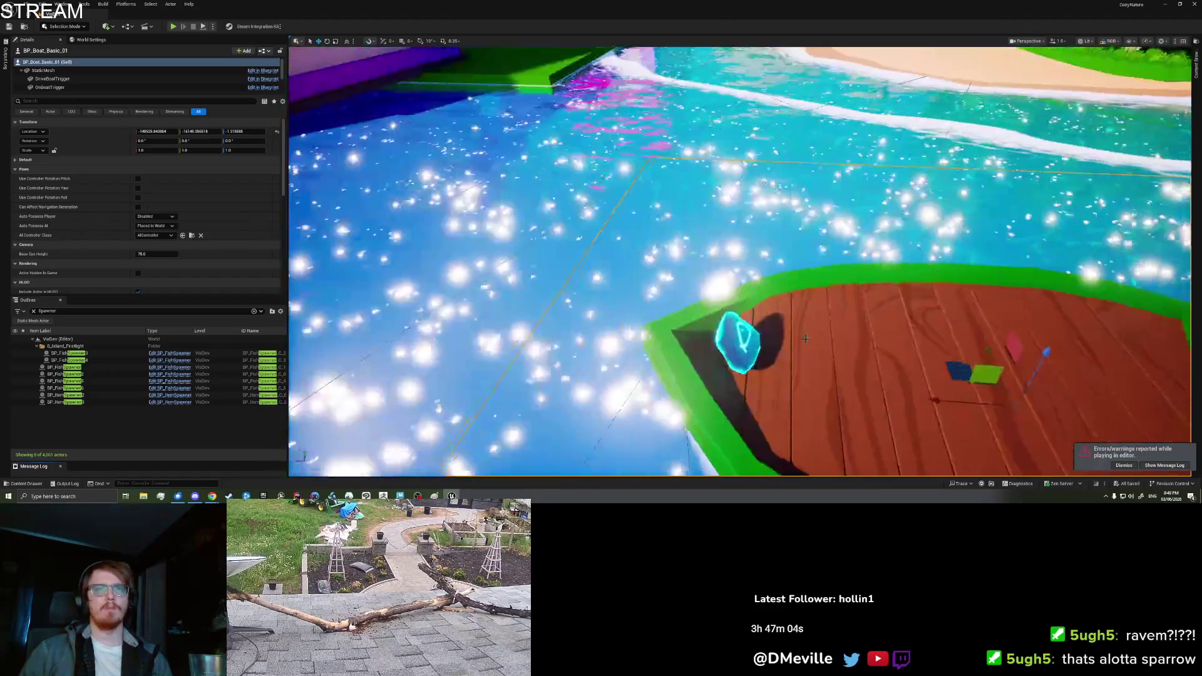
- Save and quit the game from the inventory book's settings page
{"action": "right_click", "coordinate": [814, 335]}
{"action": "key", "text": "Escape"}
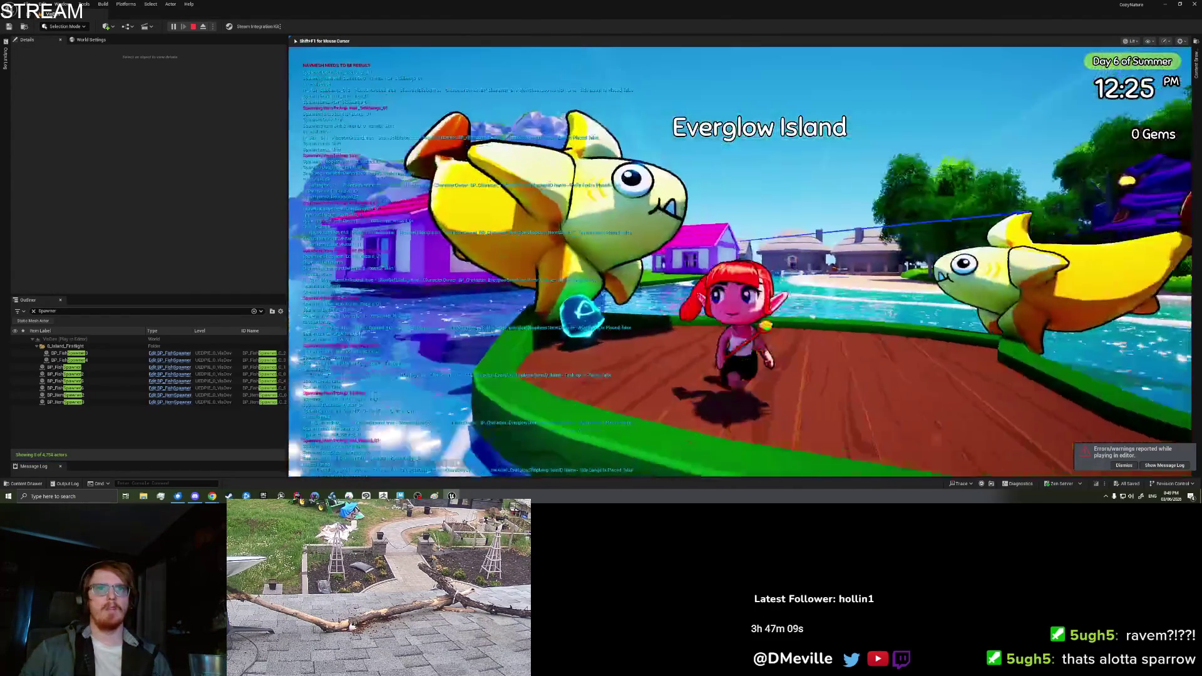
{"action": "key", "text": "Tab"}
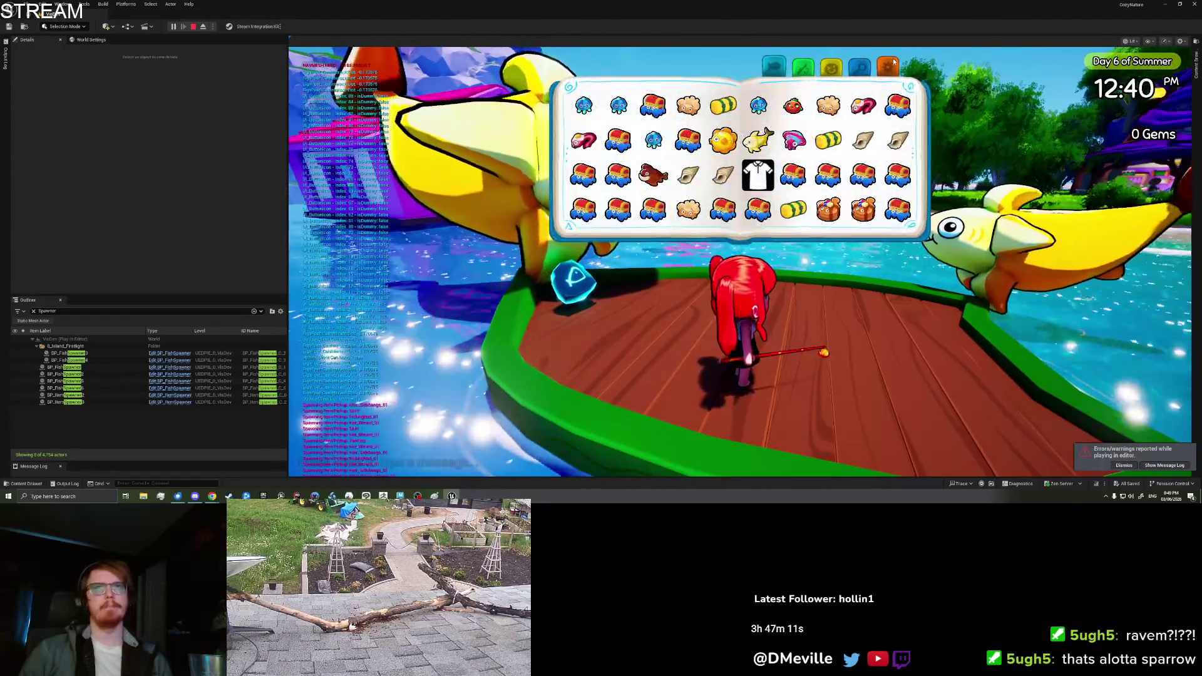
{"action": "left_click", "coordinate": [892, 62]}
{"action": "left_click", "coordinate": [731, 212]}
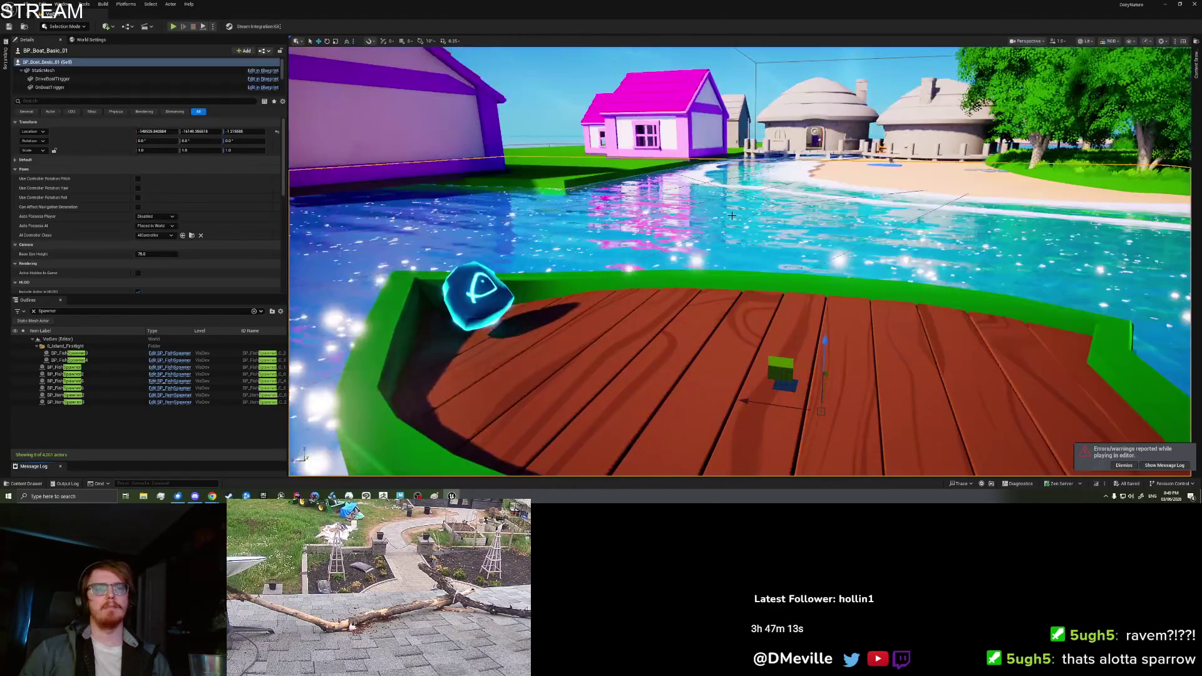
- Play from a spot on the deck, drop a fish, then save and quit
{"action": "right_click", "coordinate": [734, 364]}
{"action": "left_click", "coordinate": [761, 360]}
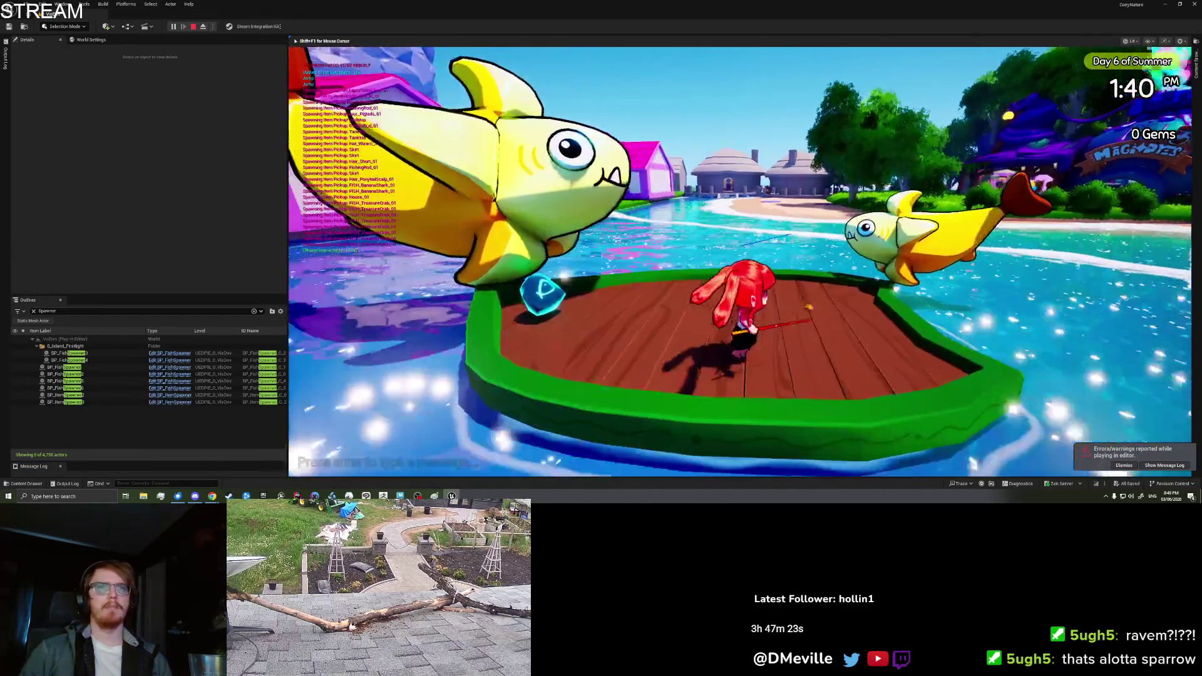
{"action": "key", "text": "Tab"}
{"action": "left_click", "coordinate": [891, 71]}
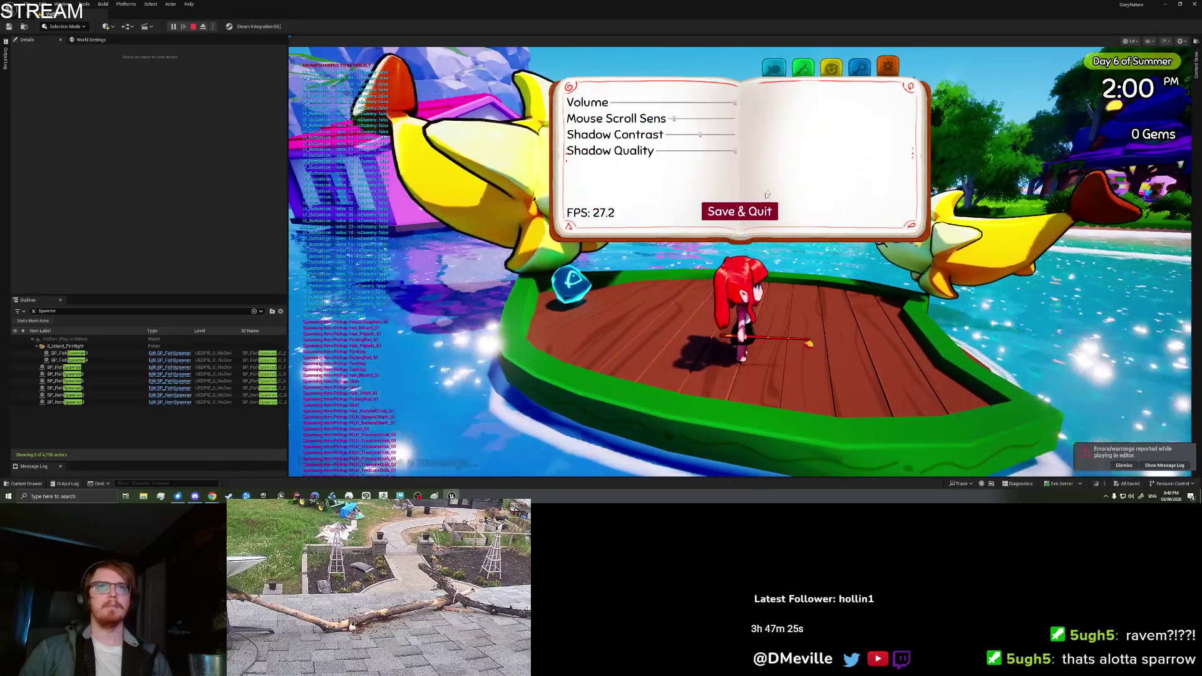
{"action": "key", "text": "Escape"}
{"action": "right_click", "coordinate": [708, 386]}
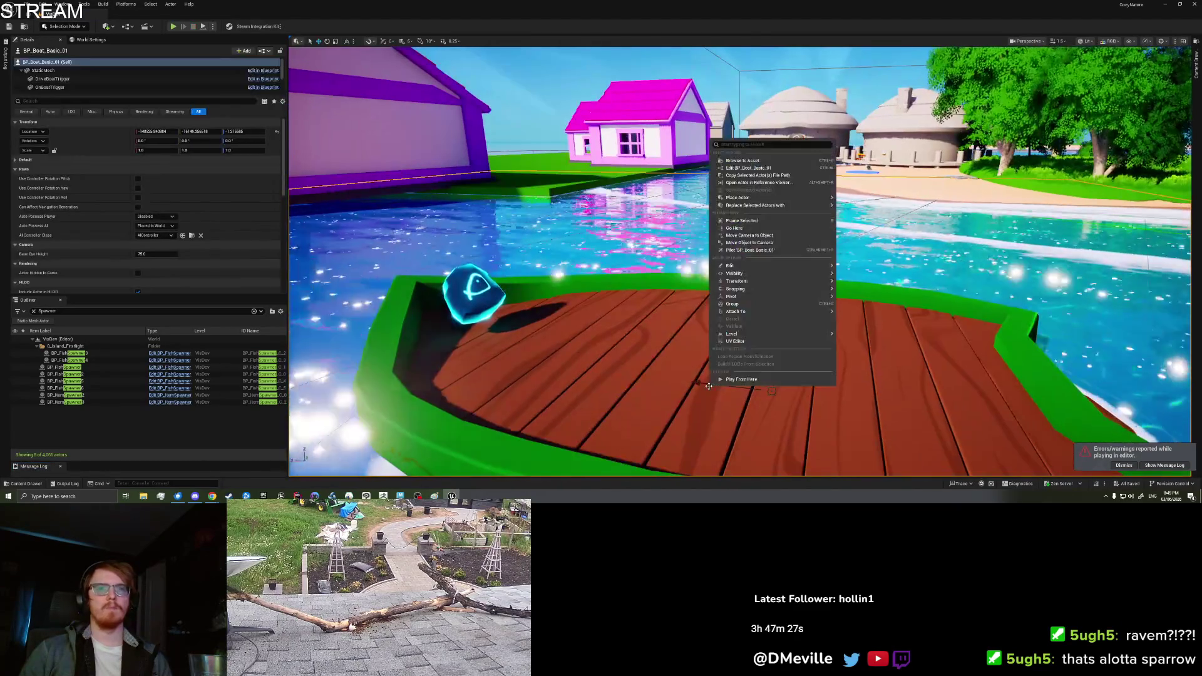
{"action": "left_click", "coordinate": [739, 380]}
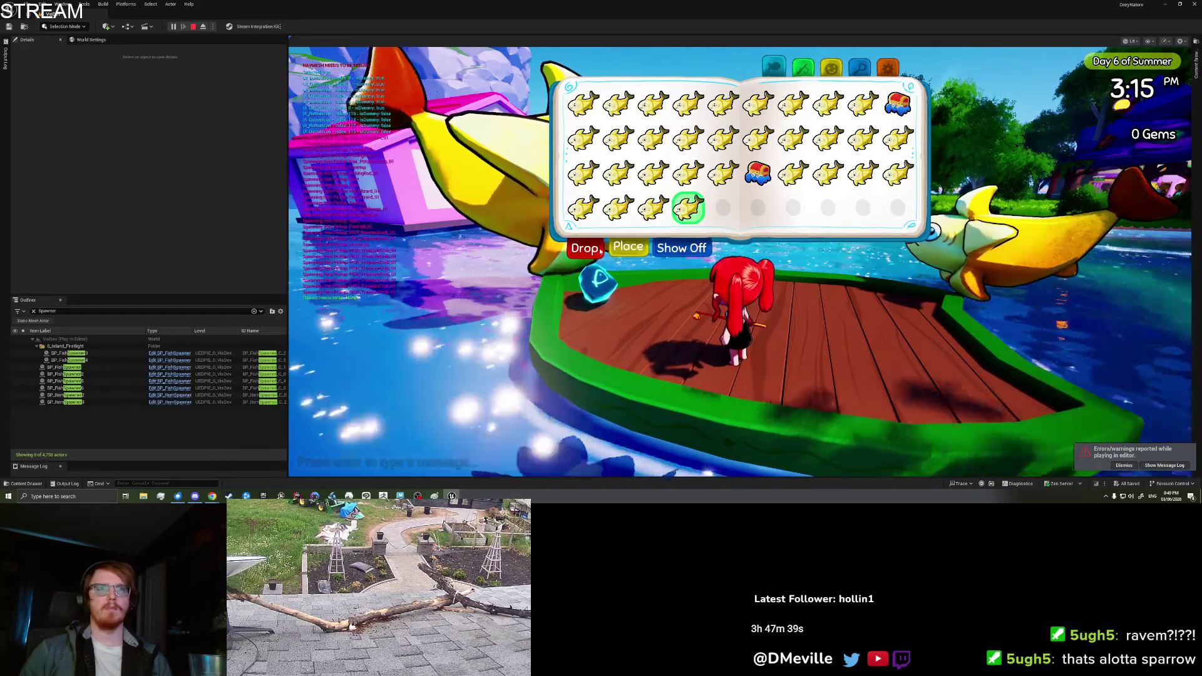
{"action": "left_click", "coordinate": [585, 248]}
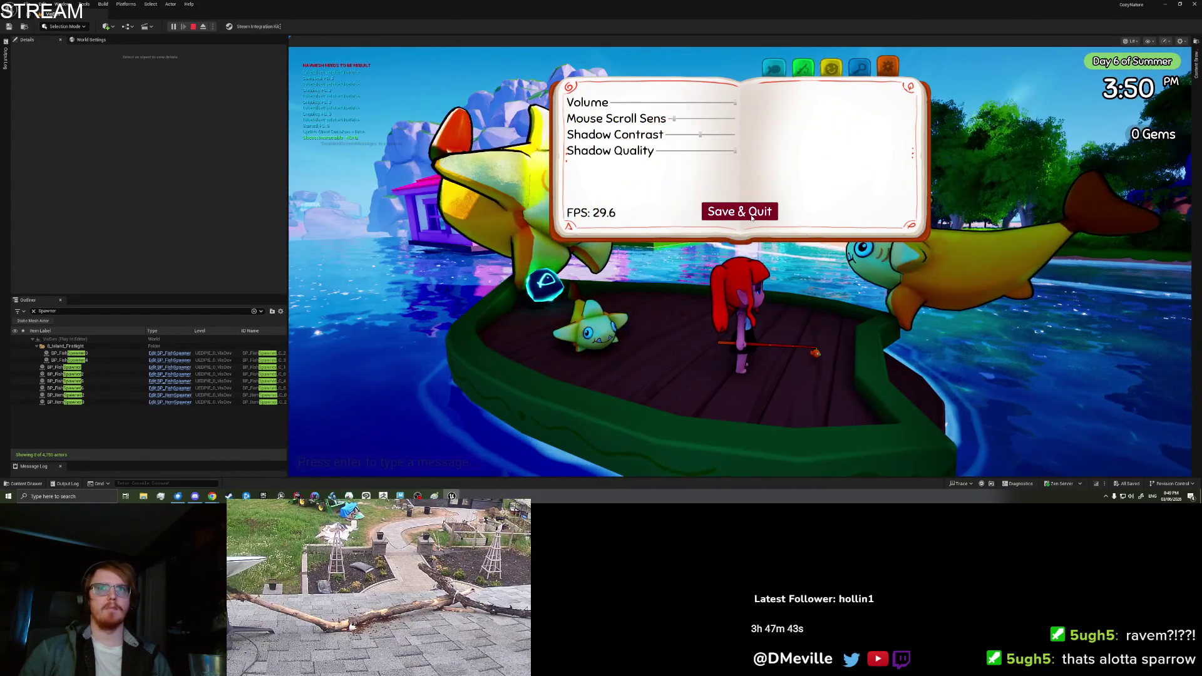
{"action": "left_click", "coordinate": [747, 216]}
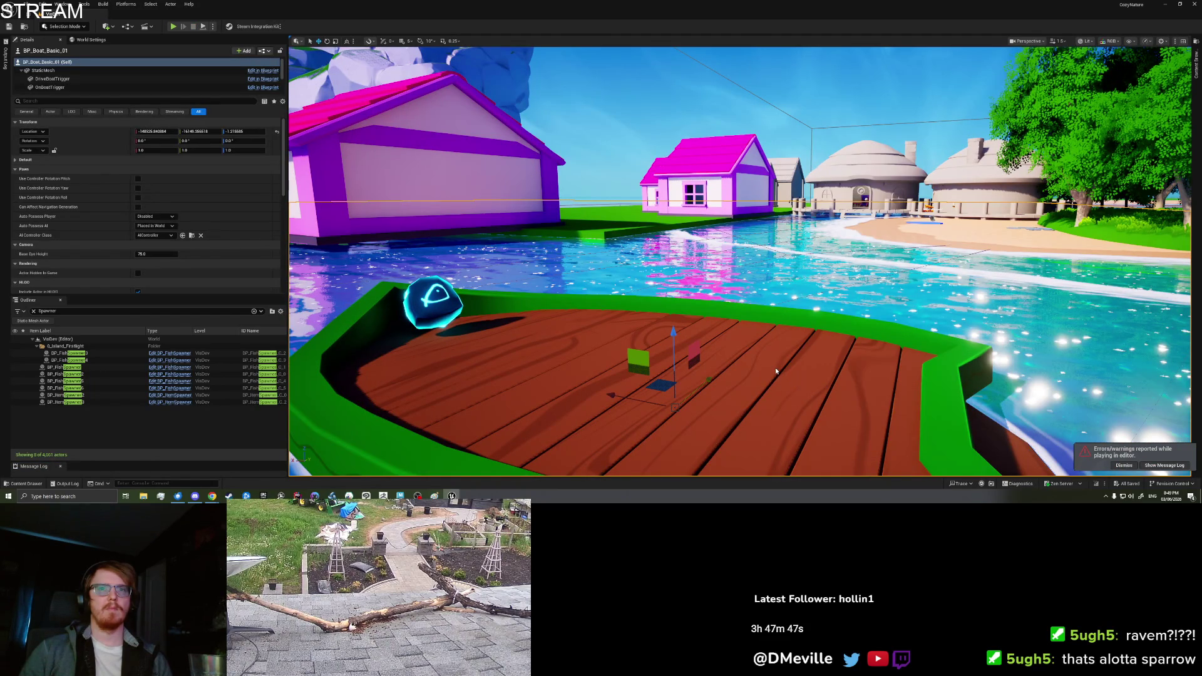
- Relaunch with Alt+P and walk the deck checking the banana sharks reappeared, then stop
{"action": "key", "text": "alt+p"}
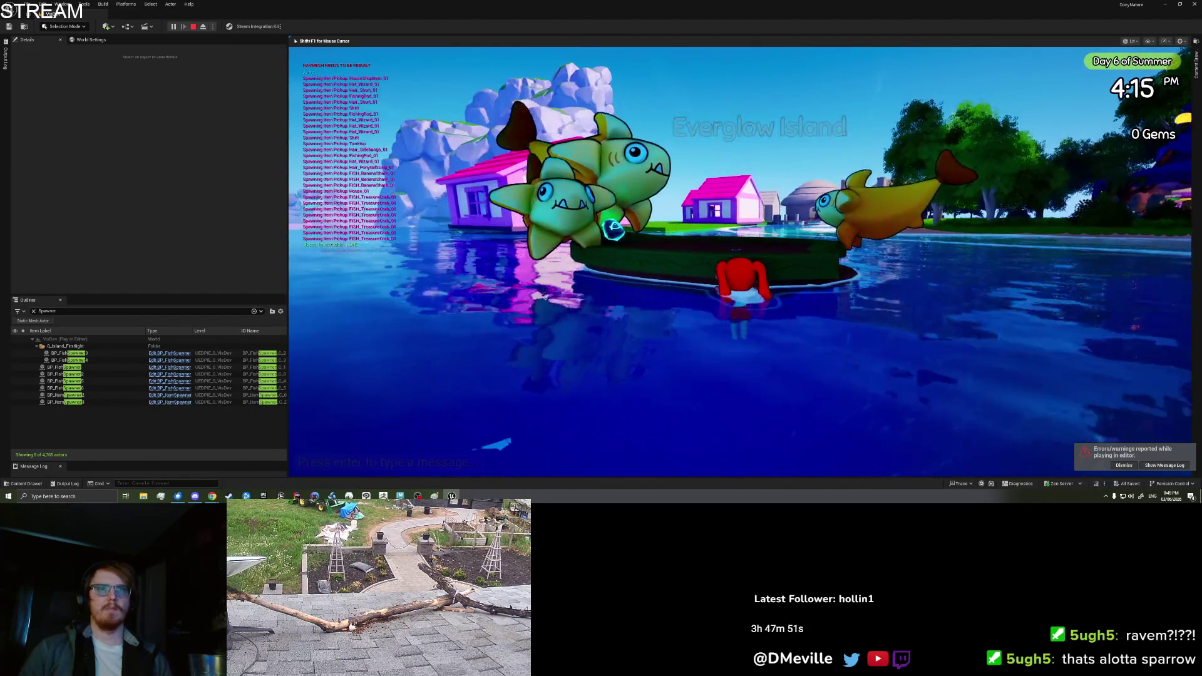
{"action": "key", "text": "s"}
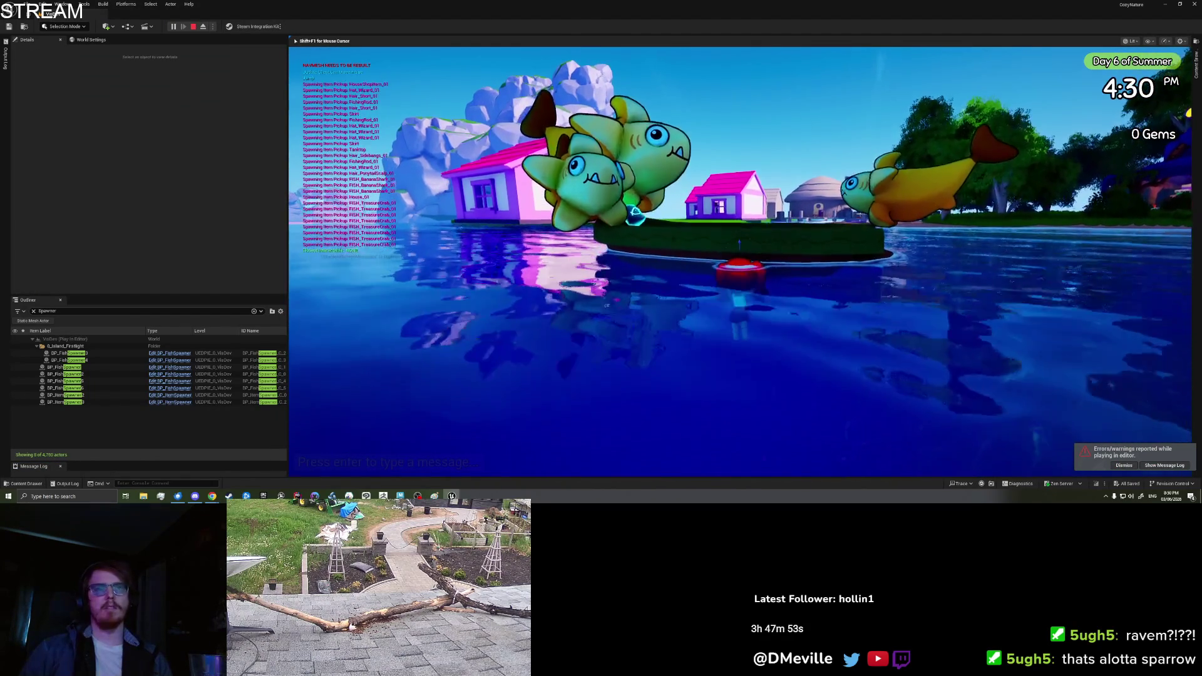
{"action": "key", "text": "w"}
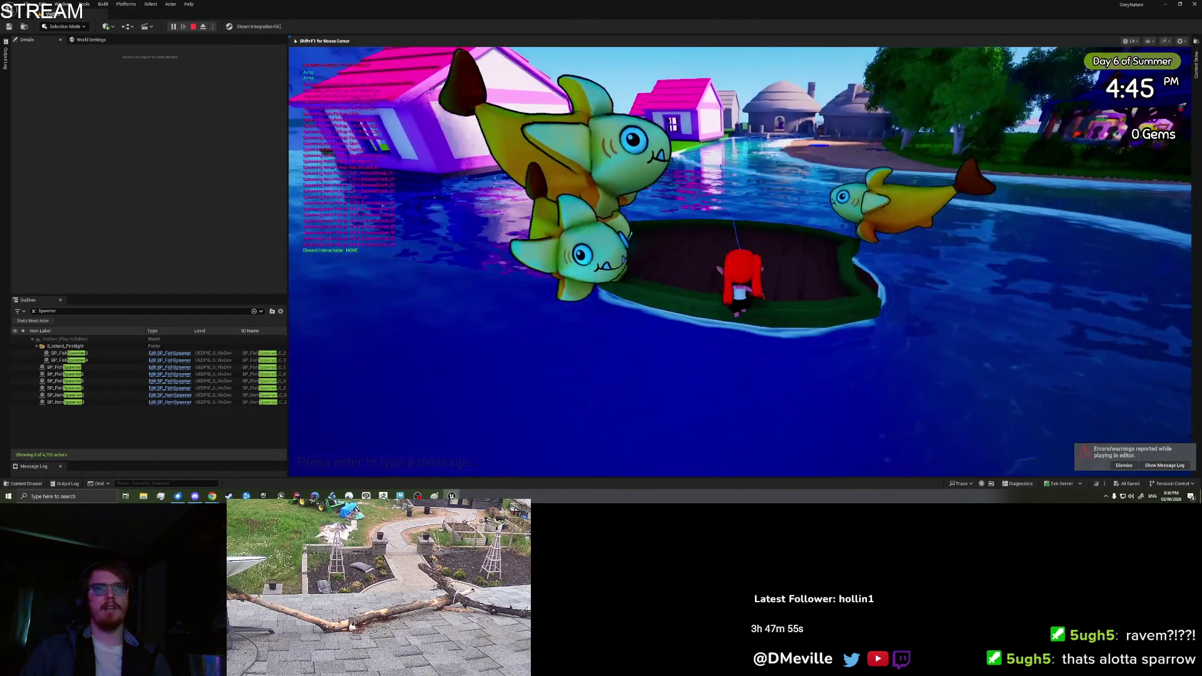
{"action": "key", "text": "w"}
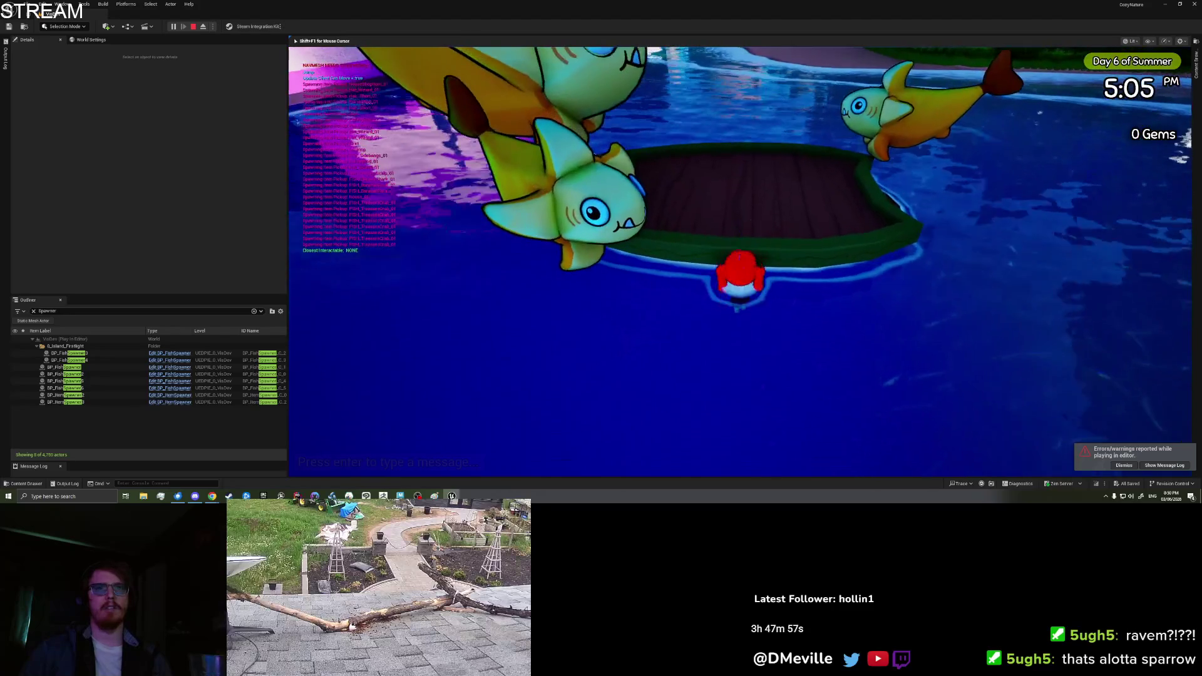
{"action": "key", "text": "w"}
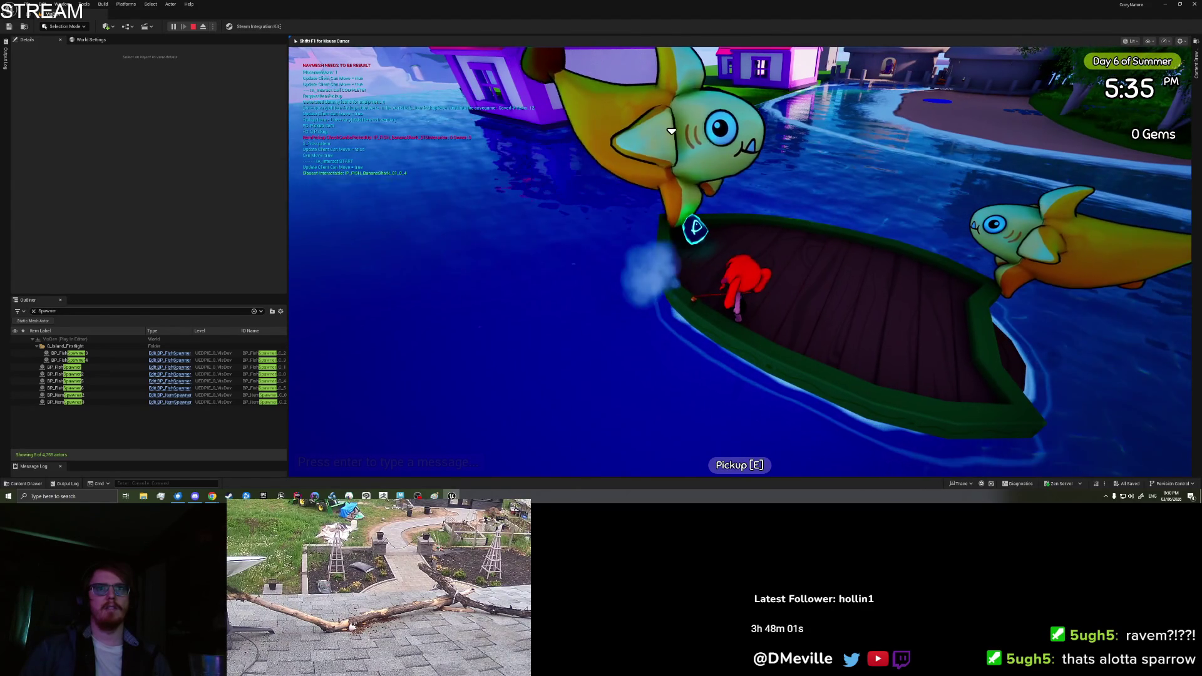
{"action": "key", "text": "d"}
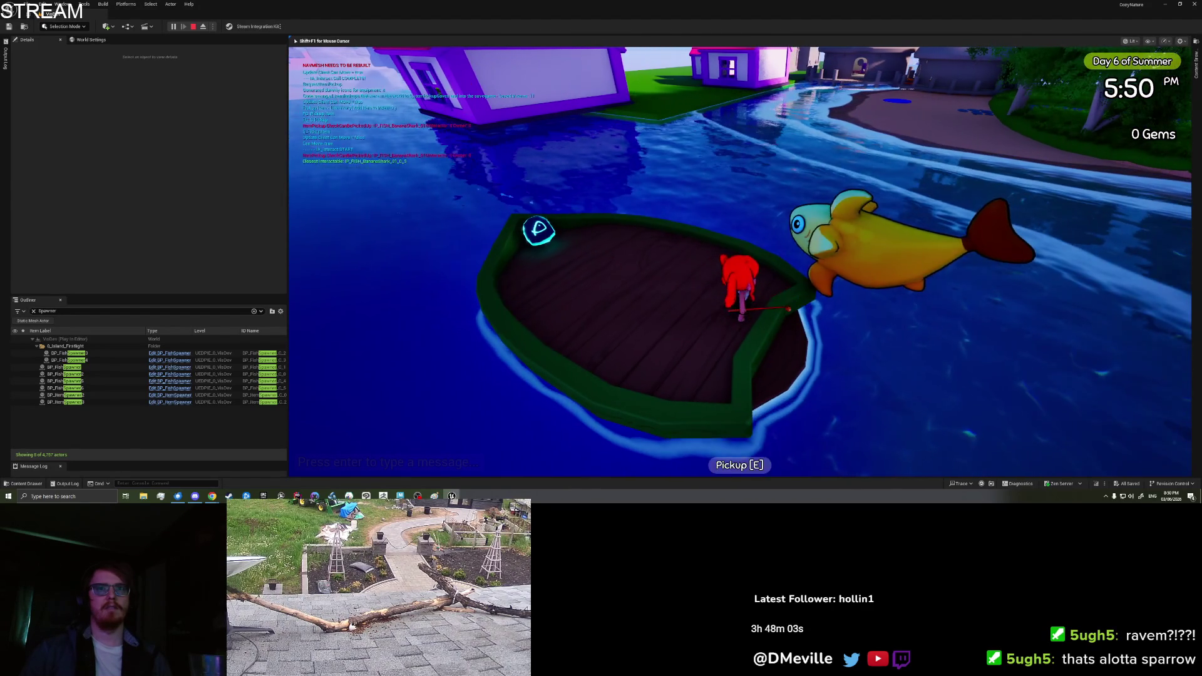
{"action": "key", "text": "a"}
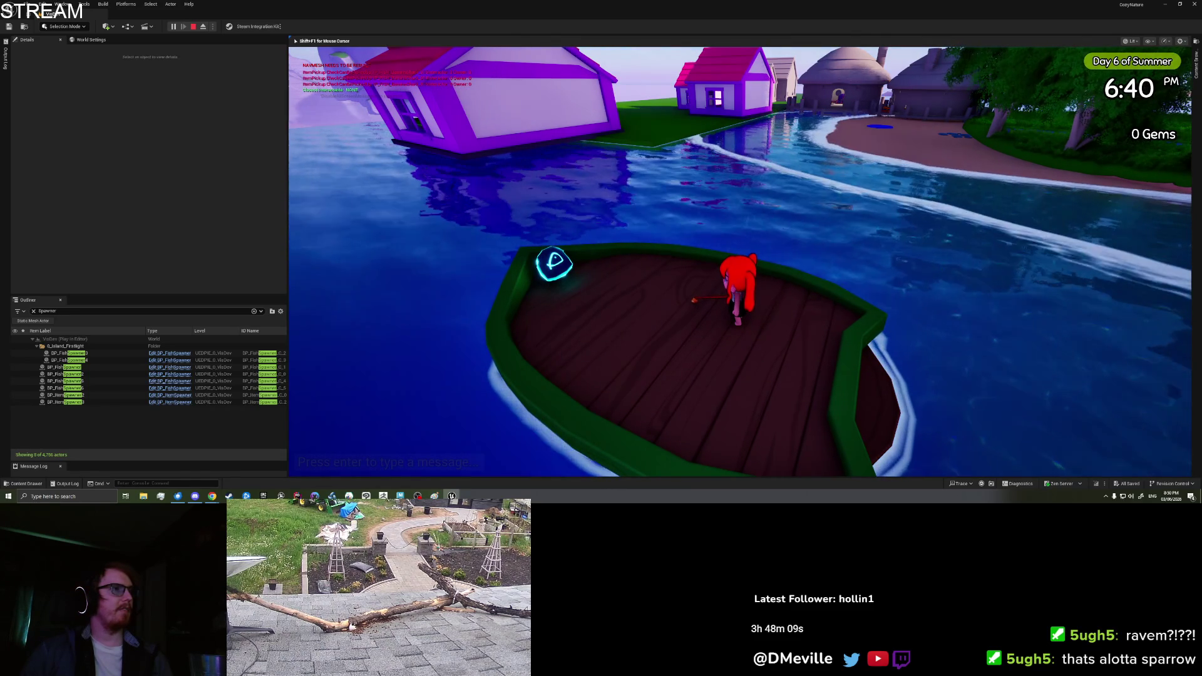
{"action": "key", "text": "i"}
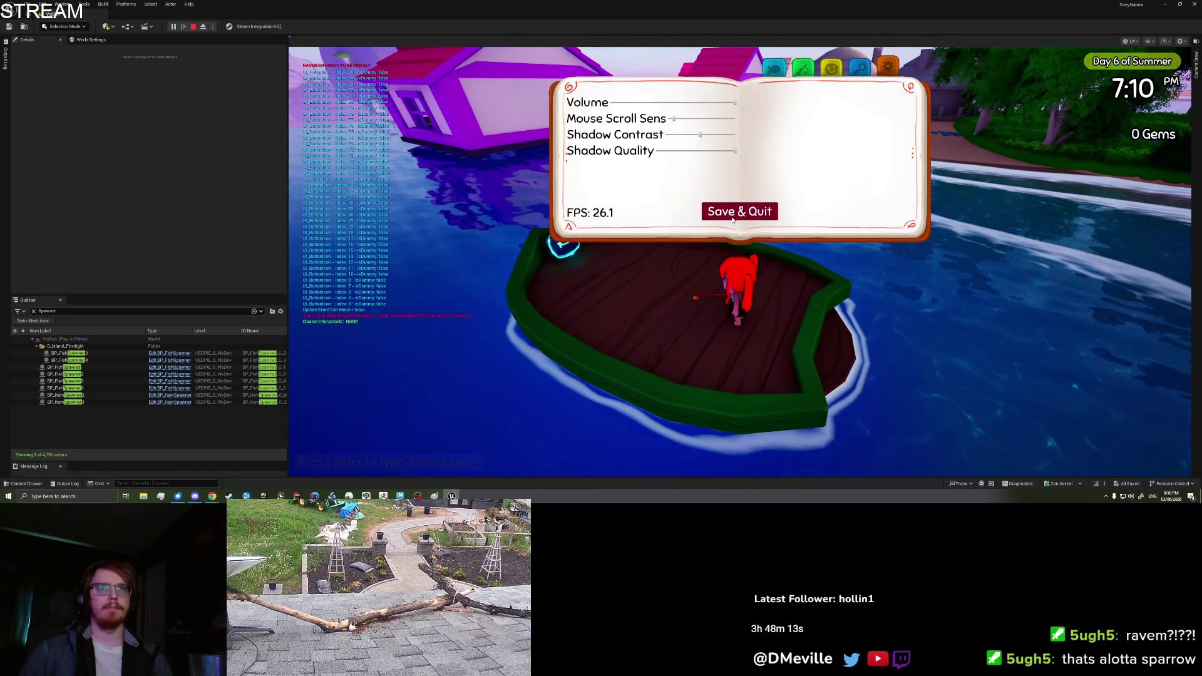
{"action": "key", "text": "Escape"}
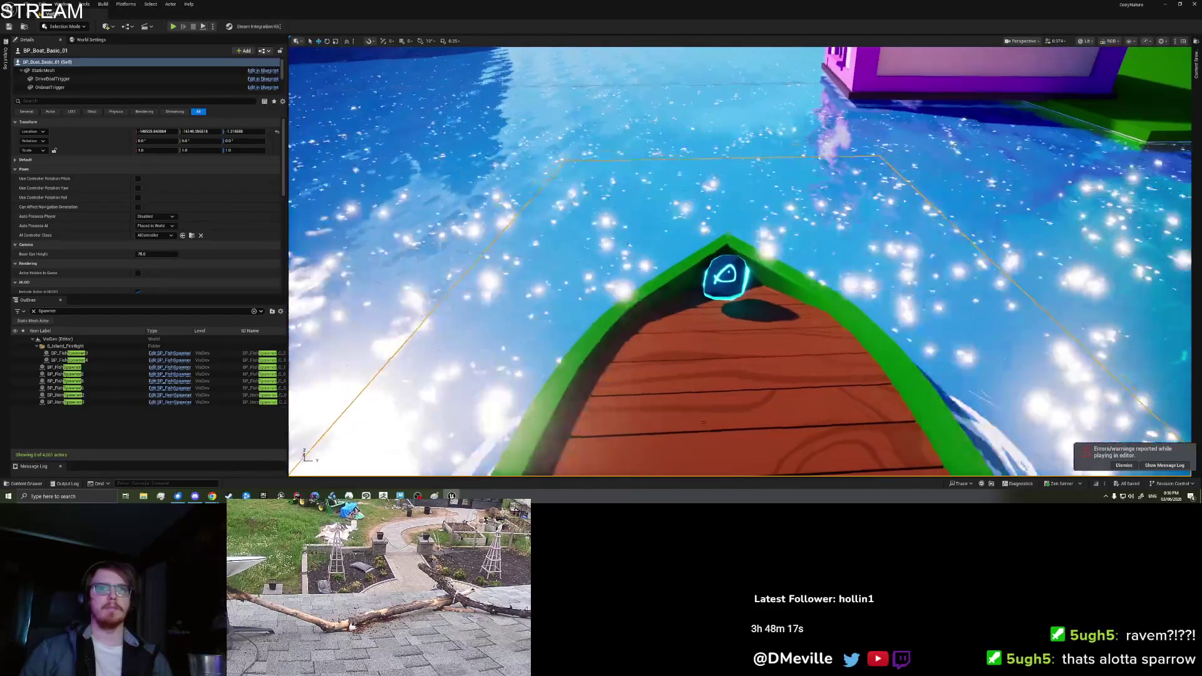
- Start play and place a Banana Shark from the inventory onto the boat deck
{"action": "right_click", "coordinate": [744, 380]}
{"action": "key", "text": "Escape"}
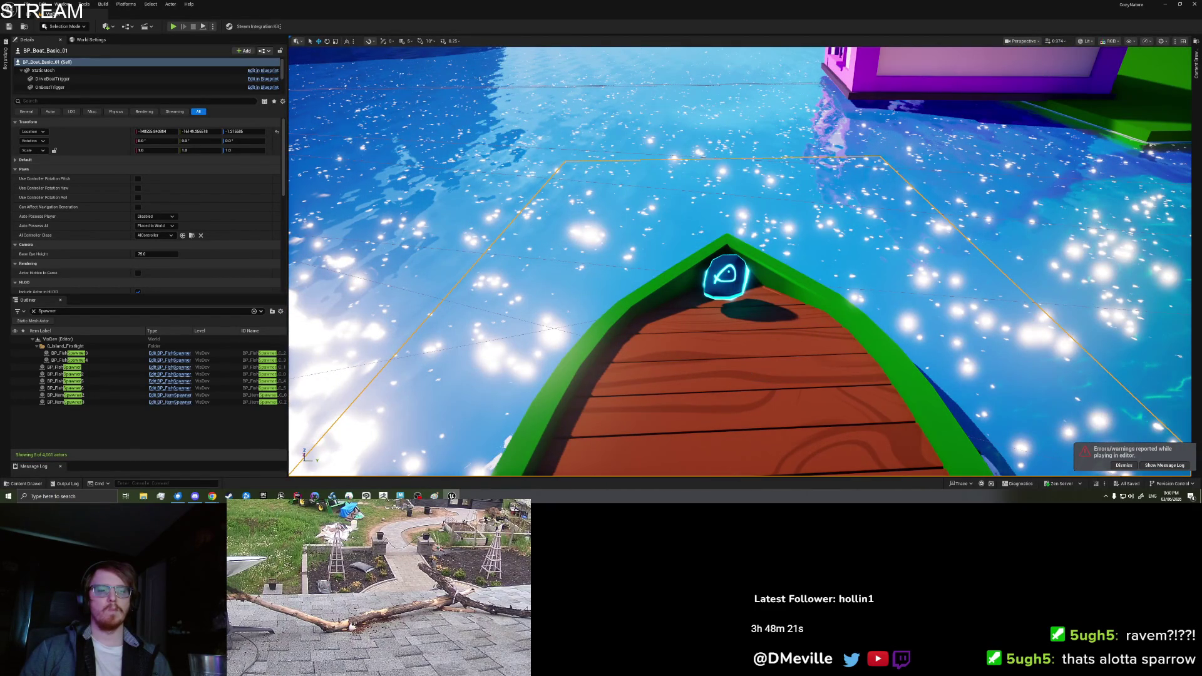
{"action": "key", "text": "alt+p"}
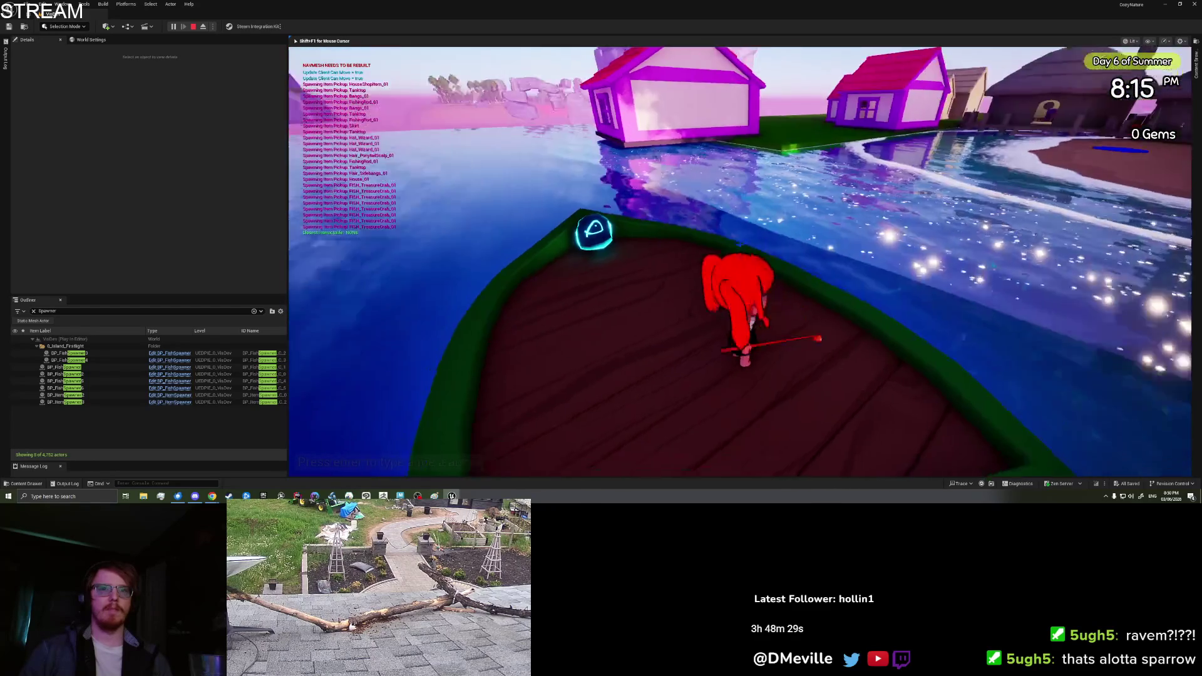
{"action": "key", "text": "i"}
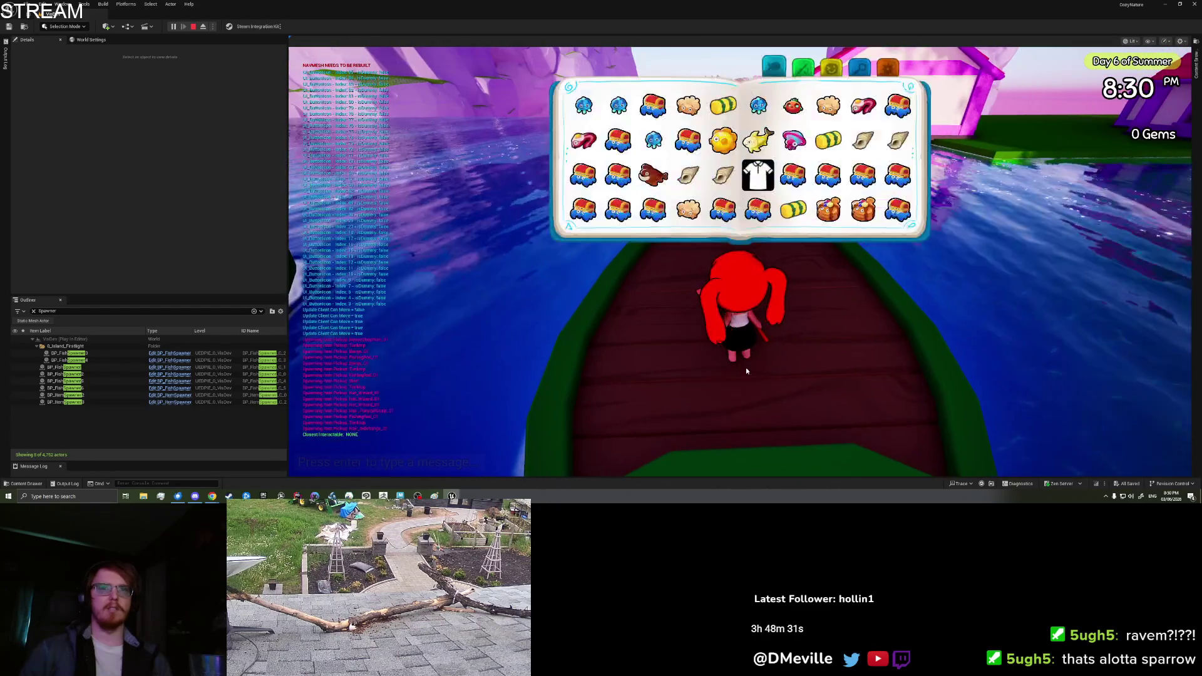
{"action": "scroll", "coordinate": [739, 175], "scroll_direction": "down", "scroll_amount": 3}
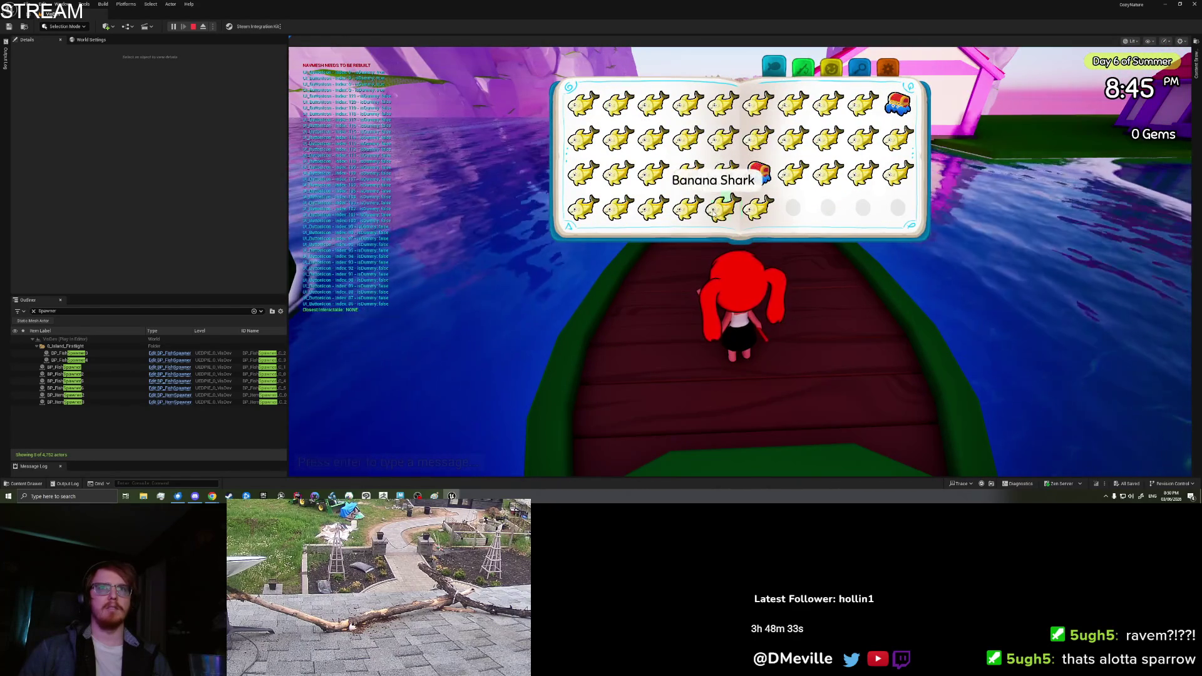
{"action": "left_click", "coordinate": [584, 249]}
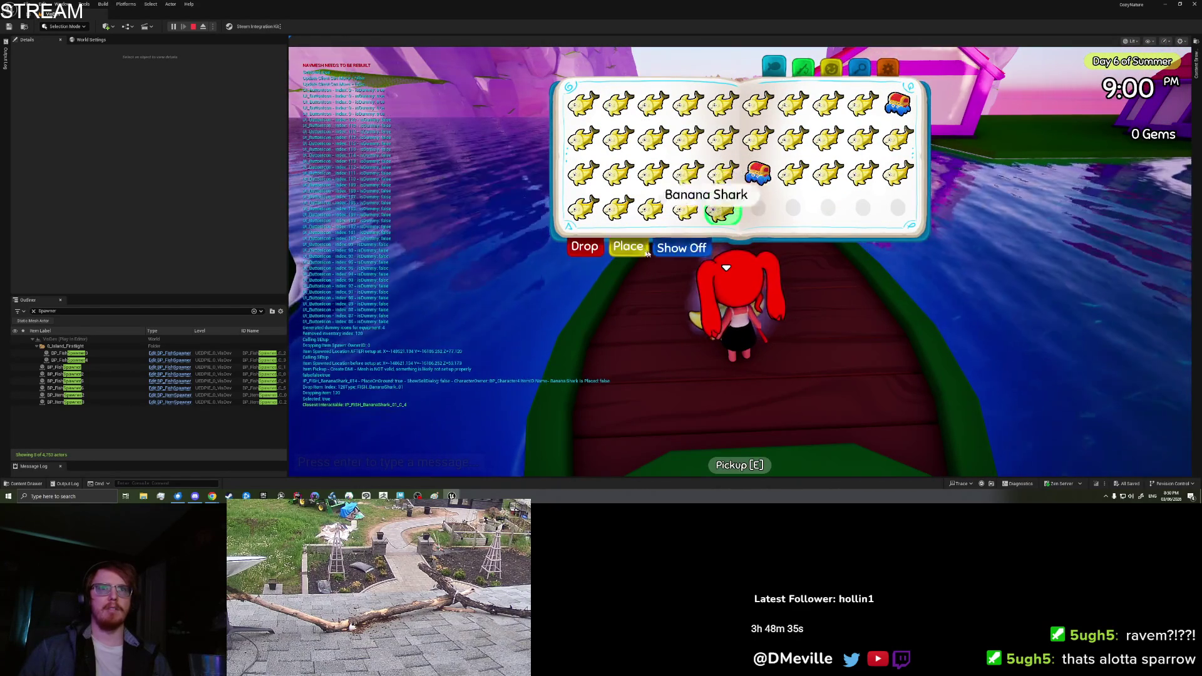
{"action": "left_click", "coordinate": [645, 250]}
{"action": "left_click", "coordinate": [857, 415]}
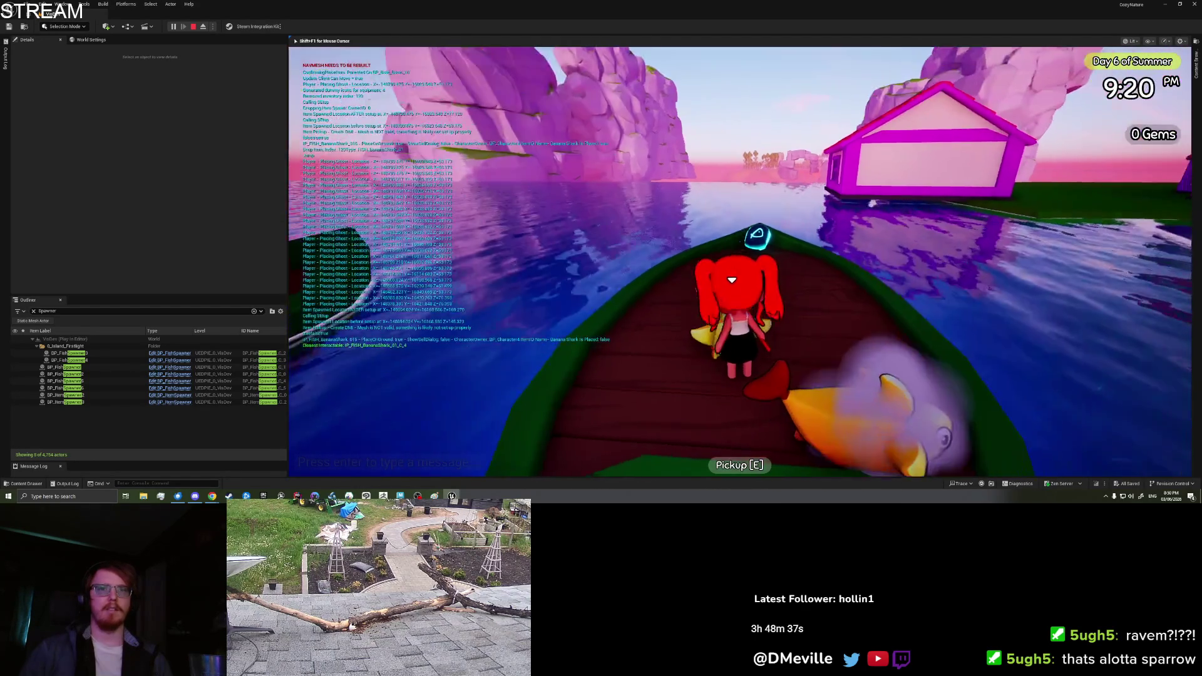
- Walk away from the placed Banana Shark, return, and pick it back up
{"action": "key", "text": "a"}
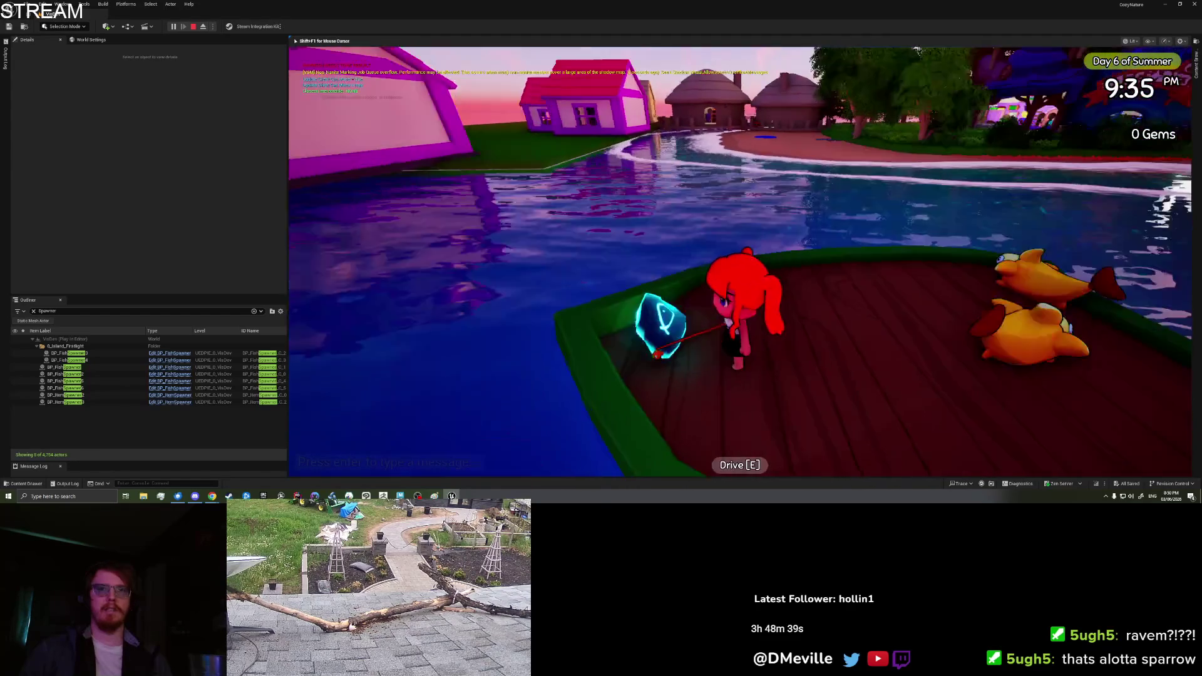
{"action": "key", "text": "d"}
{"action": "key", "text": "e"}
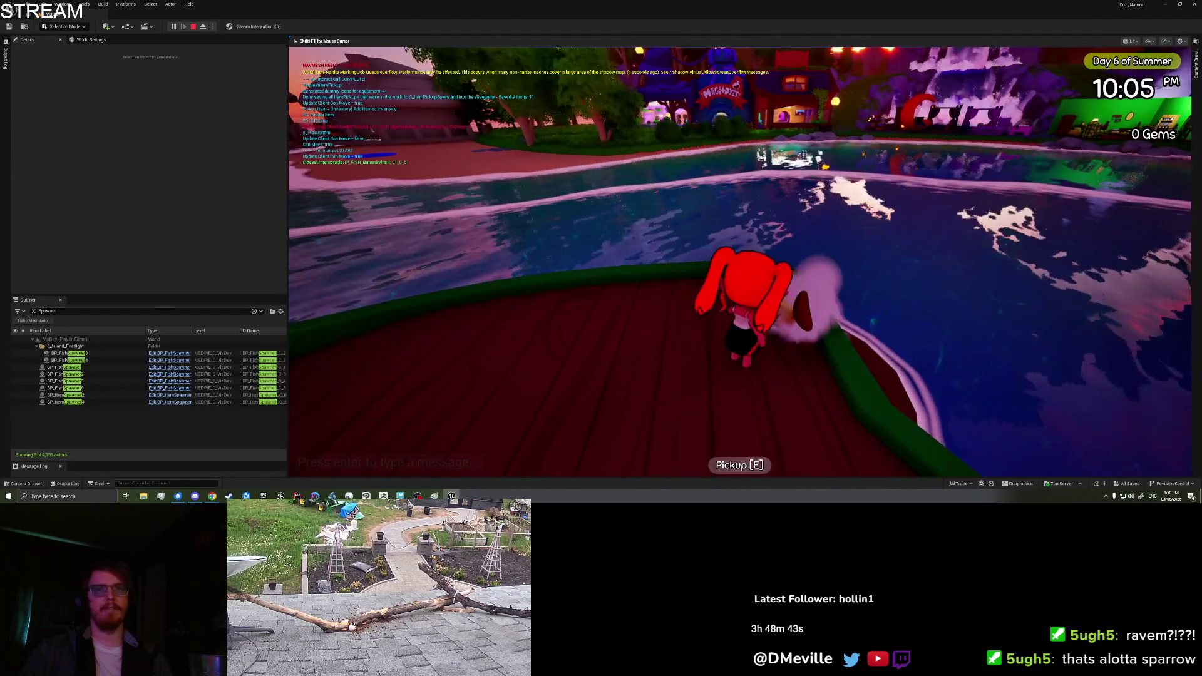
{"action": "left_click", "coordinate": [66, 496]}
- Note 'placing works, dropping does not' in a new Notepad window, then stop the play session
{"action": "type", "text": "notepa"}
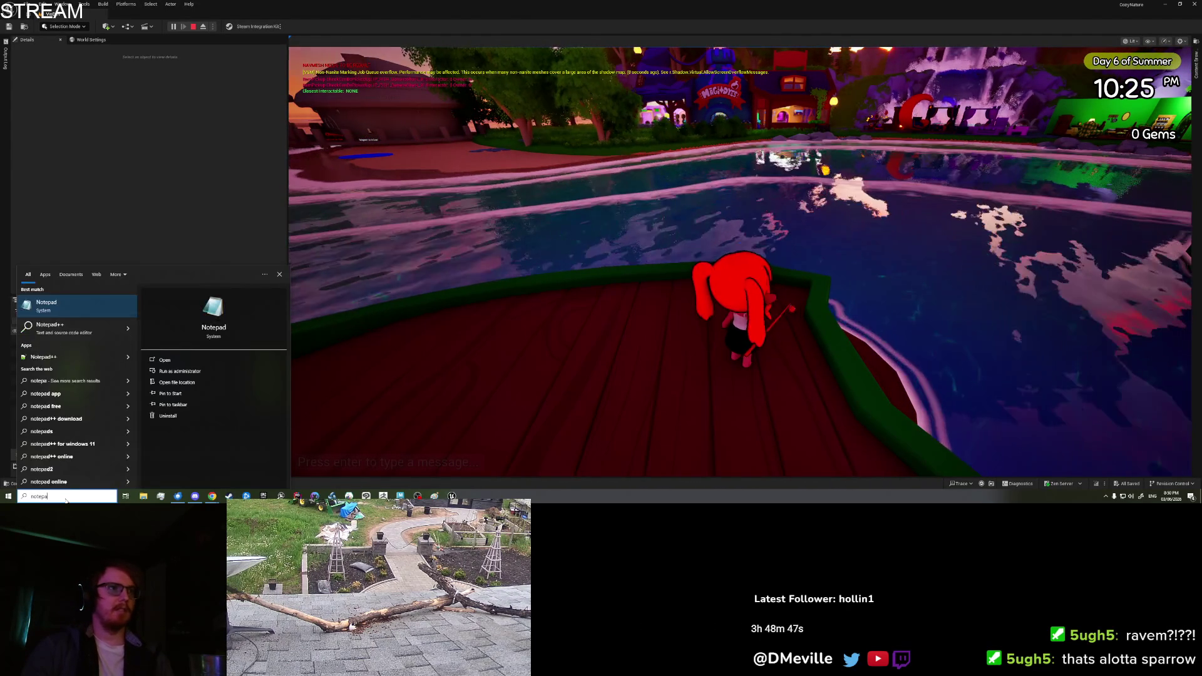
{"action": "key", "text": "Return"}
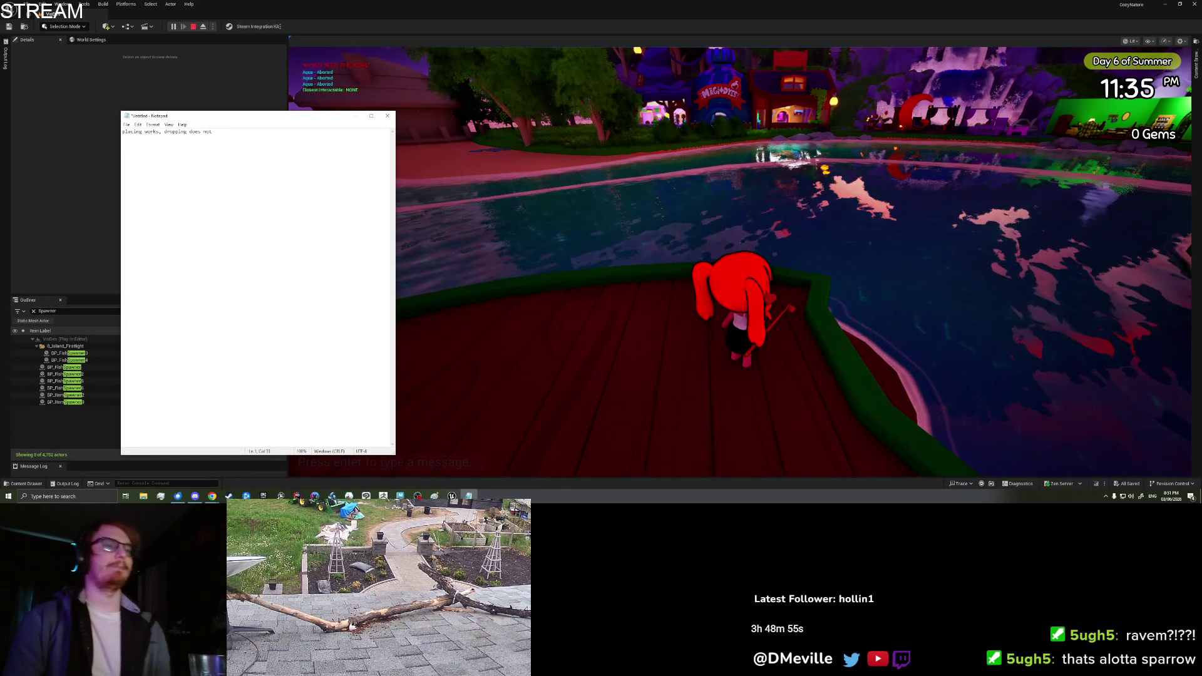
{"action": "left_click_drag", "start_coordinate": [226, 119], "coordinate": [472, 155]}
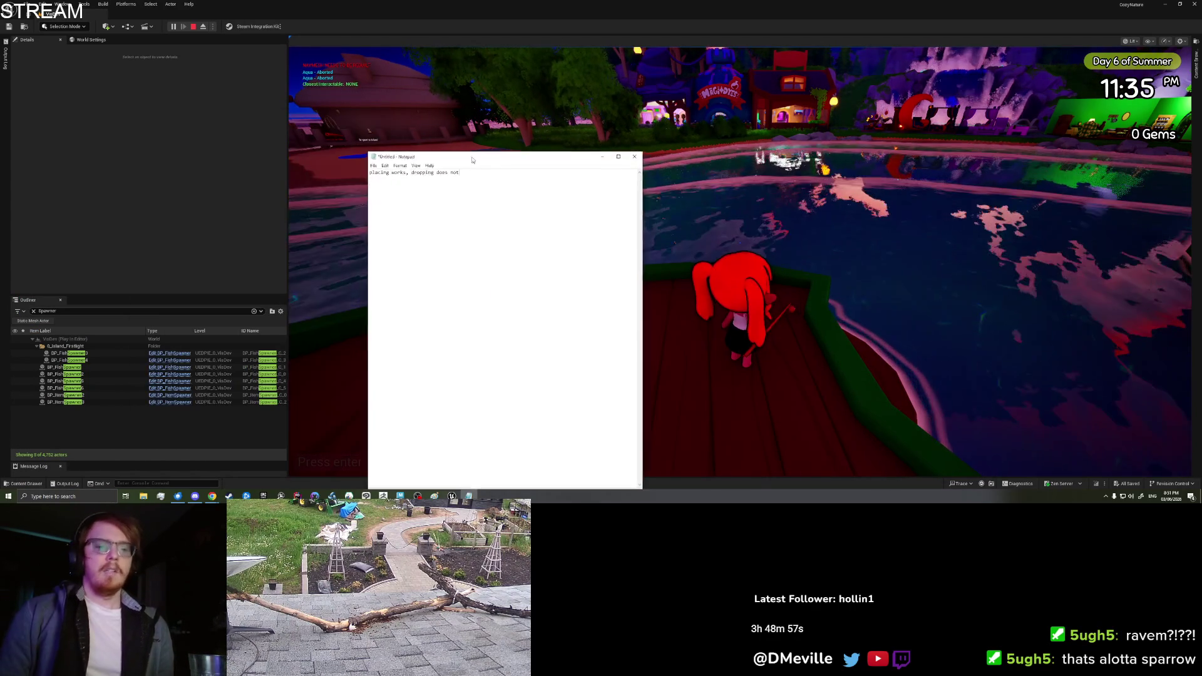
{"action": "left_click", "coordinate": [689, 251]}
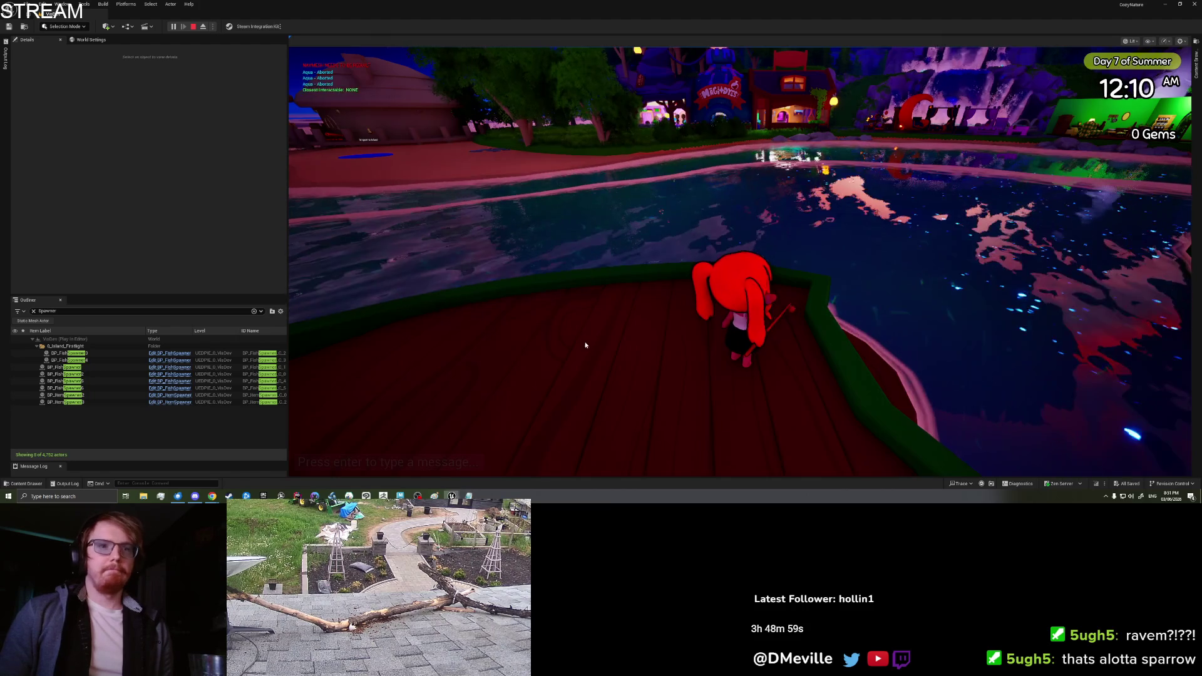
{"action": "left_click", "coordinate": [585, 345]}
{"action": "key", "text": "Escape"}
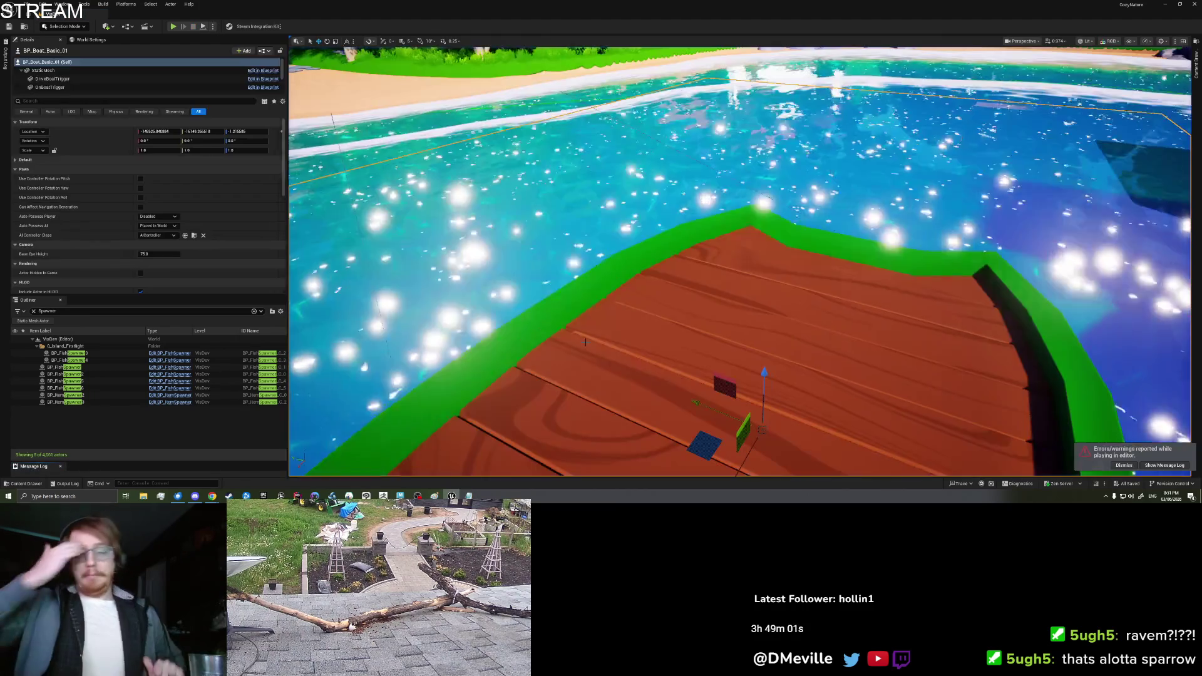
- Play from the boat, pick up the fish lying on the deck, and save and quit
{"action": "mouse_move", "coordinate": [585, 341]}
{"action": "left_mouse_down"}
{"action": "mouse_move", "coordinate": [551, 326]}
{"action": "mouse_move", "coordinate": [629, 307]}
{"action": "left_mouse_up"}
{"action": "right_click", "coordinate": [628, 306]}
{"action": "left_click", "coordinate": [629, 302]}
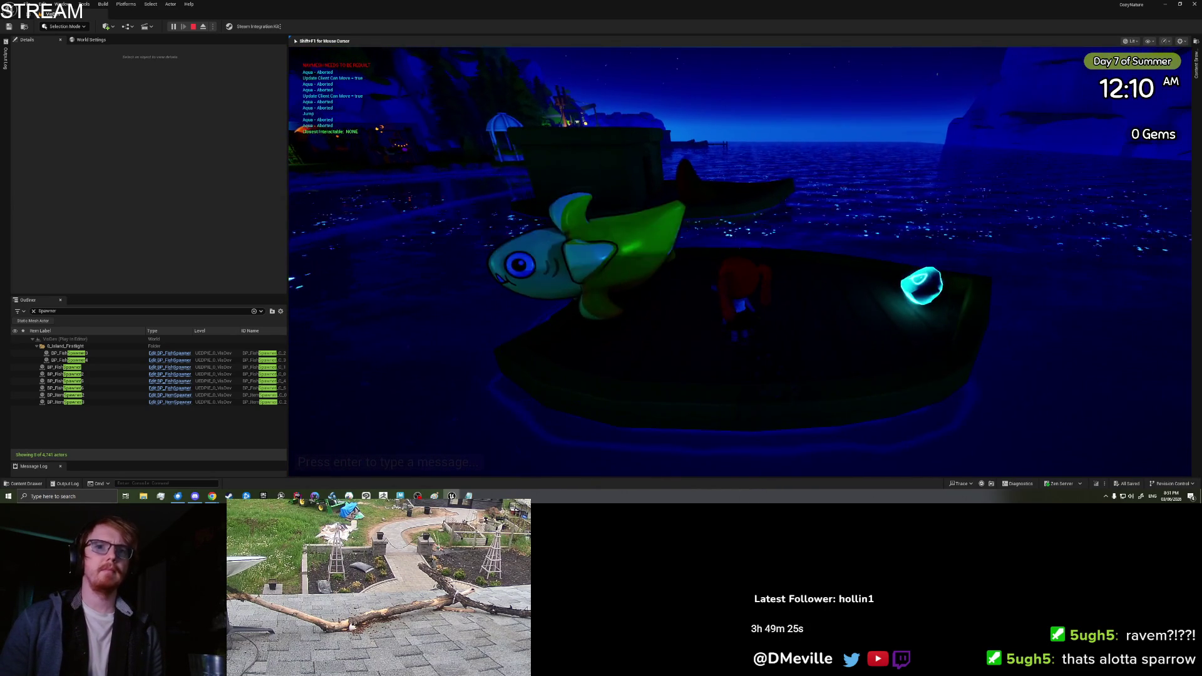
{"action": "key", "text": "e"}
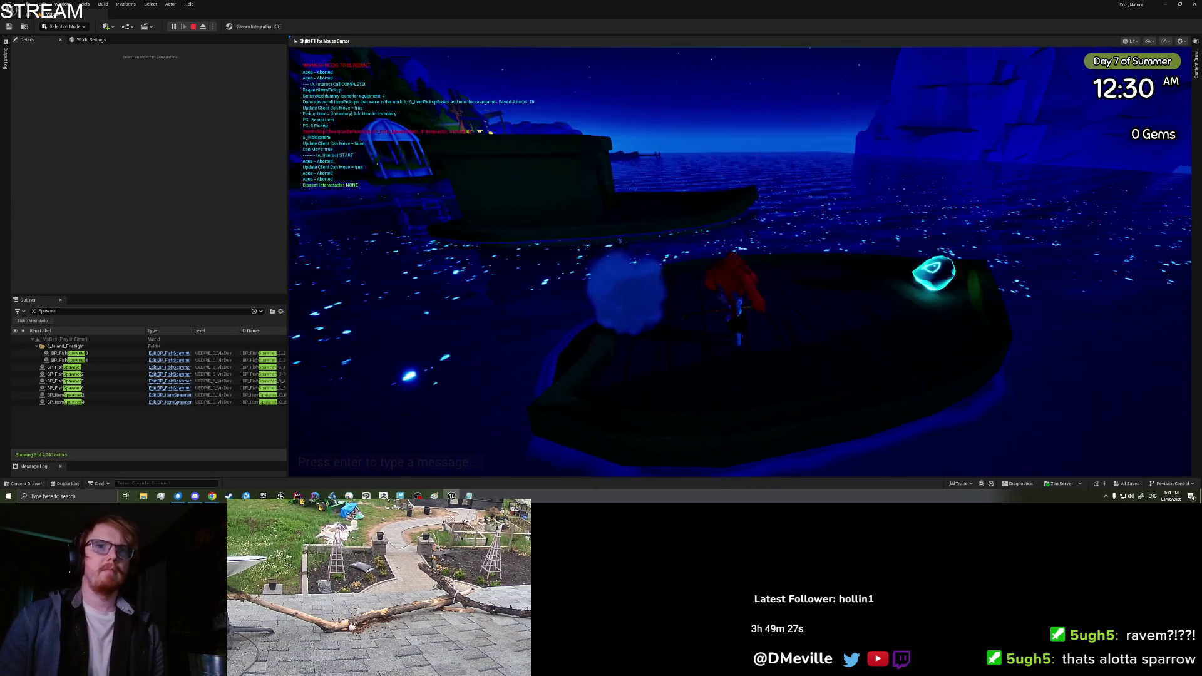
{"action": "key", "text": "Tab"}
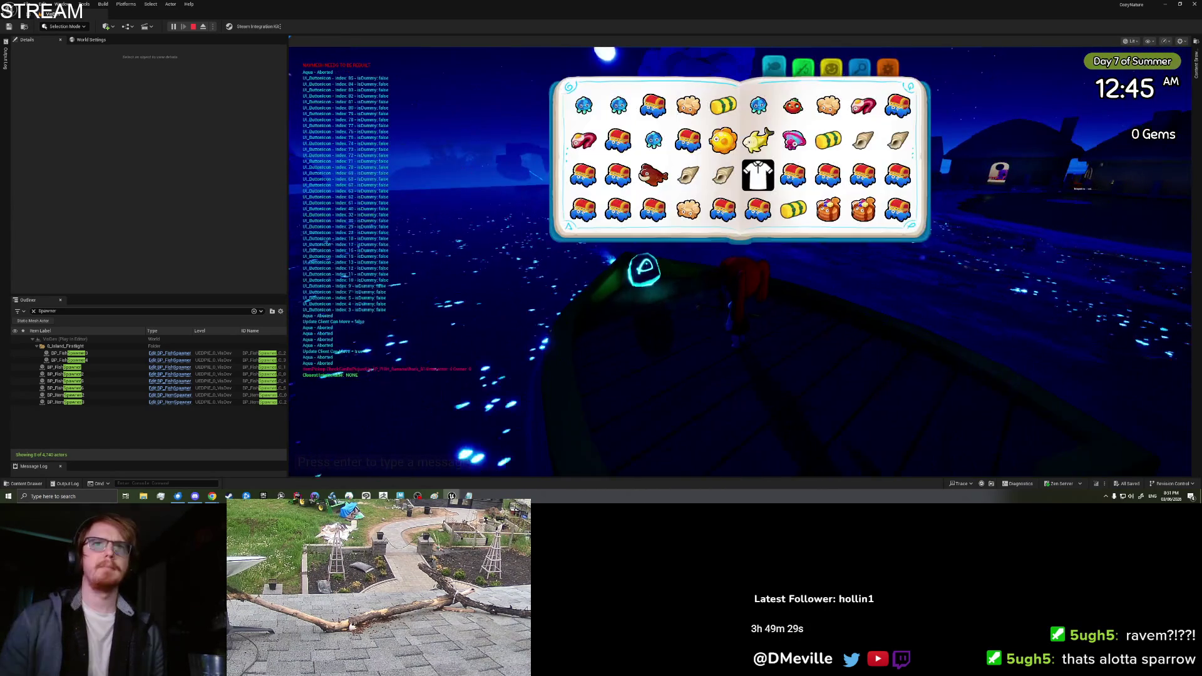
{"action": "left_click", "coordinate": [886, 70]}
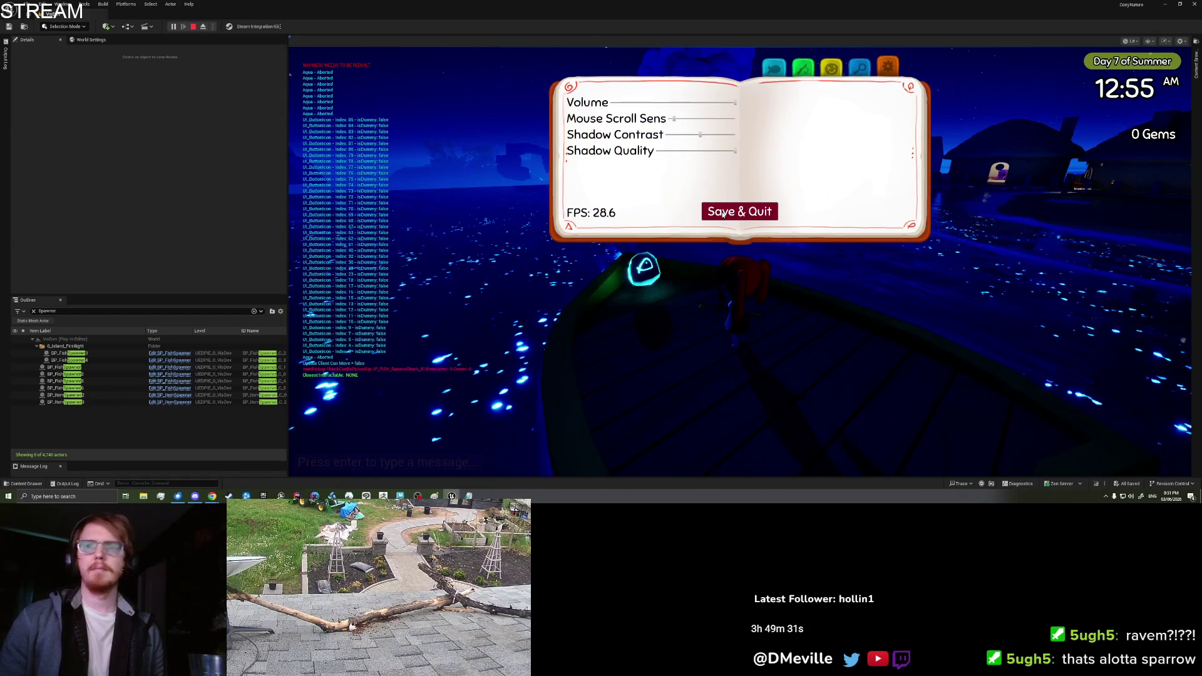
{"action": "left_click", "coordinate": [757, 209]}
{"action": "left_click_drag", "start_coordinate": [732, 339], "coordinate": [663, 360]}
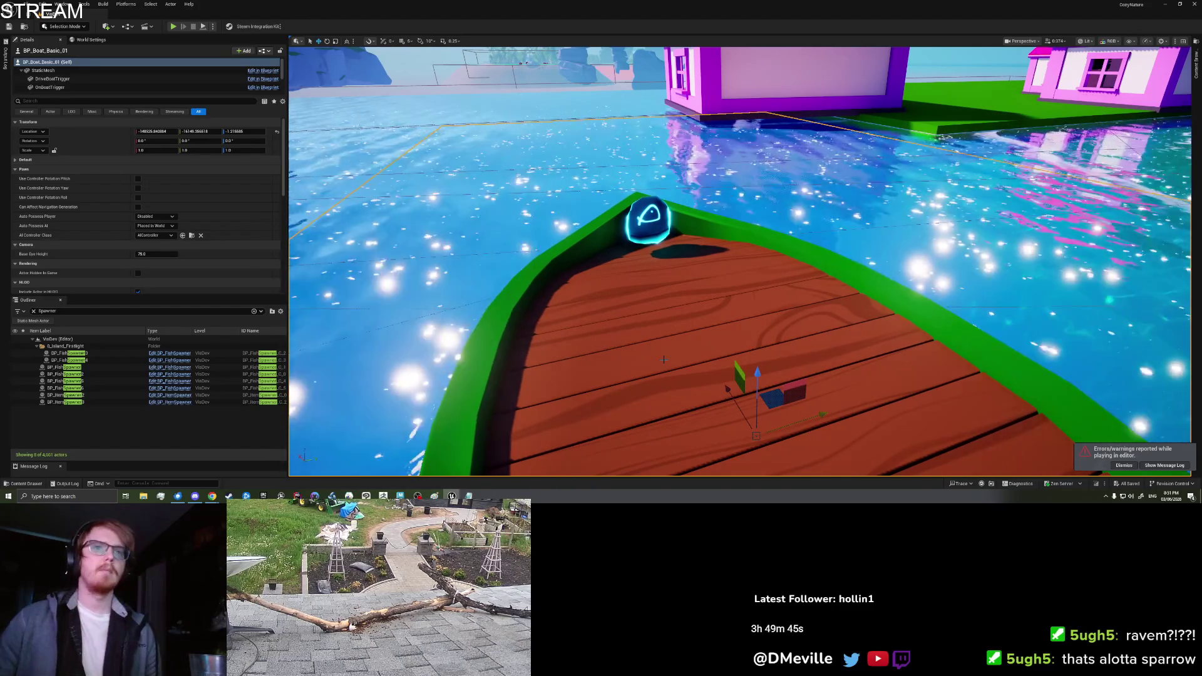
- Play from the boat, drop a Banana Shark on the deck, and save and quit
{"action": "mouse_move", "coordinate": [663, 360]}
{"action": "left_mouse_down"}
{"action": "mouse_move", "coordinate": [664, 394]}
{"action": "mouse_move", "coordinate": [700, 256]}
{"action": "left_mouse_up"}
{"action": "key", "text": "Escape"}
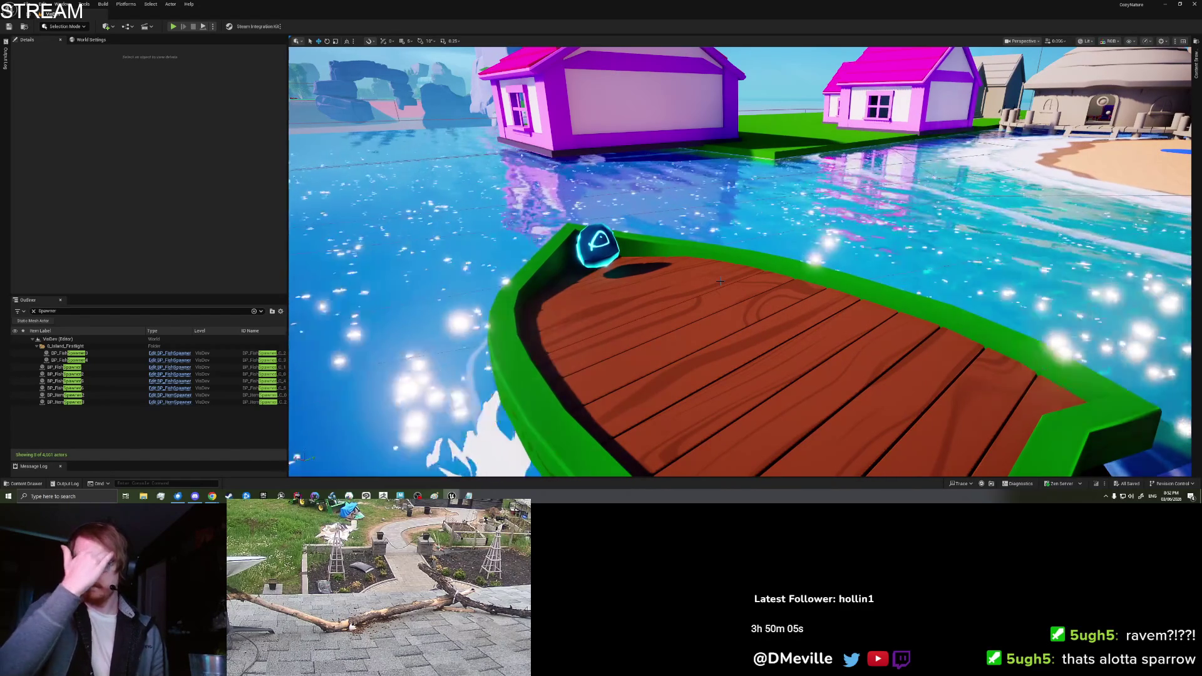
{"action": "right_click", "coordinate": [725, 319]}
{"action": "left_click", "coordinate": [738, 316]}
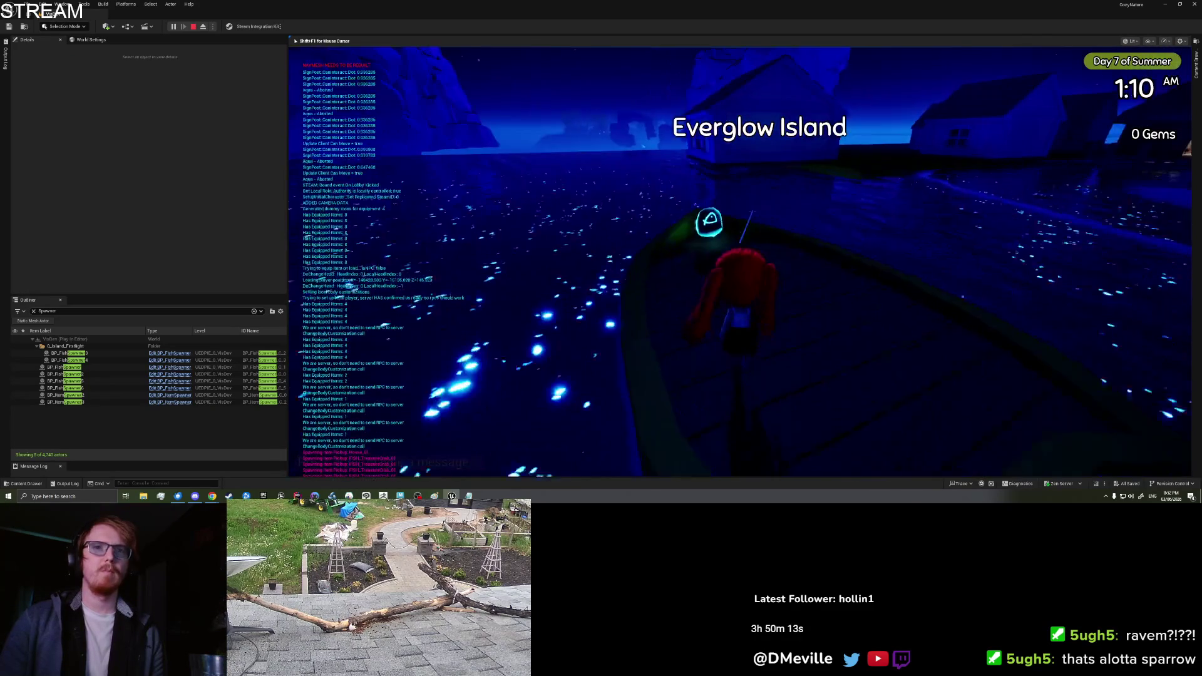
{"action": "key", "text": "Tab"}
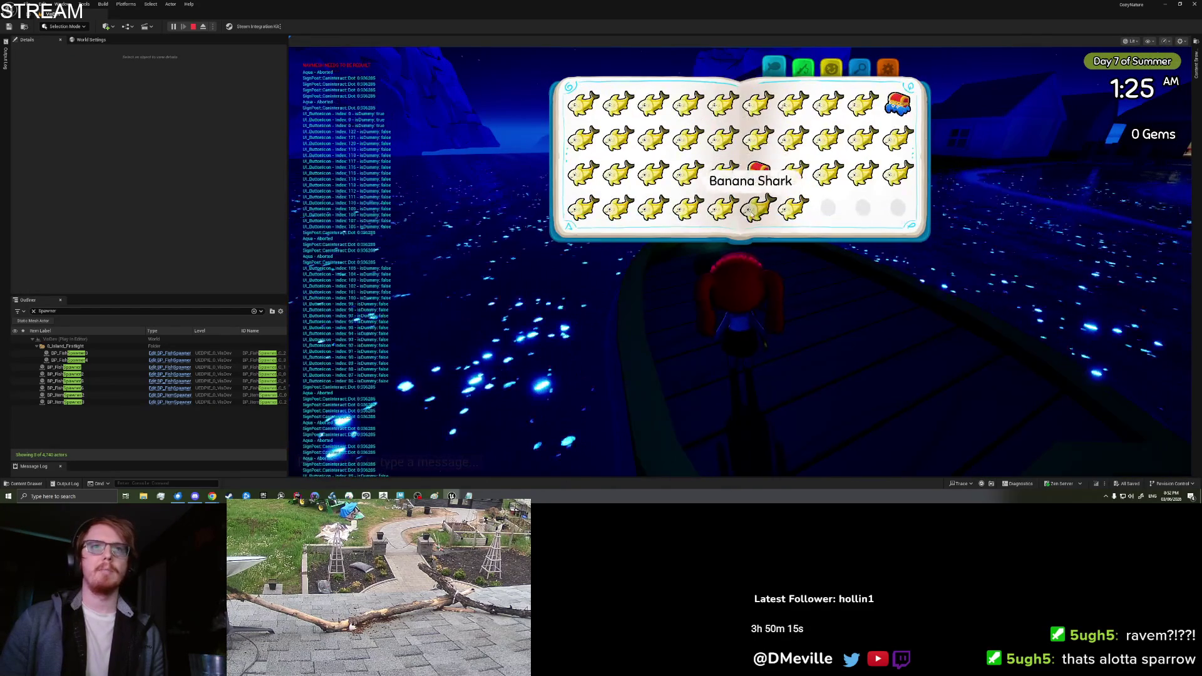
{"action": "left_click", "coordinate": [754, 213]}
{"action": "key", "text": "Tab"}
{"action": "key", "text": "Tab"}
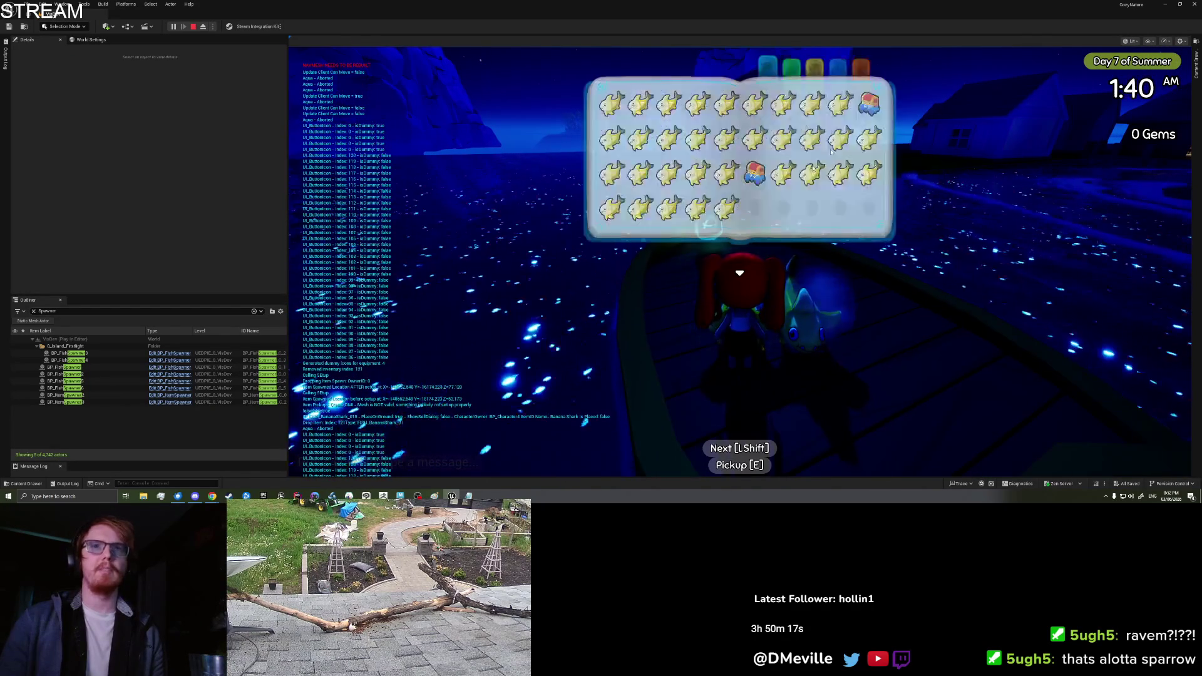
{"action": "key", "text": "Escape"}
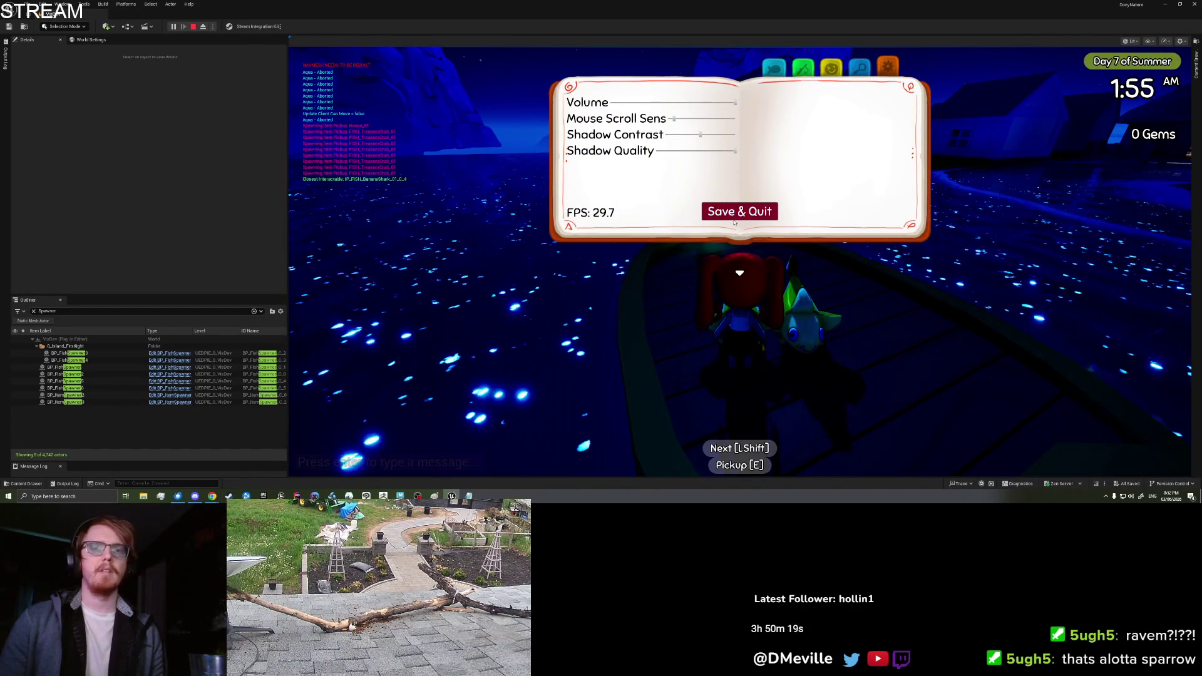
{"action": "left_click", "coordinate": [736, 216]}
- Relaunch with Alt+P, drive the boat to check the fish persisted, then stop play
{"action": "right_click", "coordinate": [739, 275]}
{"action": "key", "text": "Escape"}
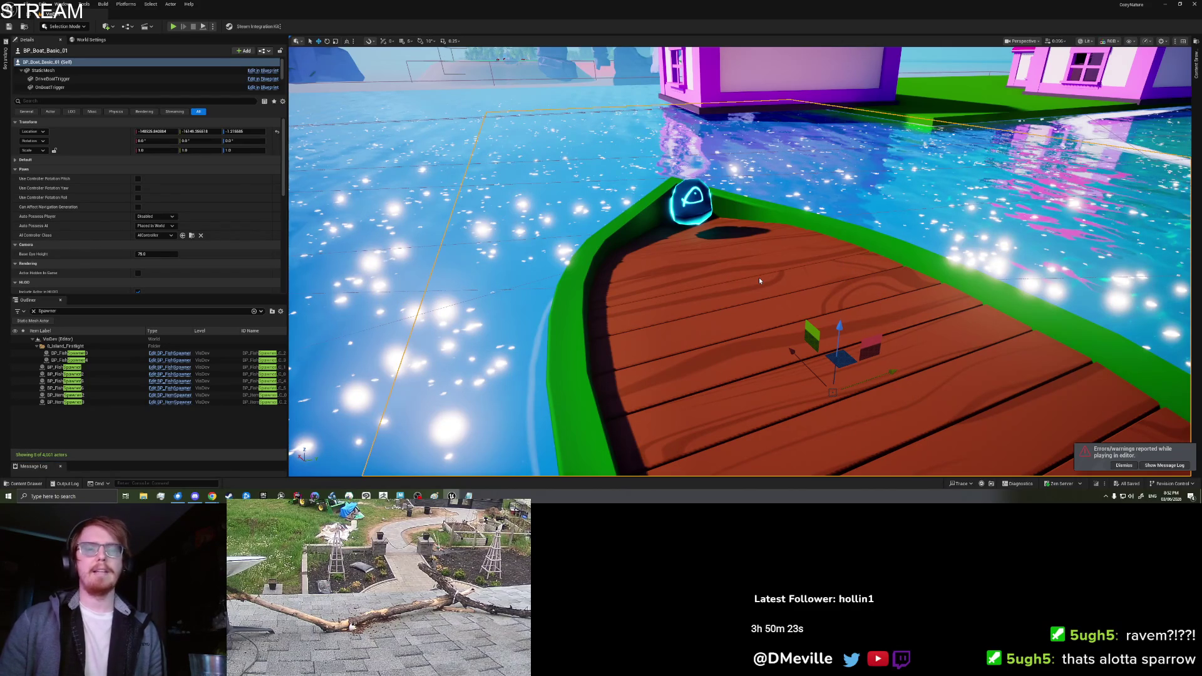
{"action": "key", "text": "alt+p"}
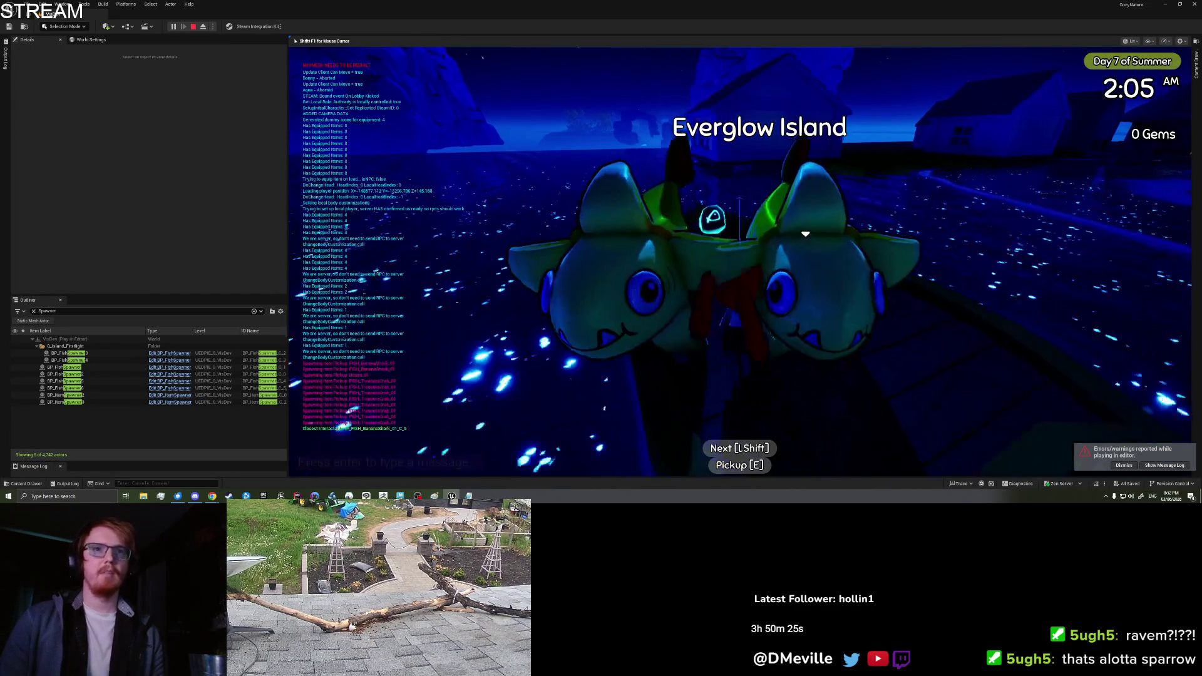
{"action": "key", "text": "e"}
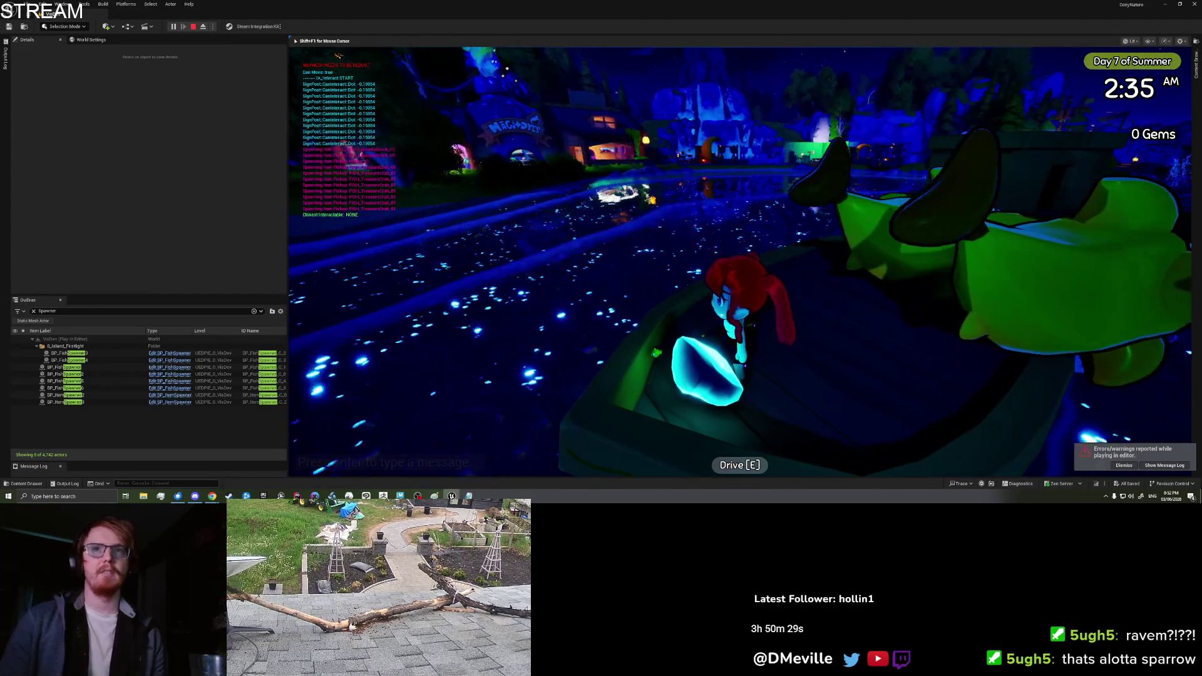
{"action": "key", "text": "Escape"}
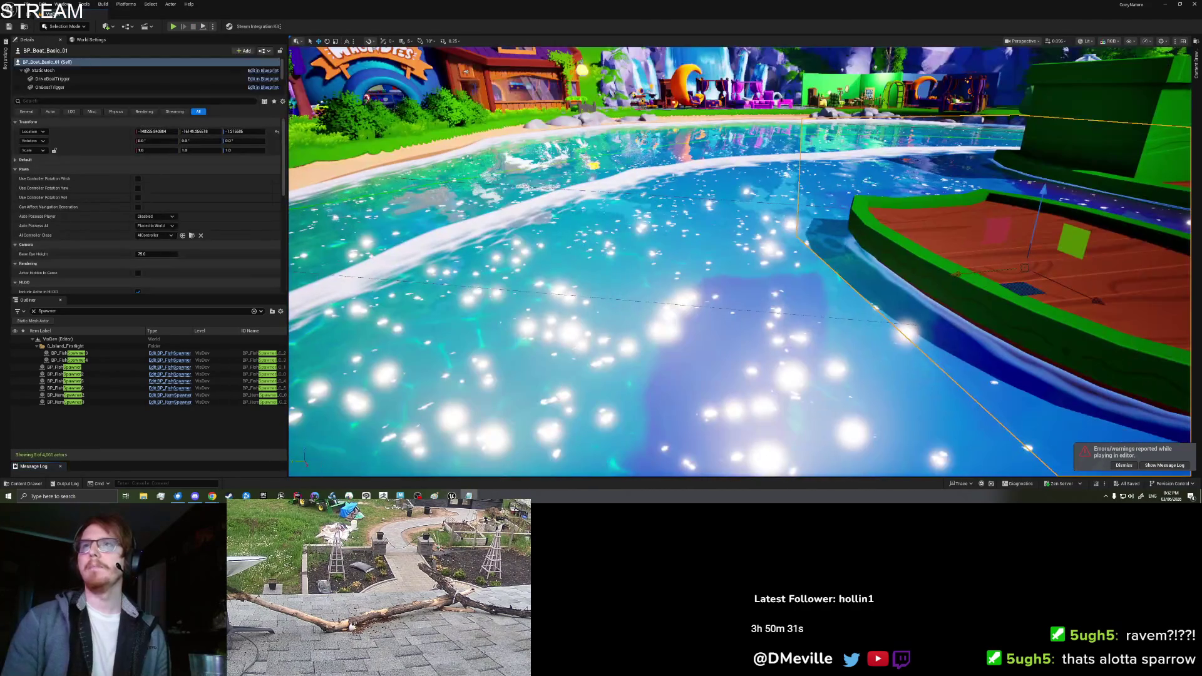
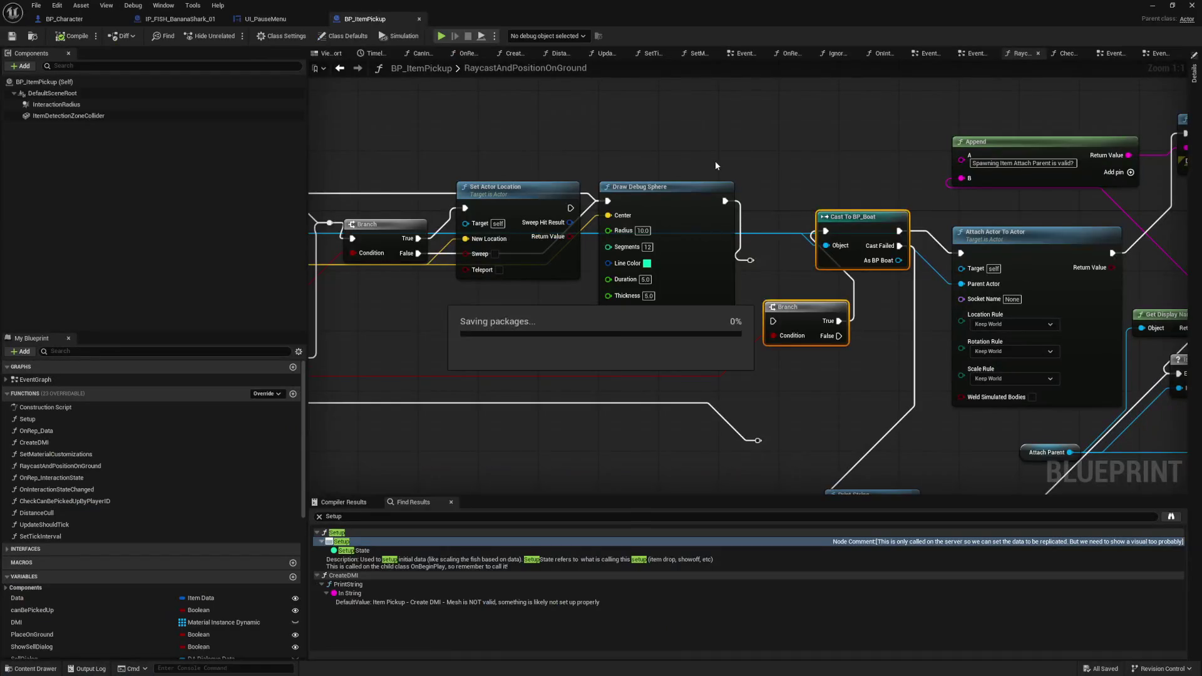
- In RaycastAndPositionOnGround, wire the reroute knot into the Branch exec input, then disconnect it
{"action": "left_click", "coordinate": [713, 170]}
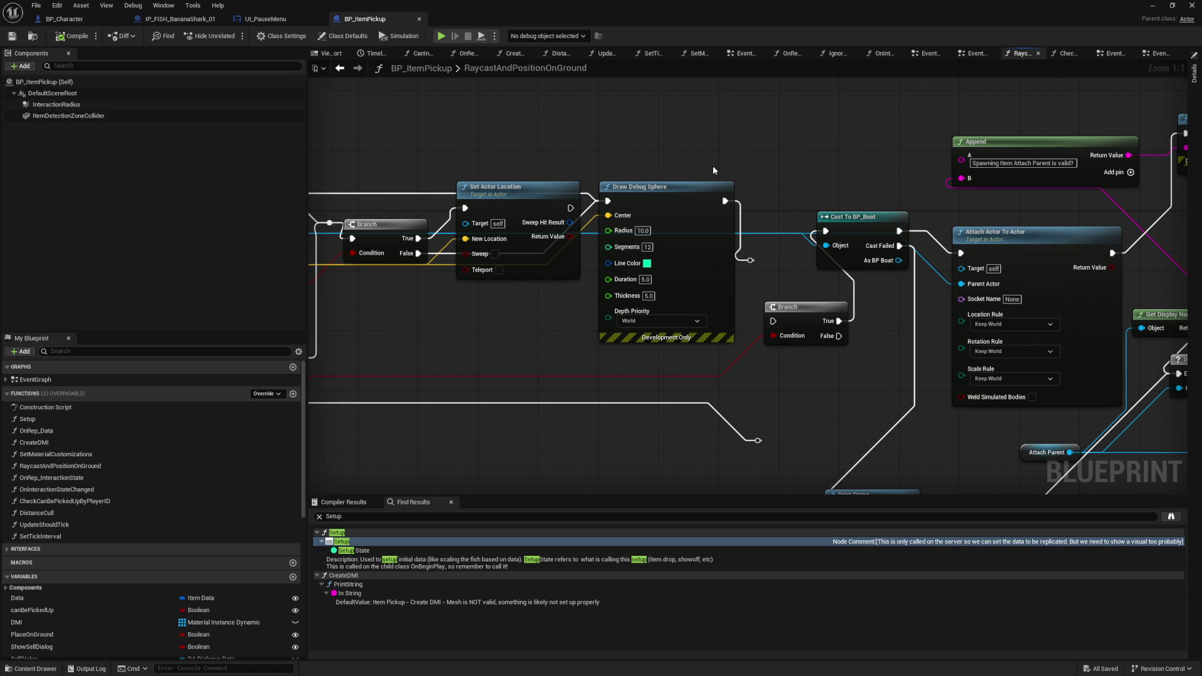
{"action": "left_click_drag", "start_coordinate": [827, 154], "coordinate": [1126, 175]}
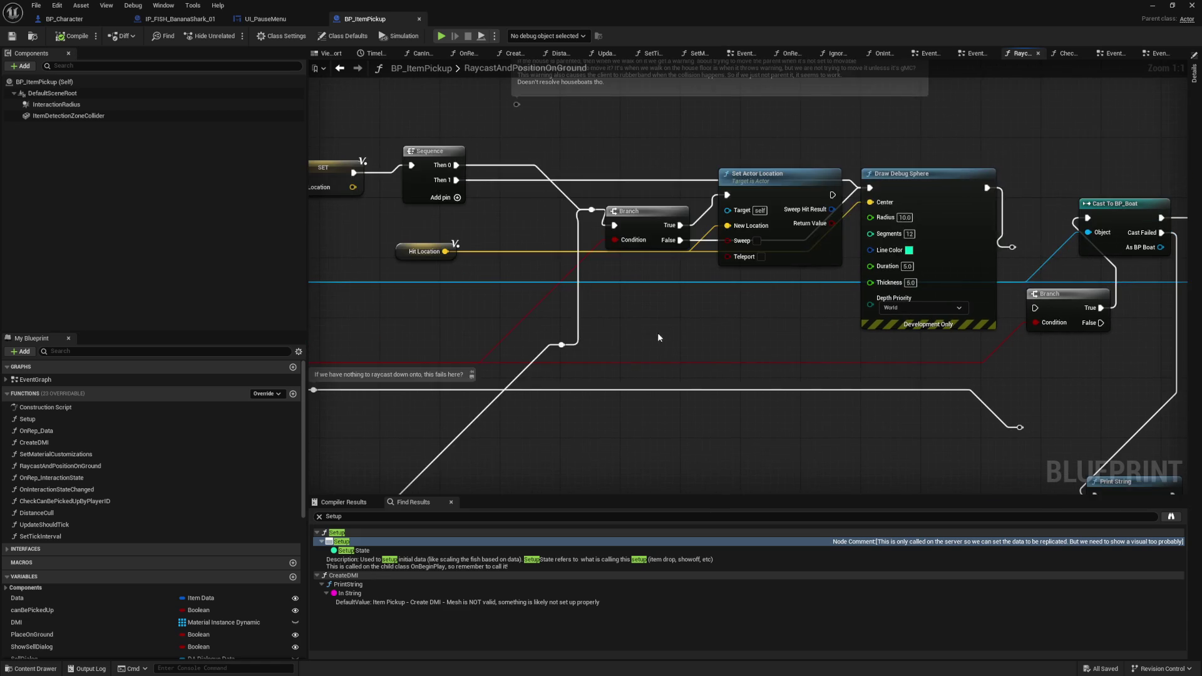
{"action": "left_click_drag", "start_coordinate": [438, 187], "coordinate": [814, 282]}
{"action": "mouse_move", "coordinate": [313, 313]}
{"action": "left_mouse_down"}
{"action": "mouse_move", "coordinate": [521, 355]}
{"action": "mouse_move", "coordinate": [776, 325]}
{"action": "mouse_move", "coordinate": [915, 328]}
{"action": "mouse_move", "coordinate": [924, 311]}
{"action": "left_mouse_up"}
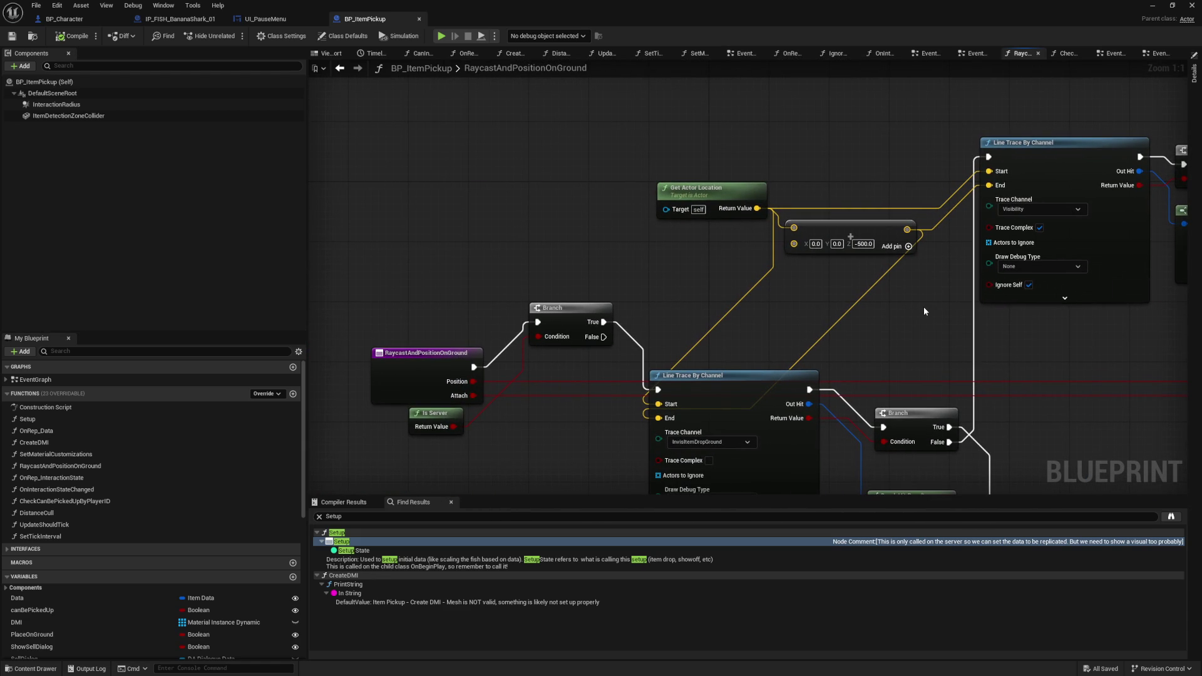
{"action": "mouse_move", "coordinate": [926, 309]}
{"action": "left_mouse_down"}
{"action": "mouse_move", "coordinate": [863, 343]}
{"action": "mouse_move", "coordinate": [834, 268]}
{"action": "mouse_move", "coordinate": [974, 241]}
{"action": "left_mouse_up"}
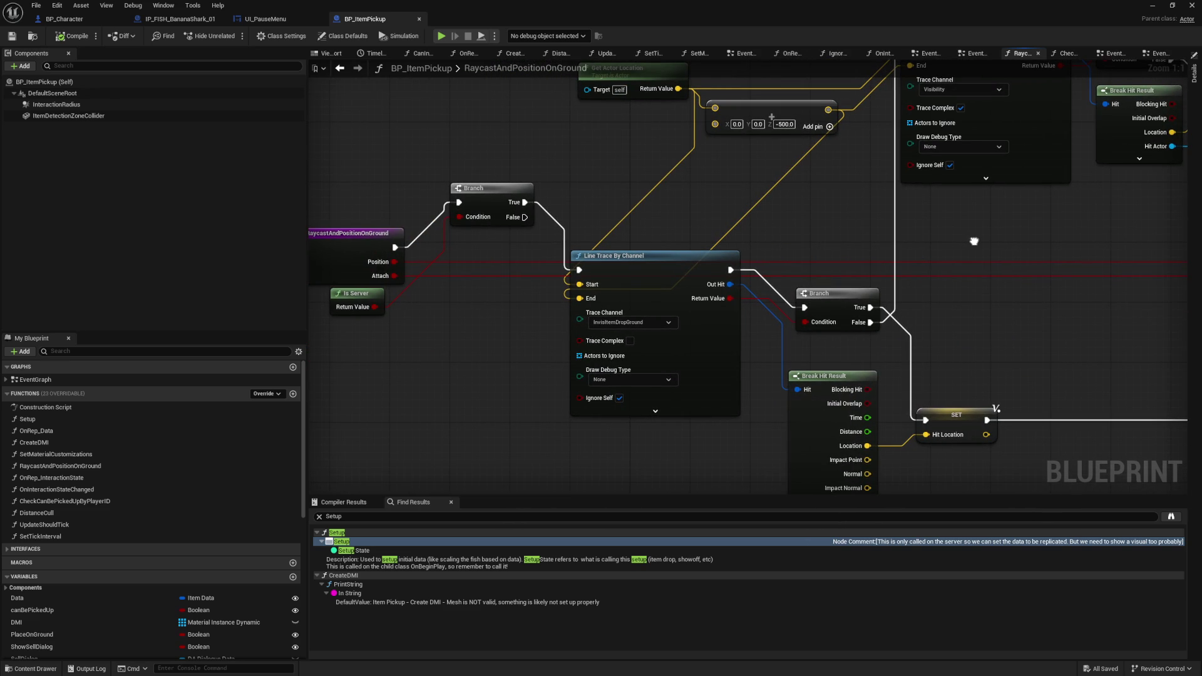
{"action": "mouse_move", "coordinate": [974, 240]}
{"action": "left_mouse_down"}
{"action": "mouse_move", "coordinate": [691, 353]}
{"action": "mouse_move", "coordinate": [711, 344]}
{"action": "mouse_move", "coordinate": [356, 347]}
{"action": "left_mouse_up"}
{"action": "mouse_move", "coordinate": [676, 338]}
{"action": "left_mouse_down"}
{"action": "mouse_move", "coordinate": [431, 334]}
{"action": "mouse_move", "coordinate": [868, 137]}
{"action": "mouse_move", "coordinate": [720, 238]}
{"action": "mouse_move", "coordinate": [576, 300]}
{"action": "mouse_move", "coordinate": [632, 316]}
{"action": "mouse_move", "coordinate": [599, 323]}
{"action": "mouse_move", "coordinate": [621, 325]}
{"action": "left_mouse_up"}
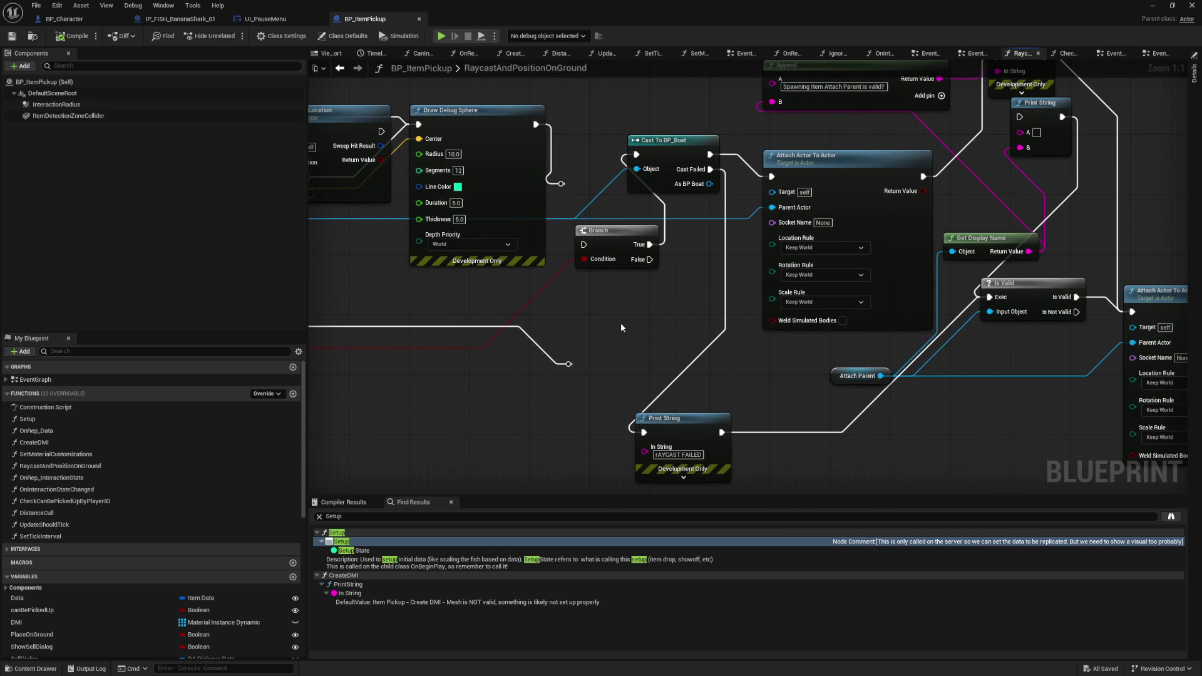
{"action": "left_click_drag", "start_coordinate": [561, 184], "coordinate": [584, 244]}
{"action": "mouse_move", "coordinate": [602, 318]}
{"action": "left_mouse_down"}
{"action": "mouse_move", "coordinate": [540, 368]}
{"action": "mouse_move", "coordinate": [577, 413]}
{"action": "left_mouse_up"}
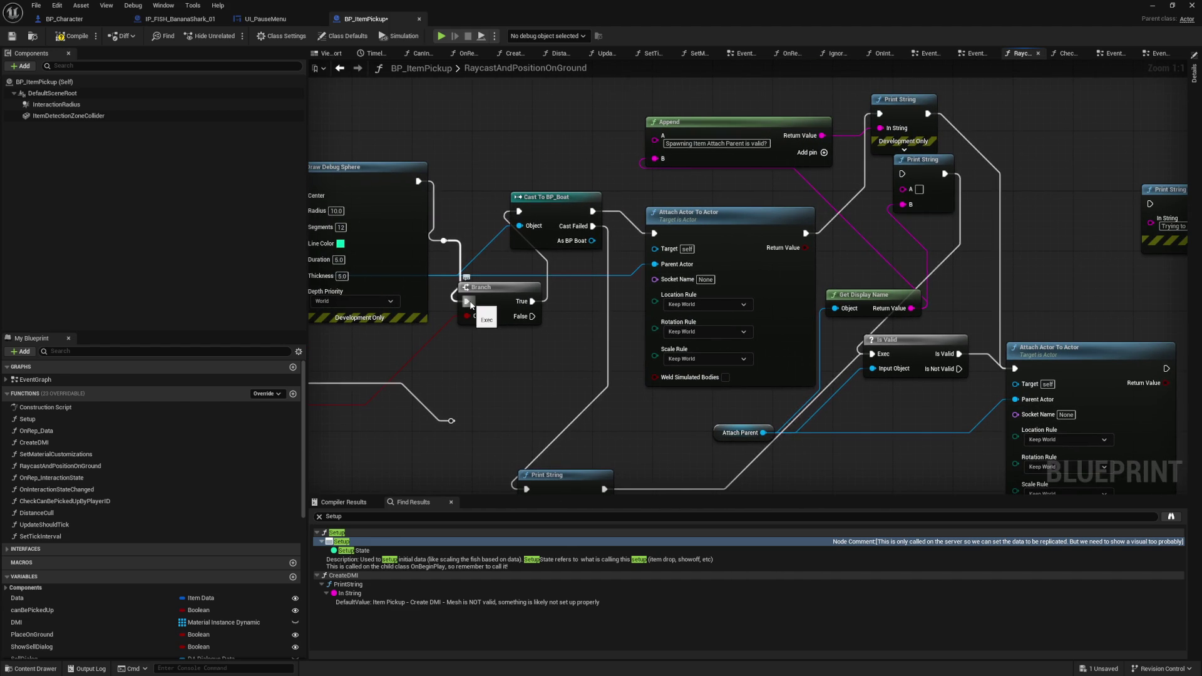
{"action": "left_click", "coordinate": [470, 305], "text": "alt"}
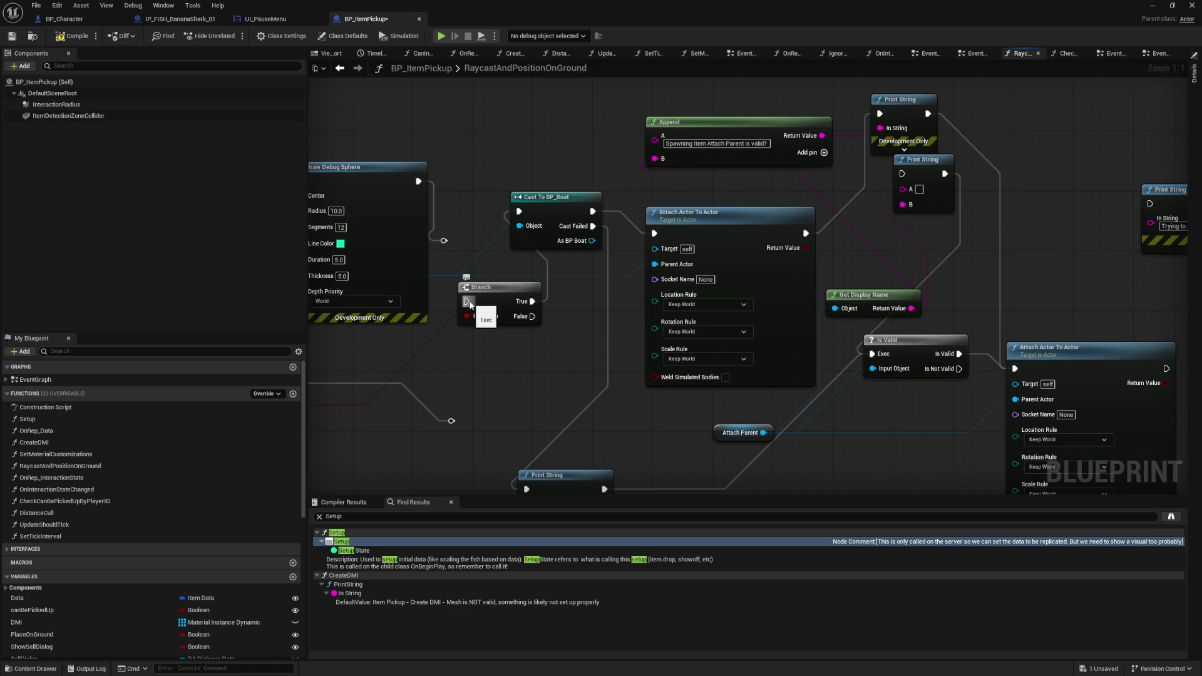
- Save BP_ItemPickup and switch to its EventGraph
{"action": "mouse_move", "coordinate": [984, 283]}
{"action": "left_mouse_down"}
{"action": "mouse_move", "coordinate": [763, 132]}
{"action": "mouse_move", "coordinate": [1132, 262]}
{"action": "left_mouse_up"}
{"action": "key", "text": "ctrl+s"}
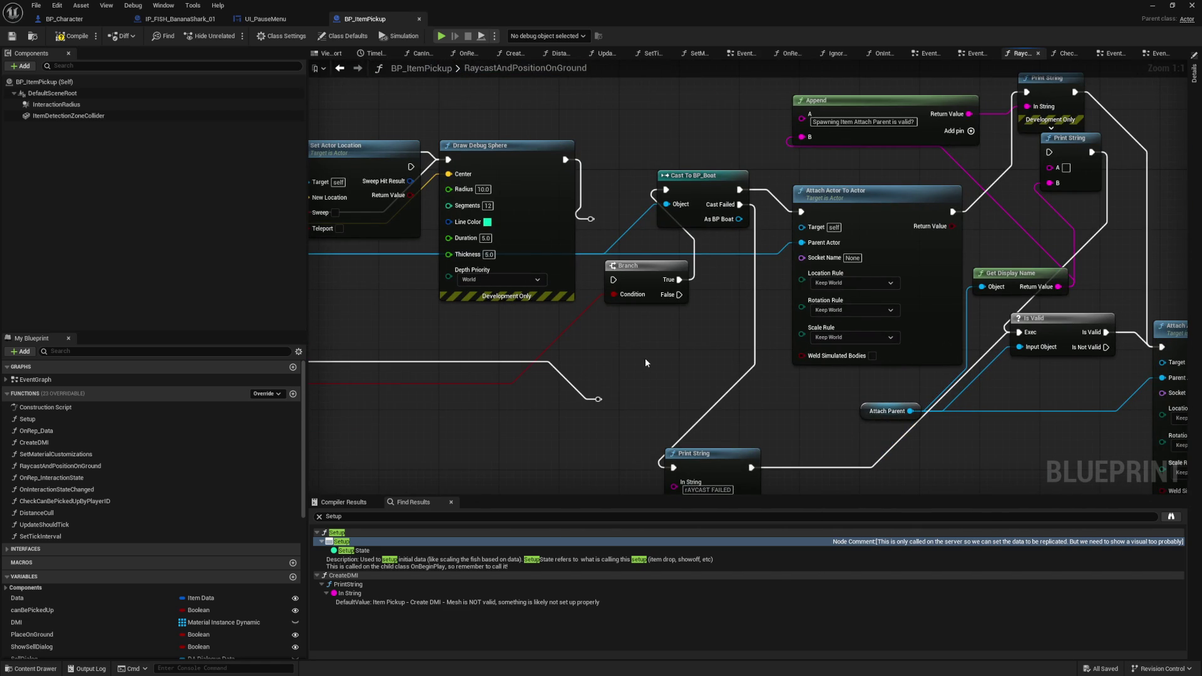
{"action": "left_click_drag", "start_coordinate": [646, 363], "coordinate": [959, 363]}
{"action": "left_click_drag", "start_coordinate": [388, 169], "coordinate": [459, 159]}
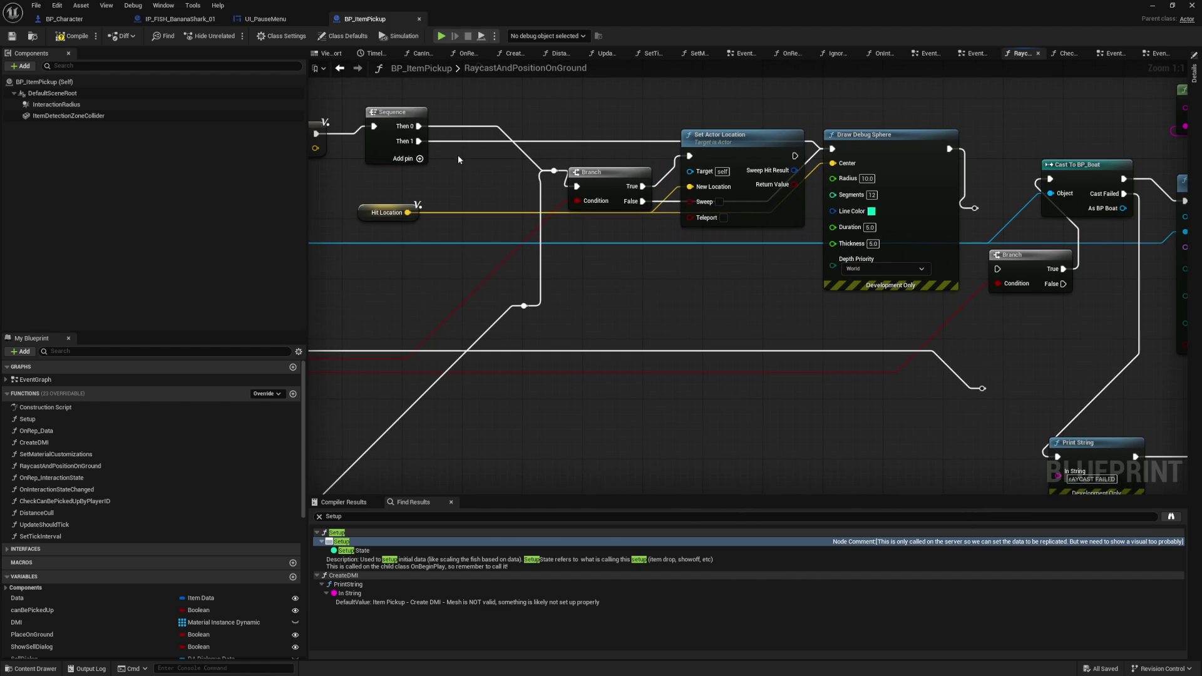
{"action": "left_click_drag", "start_coordinate": [346, 201], "coordinate": [408, 207]}
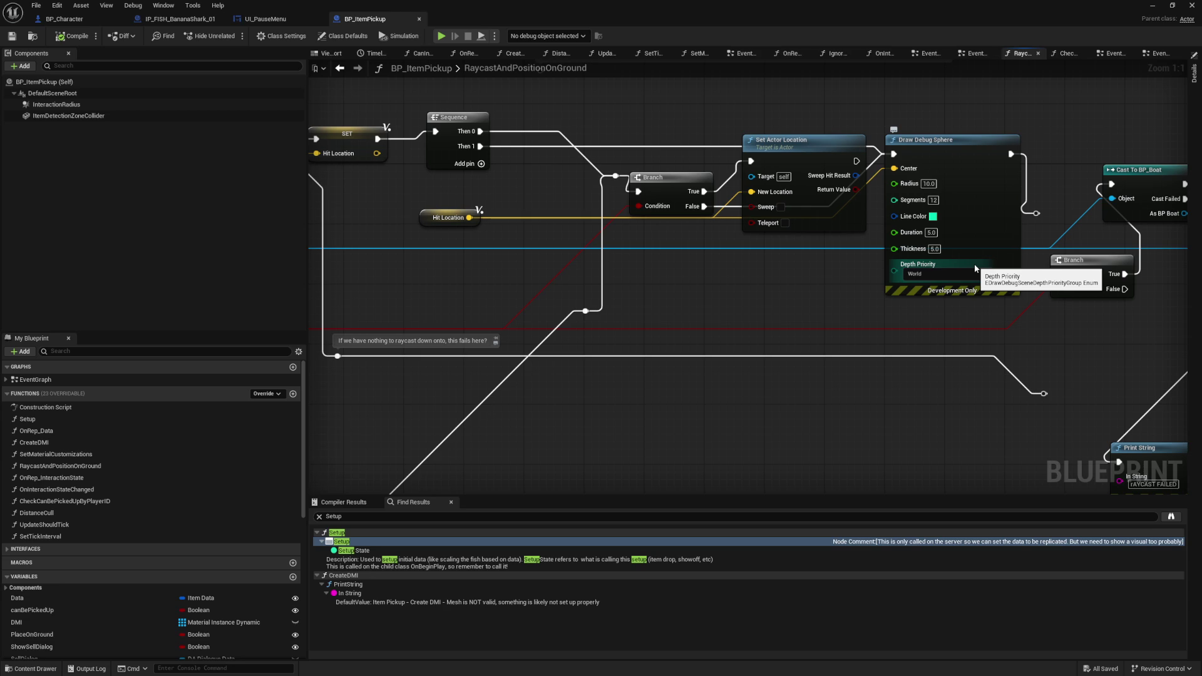
{"action": "mouse_move", "coordinate": [573, 422]}
{"action": "left_mouse_down"}
{"action": "mouse_move", "coordinate": [730, 366]}
{"action": "mouse_move", "coordinate": [813, 351]}
{"action": "mouse_move", "coordinate": [677, 338]}
{"action": "left_mouse_up"}
{"action": "left_click_drag", "start_coordinate": [679, 341], "coordinate": [694, 360]}
{"action": "double_click", "coordinate": [73, 382]}
{"action": "scroll", "coordinate": [535, 261], "scroll_direction": "up", "scroll_amount": 10}
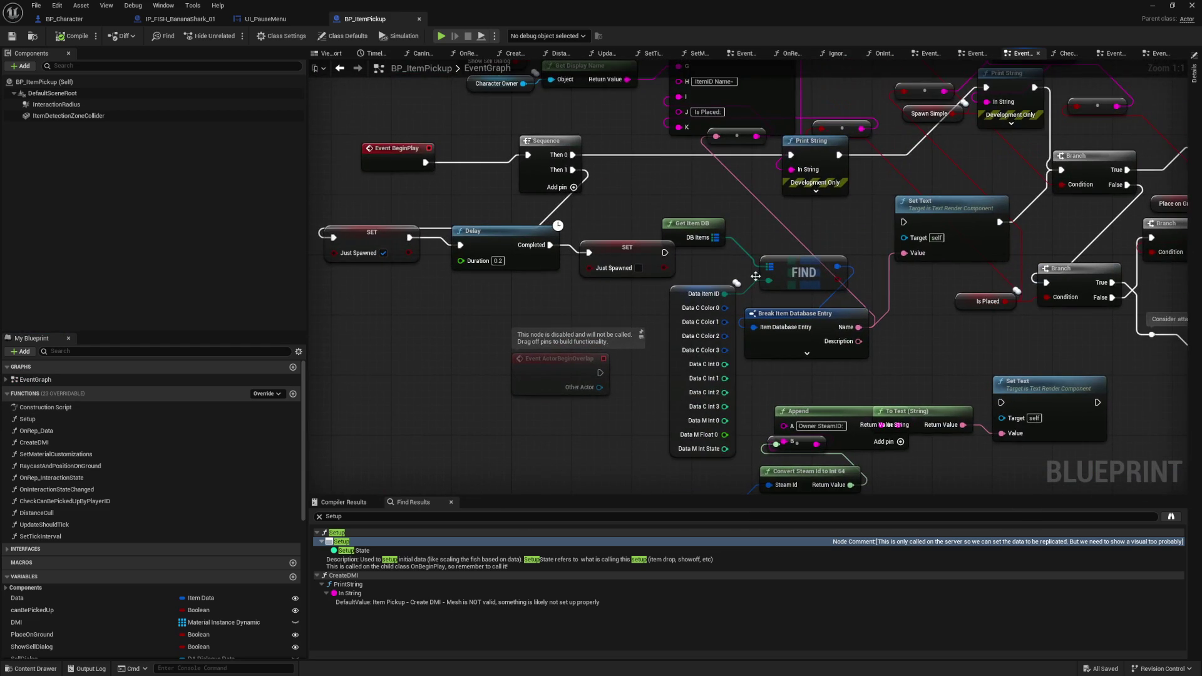
- Inspect the Is Placed Branch, reroute and Raycast and Position on Ground nodes in the EventGraph
{"action": "mouse_move", "coordinate": [817, 233]}
{"action": "left_mouse_down"}
{"action": "mouse_move", "coordinate": [502, 242]}
{"action": "mouse_move", "coordinate": [313, 264]}
{"action": "left_mouse_up"}
{"action": "left_click_drag", "start_coordinate": [513, 348], "coordinate": [424, 351]}
{"action": "left_click", "coordinate": [488, 313]}
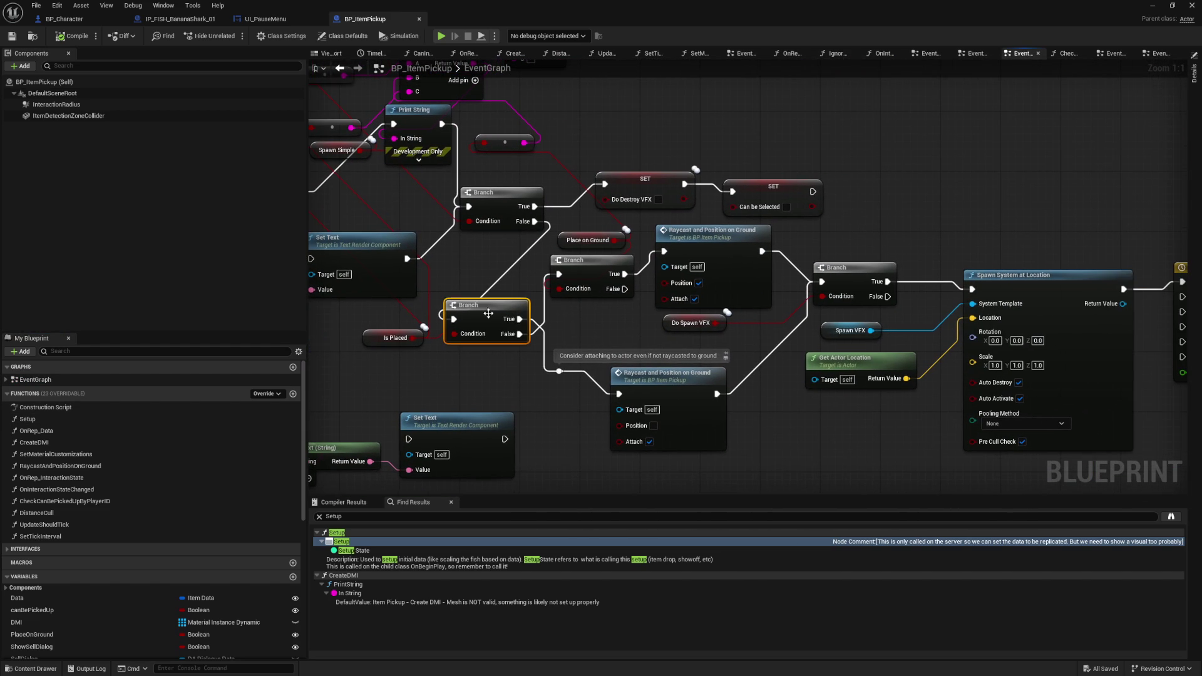
{"action": "left_click_drag", "start_coordinate": [559, 413], "coordinate": [711, 370]}
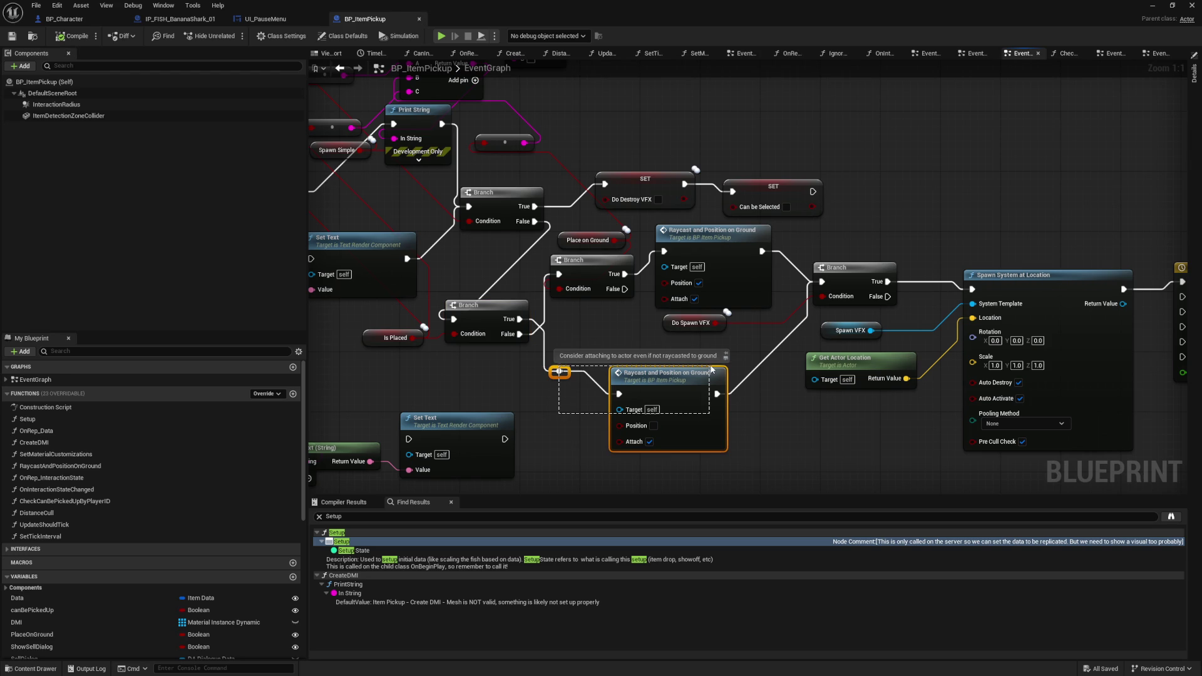
{"action": "left_click", "coordinate": [779, 430]}
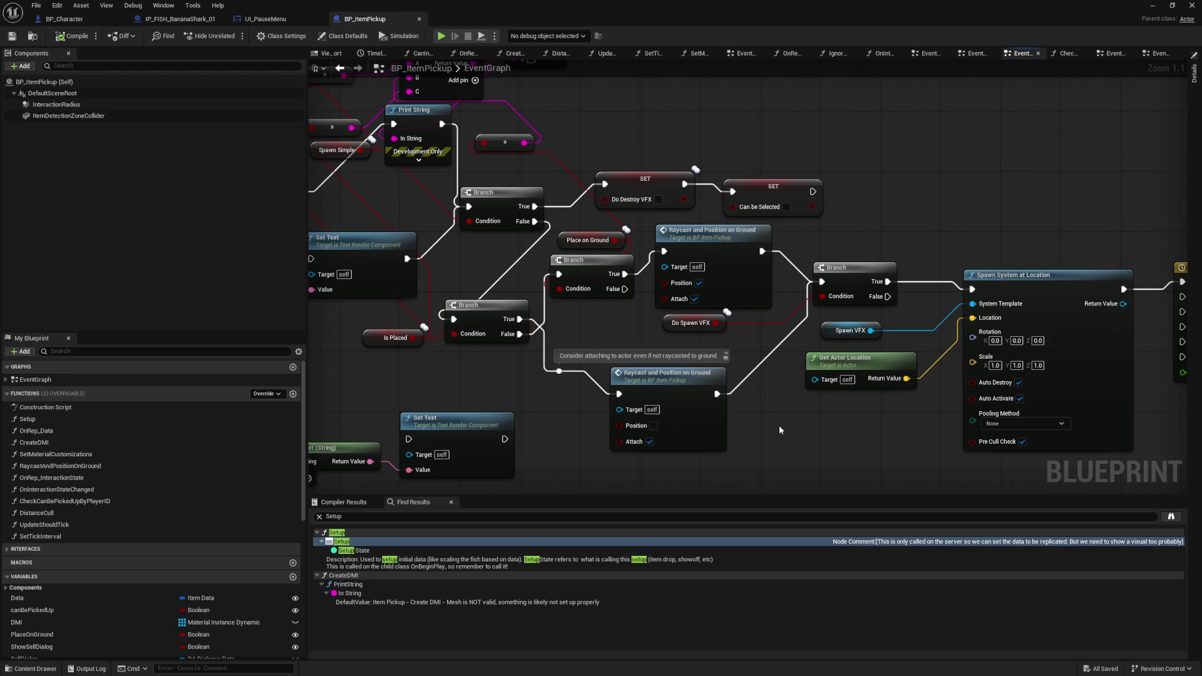
{"action": "left_click", "coordinate": [679, 388]}
{"action": "mouse_move", "coordinate": [679, 388]}
{"action": "left_mouse_down"}
{"action": "mouse_move", "coordinate": [567, 372]}
{"action": "mouse_move", "coordinate": [551, 408]}
{"action": "left_mouse_up"}
- Review the RaycastAndPositionOnGround function graph, then go back to the EventGraph
{"action": "double_click", "coordinate": [585, 404]}
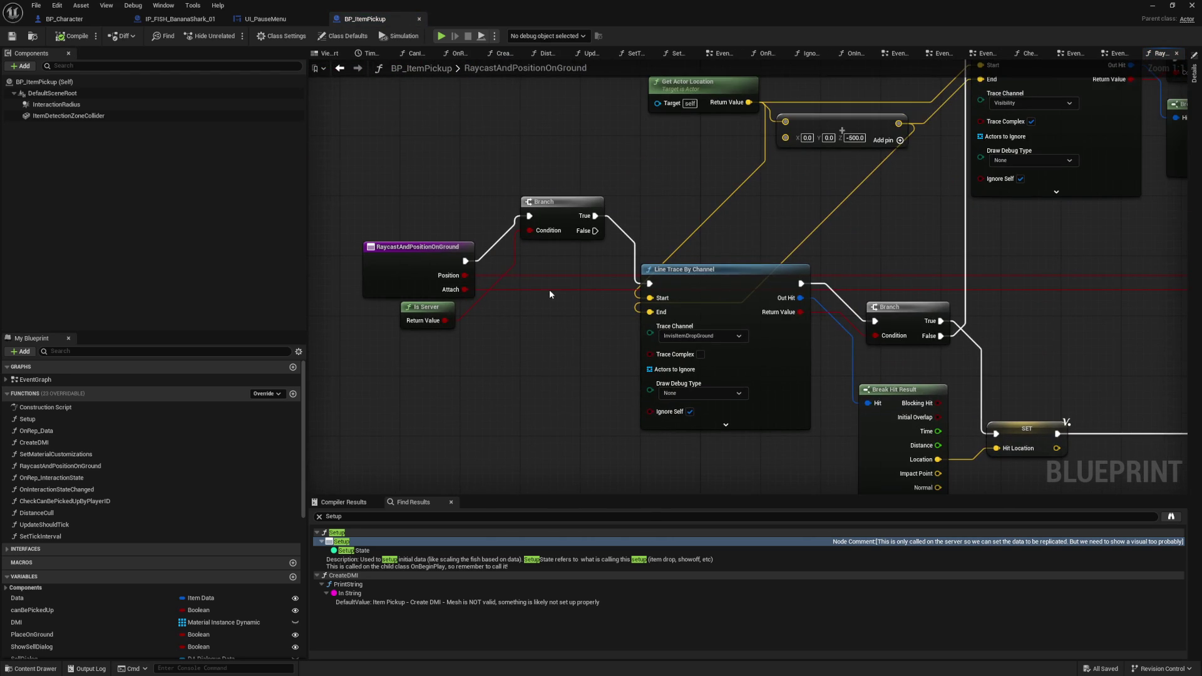
{"action": "left_click_drag", "start_coordinate": [974, 338], "coordinate": [539, 95]}
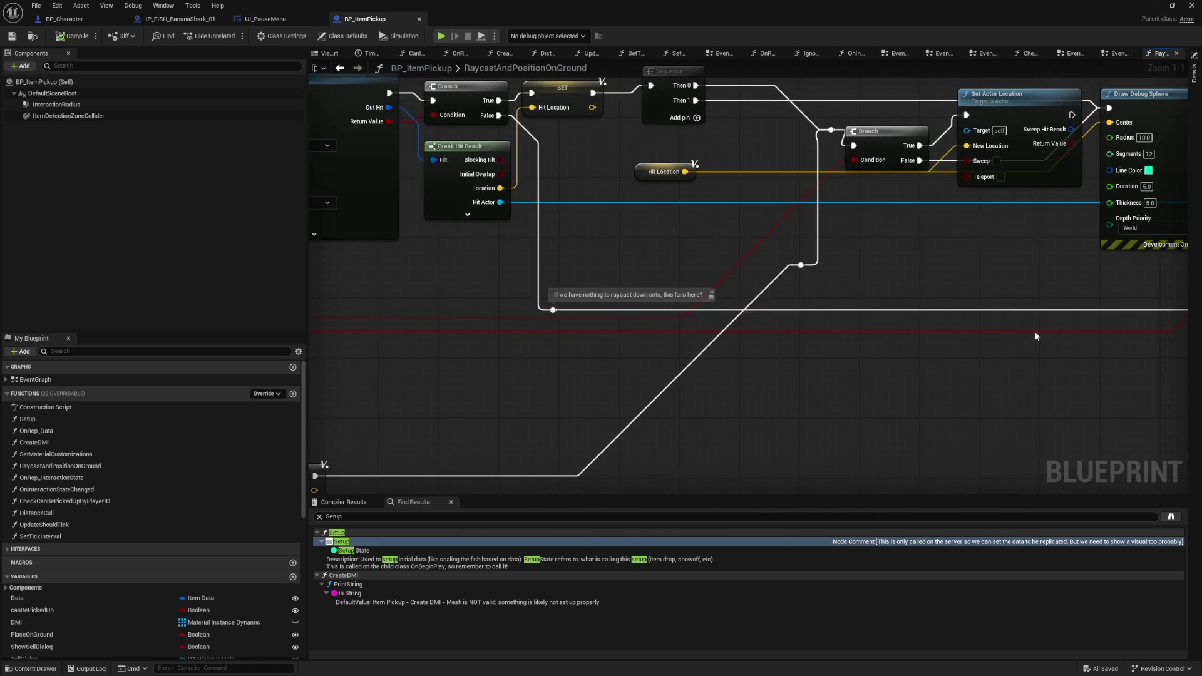
{"action": "left_click_drag", "start_coordinate": [974, 338], "coordinate": [469, 363]}
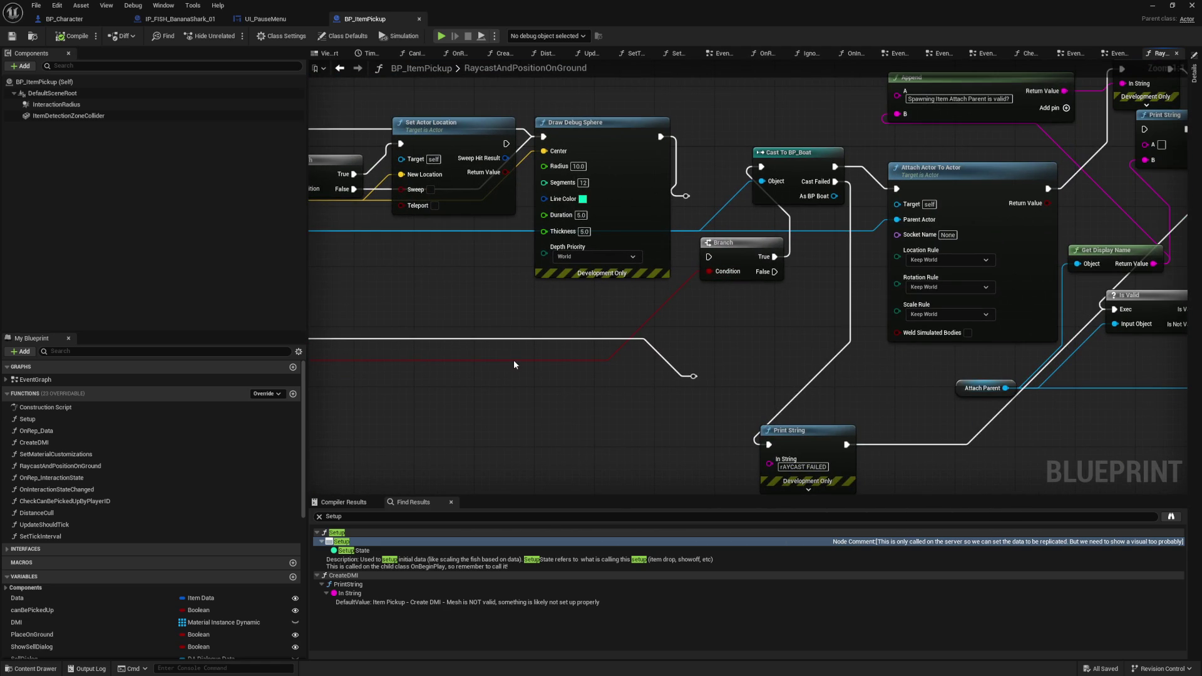
{"action": "left_click_drag", "start_coordinate": [514, 359], "coordinate": [1121, 388]}
{"action": "double_click", "coordinate": [93, 374]}
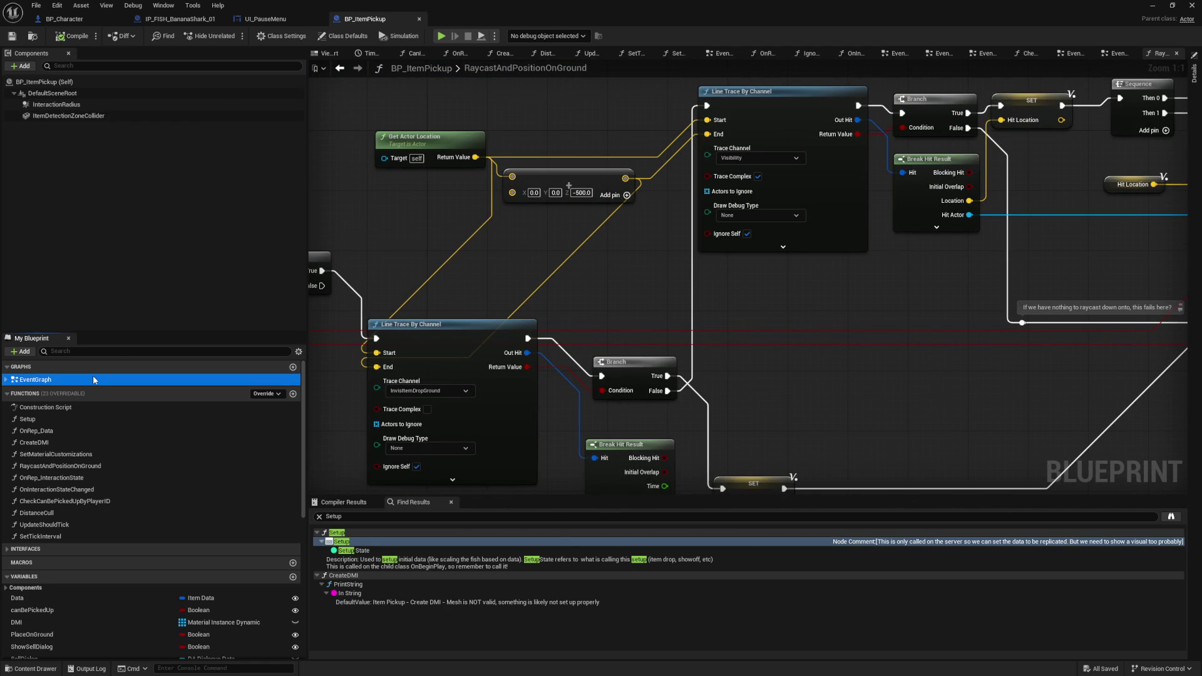
{"action": "scroll", "coordinate": [666, 179], "scroll_direction": "up", "scroll_amount": 10}
{"action": "mouse_move", "coordinate": [666, 178]}
{"action": "left_mouse_down"}
{"action": "mouse_move", "coordinate": [665, 395]}
{"action": "mouse_move", "coordinate": [514, 388]}
{"action": "mouse_move", "coordinate": [275, 351]}
{"action": "mouse_move", "coordinate": [709, 374]}
{"action": "left_mouse_up"}
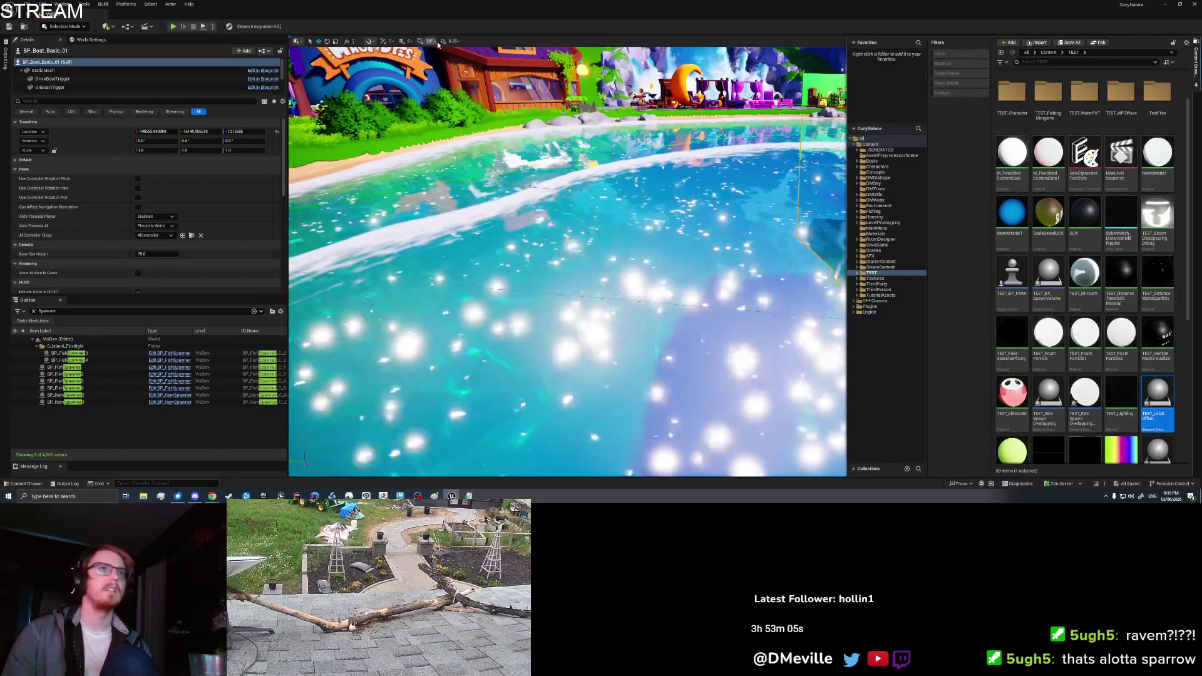
- Open the level blueprint and inspect the For Each Loop and Break S Item Pickup Save nodes
{"action": "left_click", "coordinate": [127, 26]}
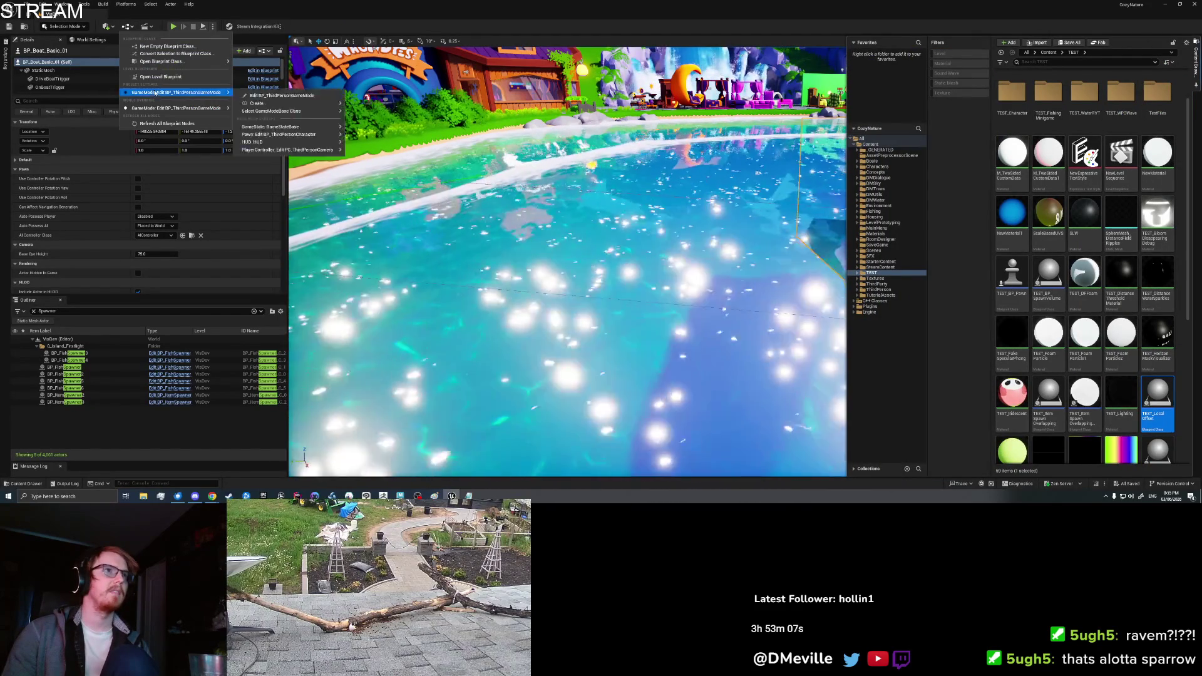
{"action": "left_click", "coordinate": [160, 76]}
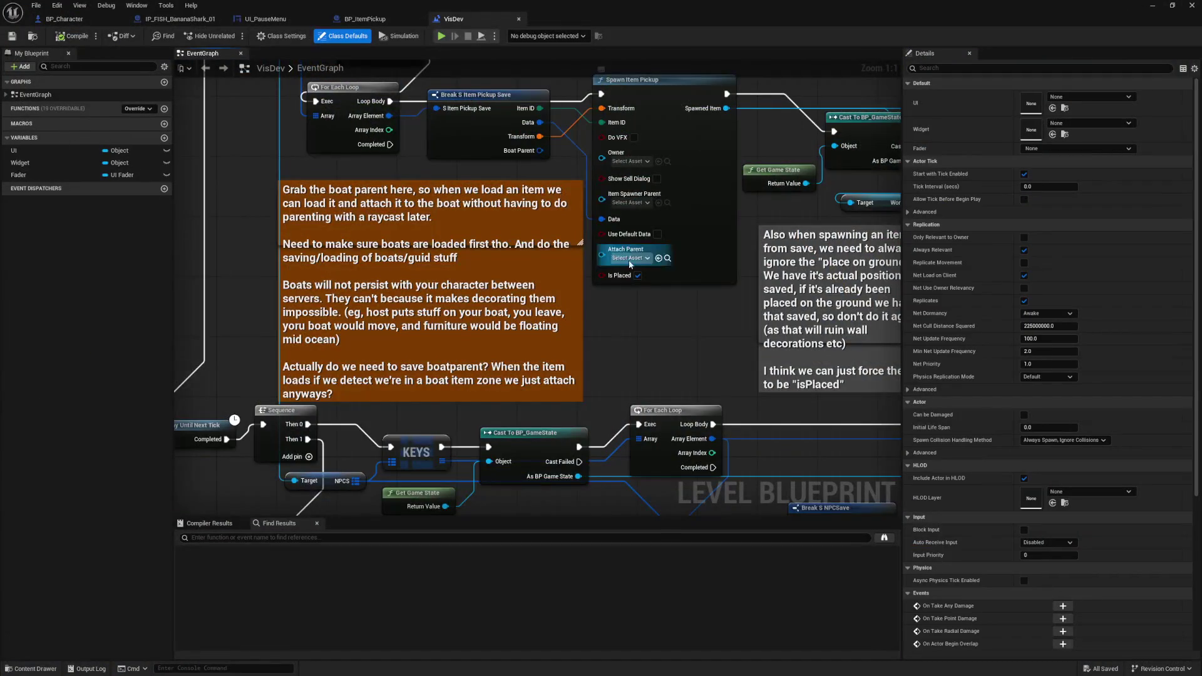
{"action": "left_click_drag", "start_coordinate": [629, 263], "coordinate": [656, 437]}
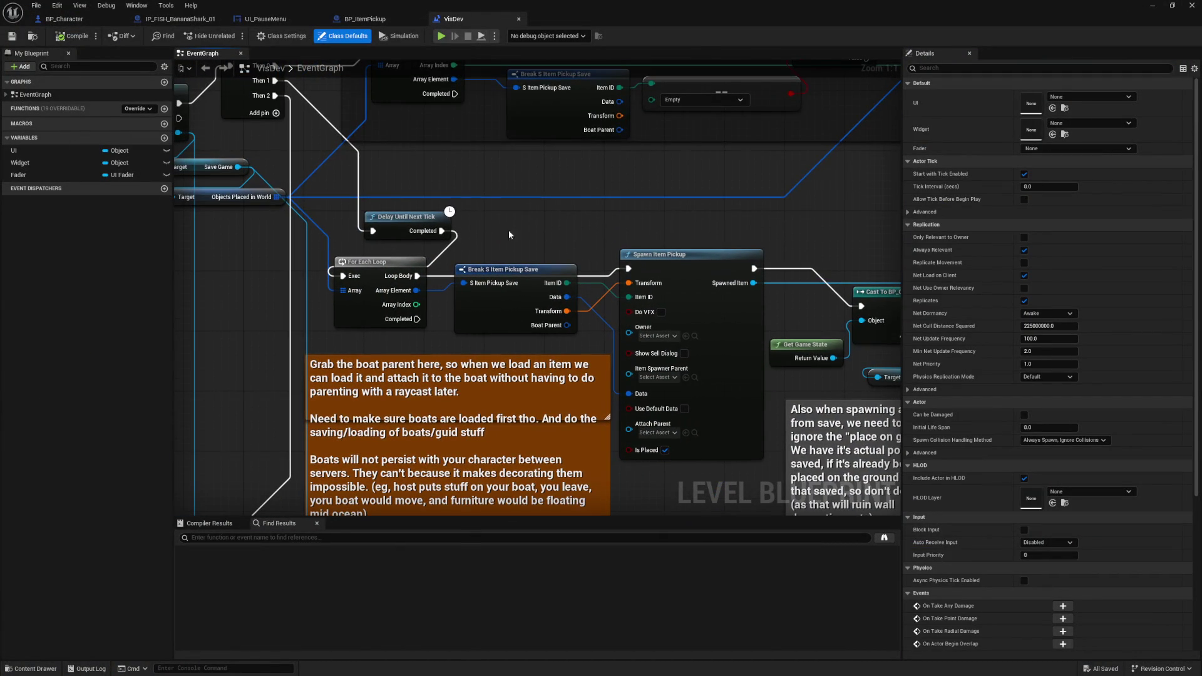
{"action": "mouse_move", "coordinate": [374, 346]}
{"action": "left_mouse_down"}
{"action": "mouse_move", "coordinate": [487, 313]}
{"action": "mouse_move", "coordinate": [338, 303]}
{"action": "left_mouse_up"}
{"action": "left_click", "coordinate": [337, 302]}
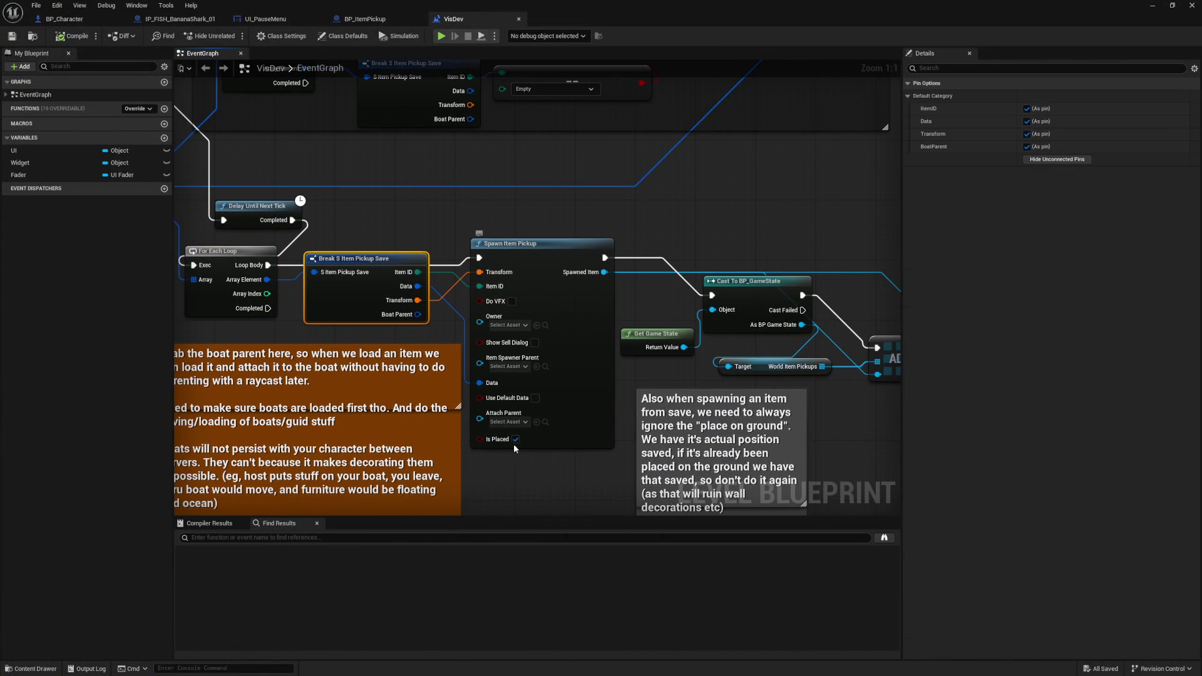
{"action": "mouse_move", "coordinate": [842, 434]}
{"action": "left_mouse_down"}
{"action": "mouse_move", "coordinate": [676, 415]}
{"action": "mouse_move", "coordinate": [895, 415]}
{"action": "left_mouse_up"}
{"action": "mouse_move", "coordinate": [264, 411]}
{"action": "left_mouse_down"}
{"action": "mouse_move", "coordinate": [502, 411]}
{"action": "mouse_move", "coordinate": [533, 438]}
{"action": "mouse_move", "coordinate": [487, 356]}
{"action": "mouse_move", "coordinate": [580, 415]}
{"action": "mouse_move", "coordinate": [456, 407]}
{"action": "mouse_move", "coordinate": [372, 431]}
{"action": "mouse_move", "coordinate": [186, 264]}
{"action": "left_mouse_up"}
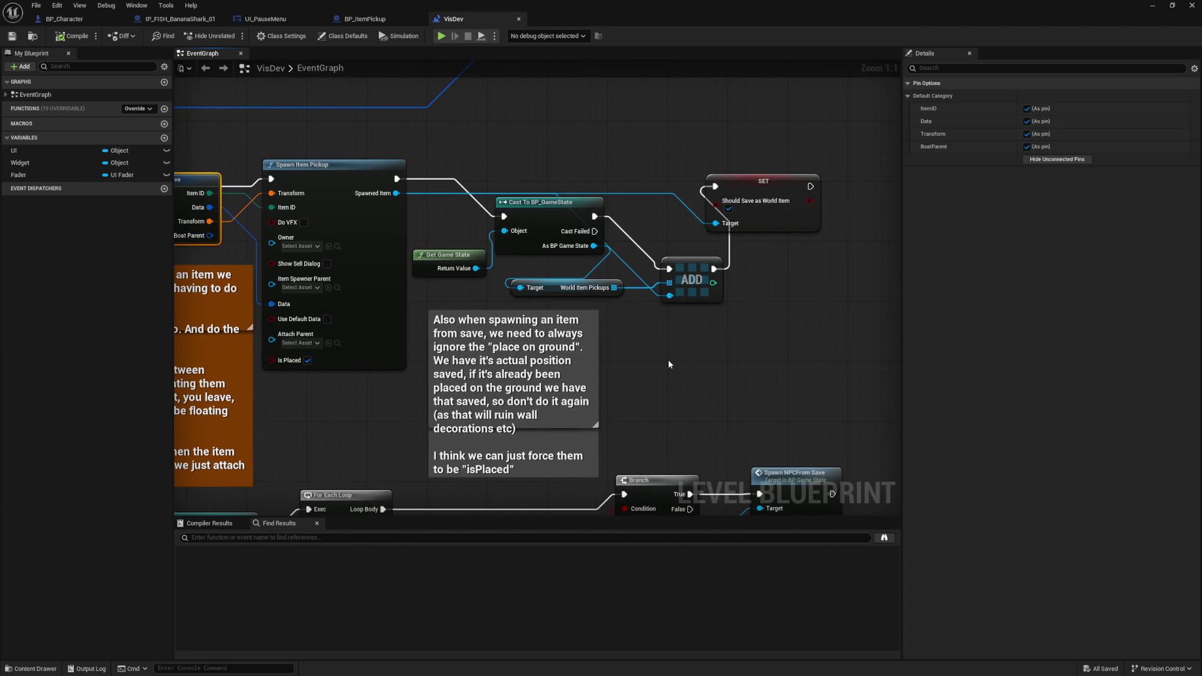
- Review the Sequence, KEYS, FIND and Spawn Item Pickup nodes of the loading graph
{"action": "mouse_move", "coordinate": [356, 404]}
{"action": "left_mouse_down"}
{"action": "mouse_move", "coordinate": [507, 407]}
{"action": "mouse_move", "coordinate": [615, 431]}
{"action": "left_mouse_up"}
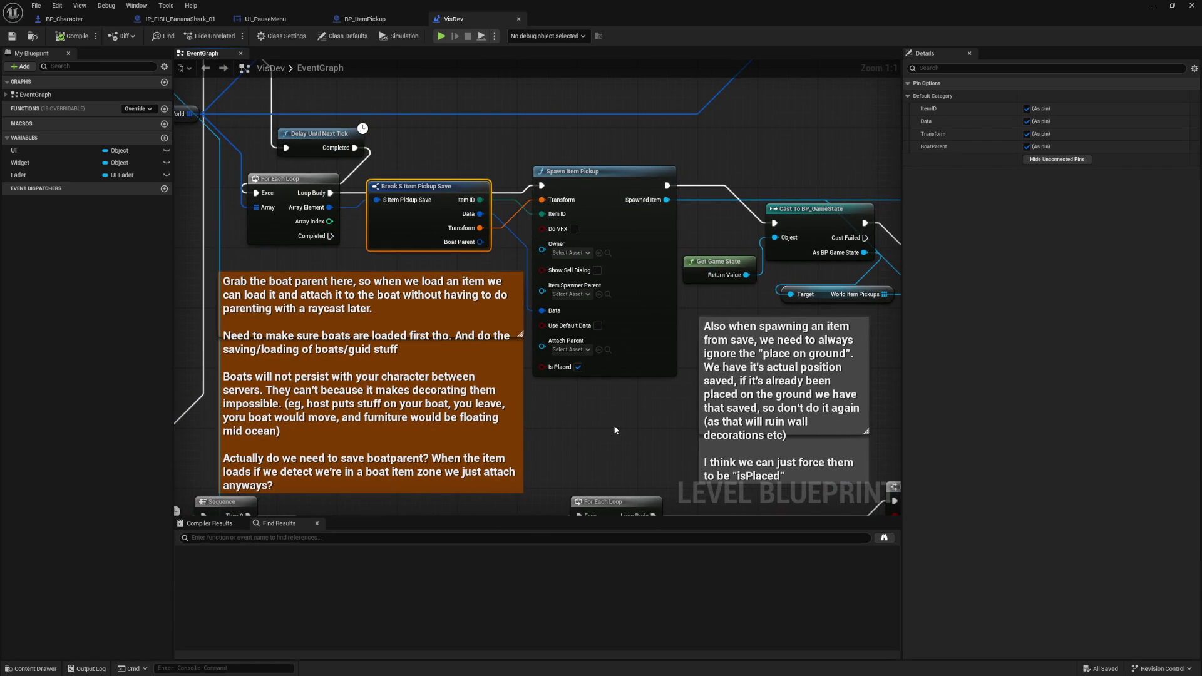
{"action": "left_click_drag", "start_coordinate": [614, 431], "coordinate": [614, 197]}
{"action": "mouse_move", "coordinate": [426, 401]}
{"action": "left_mouse_down"}
{"action": "mouse_move", "coordinate": [621, 399]}
{"action": "mouse_move", "coordinate": [540, 154]}
{"action": "mouse_move", "coordinate": [335, 474]}
{"action": "left_mouse_up"}
{"action": "left_click_drag", "start_coordinate": [480, 269], "coordinate": [491, 404]}
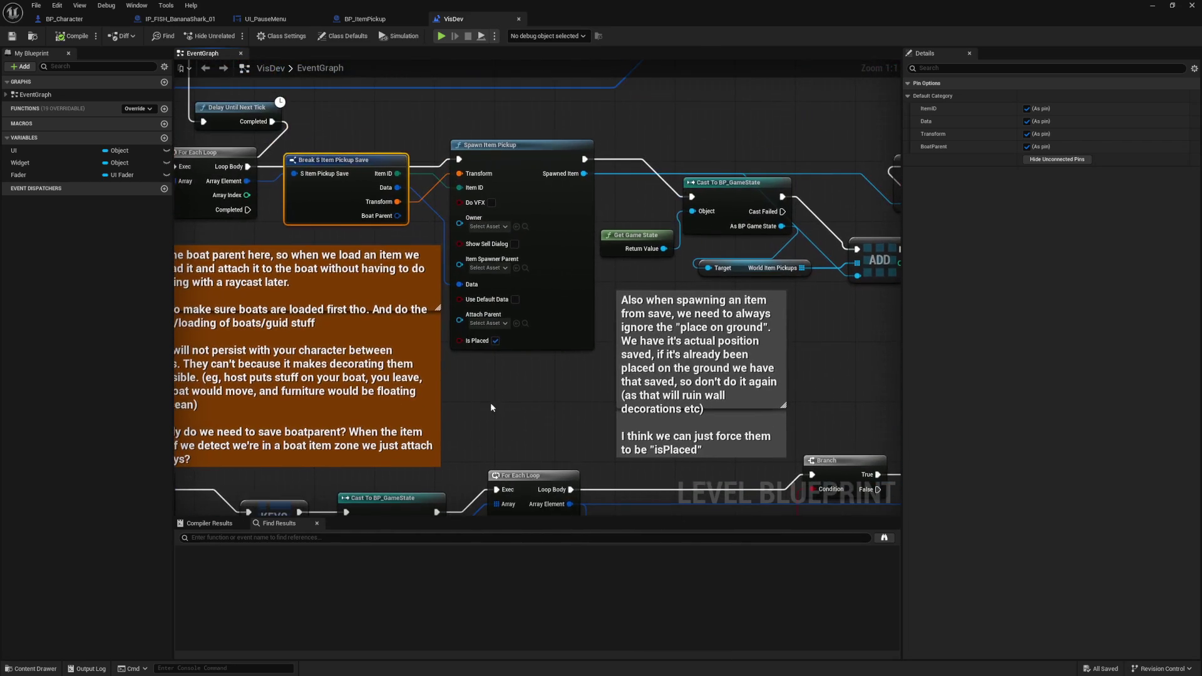
{"action": "left_click_drag", "start_coordinate": [321, 201], "coordinate": [356, 205]}
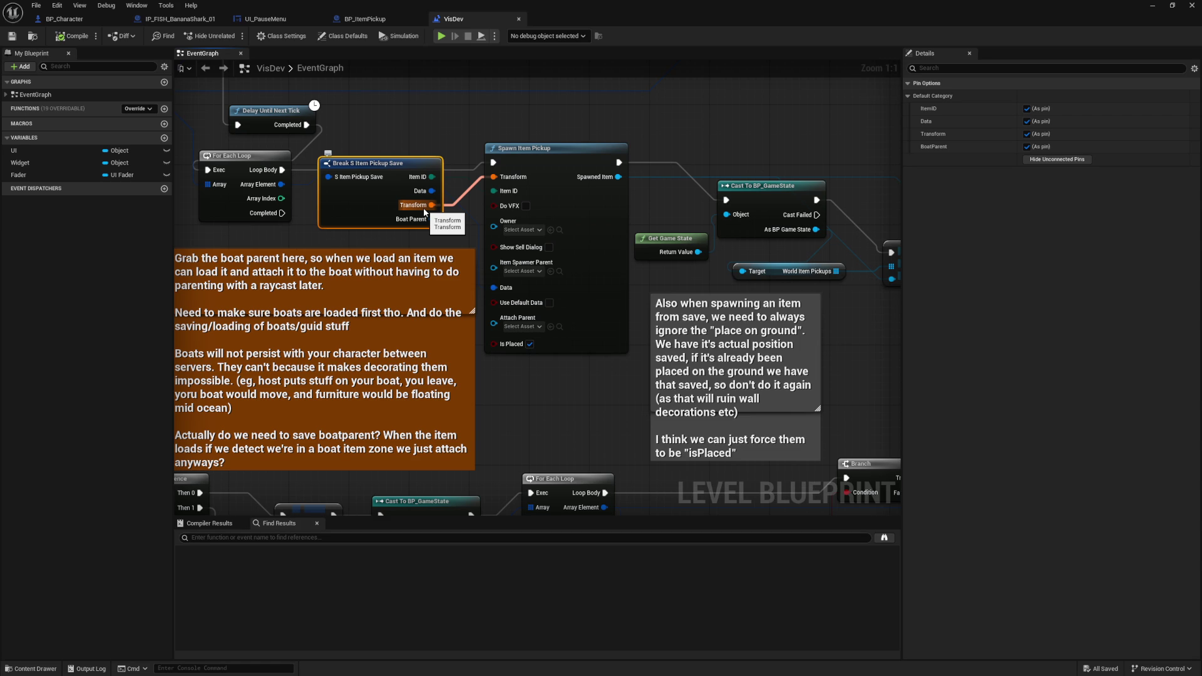
{"action": "left_click_drag", "start_coordinate": [567, 407], "coordinate": [611, 399]}
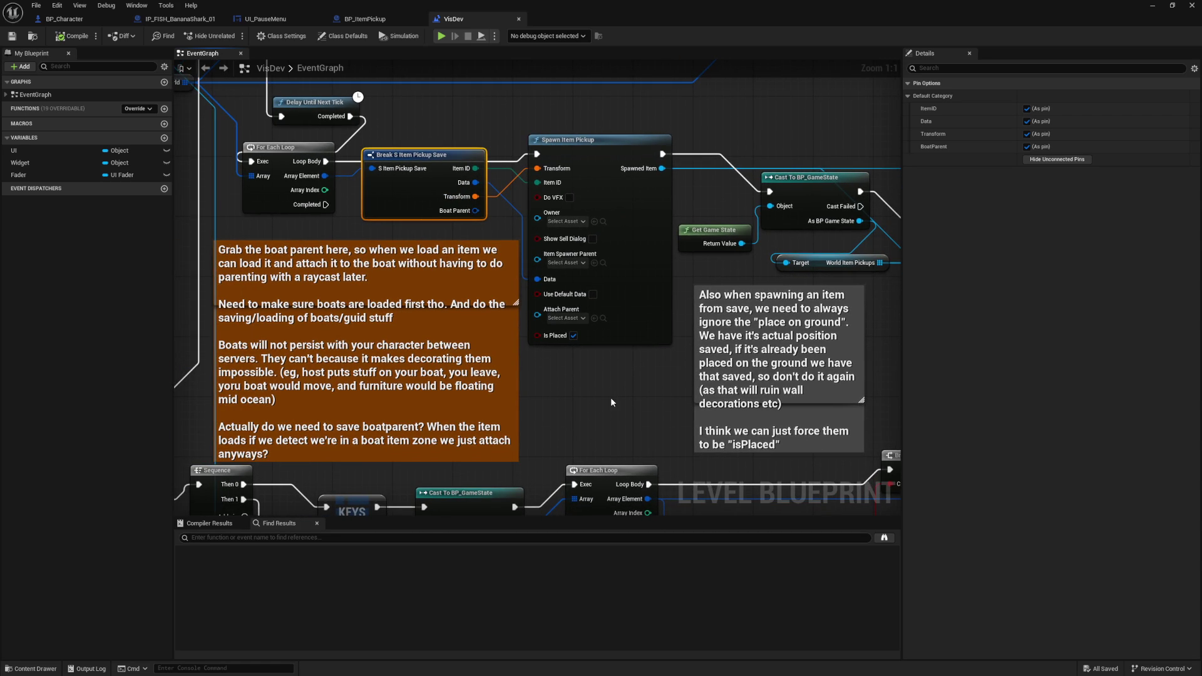
{"action": "left_click_drag", "start_coordinate": [611, 399], "coordinate": [608, 361]}
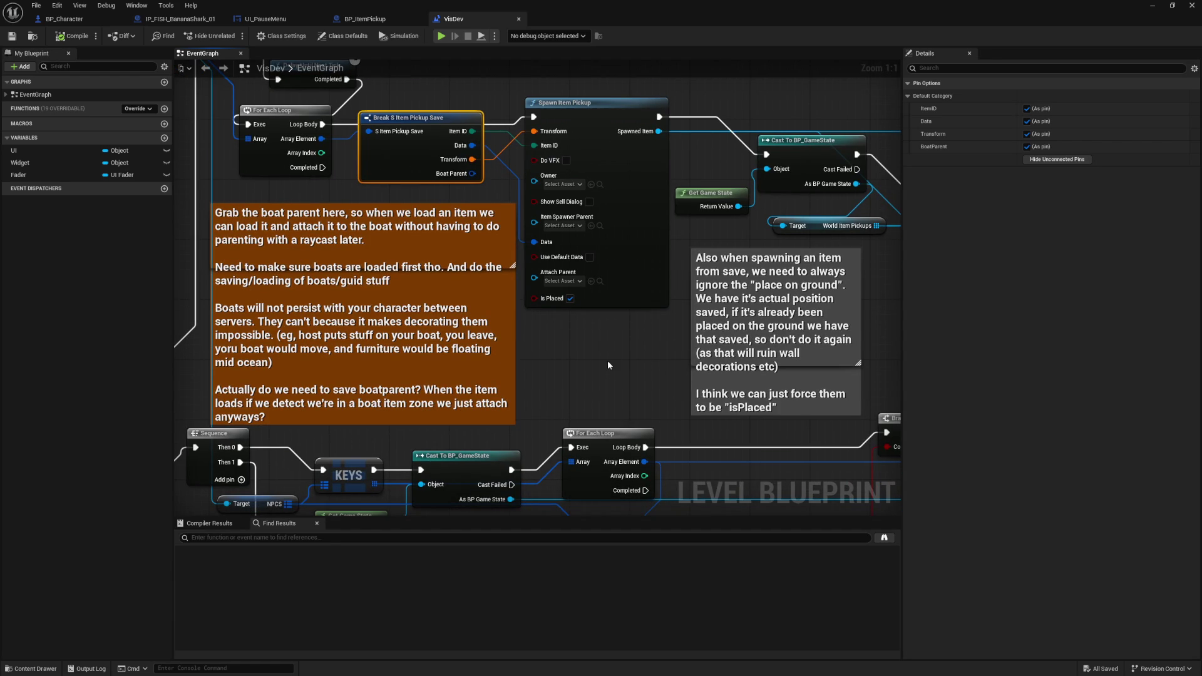
{"action": "left_click_drag", "start_coordinate": [367, 197], "coordinate": [381, 321]}
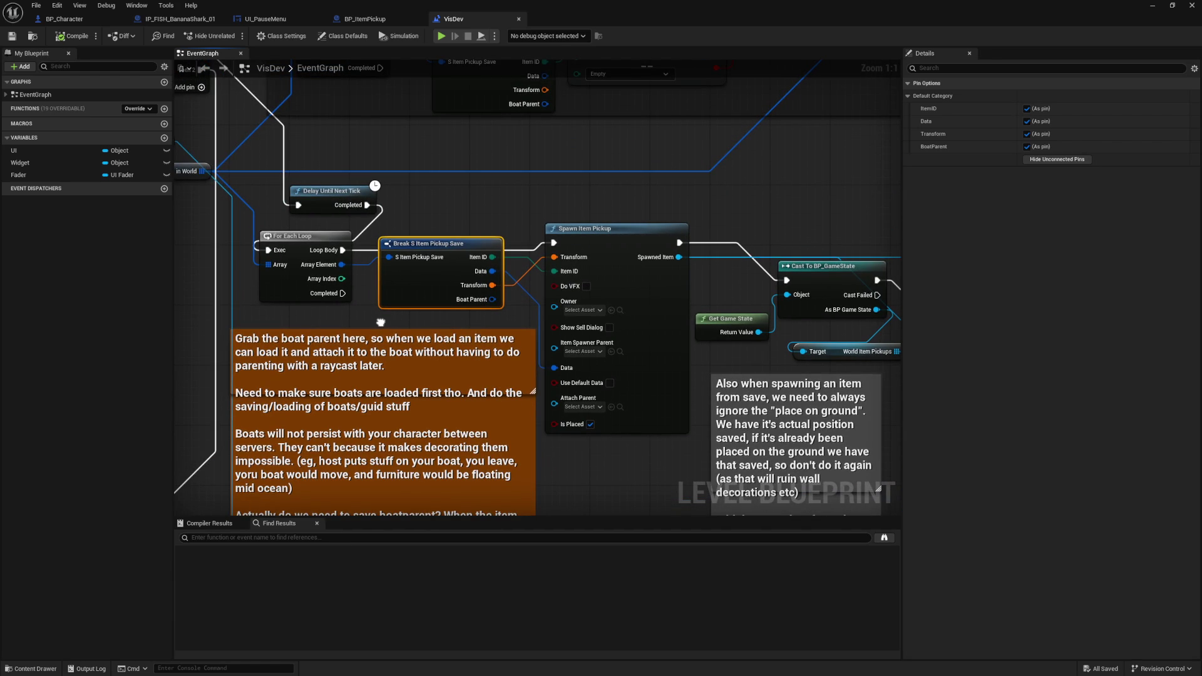
{"action": "mouse_move", "coordinate": [380, 323]}
{"action": "left_mouse_down"}
{"action": "mouse_move", "coordinate": [244, 329]}
{"action": "mouse_move", "coordinate": [499, 347]}
{"action": "left_mouse_up"}
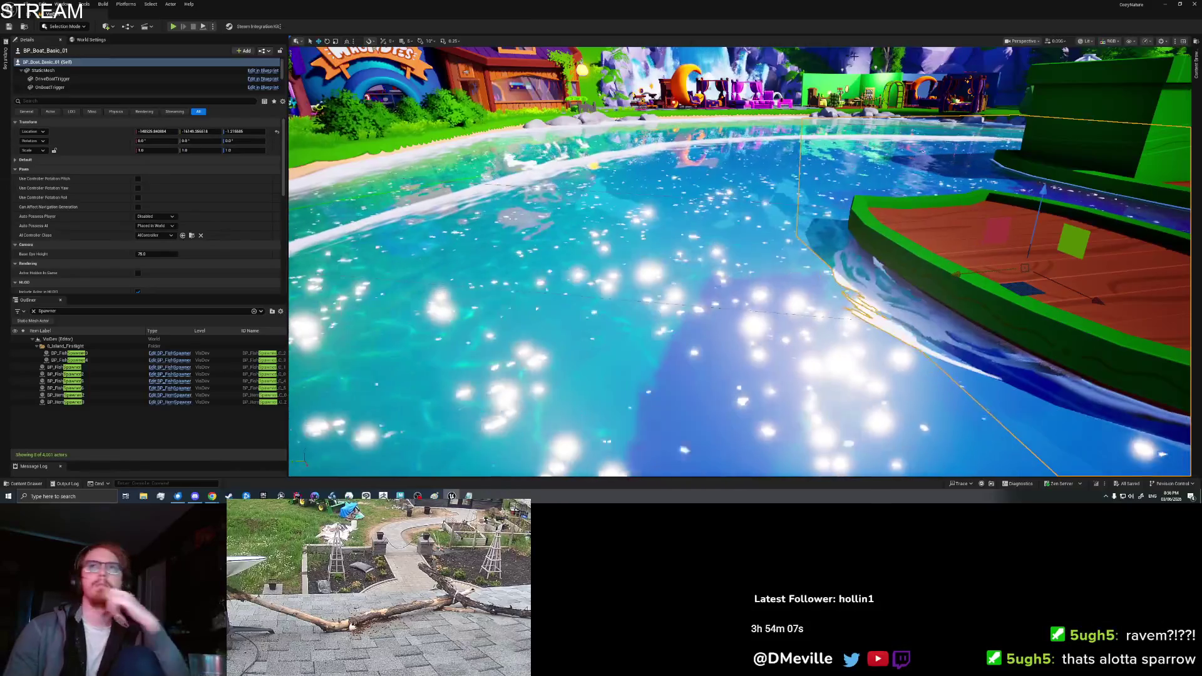
- Search all project content for BP_Boat and open the BP_Boat Blueprint
{"action": "left_click", "coordinate": [1197, 74]}
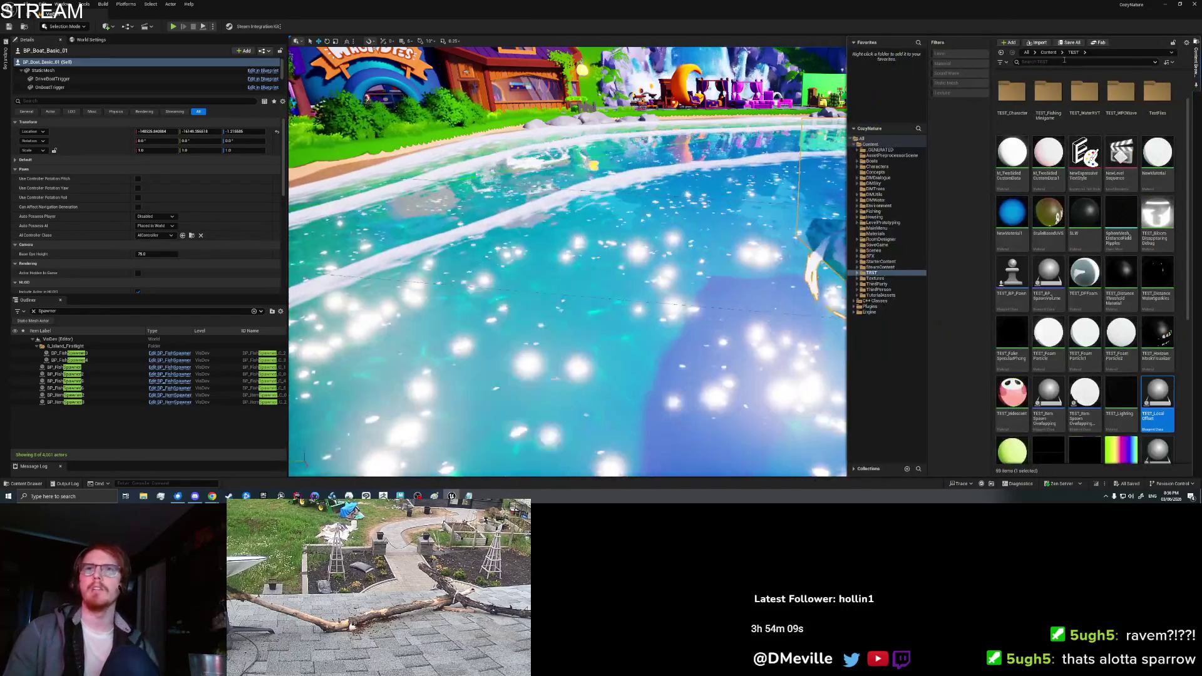
{"action": "type", "text": "BP_Boat"}
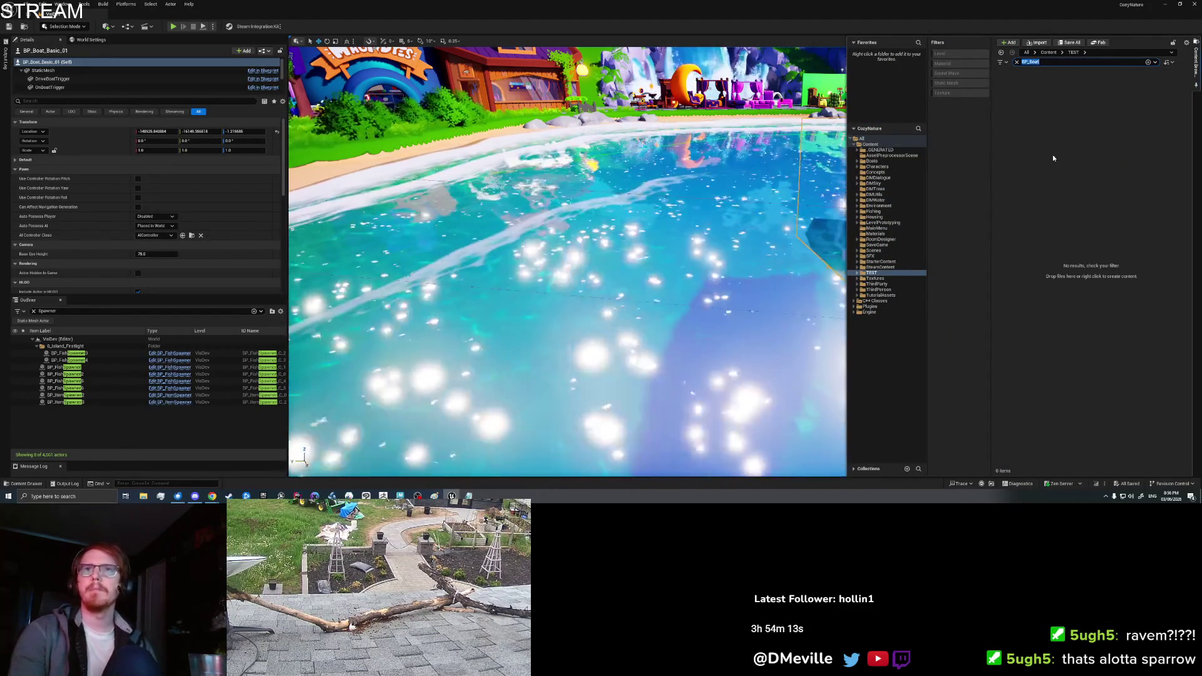
{"action": "key", "text": "BackSpace"}
{"action": "key", "text": "BackSpace"}
{"action": "key", "text": "BackSpace"}
{"action": "type", "text": "o"}
{"action": "key", "text": "BackSpace"}
{"action": "type", "text": "P_Boat"}
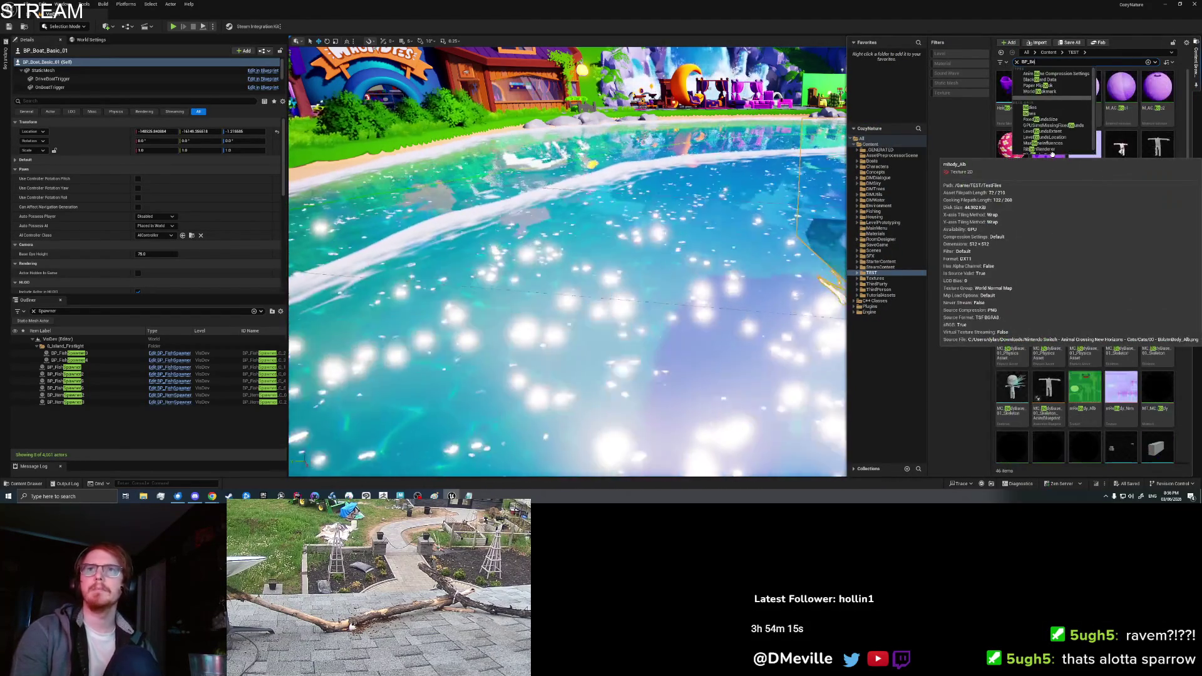
{"action": "left_click", "coordinate": [898, 144]}
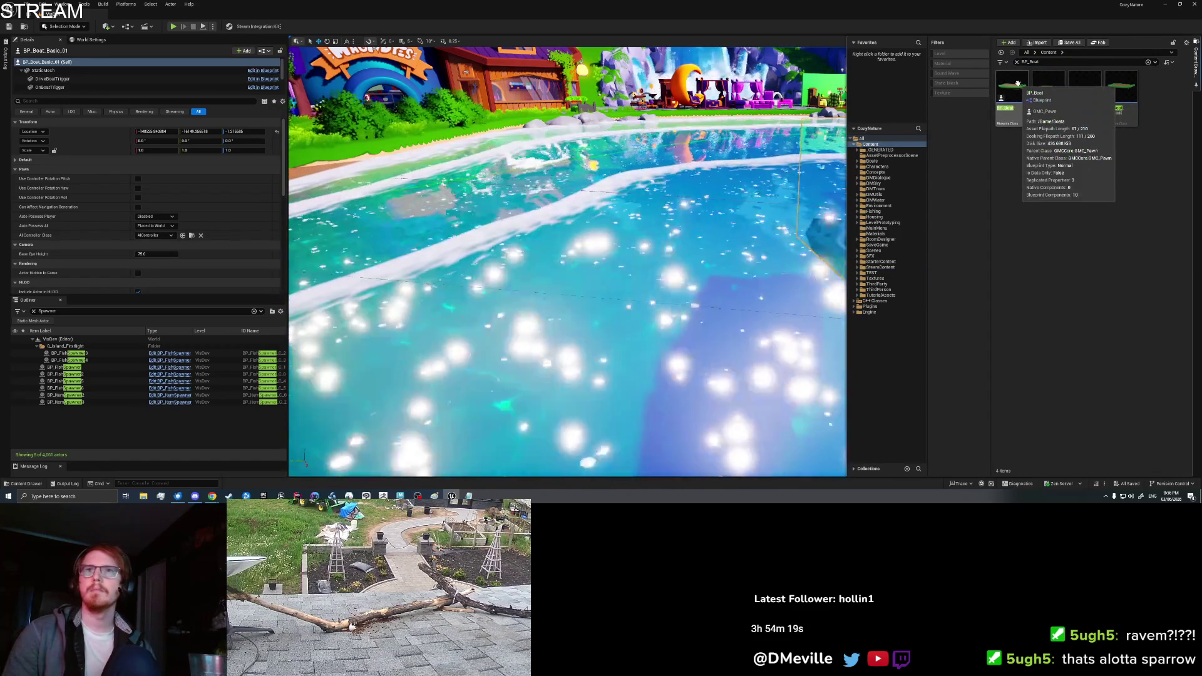
{"action": "mouse_move", "coordinate": [1049, 87]}
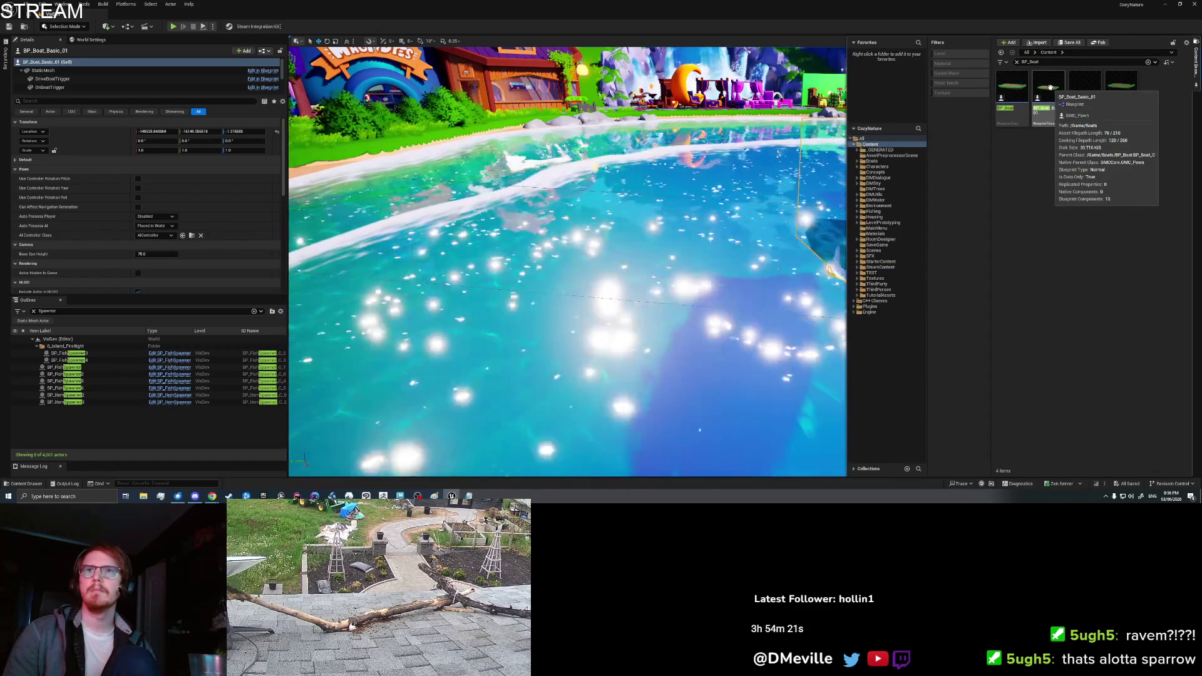
{"action": "double_click", "coordinate": [1012, 85]}
{"action": "left_click_drag", "start_coordinate": [534, 267], "coordinate": [839, 256]}
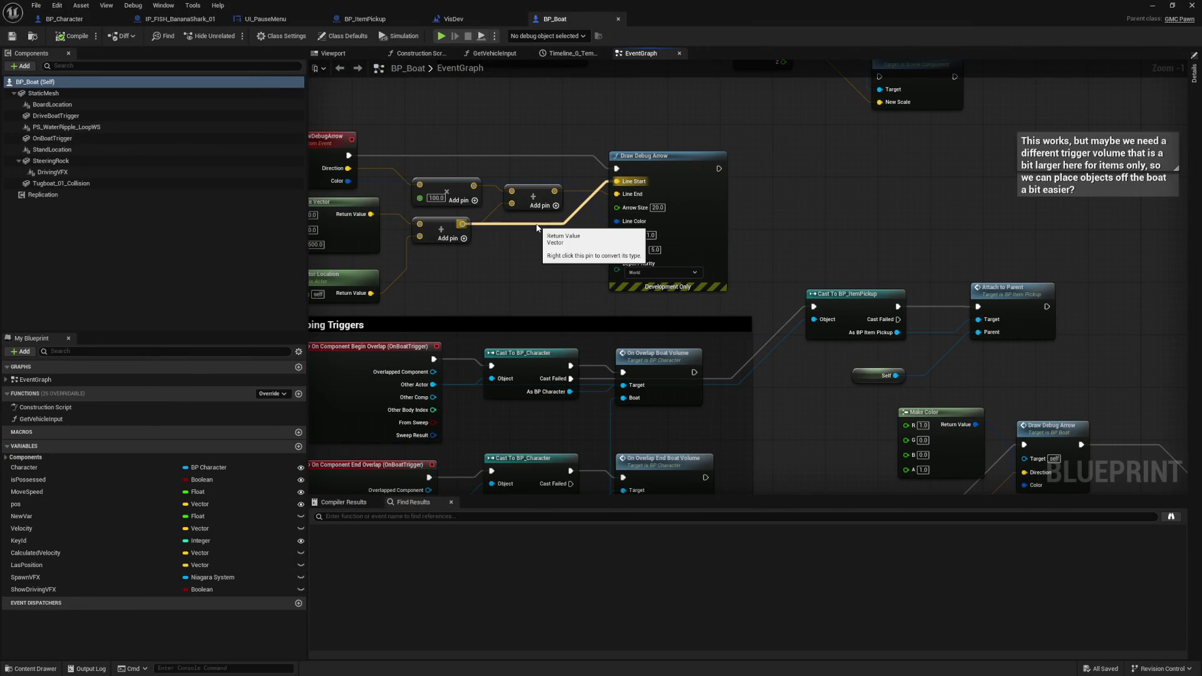
{"action": "left_click_drag", "start_coordinate": [360, 375], "coordinate": [436, 345]}
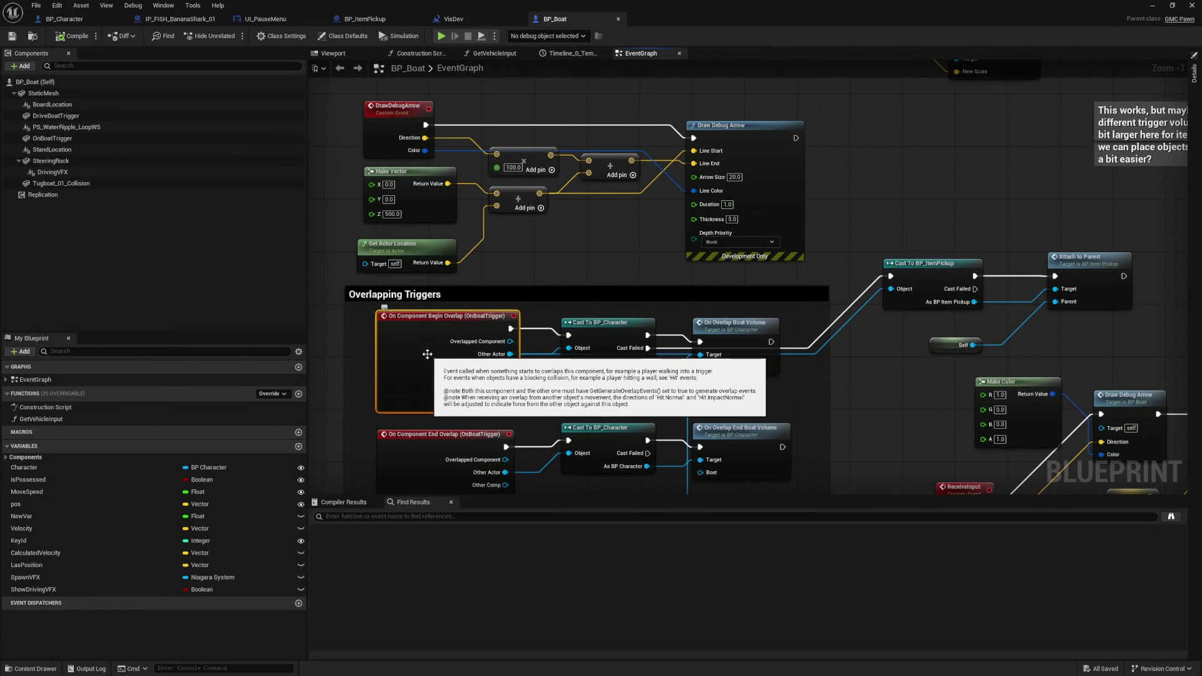
{"action": "mouse_move", "coordinate": [749, 399]}
{"action": "left_mouse_down"}
{"action": "mouse_move", "coordinate": [569, 381]}
{"action": "mouse_move", "coordinate": [570, 332]}
{"action": "left_mouse_up"}
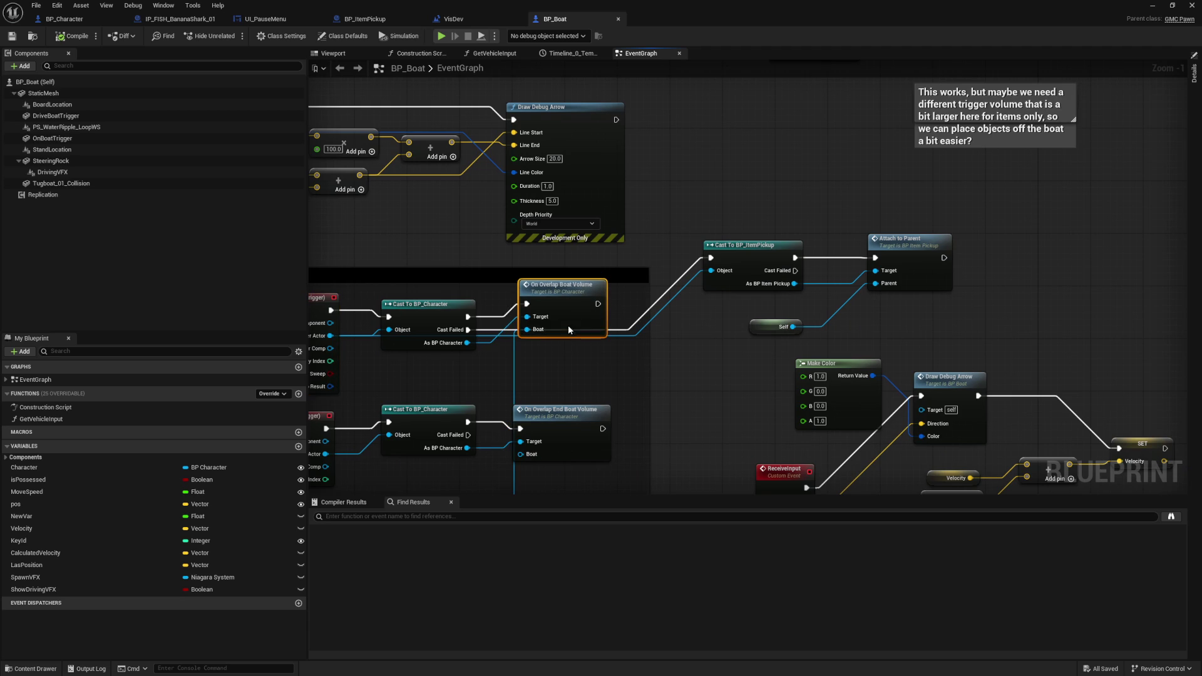
{"action": "left_click_drag", "start_coordinate": [684, 374], "coordinate": [595, 376]}
{"action": "left_click", "coordinate": [826, 288]}
{"action": "mouse_move", "coordinate": [637, 309]}
{"action": "left_mouse_down"}
{"action": "mouse_move", "coordinate": [731, 316]}
{"action": "mouse_move", "coordinate": [779, 338]}
{"action": "mouse_move", "coordinate": [877, 335]}
{"action": "mouse_move", "coordinate": [731, 264]}
{"action": "mouse_move", "coordinate": [764, 255]}
{"action": "mouse_move", "coordinate": [765, 269]}
{"action": "left_mouse_up"}
{"action": "left_click", "coordinate": [735, 281]}
{"action": "left_click", "coordinate": [808, 244]}
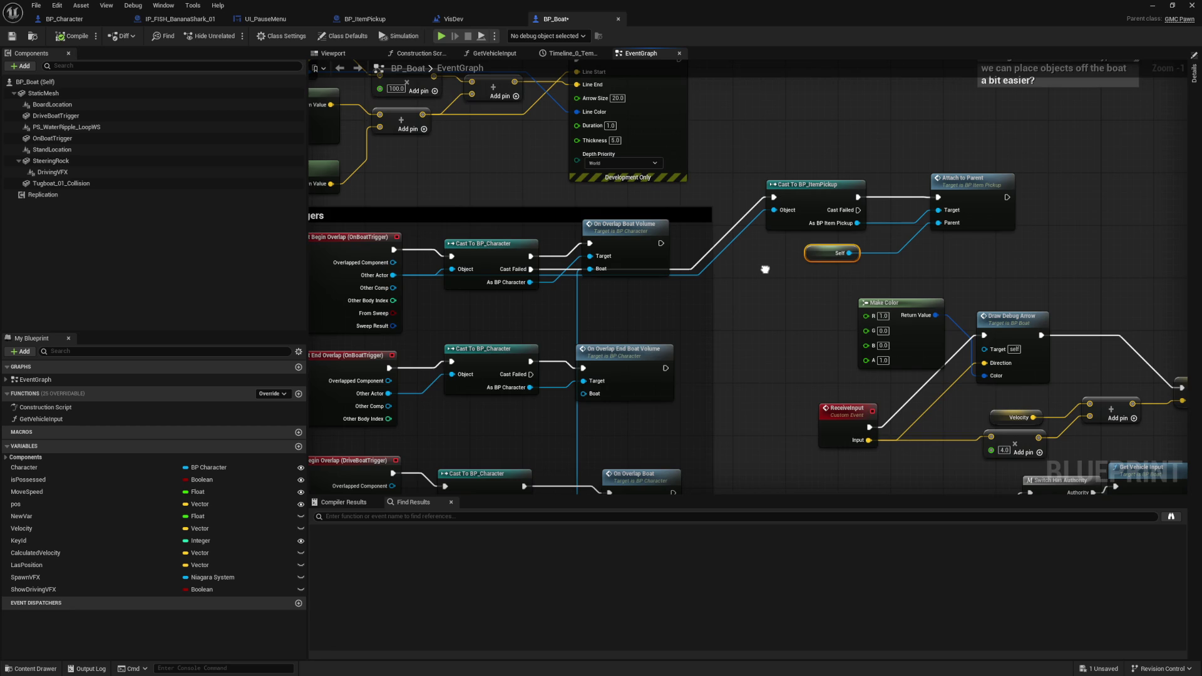
{"action": "mouse_move", "coordinate": [764, 269]}
{"action": "left_mouse_down"}
{"action": "mouse_move", "coordinate": [938, 236]}
{"action": "mouse_move", "coordinate": [665, 231]}
{"action": "mouse_move", "coordinate": [672, 337]}
{"action": "left_mouse_up"}
{"action": "double_click", "coordinate": [897, 260]}
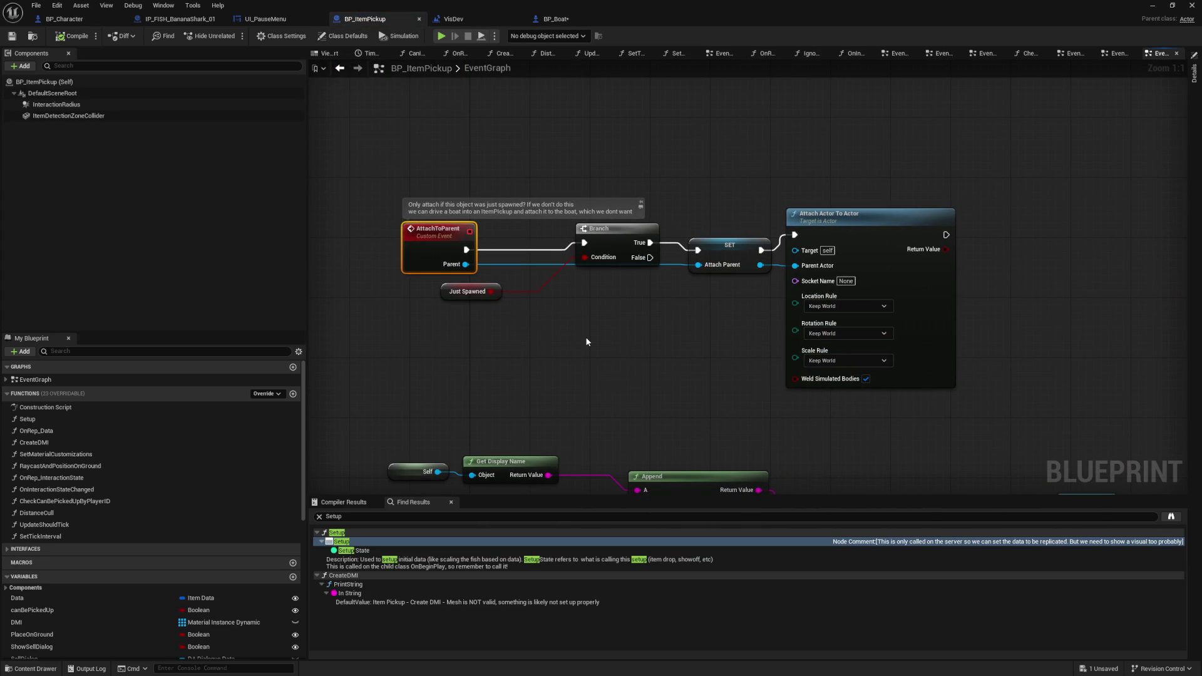
- Tidy the AttachToParent nodes and add a reroute point on the Parent wire
{"action": "left_click_drag", "start_coordinate": [612, 230], "coordinate": [567, 224]}
{"action": "left_click_drag", "start_coordinate": [417, 241], "coordinate": [417, 232]}
{"action": "key", "text": "ctrl+z"}
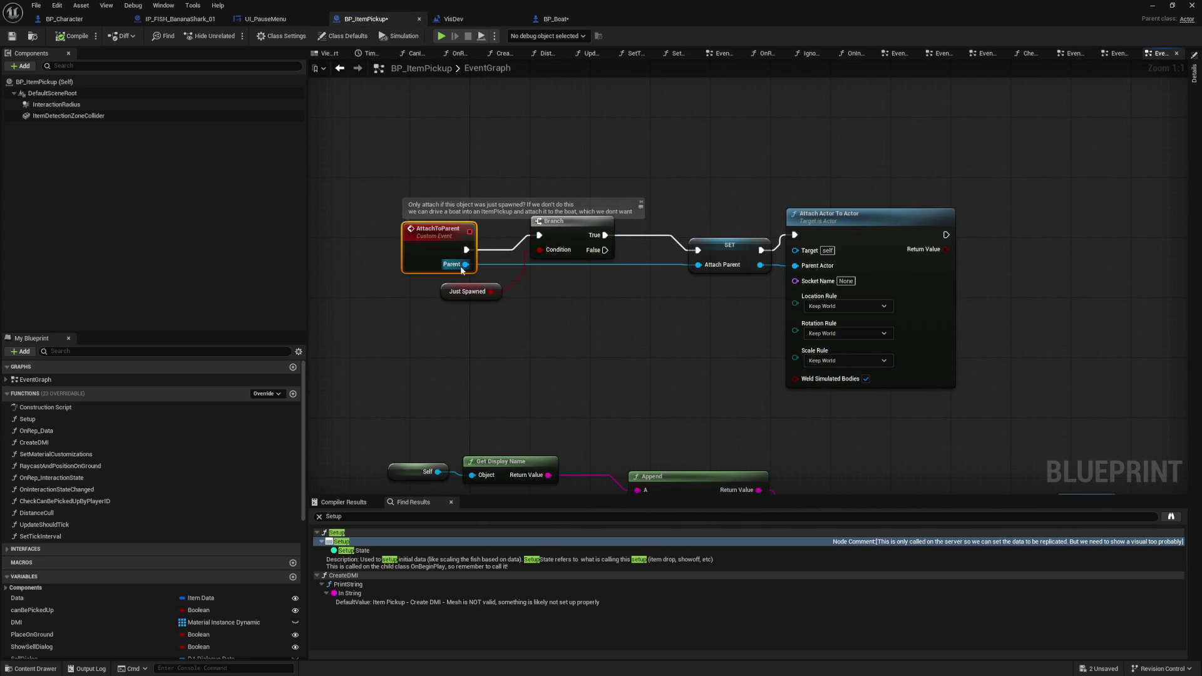
{"action": "double_click", "coordinate": [546, 261]}
{"action": "left_click", "coordinate": [437, 254]}
- Add a Print String node with the message 'Attach To Parent (boat) - just spawned -'
{"action": "right_click", "coordinate": [580, 345]}
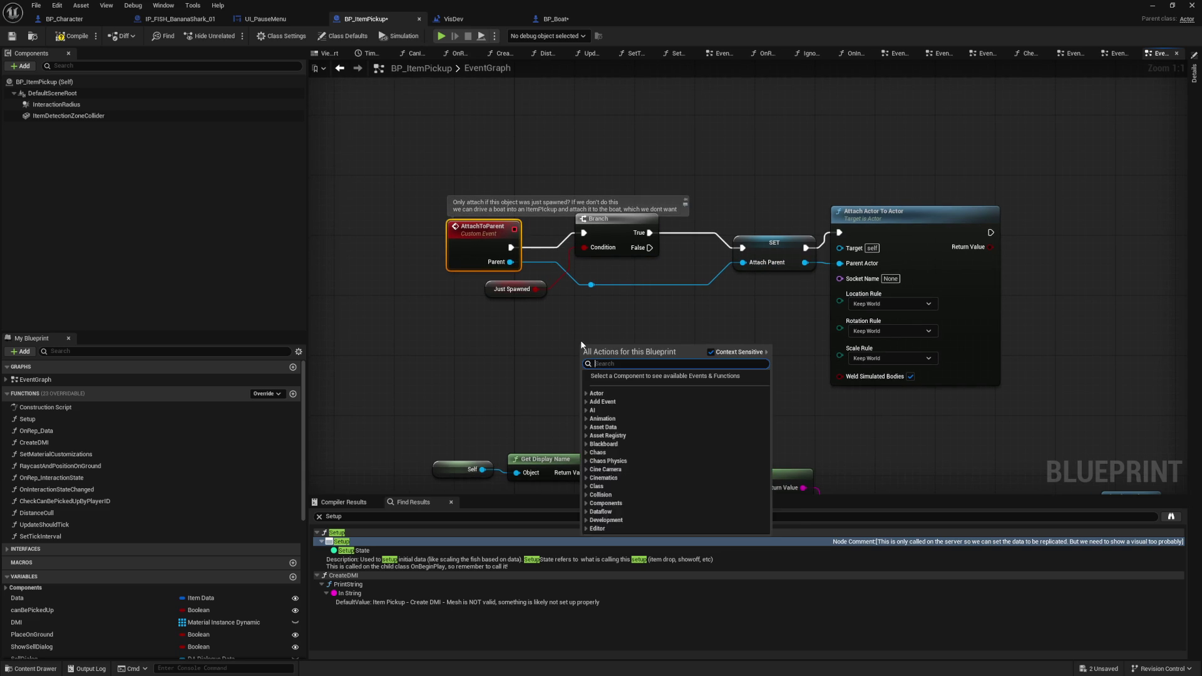
{"action": "type", "text": "print st"}
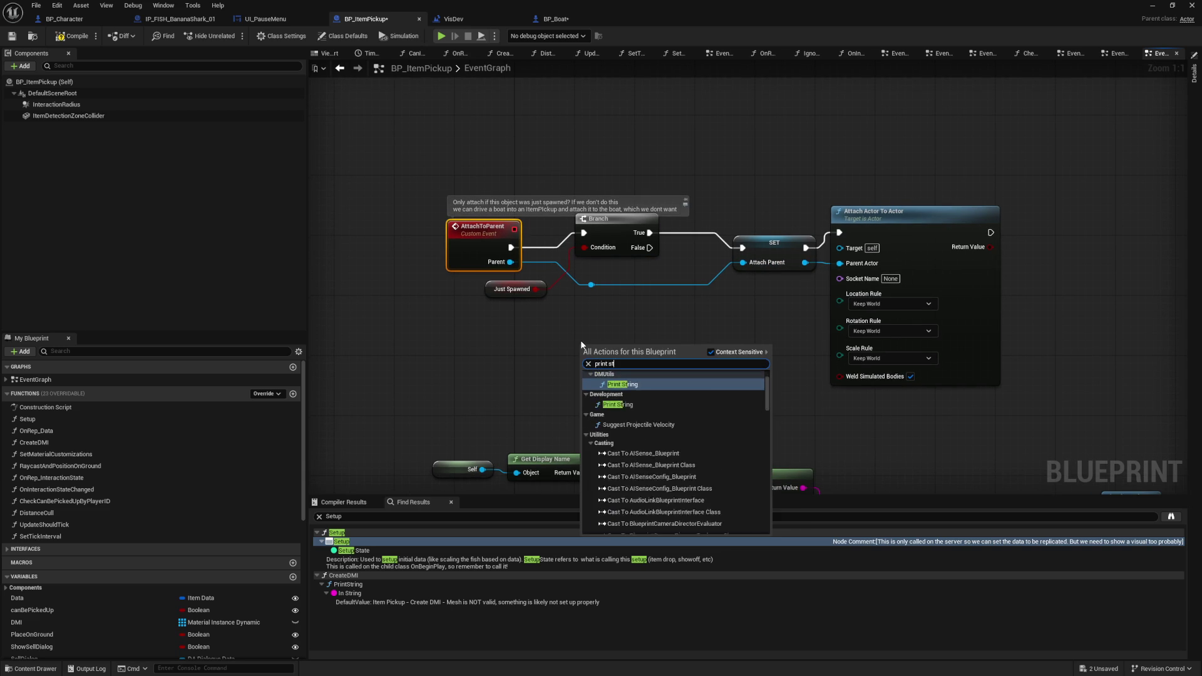
{"action": "type", "text": "r"}
{"action": "key", "text": "Return"}
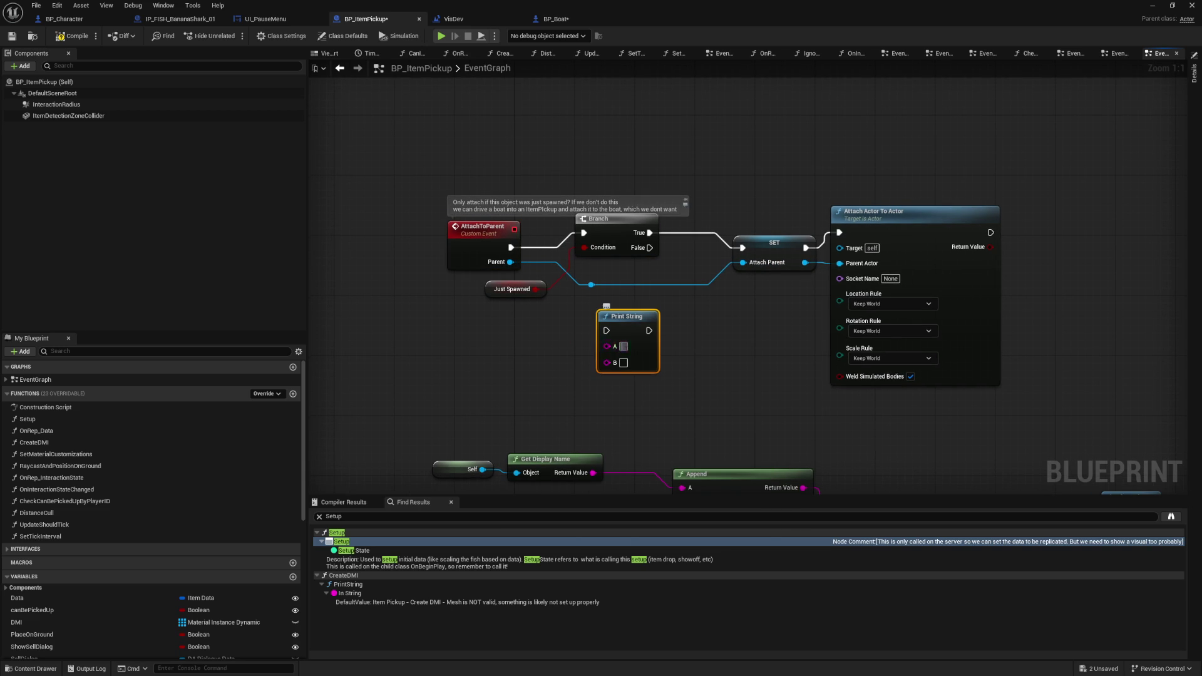
{"action": "type", "text": "Attach To"}
{"action": "key", "text": "Return"}
{"action": "type", "text": "boat)"}
{"action": "key", "text": "Return"}
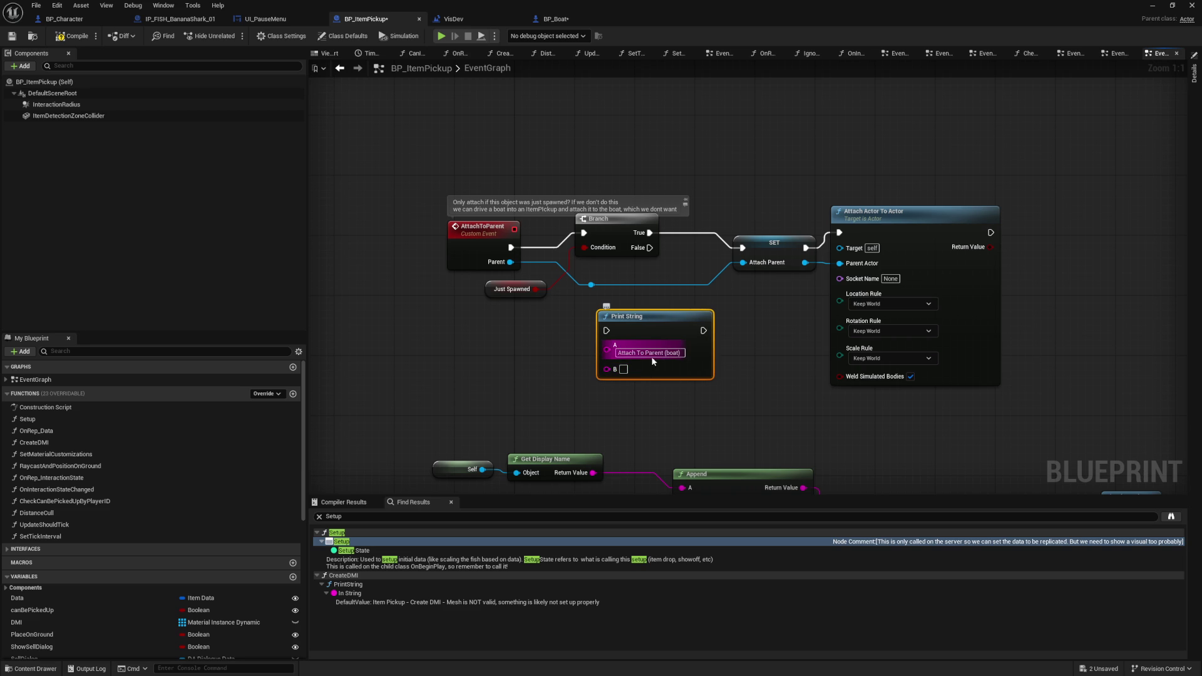
{"action": "left_click", "coordinate": [679, 353]}
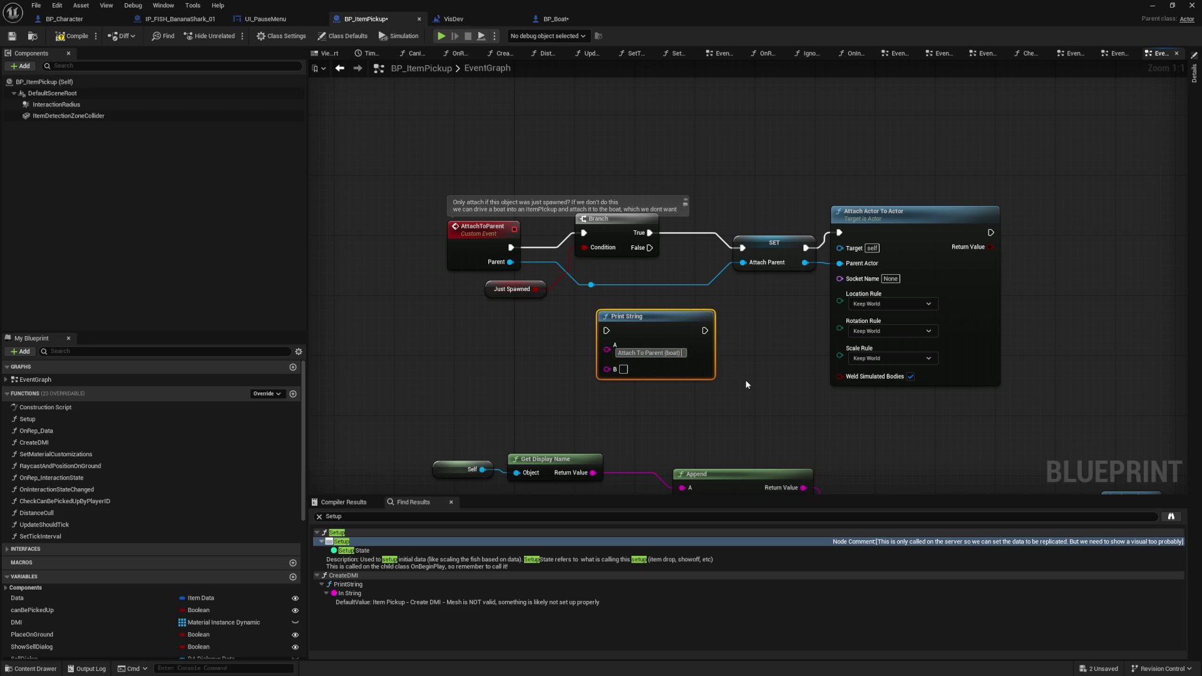
{"action": "type", "text": "-just spaw"}
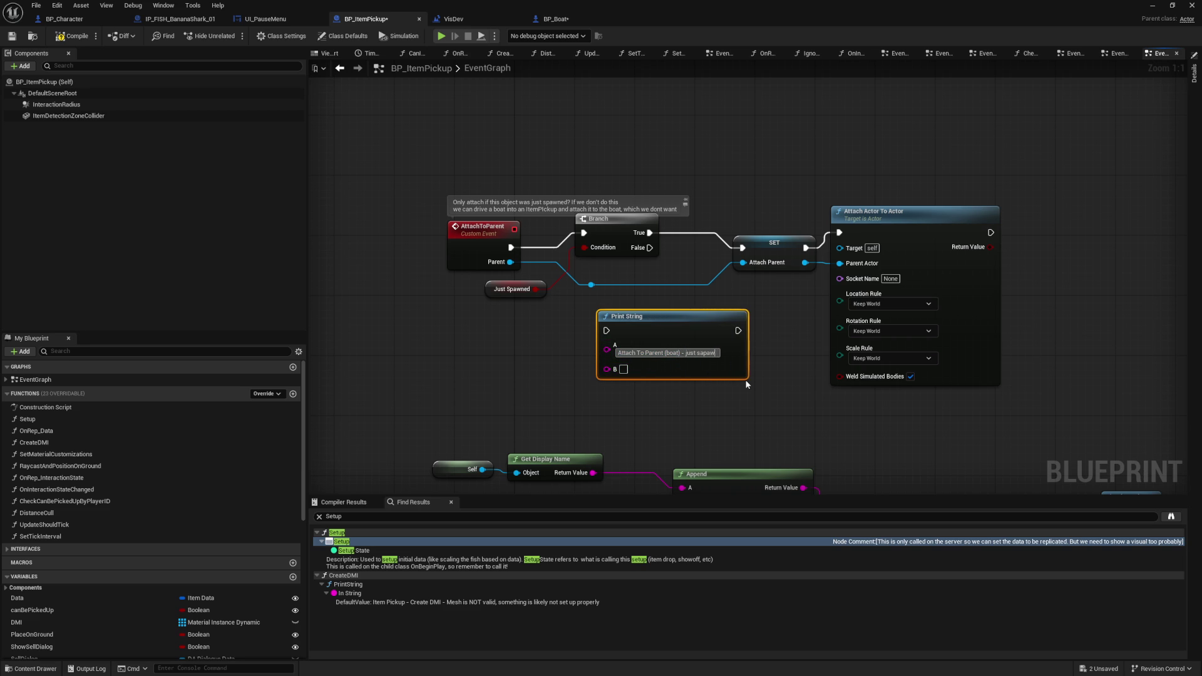
{"action": "type", "text": "ned -"}
- Wire Just Spawned into the print, place it before the Branch, and compile
{"action": "left_click", "coordinate": [688, 410]}
{"action": "left_click_drag", "start_coordinate": [535, 289], "coordinate": [606, 369]}
{"action": "left_click_drag", "start_coordinate": [511, 247], "coordinate": [606, 331]}
{"action": "left_click_drag", "start_coordinate": [751, 330], "coordinate": [584, 233]}
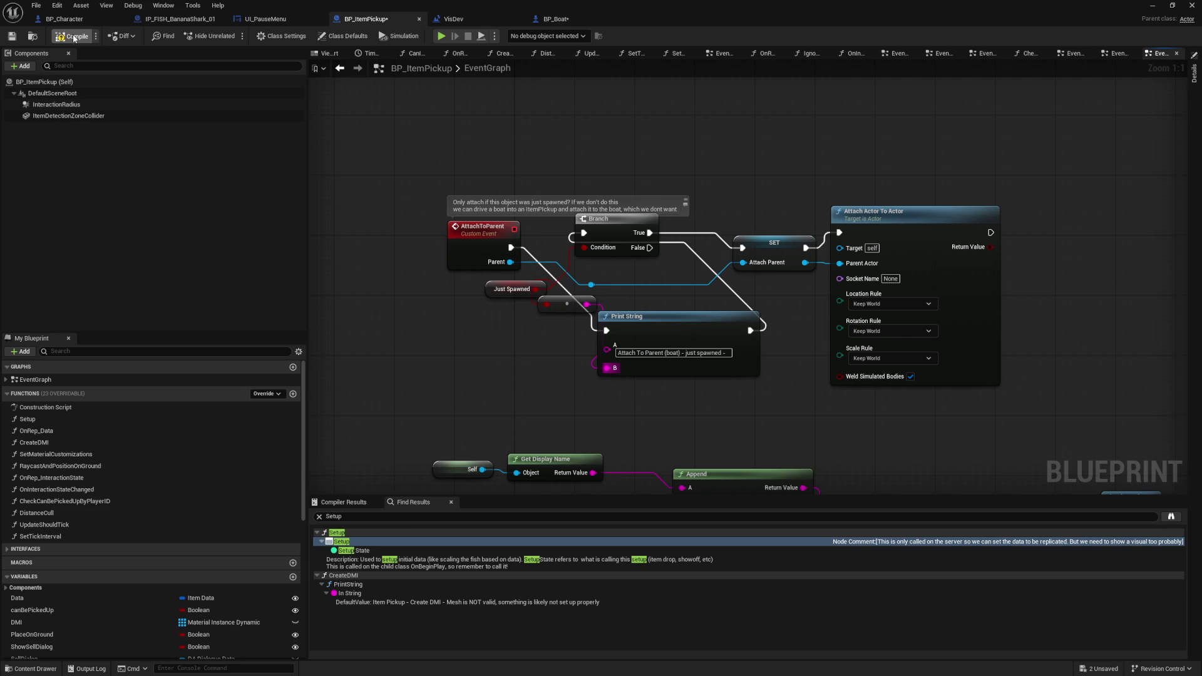
{"action": "left_click", "coordinate": [74, 38]}
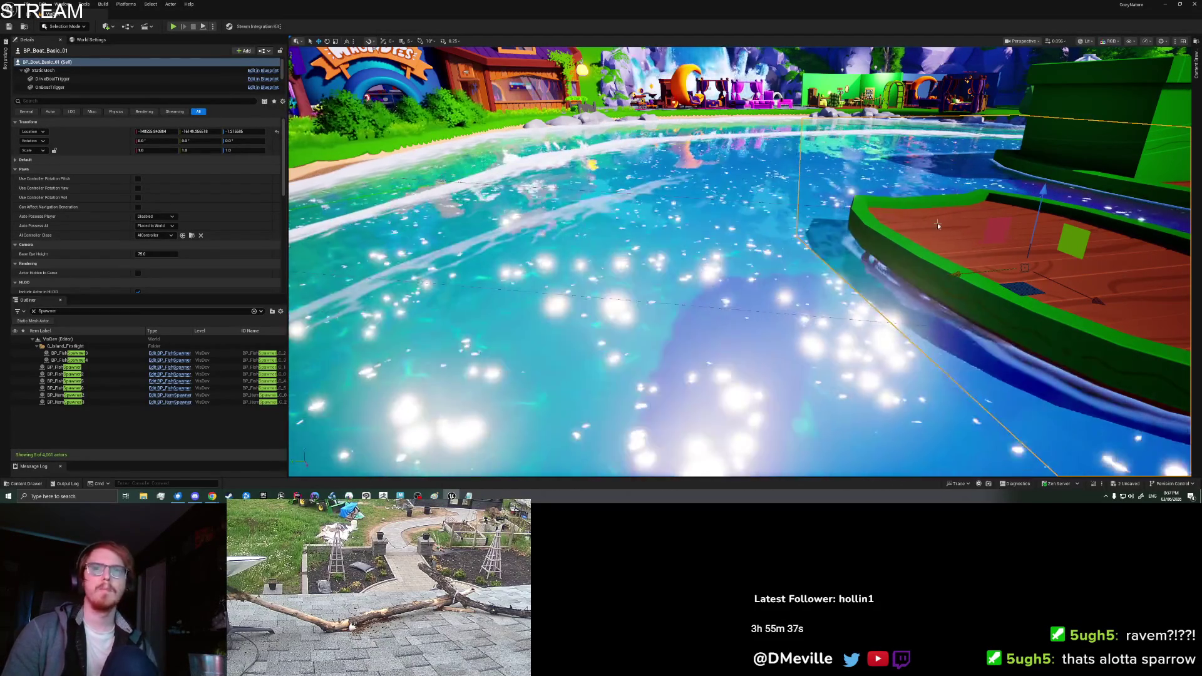
- Start play-in-editor, board the boat, open the inventory, and clear the output log
{"action": "right_click", "coordinate": [937, 222]}
{"action": "left_click", "coordinate": [942, 424]}
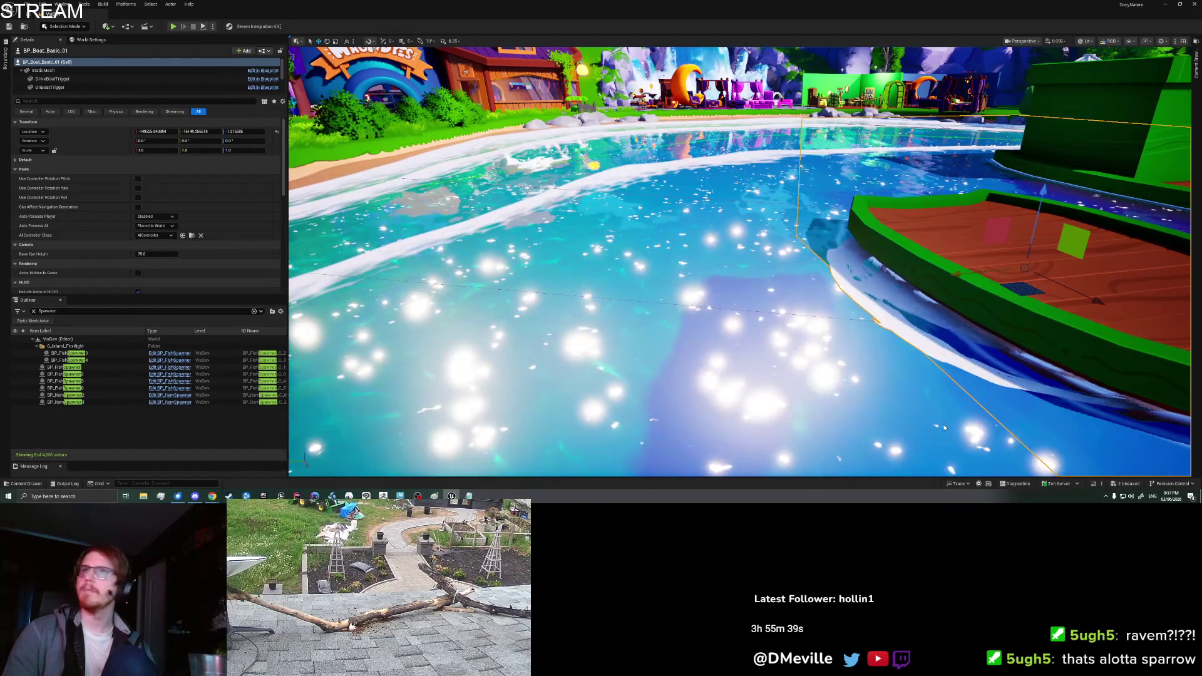
{"action": "key", "text": "alt+p"}
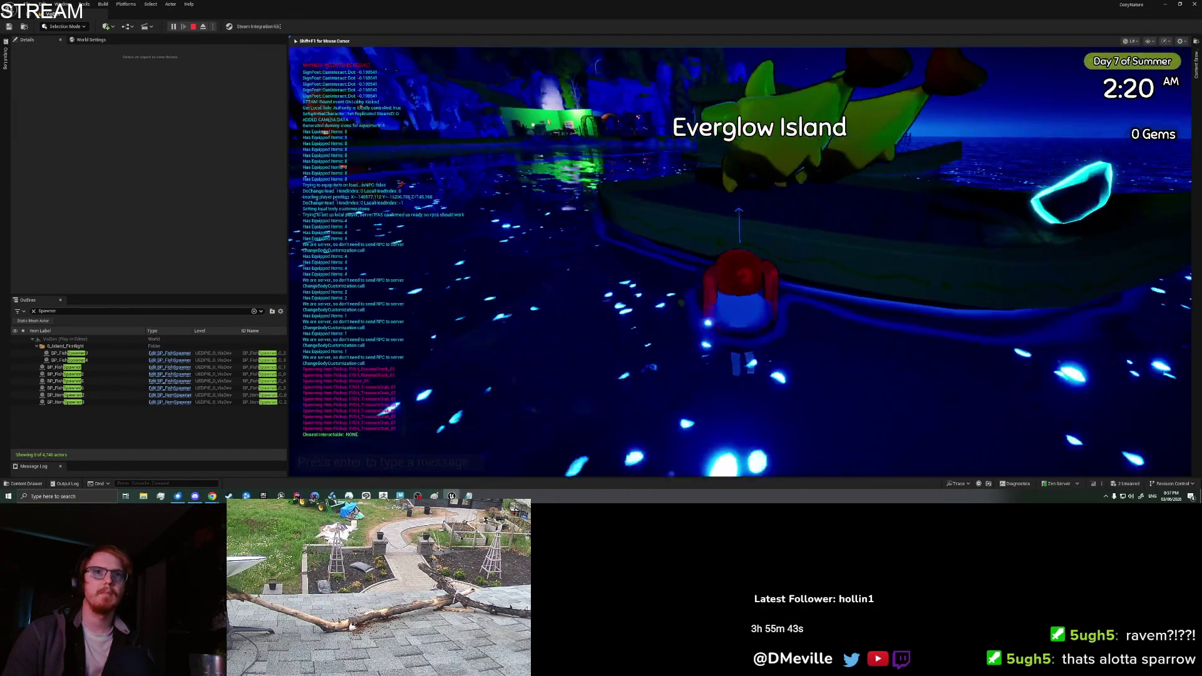
{"action": "key", "text": "space"}
{"action": "key", "text": "space"}
{"action": "key", "text": "e"}
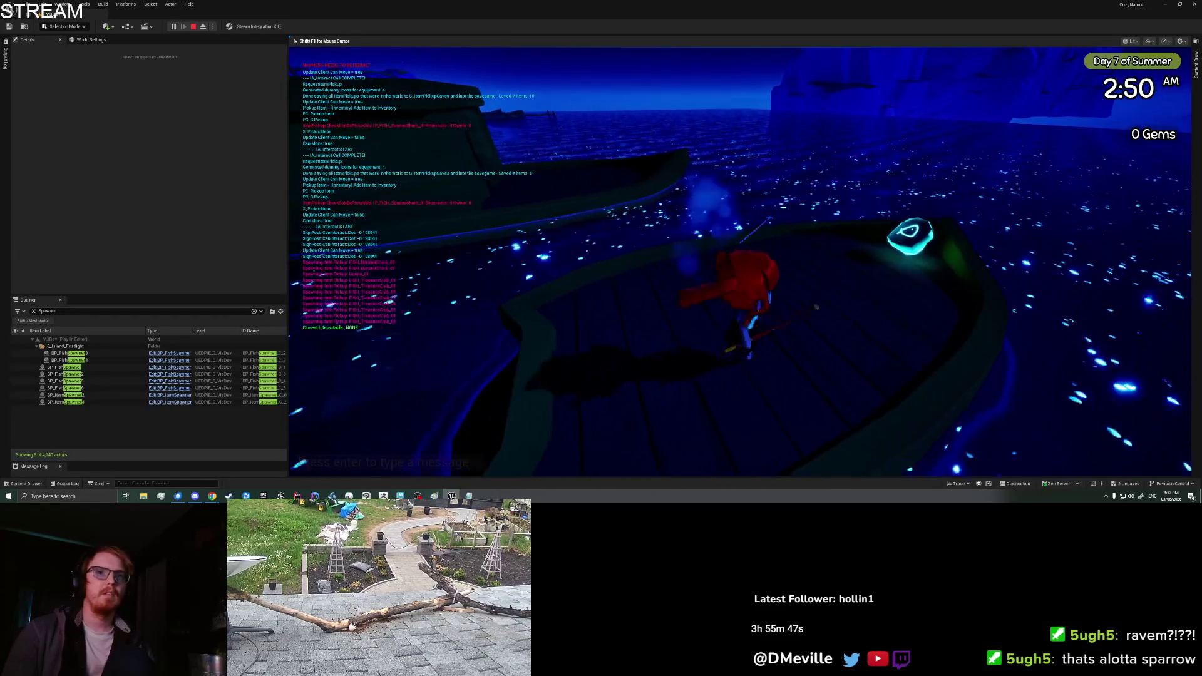
{"action": "key", "text": "i"}
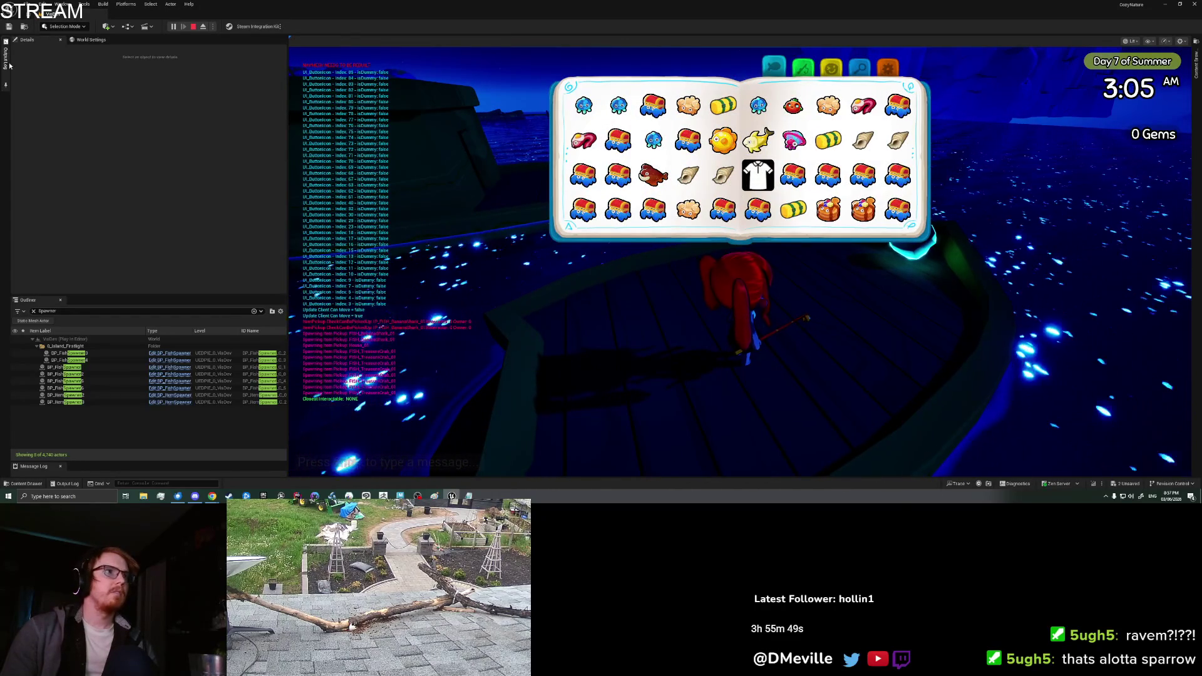
{"action": "left_click", "coordinate": [67, 483]}
{"action": "right_click", "coordinate": [176, 181]}
{"action": "left_click", "coordinate": [204, 257]}
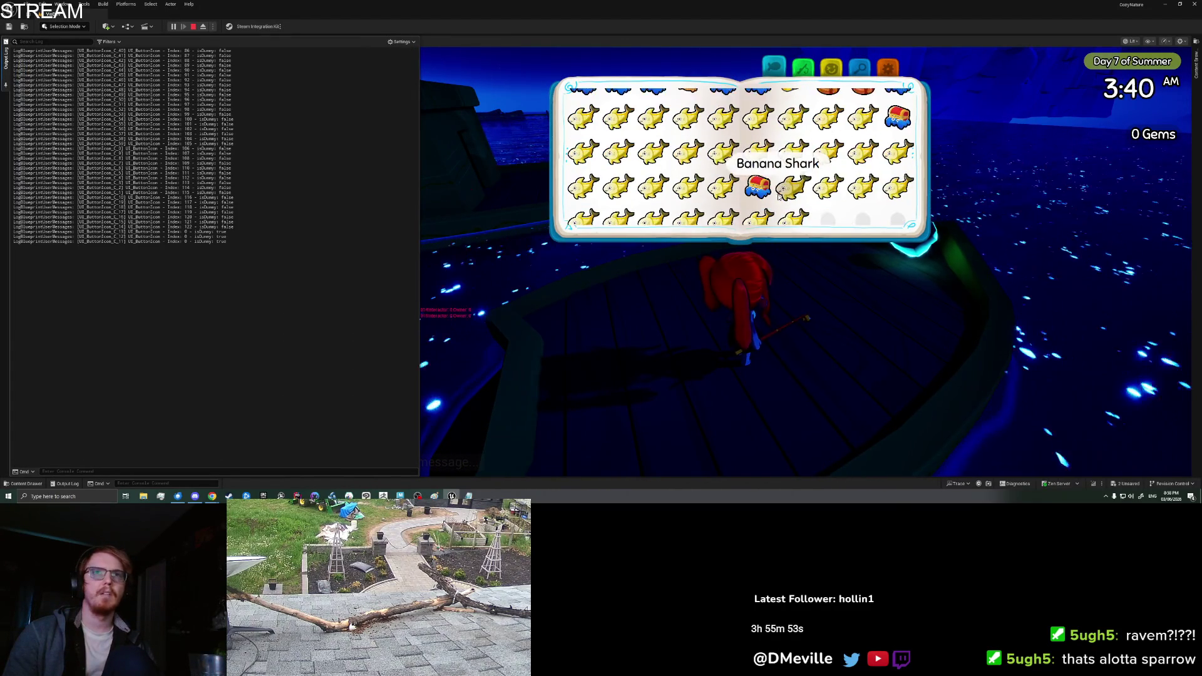
- Place a Banana Shark on the boat deck, pick it back up, and clear the log
{"action": "left_click", "coordinate": [792, 208]}
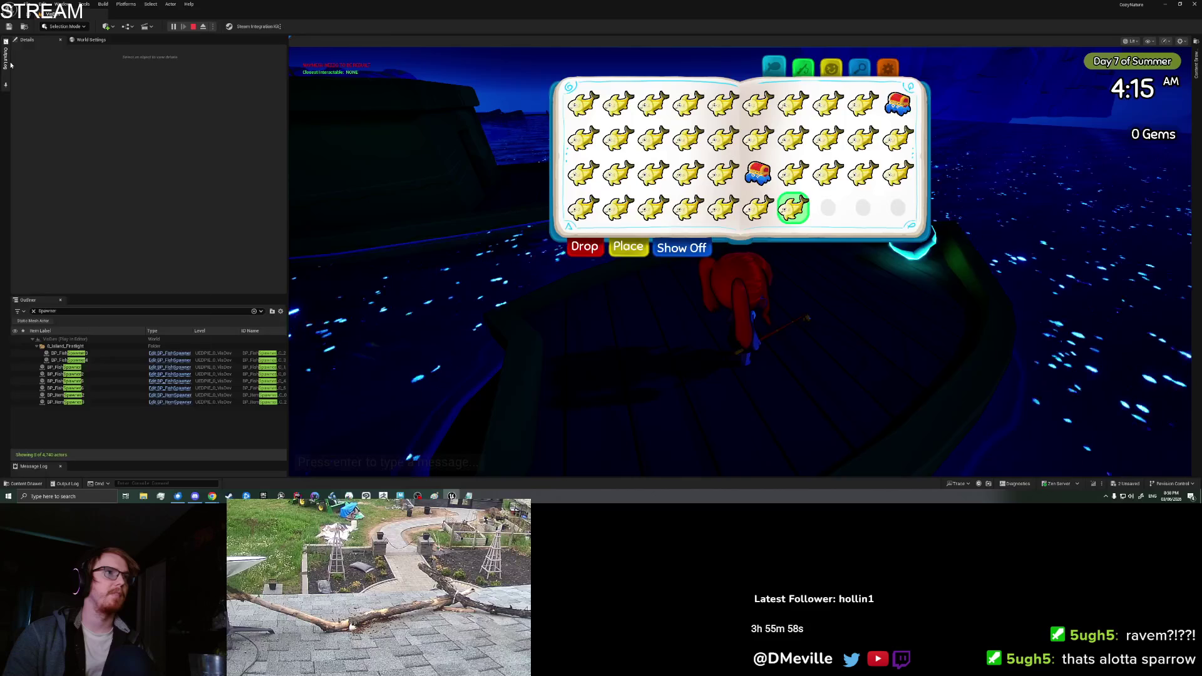
{"action": "left_click", "coordinate": [5, 69]}
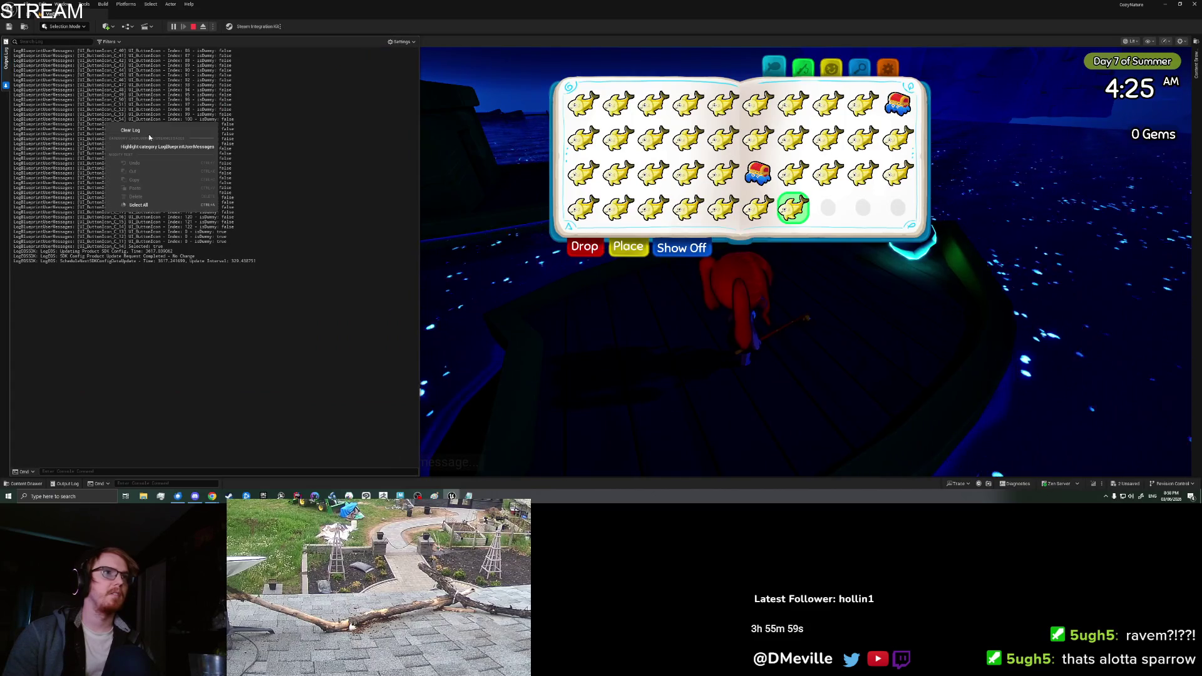
{"action": "left_click", "coordinate": [627, 248]}
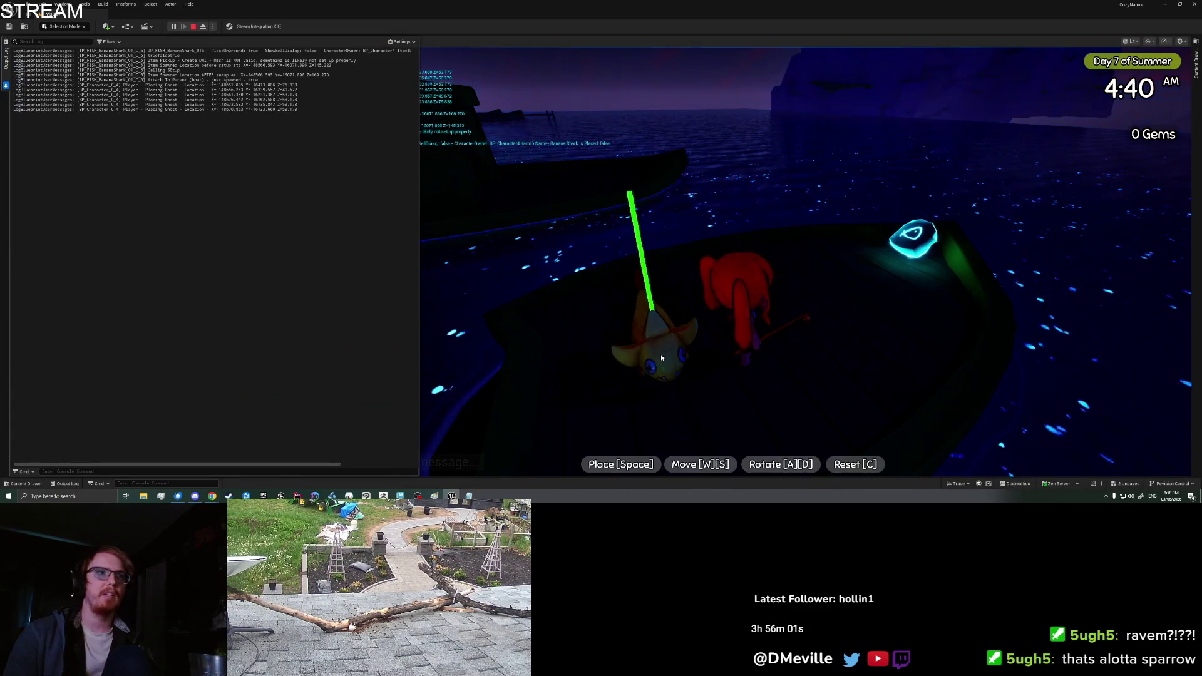
{"action": "key", "text": "a"}
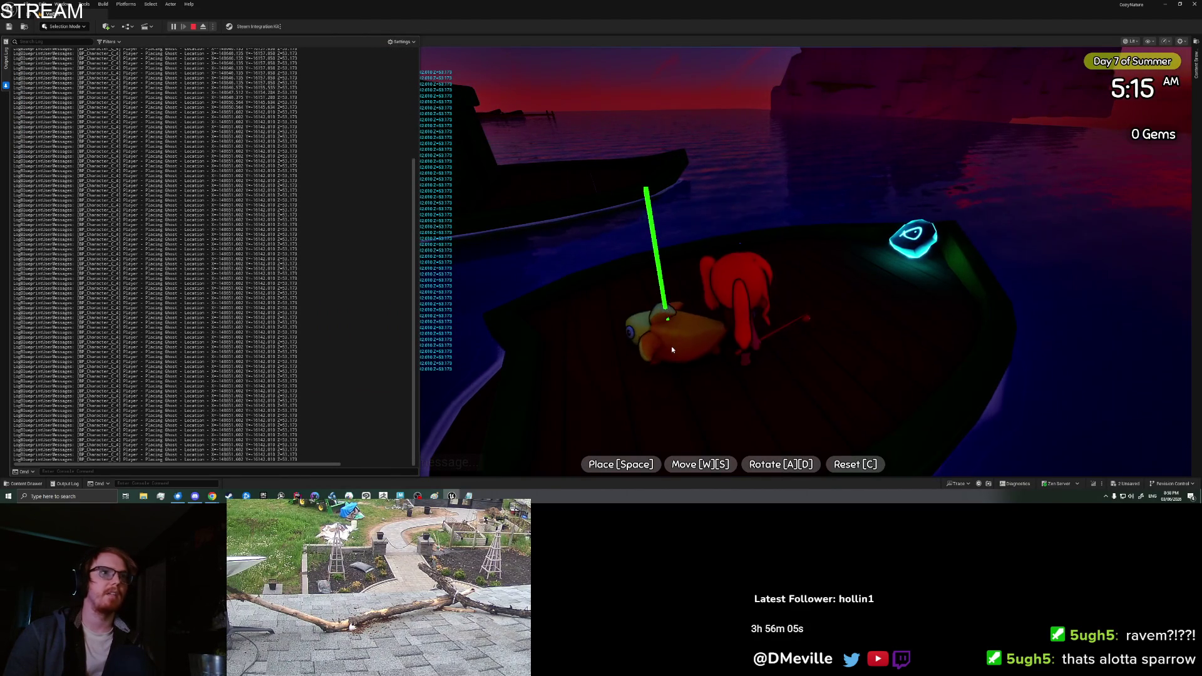
{"action": "key", "text": "space"}
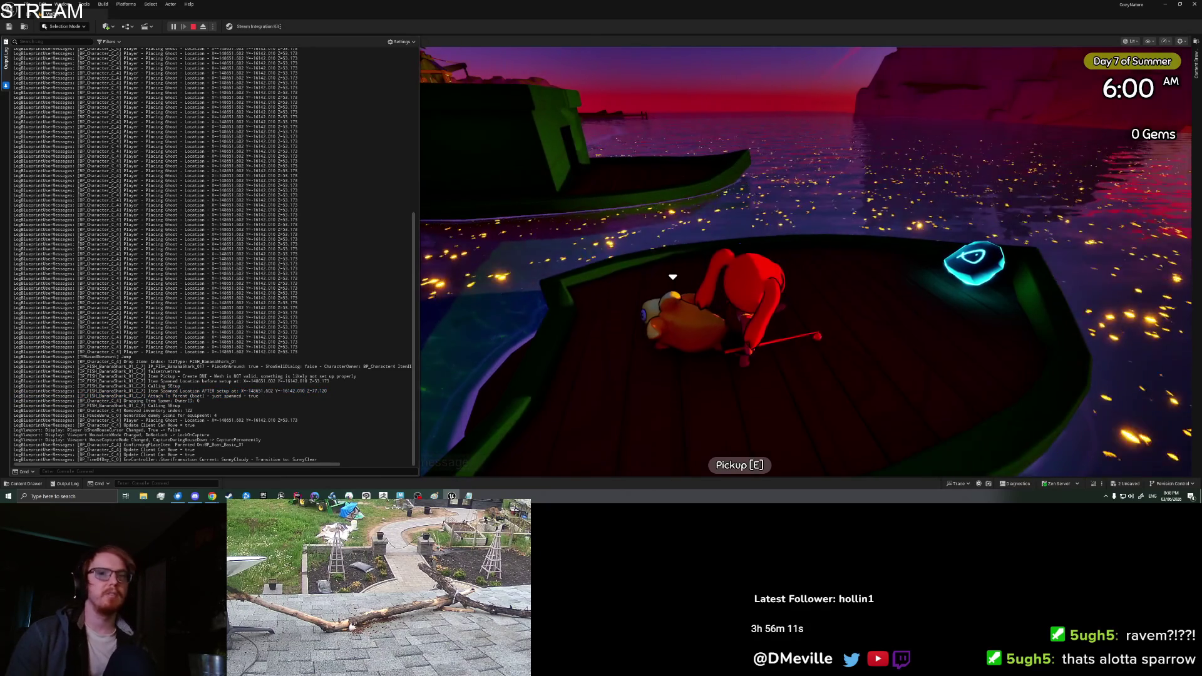
{"action": "key", "text": "e"}
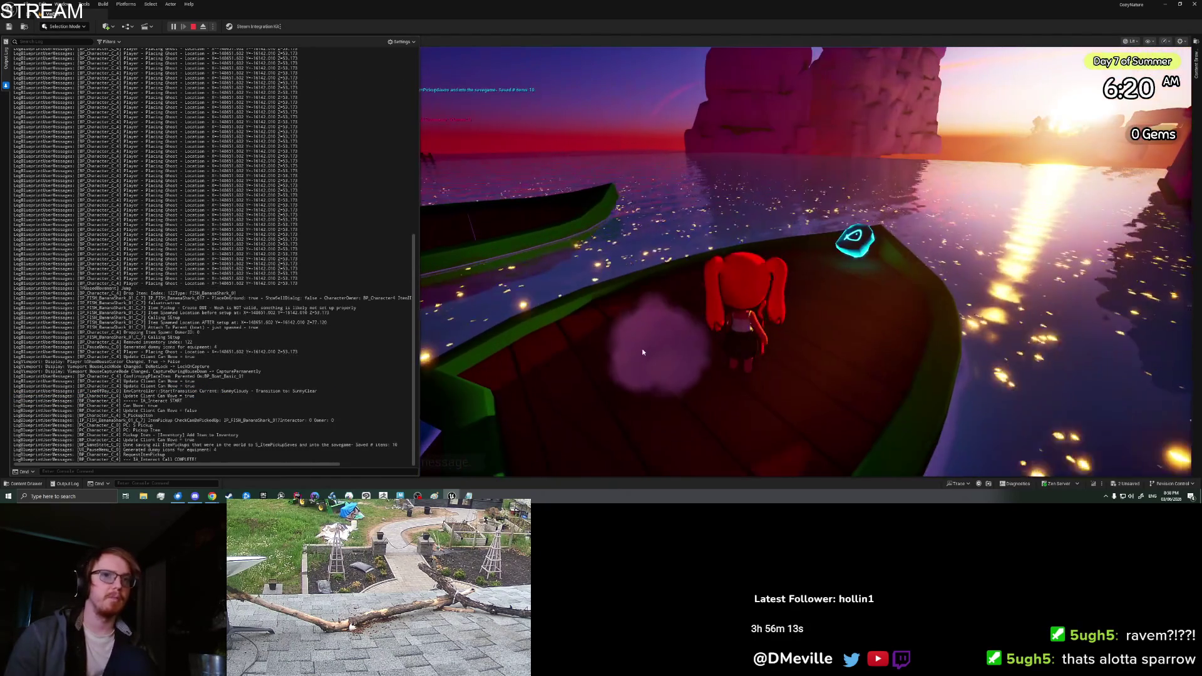
{"action": "right_click", "coordinate": [251, 293]}
{"action": "left_click", "coordinate": [279, 299]}
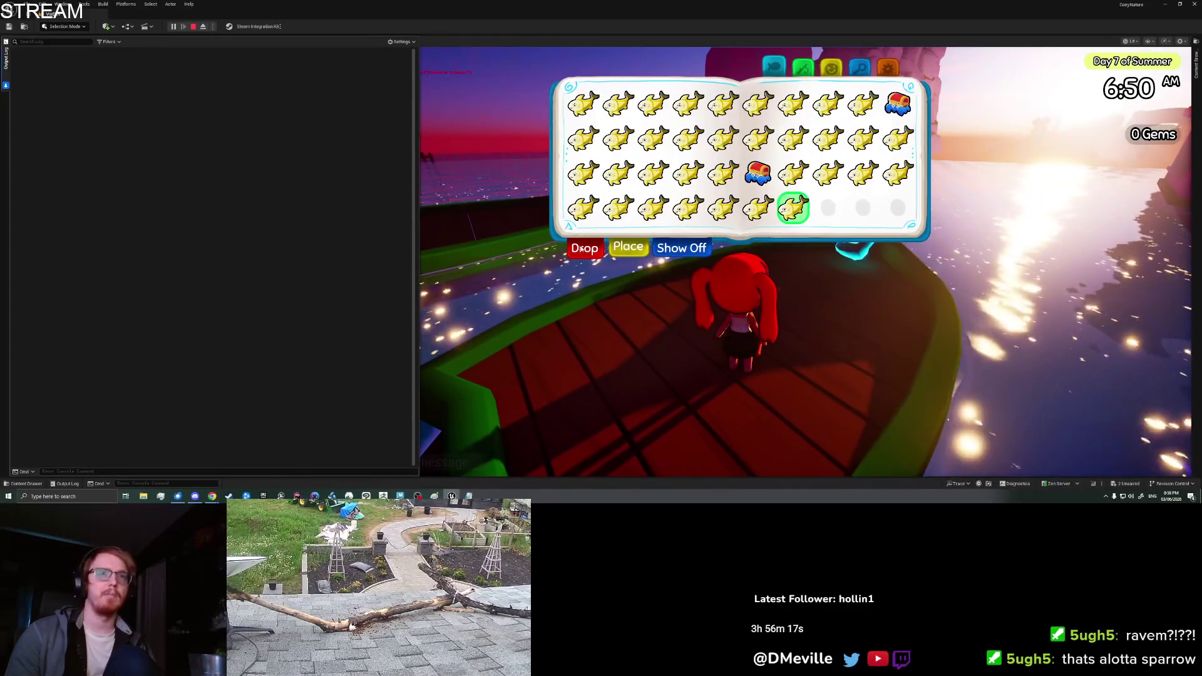
{"action": "left_click", "coordinate": [581, 249]}
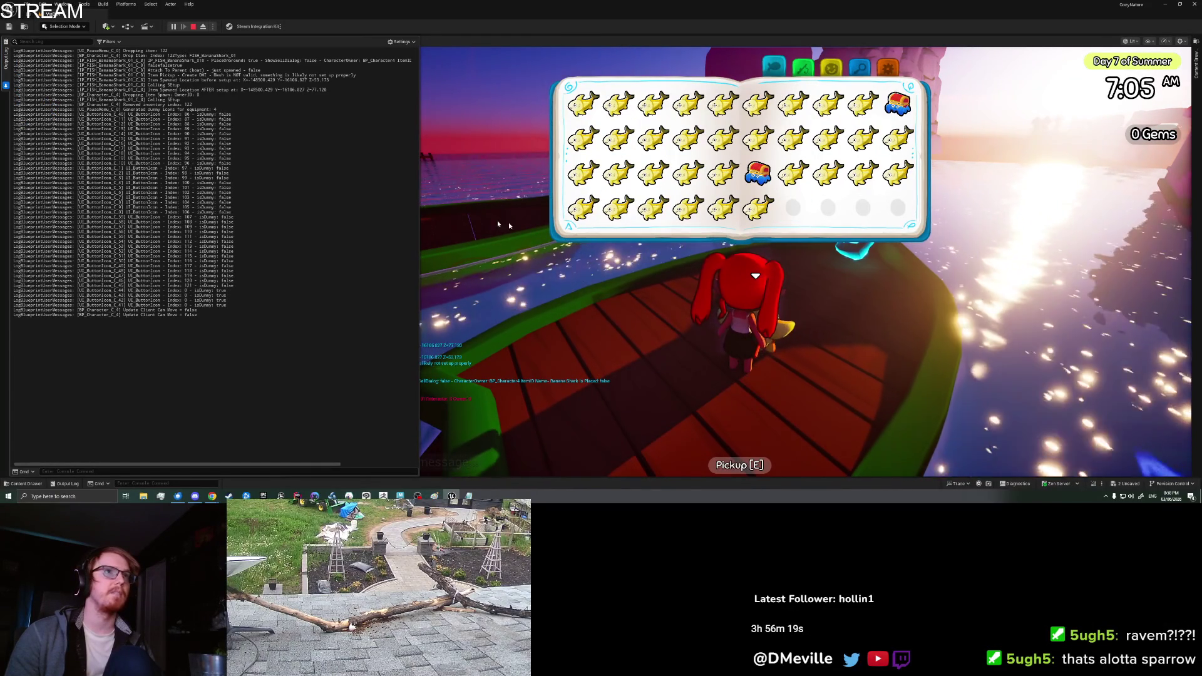
- Set the fish on the boat deck again, pick it up with E, and close the inventory
{"action": "left_click_drag", "start_coordinate": [150, 70], "coordinate": [209, 70]}
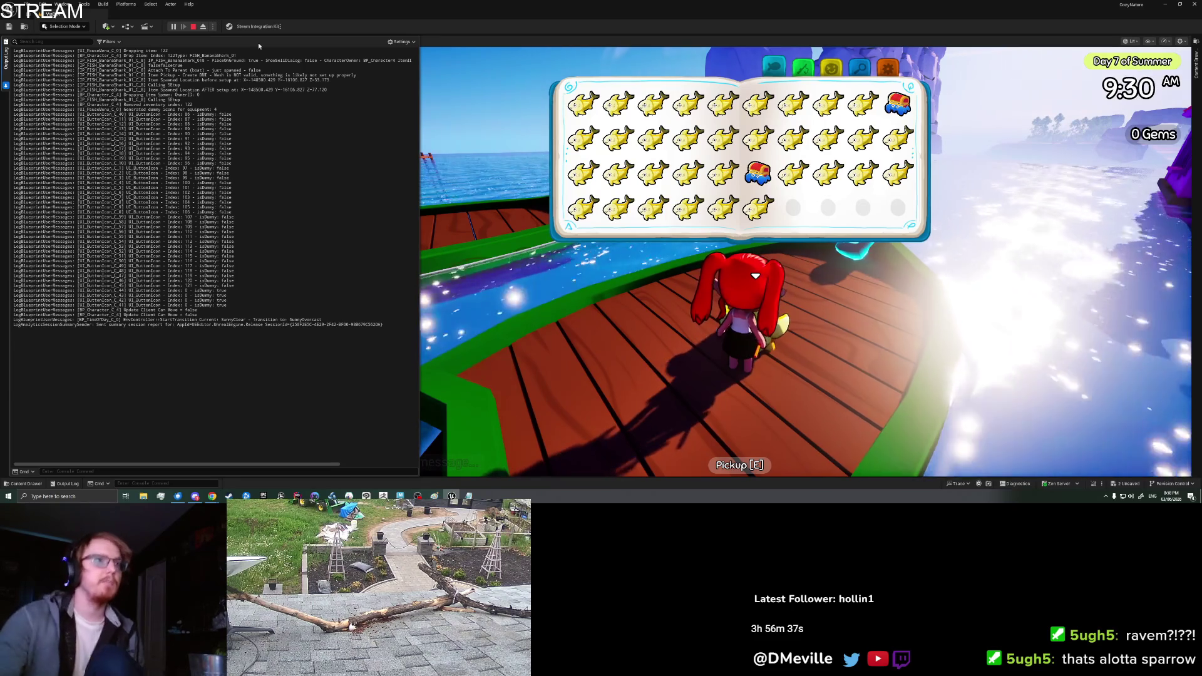
{"action": "left_click", "coordinate": [563, 313]}
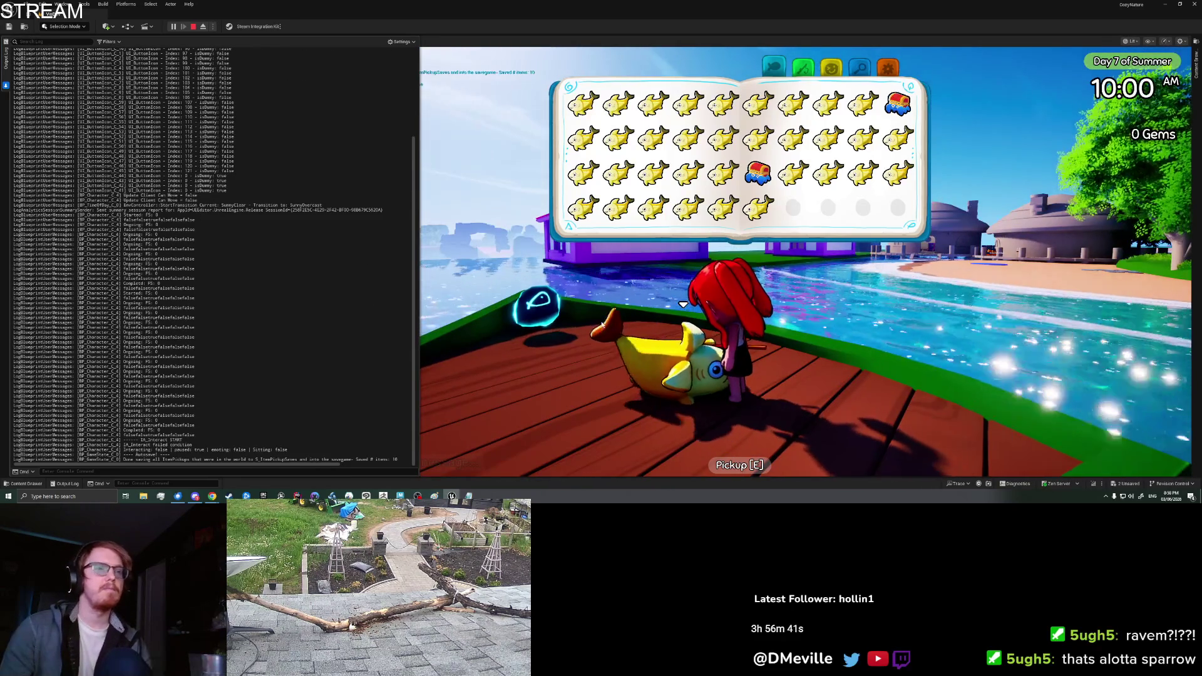
{"action": "left_click_drag", "start_coordinate": [563, 313], "coordinate": [600, 324]}
{"action": "left_click", "coordinate": [600, 321]}
{"action": "key", "text": "e"}
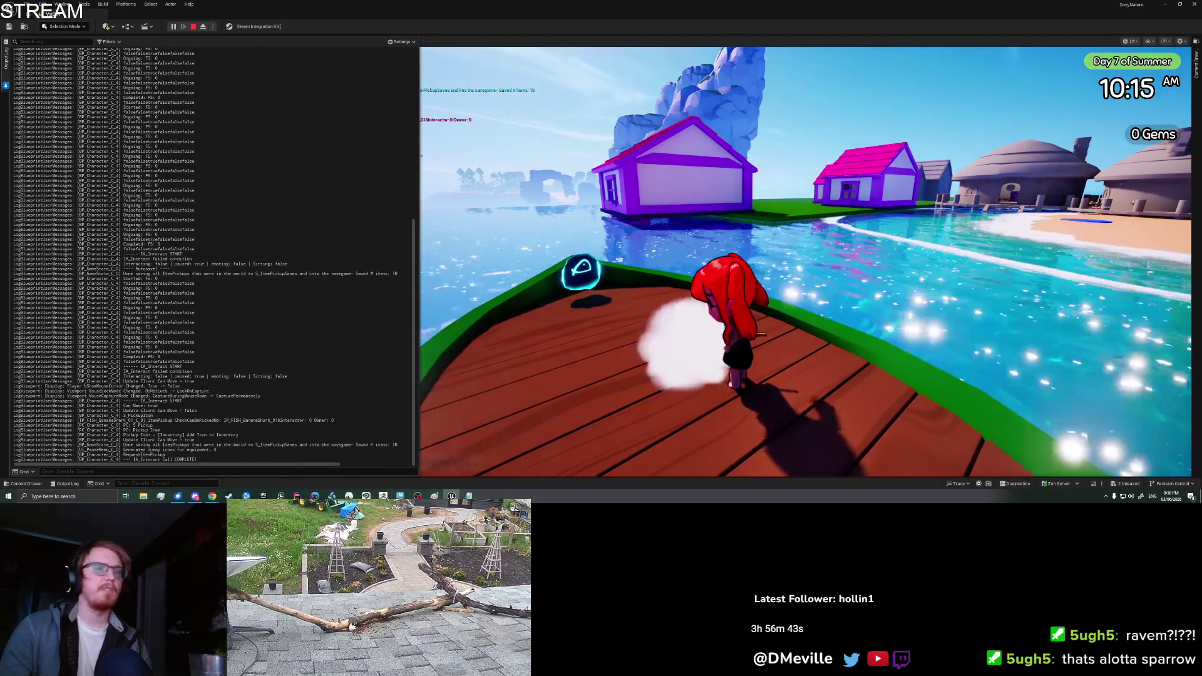
{"action": "key", "text": "e"}
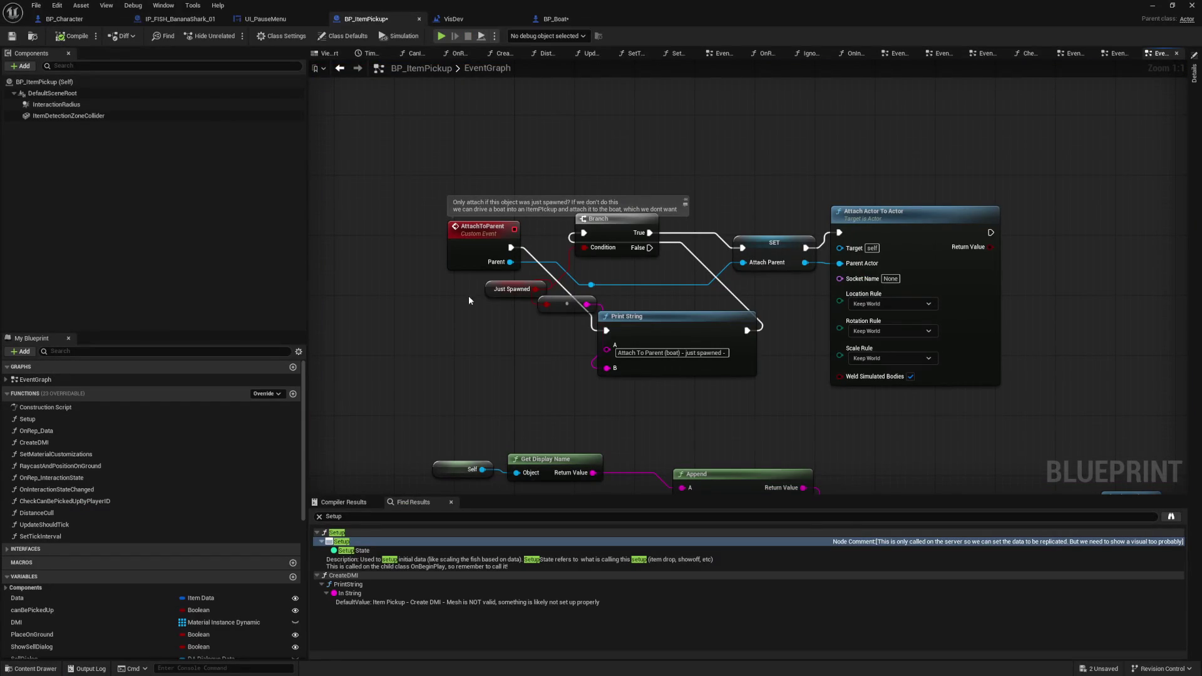
- Move the Just Spawned getter above the event and check the VisDev level blueprint's spawn logic
{"action": "left_click_drag", "start_coordinate": [488, 289], "coordinate": [472, 183]}
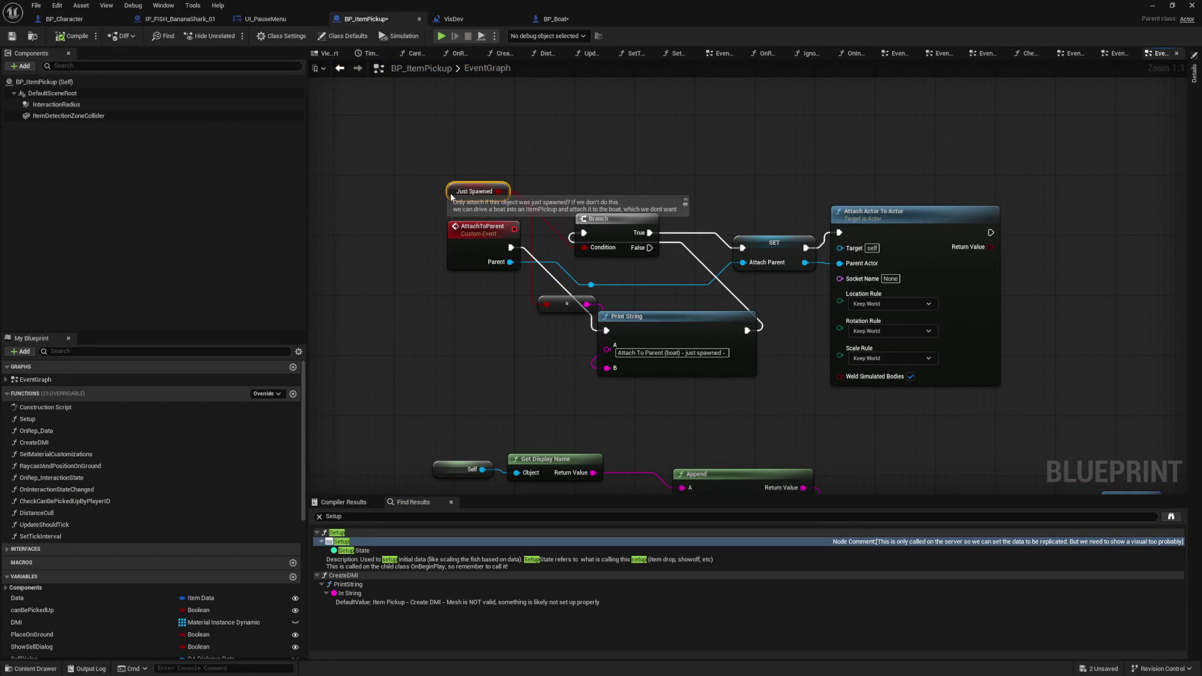
{"action": "right_click", "coordinate": [450, 197]}
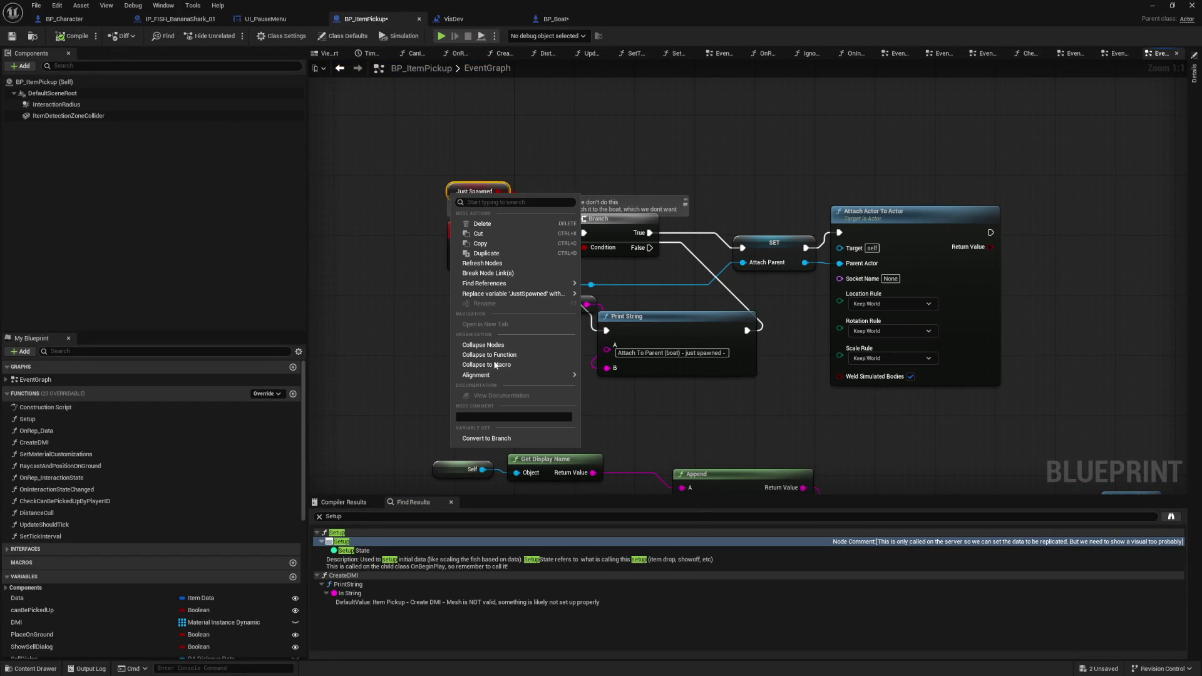
{"action": "left_click", "coordinate": [401, 367]}
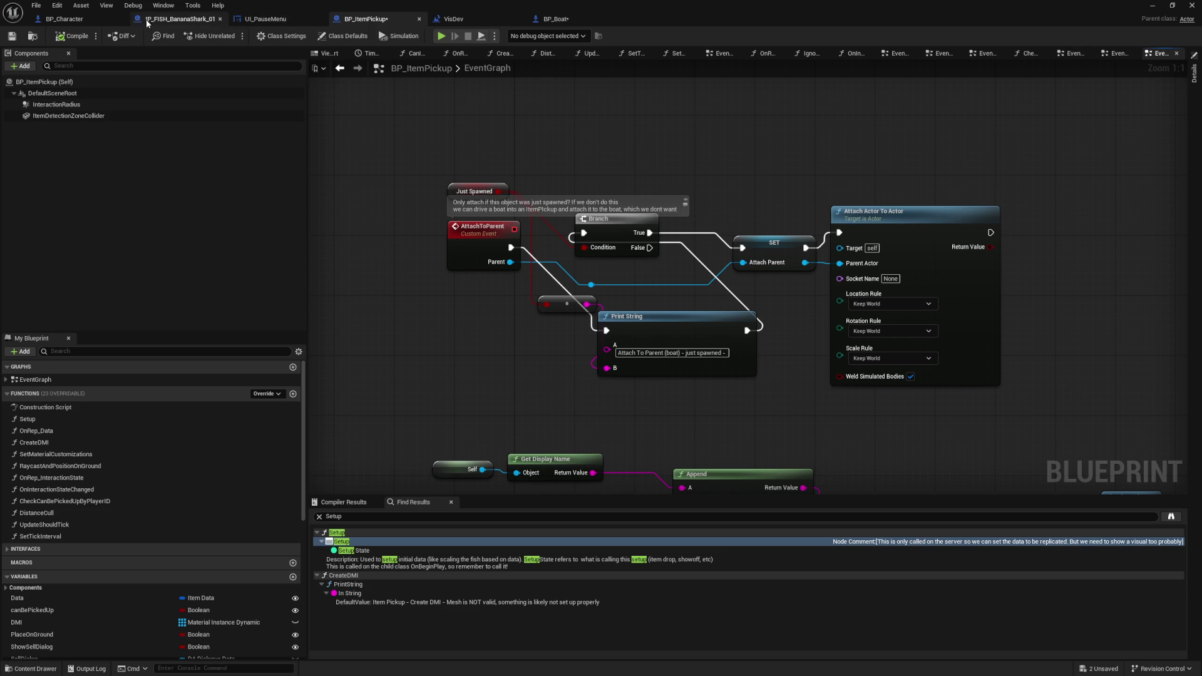
{"action": "left_click", "coordinate": [485, 21]}
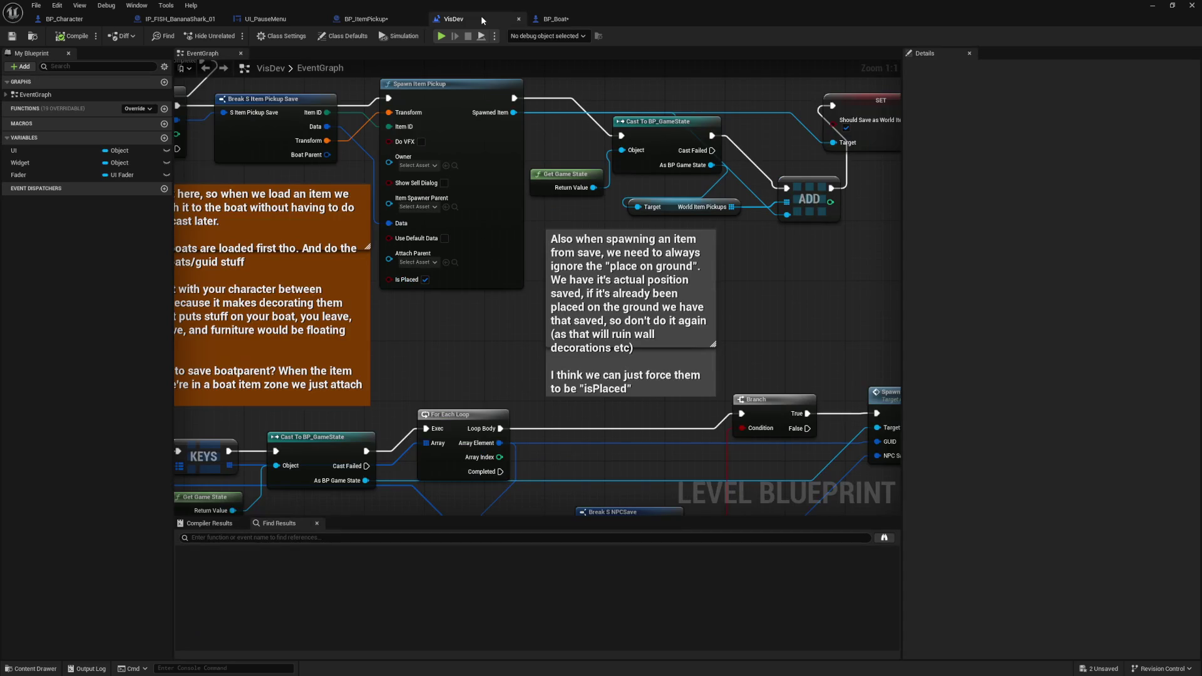
{"action": "mouse_move", "coordinate": [534, 185]}
{"action": "left_mouse_down"}
{"action": "mouse_move", "coordinate": [644, 325]}
{"action": "mouse_move", "coordinate": [605, 363]}
{"action": "mouse_move", "coordinate": [612, 380]}
{"action": "mouse_move", "coordinate": [528, 421]}
{"action": "left_mouse_up"}
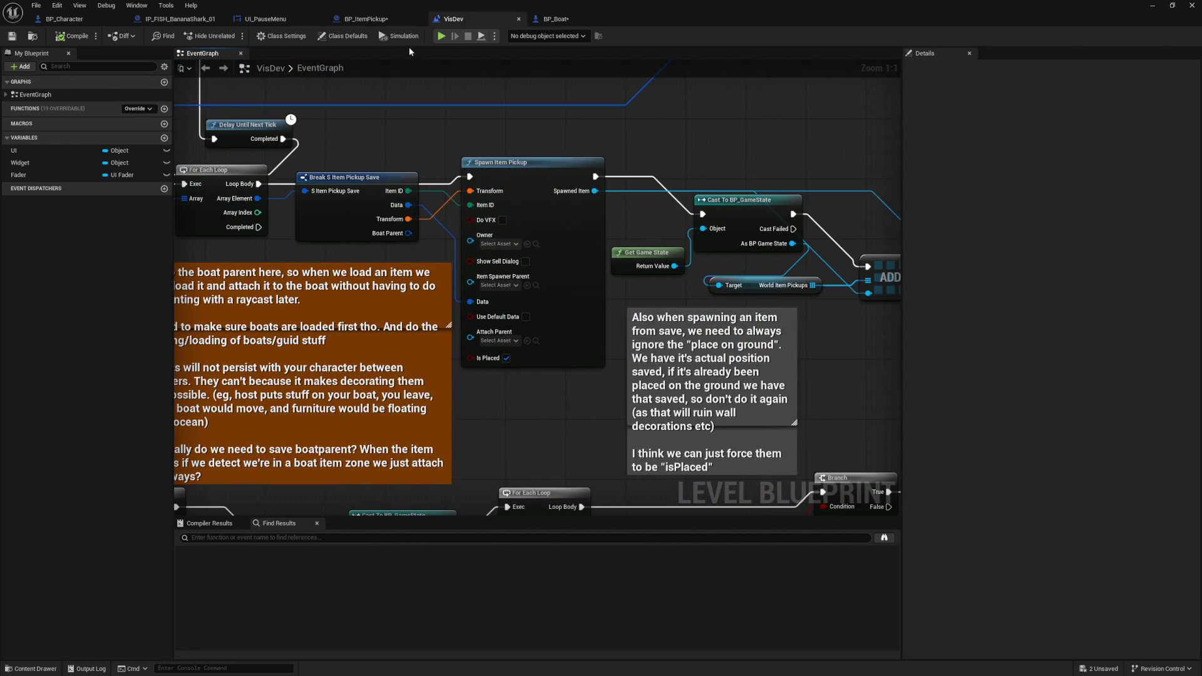
{"action": "left_click", "coordinate": [367, 19]}
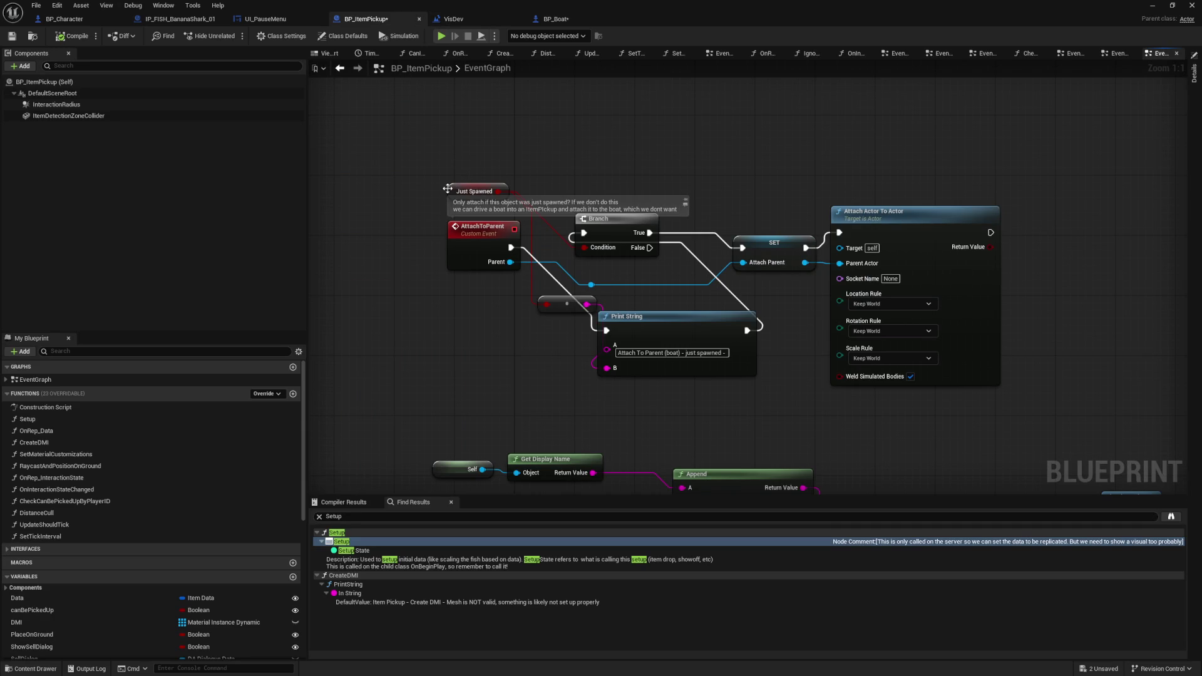
- Move Just Spawned back beside the Print String and search for all its references
{"action": "left_click_drag", "start_coordinate": [456, 281], "coordinate": [456, 303]}
{"action": "right_click", "coordinate": [456, 302]}
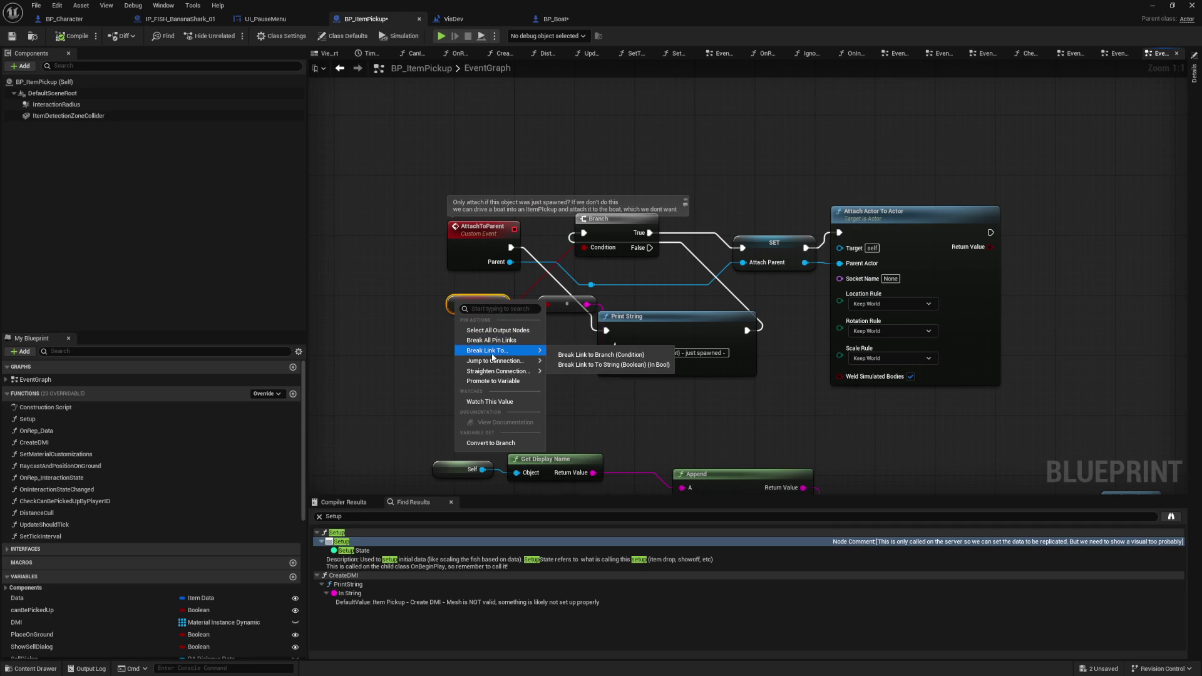
{"action": "left_click", "coordinate": [447, 306]}
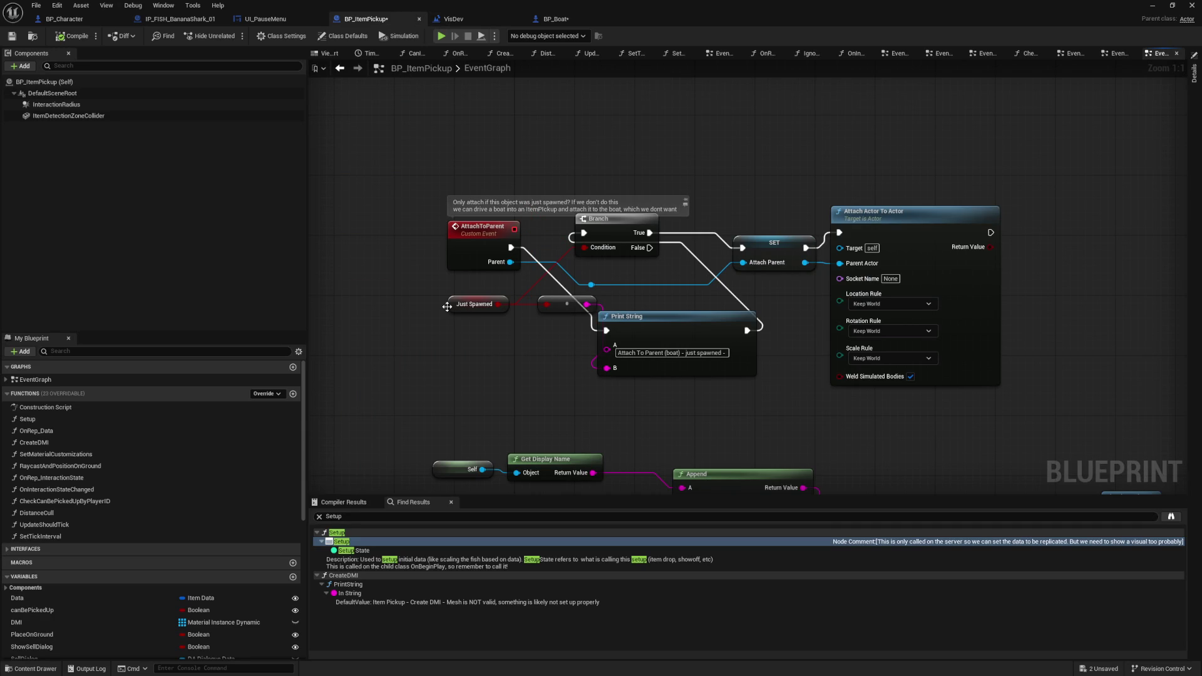
{"action": "right_click", "coordinate": [453, 307]}
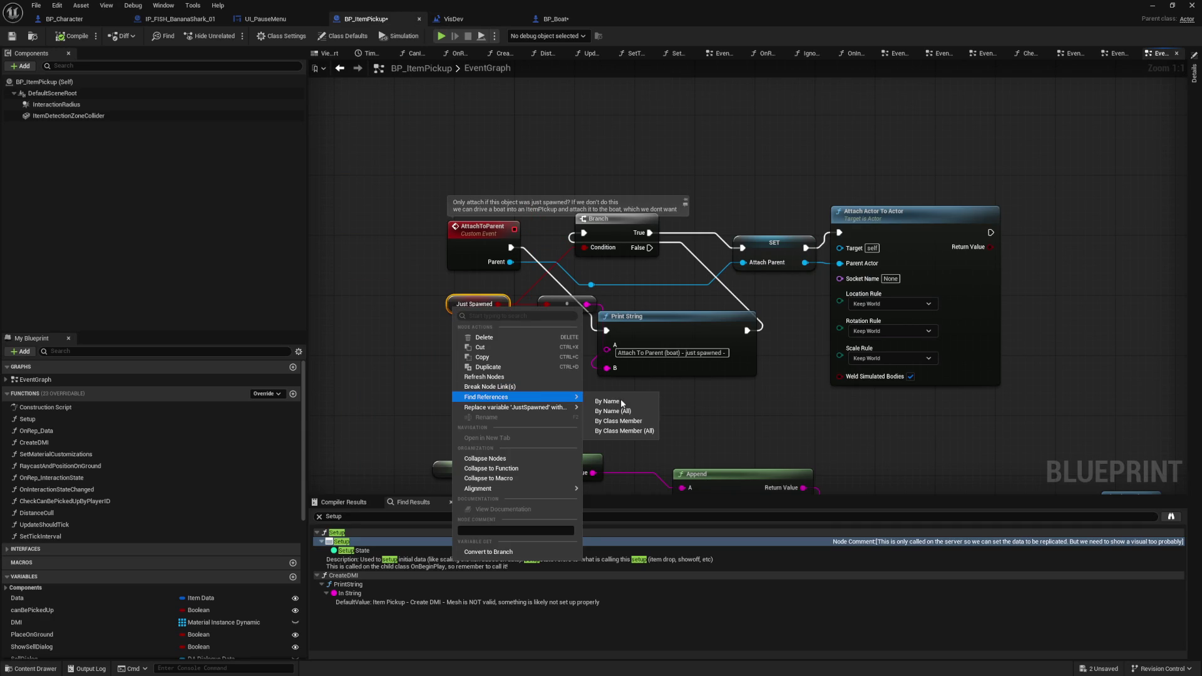
{"action": "left_click", "coordinate": [639, 398]}
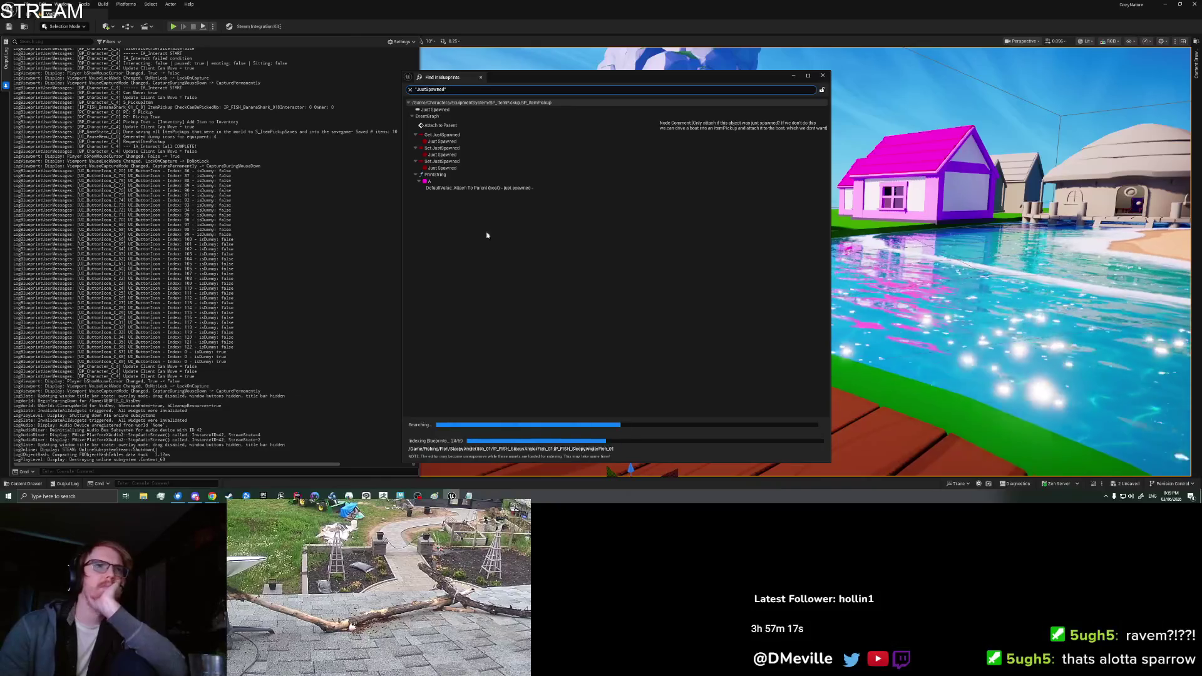
- Jump through the Get and Set JustSpawned references, nudging Event BeginPlay and the Sequence node
{"action": "left_click", "coordinate": [464, 135]}
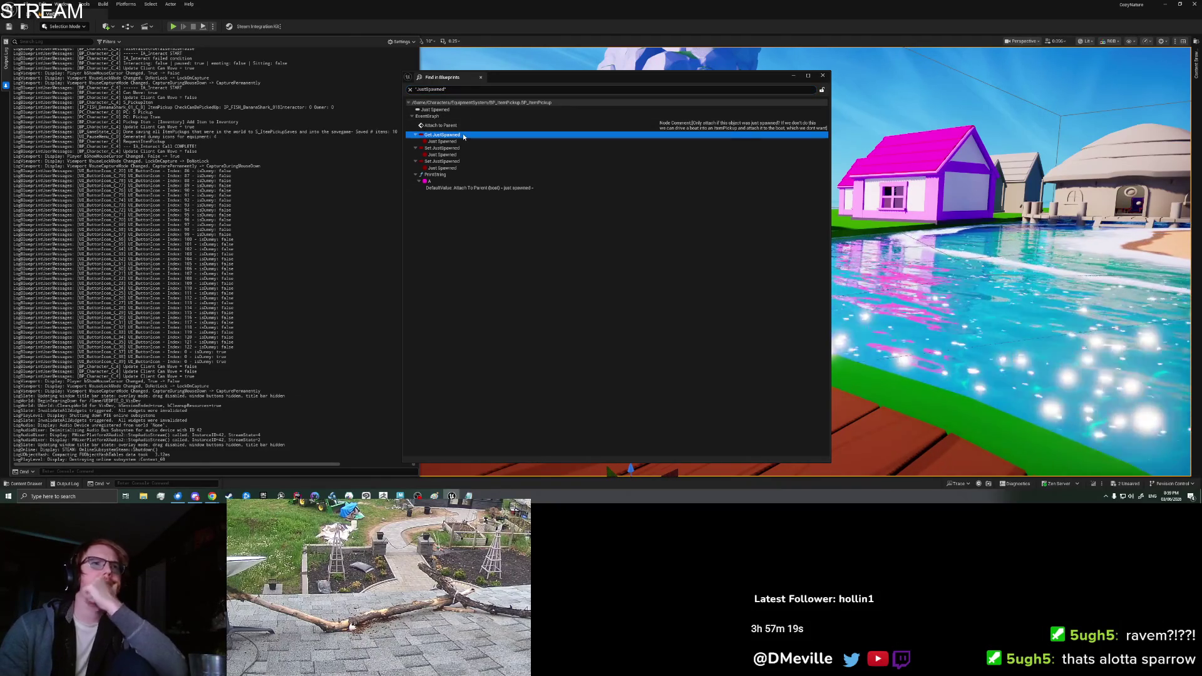
{"action": "left_click", "coordinate": [467, 148]}
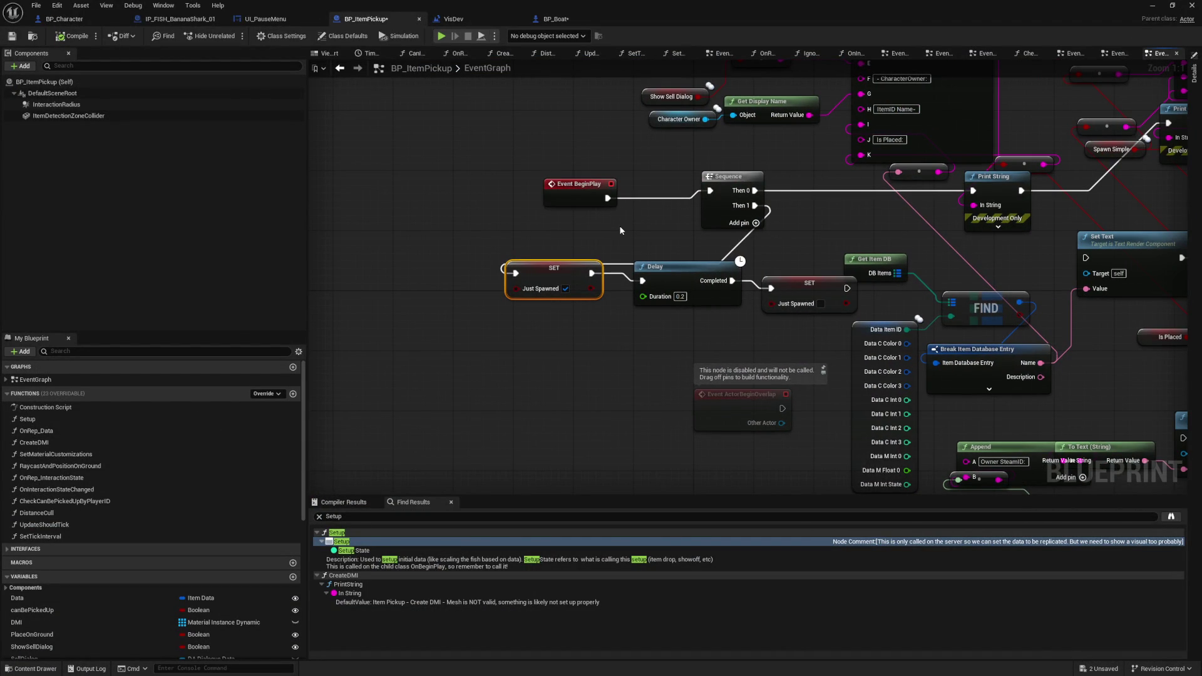
{"action": "left_click_drag", "start_coordinate": [566, 187], "coordinate": [544, 190]}
{"action": "left_click_drag", "start_coordinate": [558, 232], "coordinate": [472, 234]}
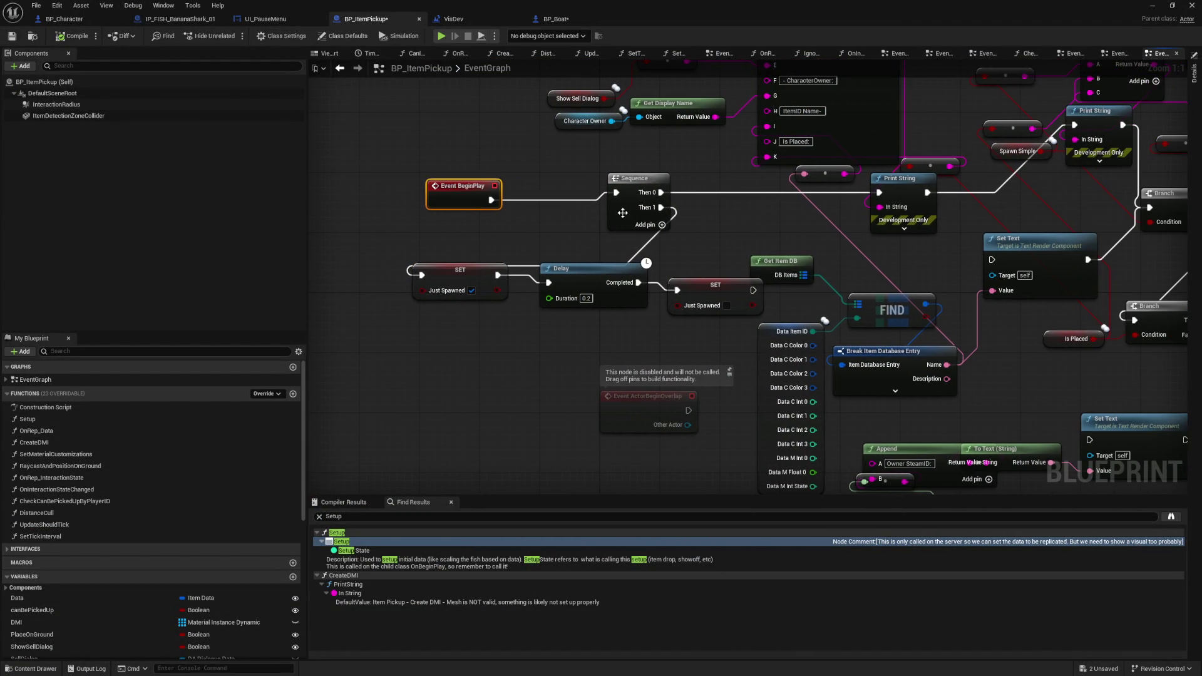
{"action": "left_click_drag", "start_coordinate": [623, 206], "coordinate": [555, 205]}
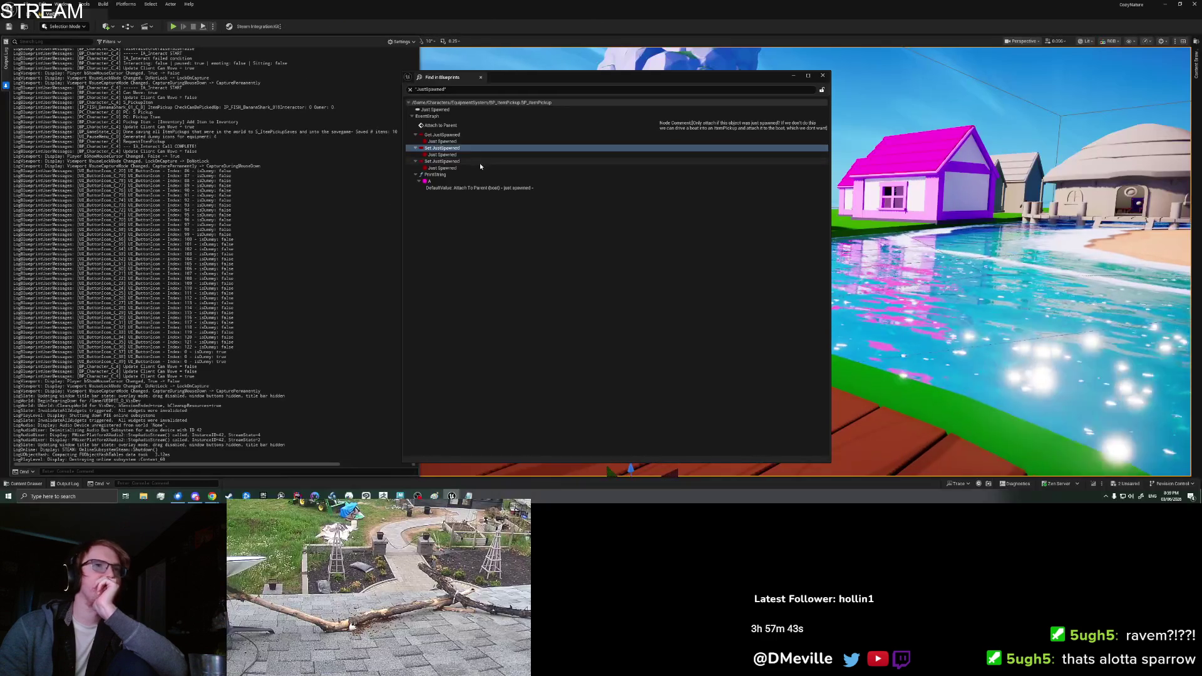
{"action": "left_click", "coordinate": [480, 163]}
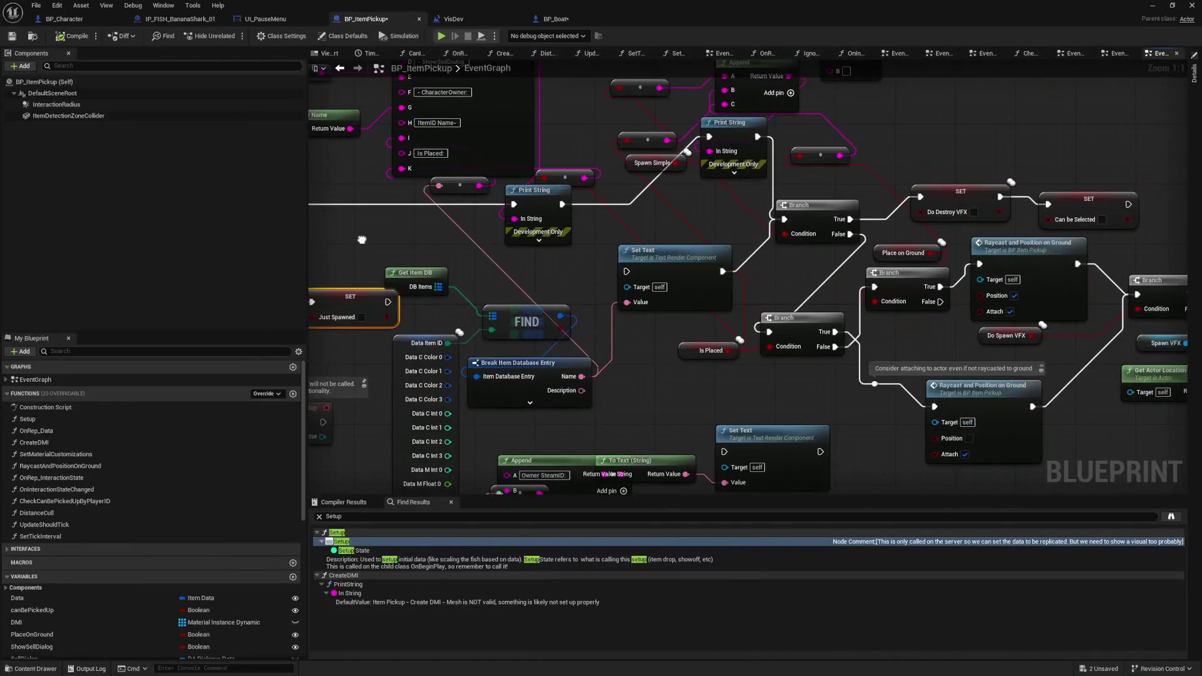
{"action": "left_click_drag", "start_coordinate": [361, 240], "coordinate": [651, 250]}
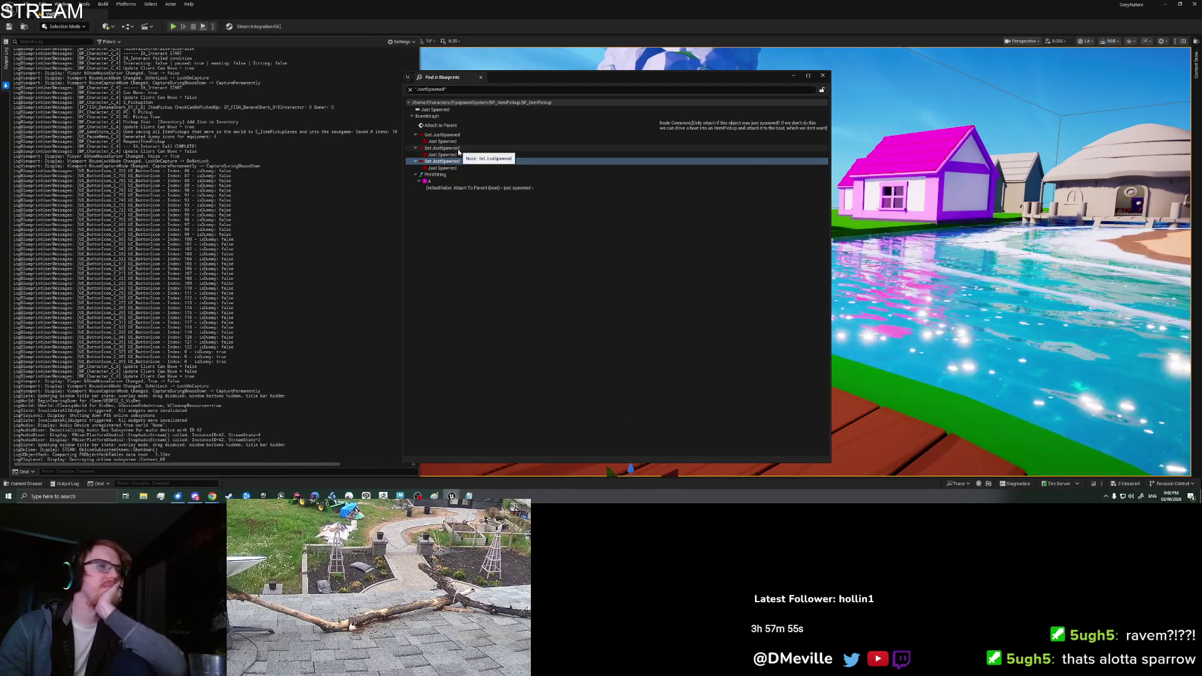
- Inspect the remaining JustSpawned references and jump to the getter in the AttachToParent logic
{"action": "left_click", "coordinate": [459, 150]}
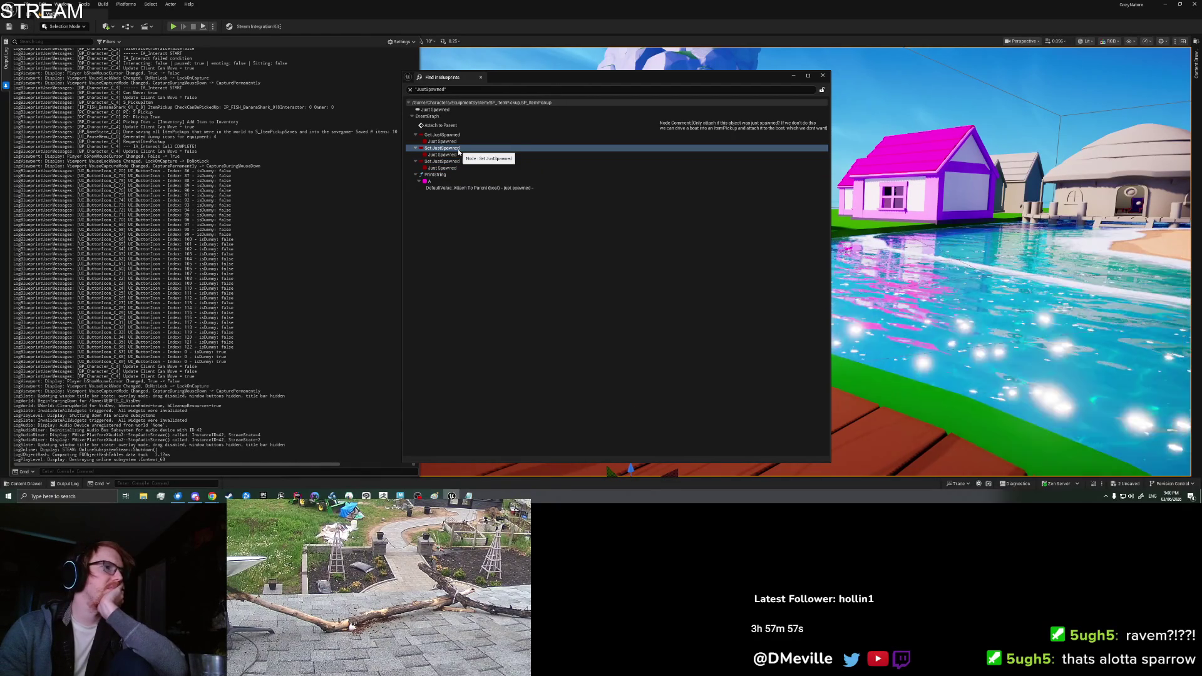
{"action": "left_click", "coordinate": [455, 141]}
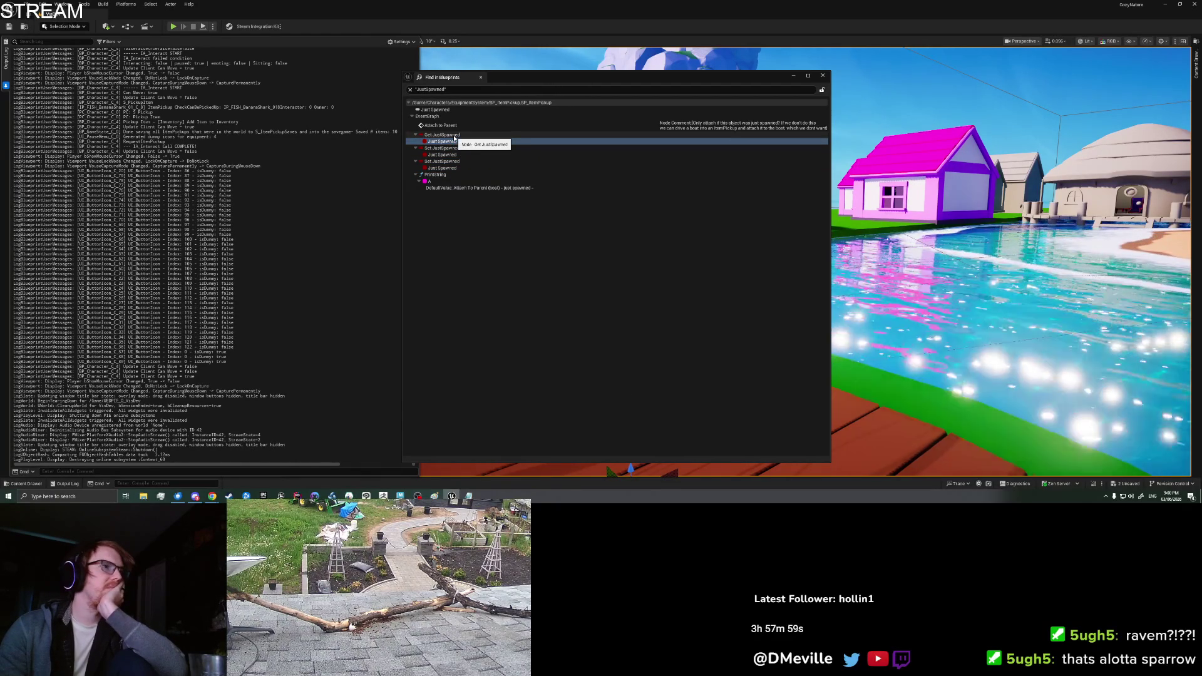
{"action": "left_click", "coordinate": [454, 136]}
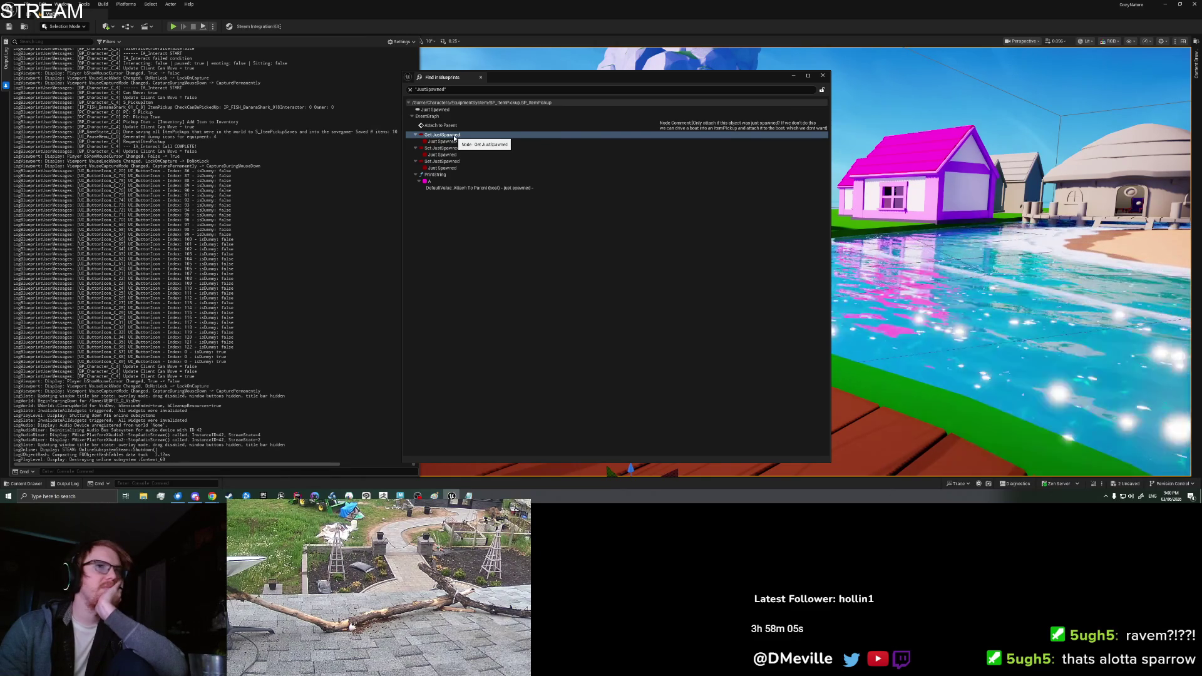
{"action": "left_click", "coordinate": [462, 169]}
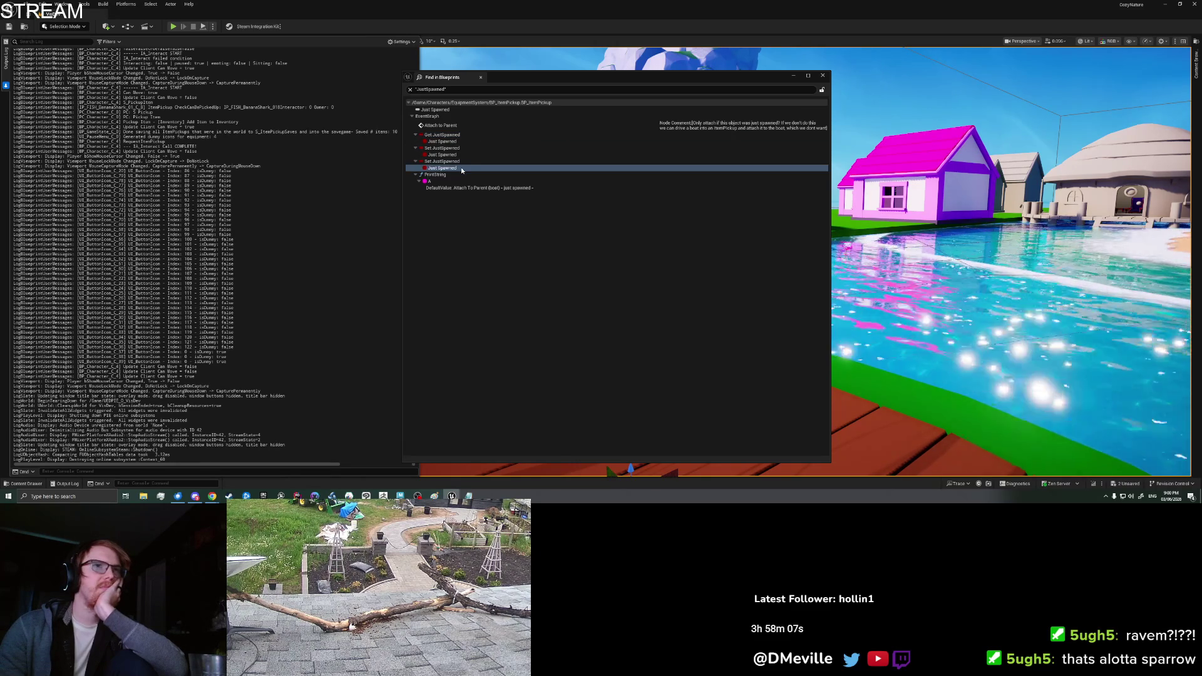
{"action": "left_click", "coordinate": [460, 134]}
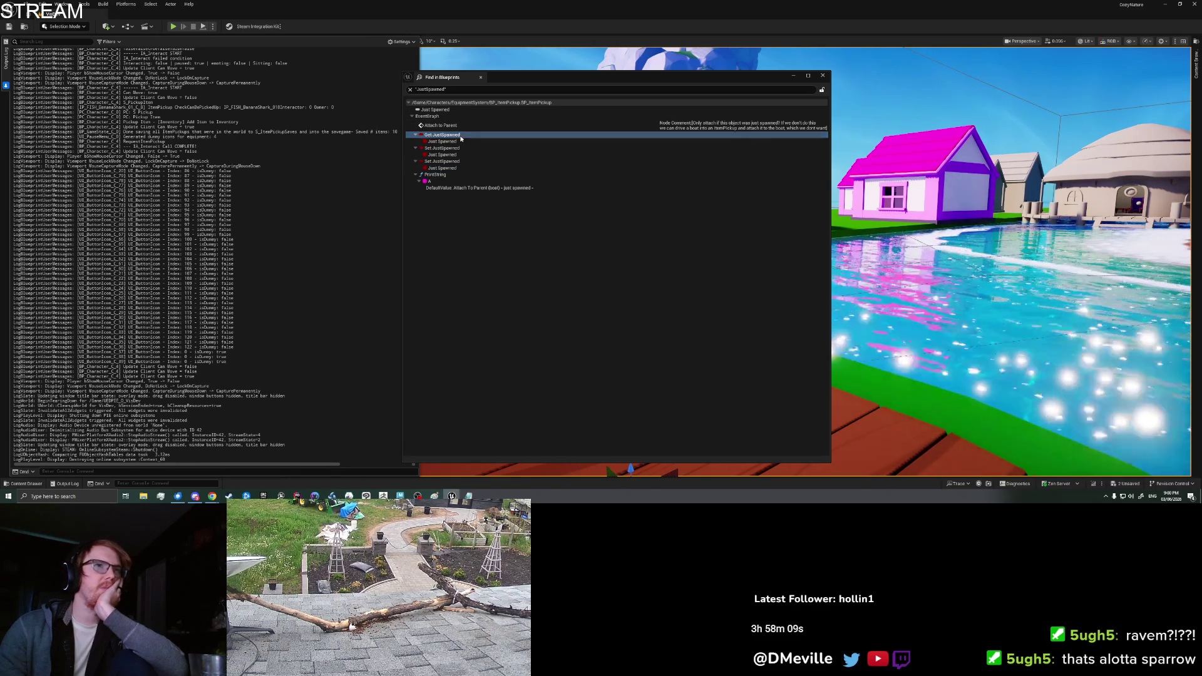
{"action": "double_click", "coordinate": [460, 125]}
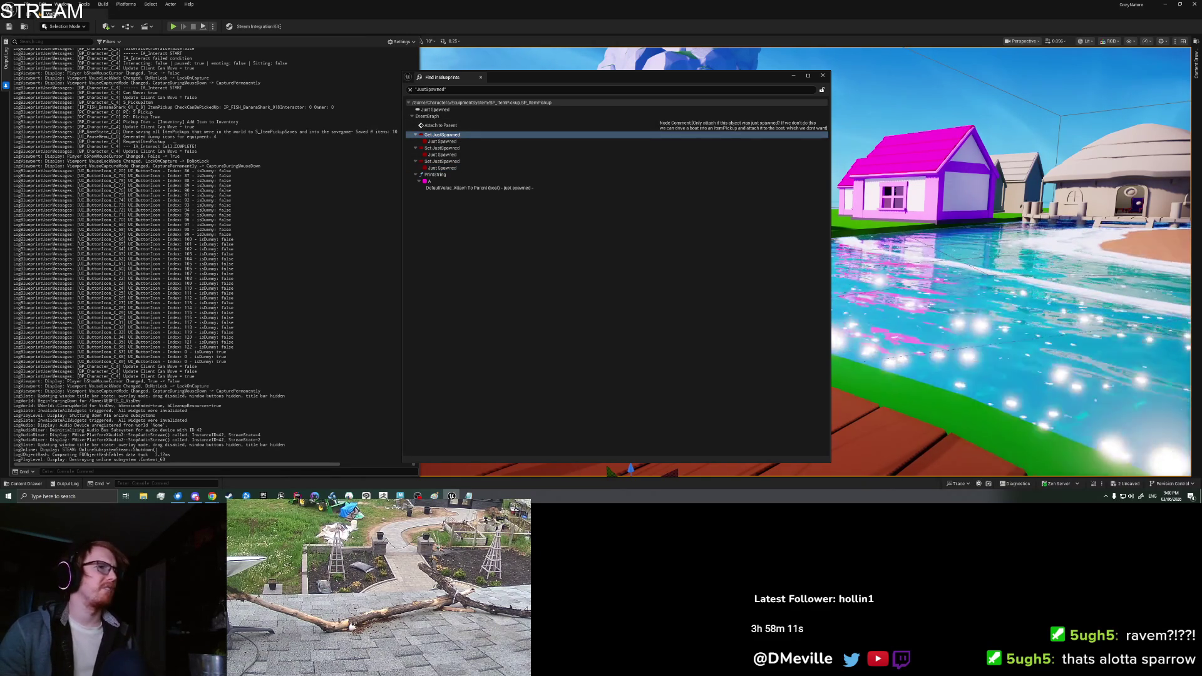
{"action": "left_click_drag", "start_coordinate": [792, 332], "coordinate": [597, 287]}
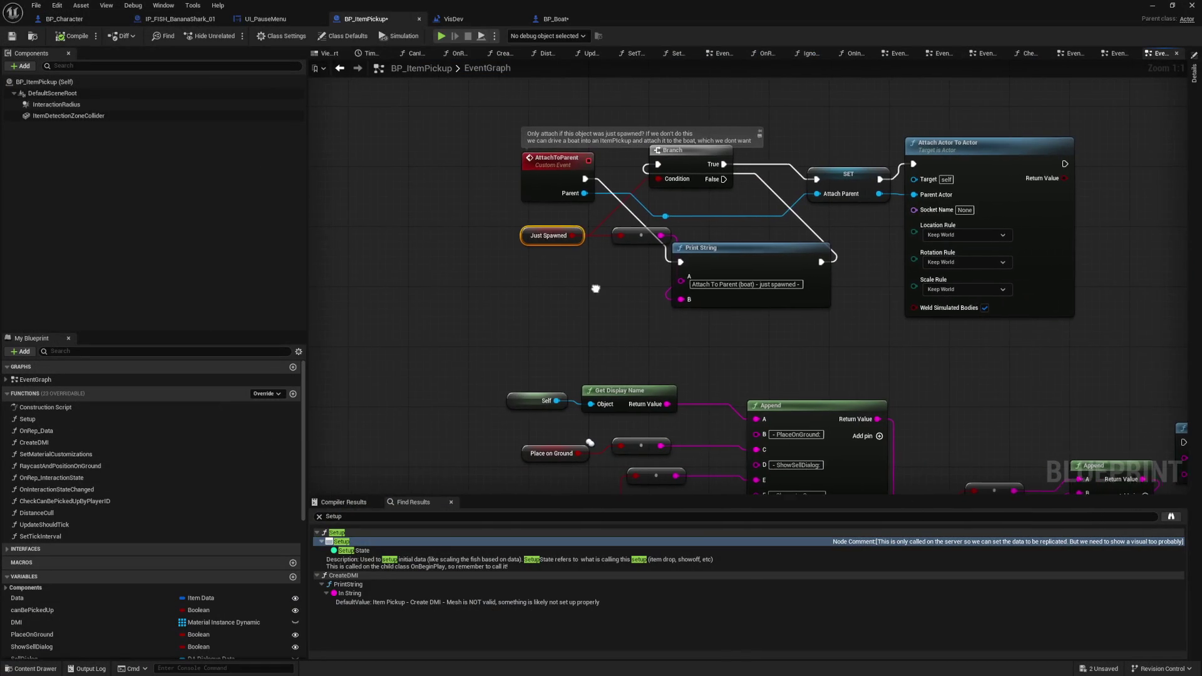
{"action": "left_click_drag", "start_coordinate": [721, 188], "coordinate": [794, 177]}
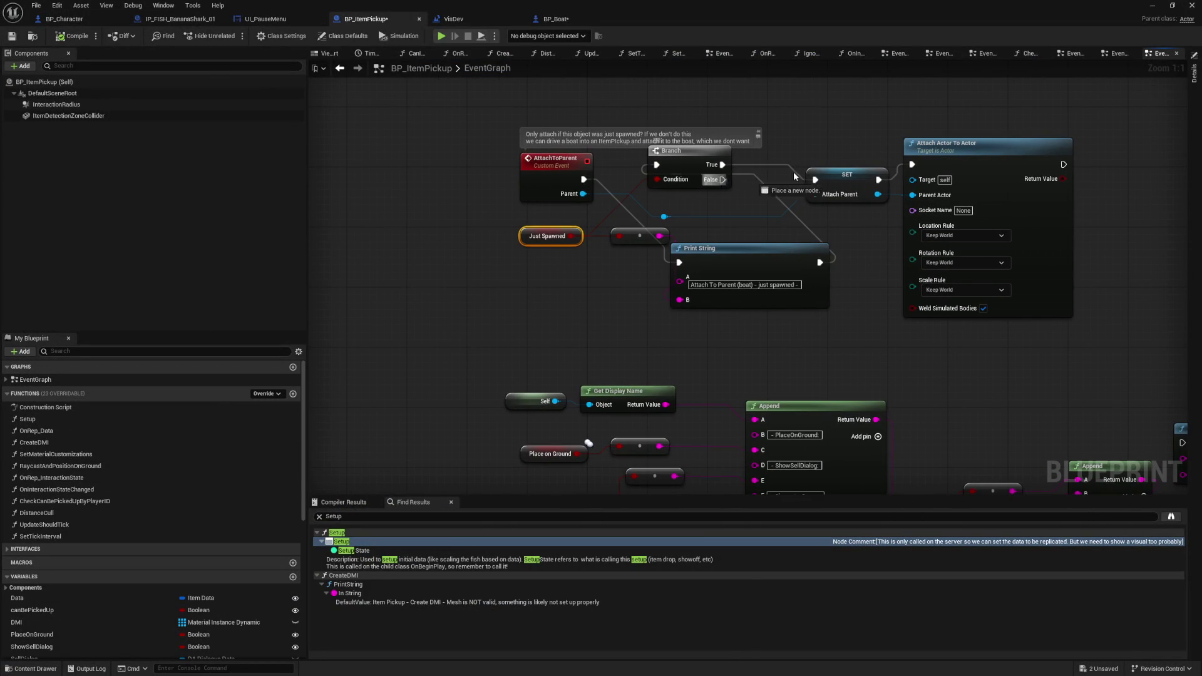
{"action": "key", "text": "Escape"}
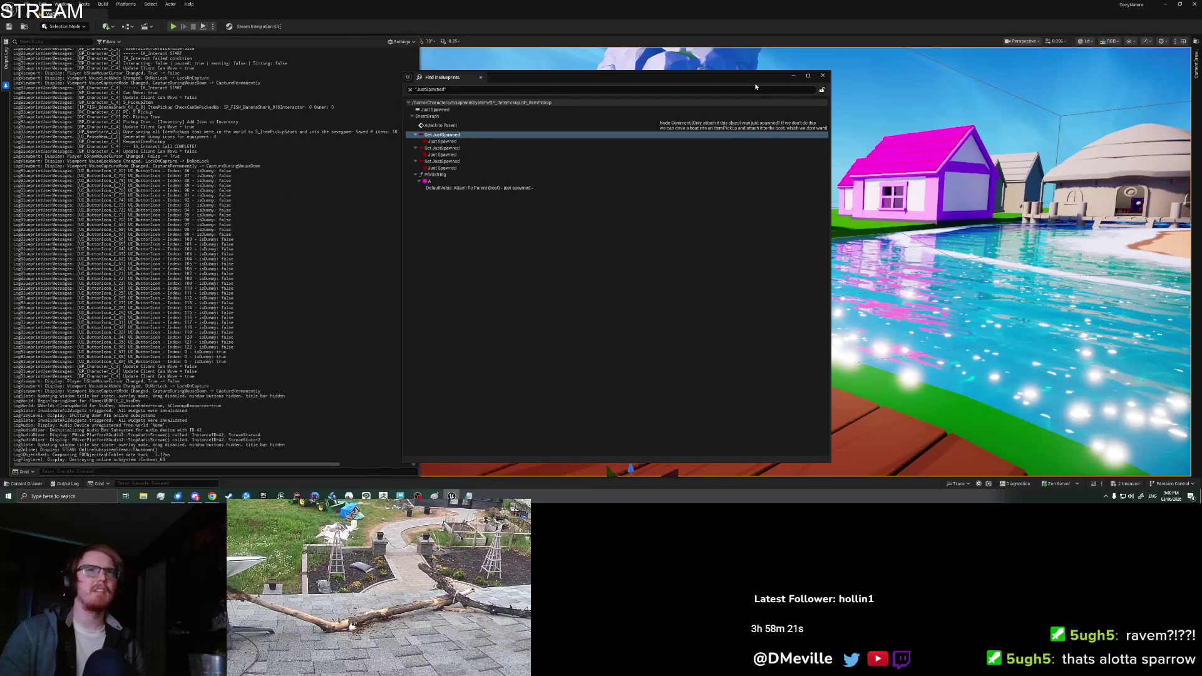
- Close the Find in Blueprints results and clear the output log
{"action": "left_click", "coordinate": [822, 76]}
{"action": "right_click", "coordinate": [256, 216]}
{"action": "left_click", "coordinate": [275, 263]}
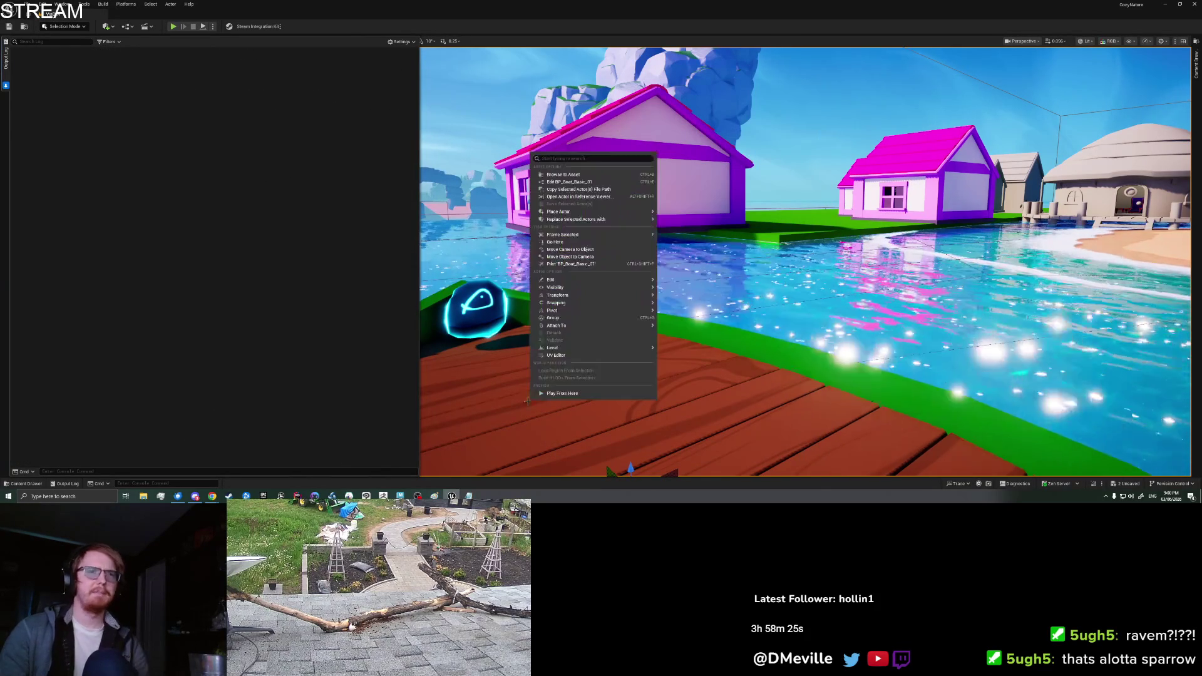